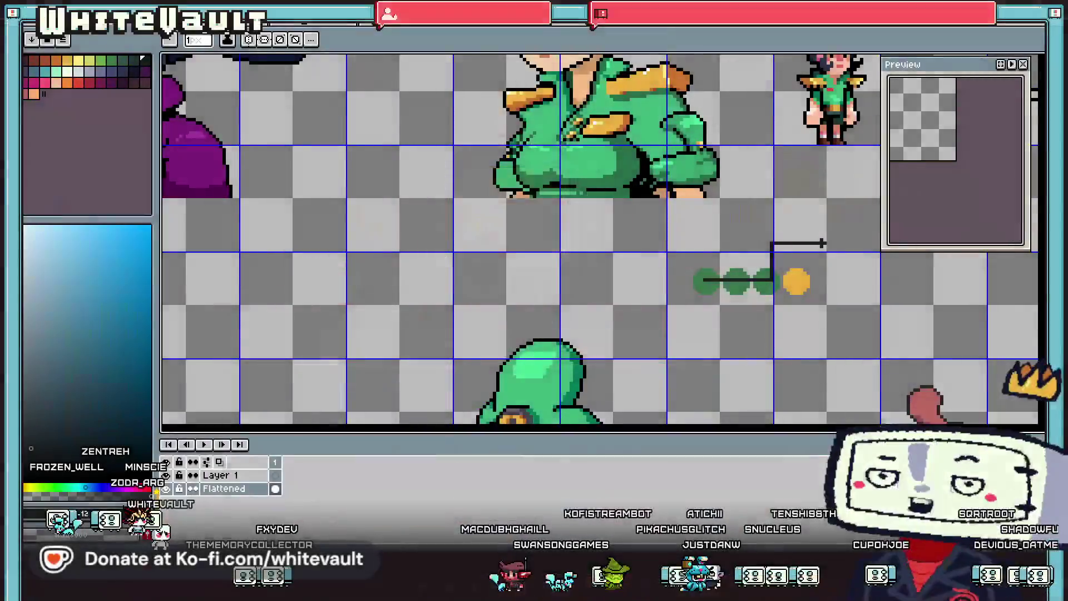
Step: Switch from Aseprite to the running GG RPG Test game window
key("alt+Tab")
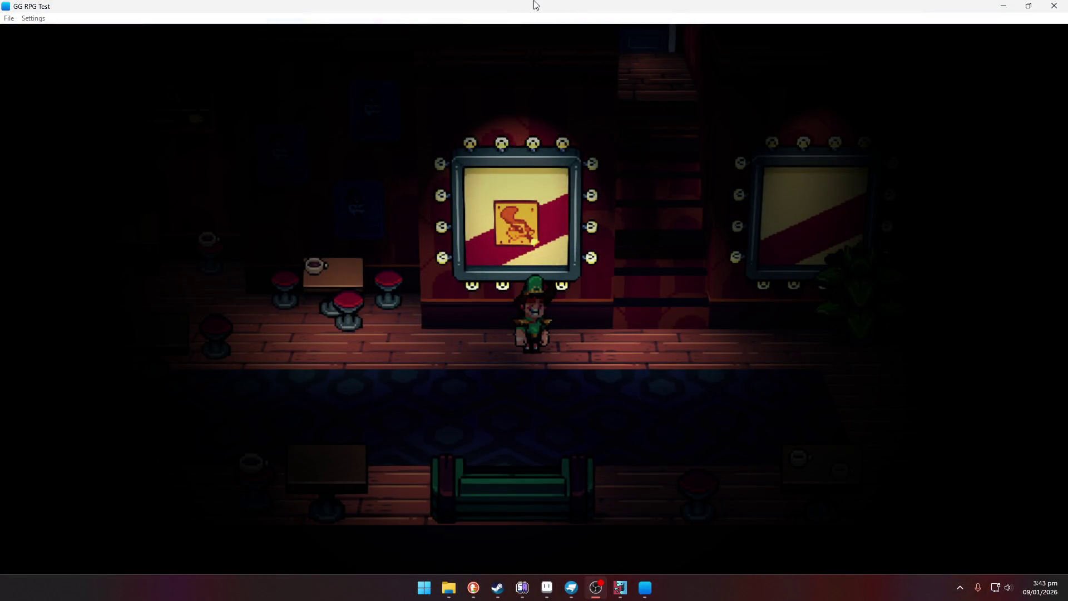
left_click(692, 315)
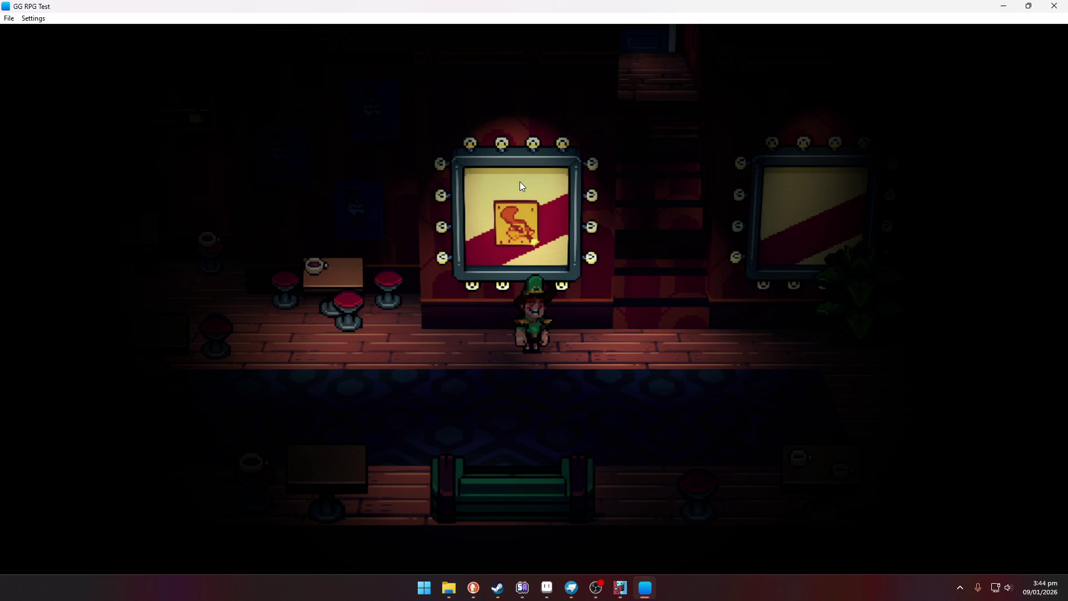
Step: Close the GG RPG Test window and confirm quitting the game
left_click(1065, 7)
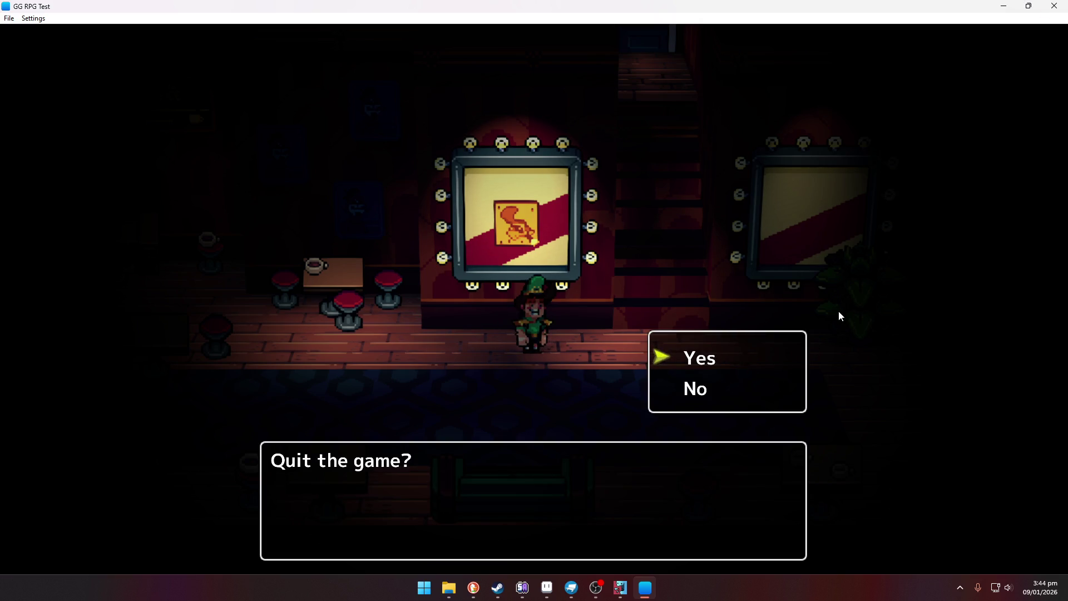
key("Escape")
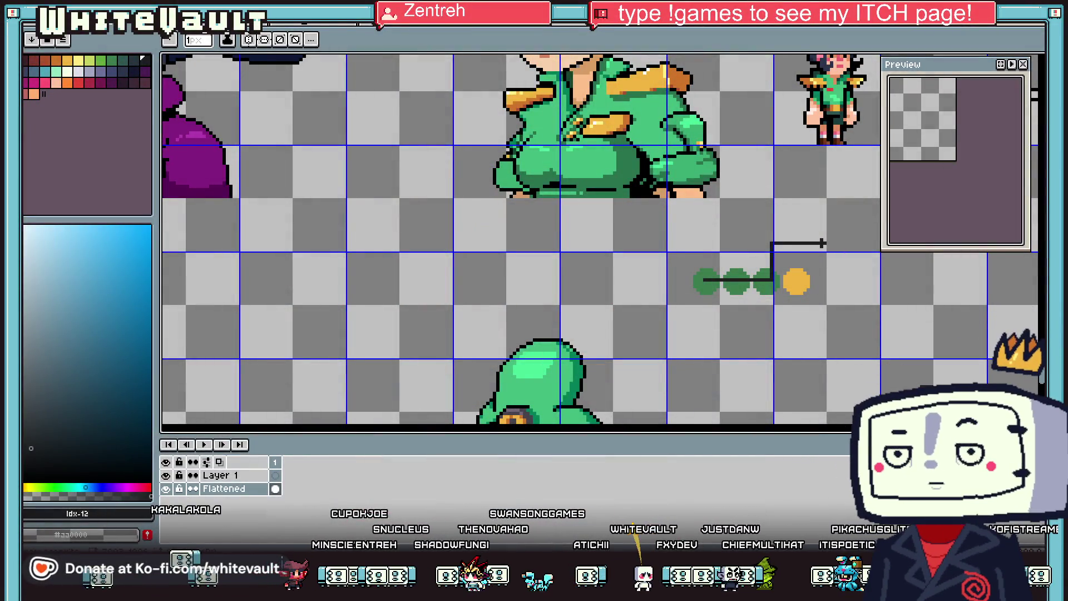
Step: Navigate the sprite sheet to the small character sprites by the building entrance, with Rectangular Marquee active
scroll(625, 326, "down", 5)
scroll(723, 222, "up", 2)
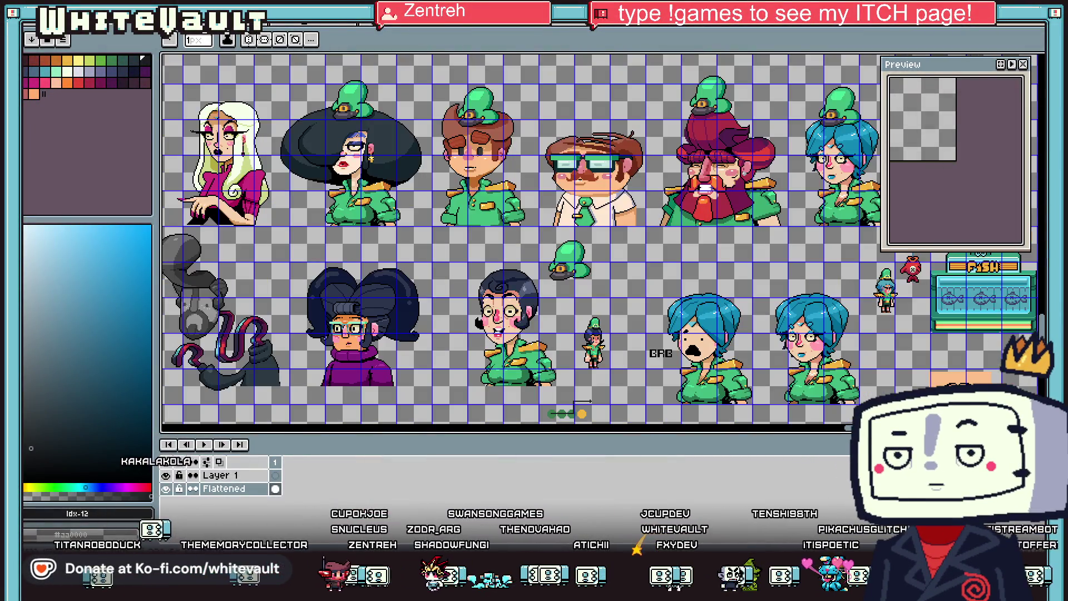
left_click_drag(1042, 328, 1040, 243)
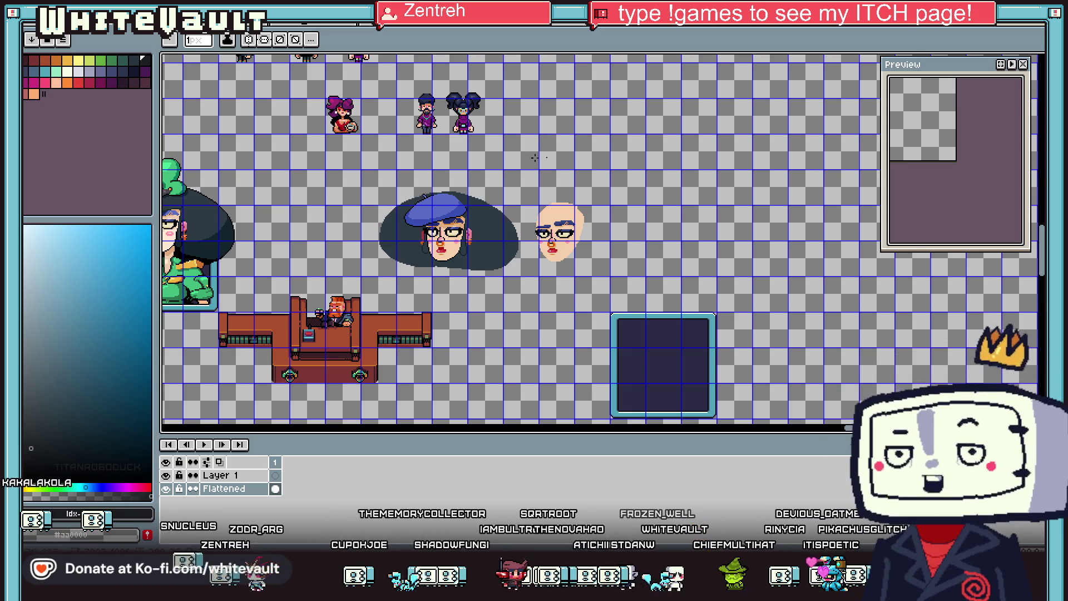
scroll(543, 153, "down", 1)
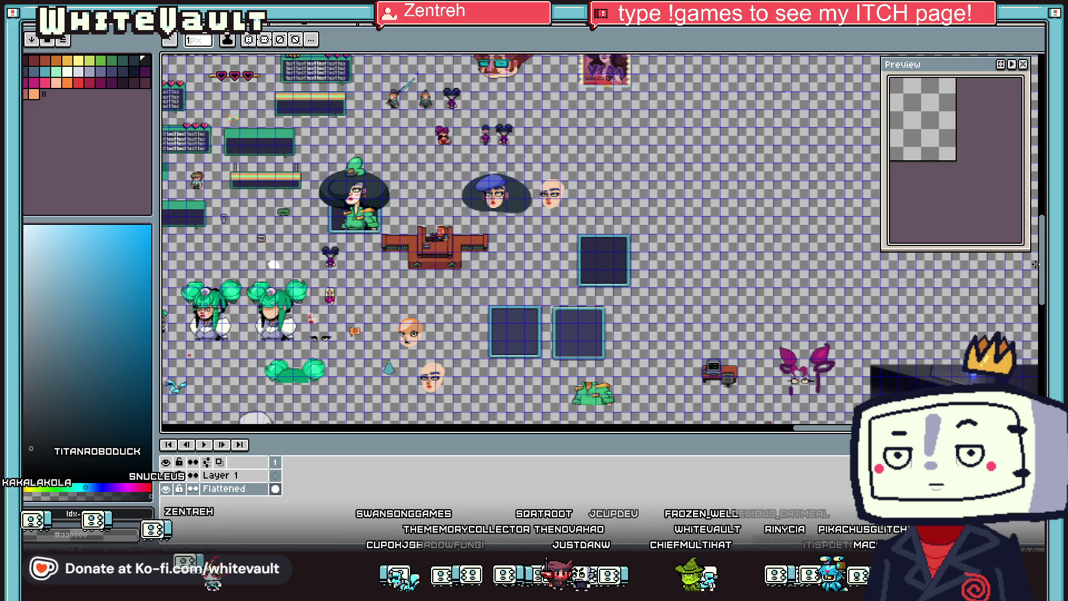
scroll(389, 268, "down", 2)
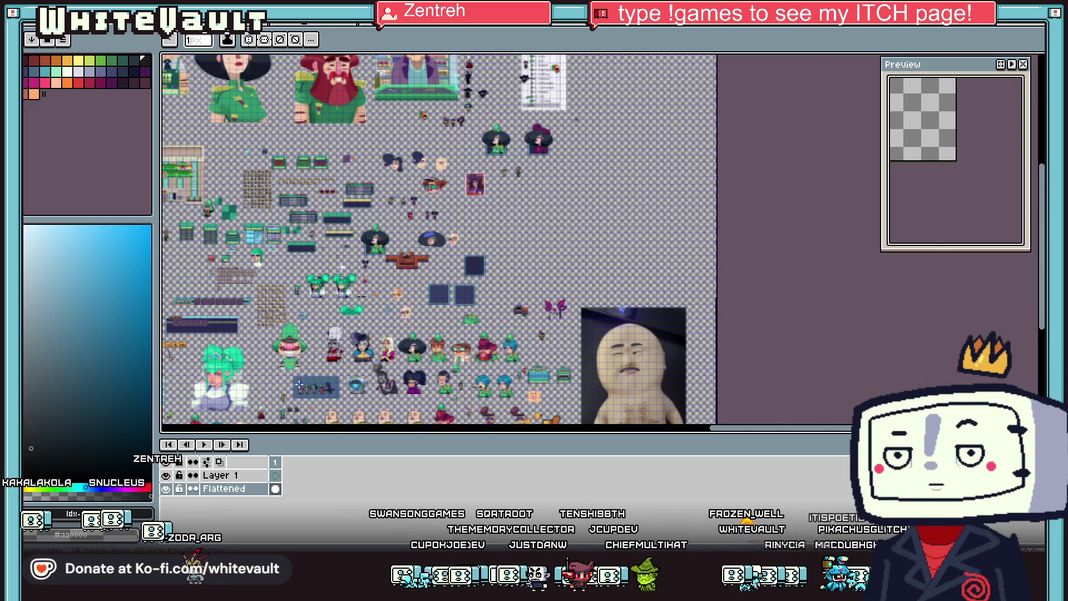
scroll(299, 385, "up", 1)
mouse_move(706, 435)
left_mouse_down()
mouse_move(768, 432)
mouse_move(633, 445)
left_mouse_up()
mouse_move(1041, 223)
left_mouse_down()
mouse_move(1042, 290)
mouse_move(1041, 259)
left_mouse_up()
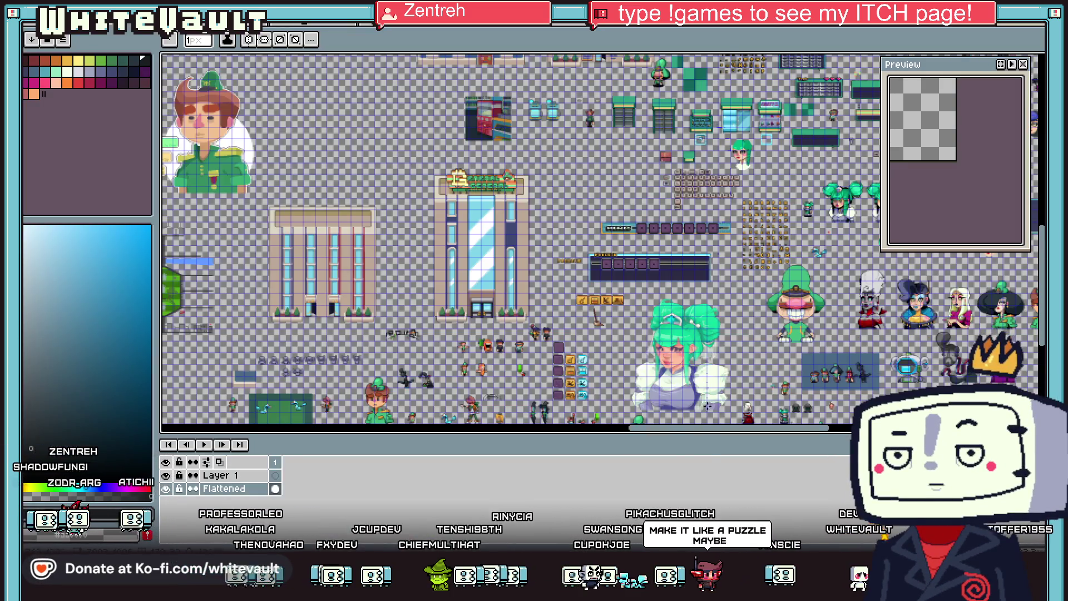
scroll(701, 406, "left", 2)
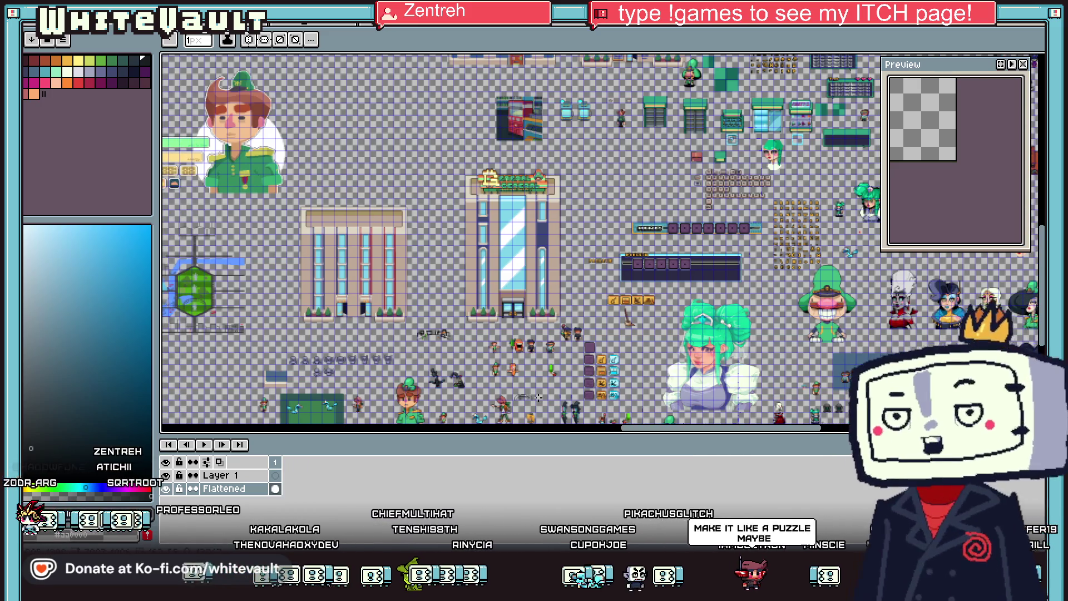
scroll(538, 398, "up", 2)
left_click(1037, 78)
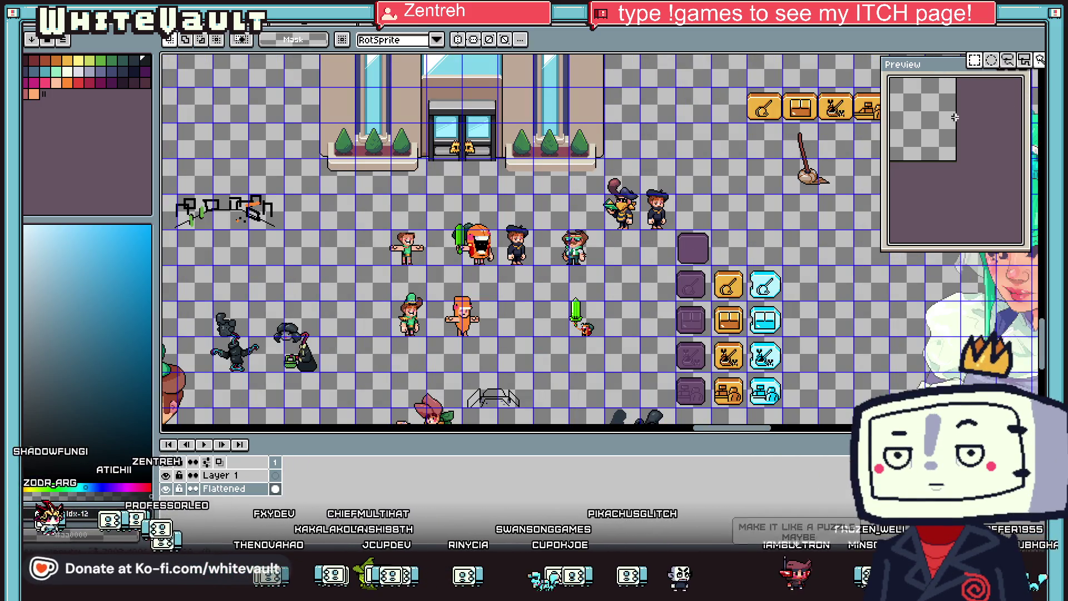
Step: Move the glasses-wearing character into empty space and set the blonde sprite beside it
scroll(578, 279, "up", 2)
left_click_drag(479, 112, 625, 262)
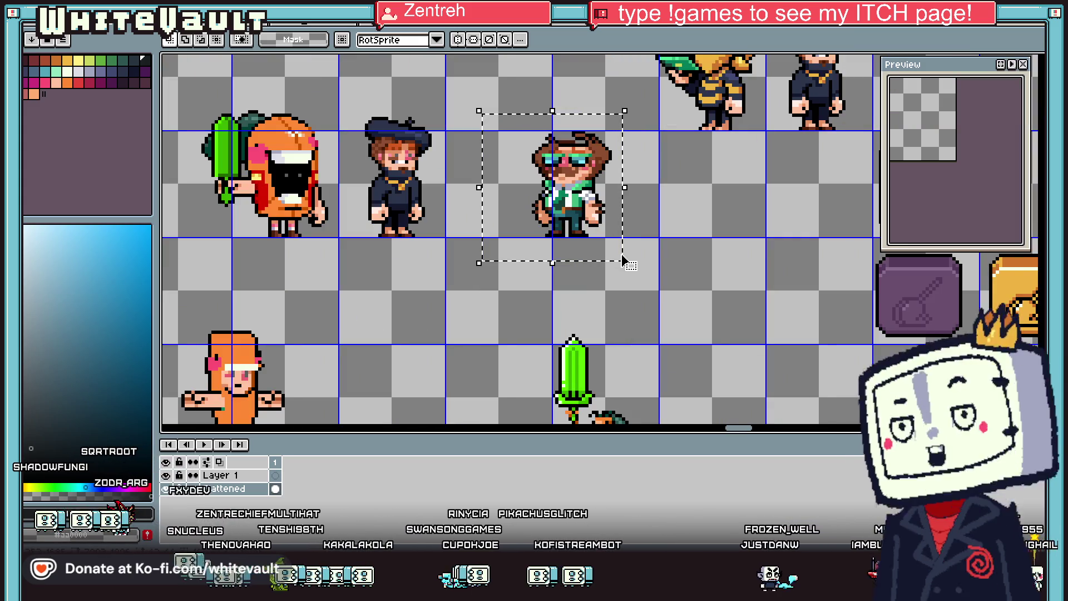
scroll(670, 232, "down", 1)
mouse_move(670, 232)
left_mouse_down()
mouse_move(834, 167)
mouse_move(1040, 61)
mouse_move(834, 167)
mouse_move(245, 167)
mouse_move(239, 376)
mouse_move(593, 185)
mouse_move(362, 178)
mouse_move(473, 139)
mouse_move(622, 121)
mouse_move(751, 72)
mouse_move(686, 147)
mouse_move(653, 88)
mouse_move(542, 189)
mouse_move(531, 231)
left_mouse_up()
scroll(515, 236, "up", 3)
left_click(682, 191)
mouse_move(401, 72)
left_mouse_down()
mouse_move(634, 226)
mouse_move(556, 194)
left_mouse_up()
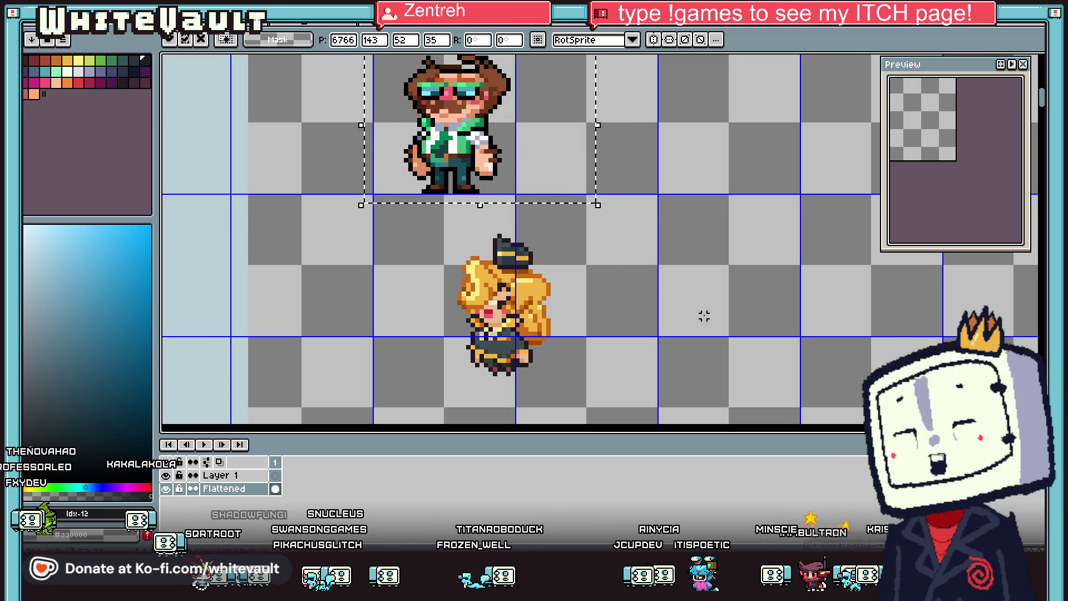
left_click_drag(413, 215, 616, 387)
mouse_move(598, 316)
left_mouse_down()
mouse_move(571, 315)
mouse_move(551, 281)
left_mouse_up()
left_click(646, 299)
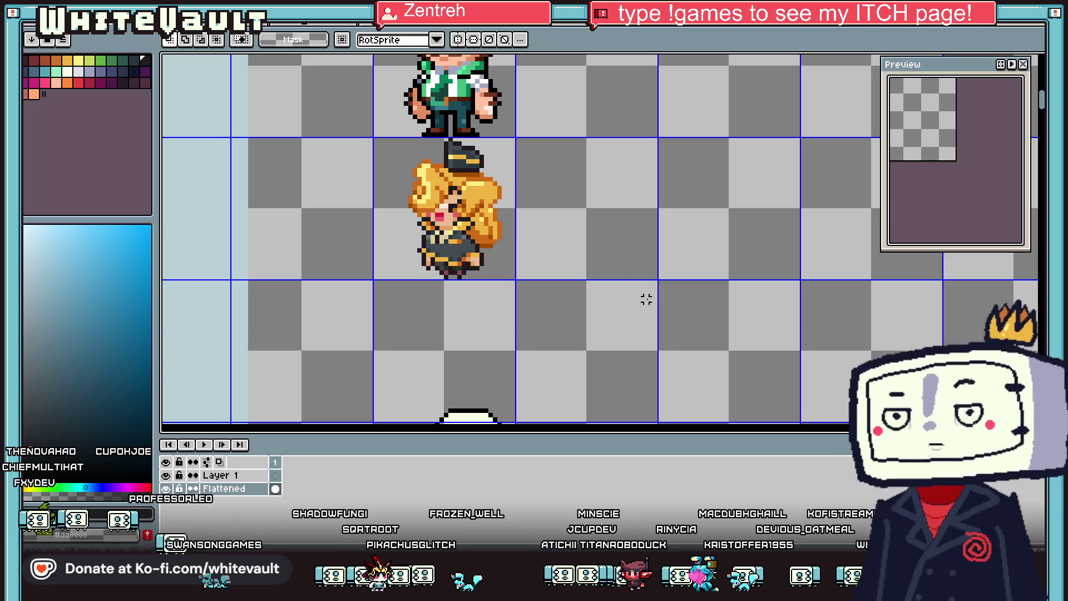
Step: Copy the glasses character and place the duplicate in the empty cell to its right
scroll(521, 272, "down", 4)
scroll(641, 267, "up", 1)
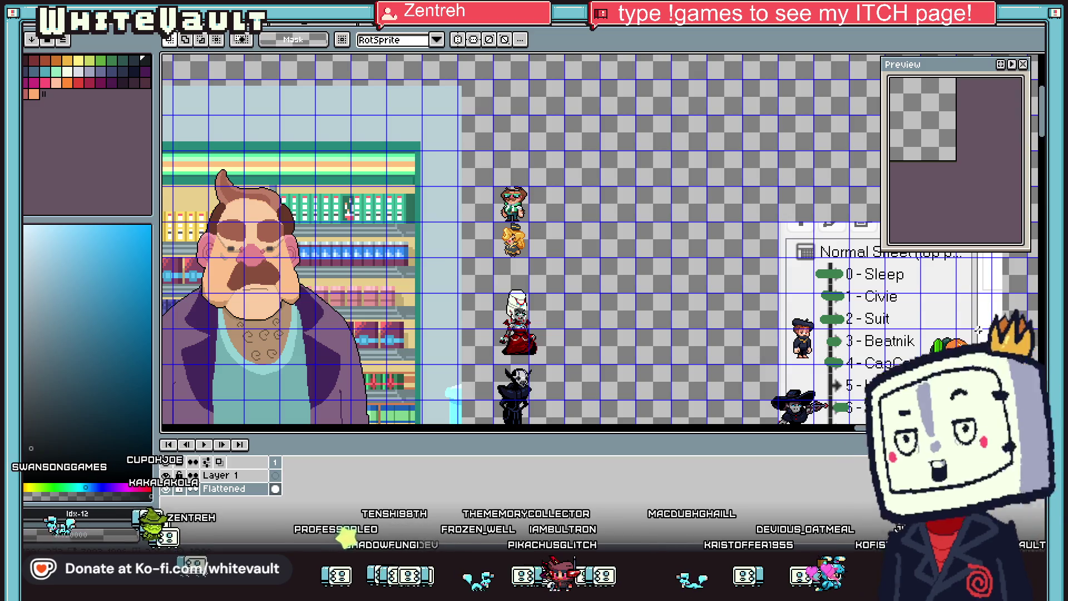
scroll(759, 353, "down", 5)
scroll(600, 239, "up", 3)
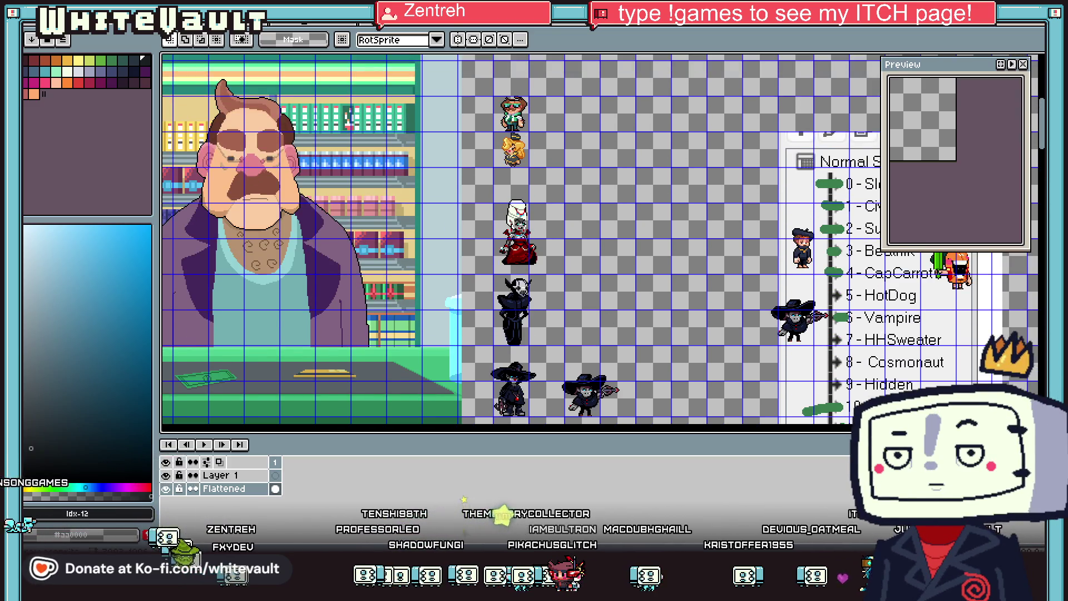
scroll(521, 110, "up", 2)
mouse_move(432, 61)
left_mouse_down()
mouse_move(551, 167)
mouse_move(604, 177)
left_mouse_up()
key("ctrl+c")
key("ctrl+v")
scroll(557, 167, "right", 5)
left_click_drag(236, 161, 526, 160)
key("ctrl+d")
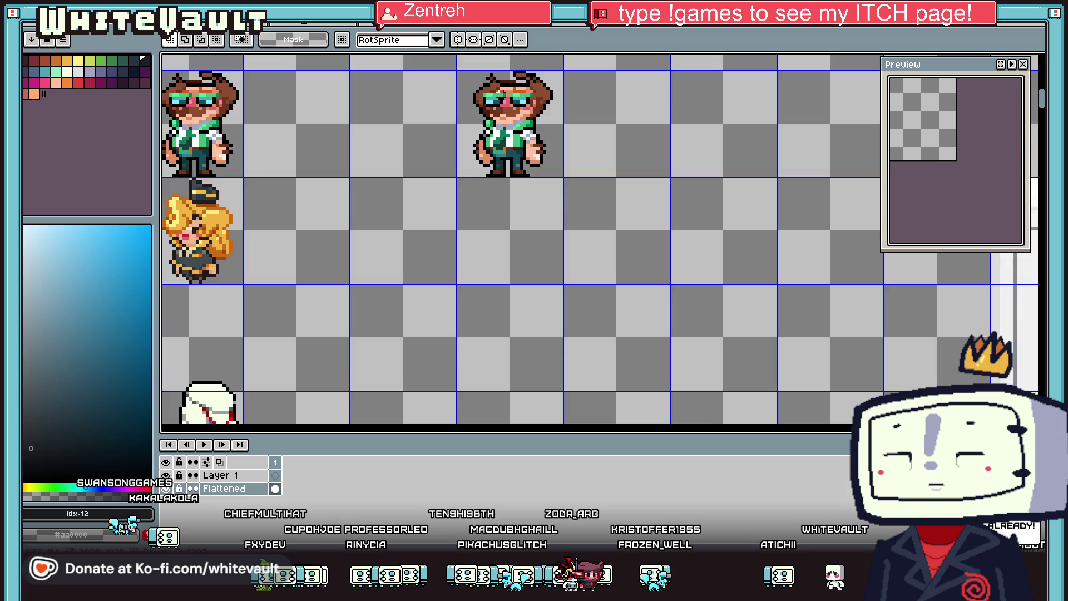
Step: Paint over the duplicate's left goggle with the brown hair colour and pink
scroll(500, 133, "up", 1)
scroll(506, 132, "up", 1)
scroll(506, 132, "down", 3)
scroll(490, 120, "down", 1)
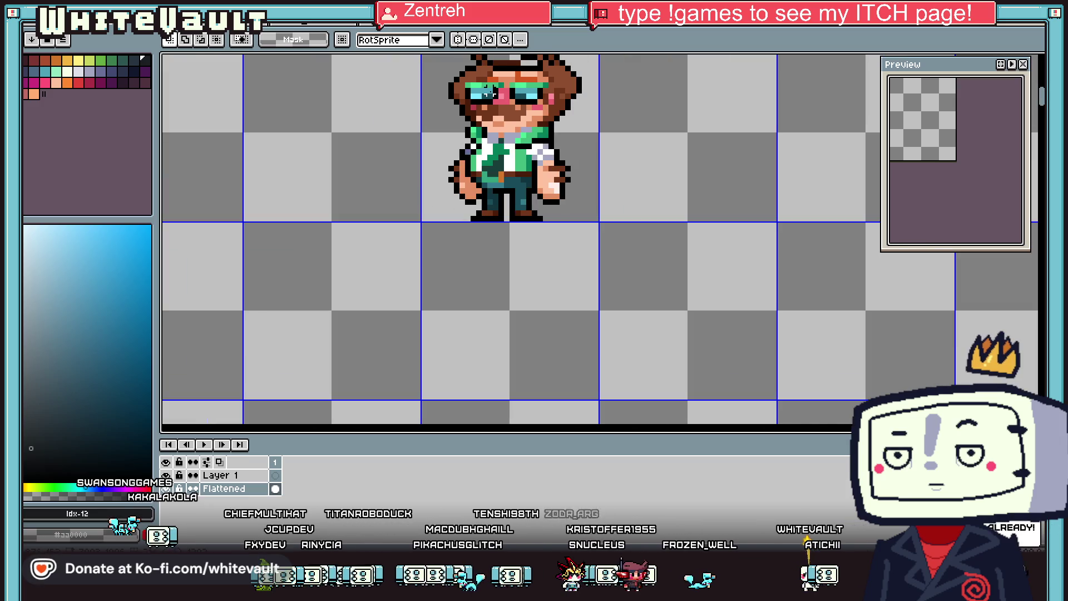
scroll(469, 104, "down", 2)
scroll(470, 103, "up", 2)
key("i")
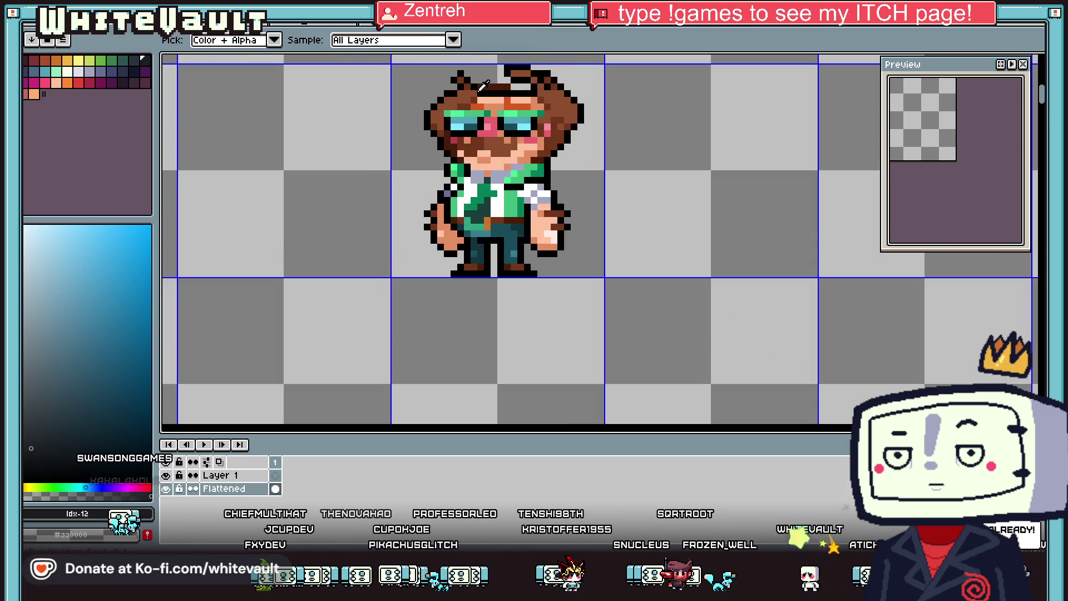
scroll(473, 106, "up", 1)
left_click(472, 106, "alt")
mouse_move(460, 123)
left_mouse_down()
mouse_move(433, 127)
mouse_move(445, 139)
mouse_move(432, 153)
left_mouse_up()
left_click(446, 153)
left_click(446, 179, "alt")
Step: Cover the mustache with the light skin tone using pencil strokes and bucket fills
left_click(446, 166)
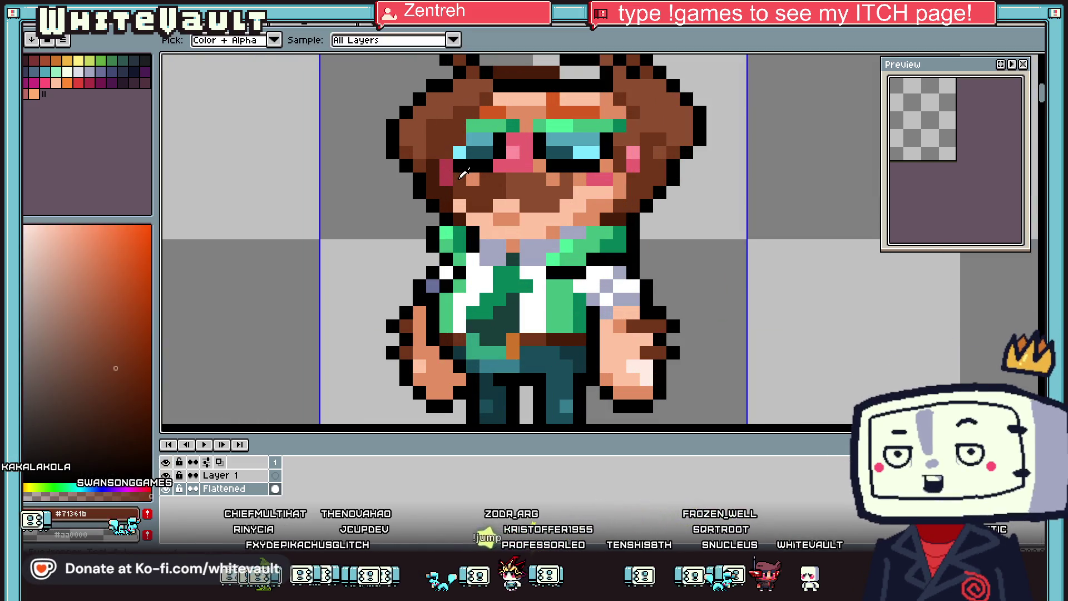
left_click(488, 174)
left_click_drag(464, 192, 518, 192)
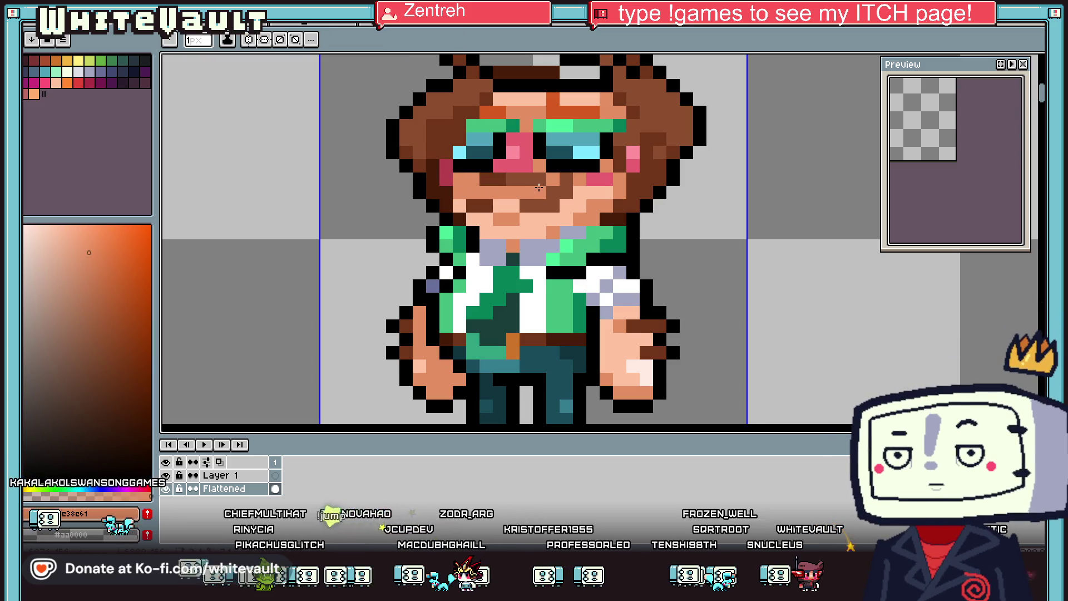
key("g")
left_click(531, 176)
left_click(480, 204)
key("b")
Step: Paint over the goggle strap, right lens and orange brow pixels in skin tone
mouse_move(458, 166)
left_mouse_down()
mouse_move(488, 167)
mouse_move(503, 138)
left_mouse_up()
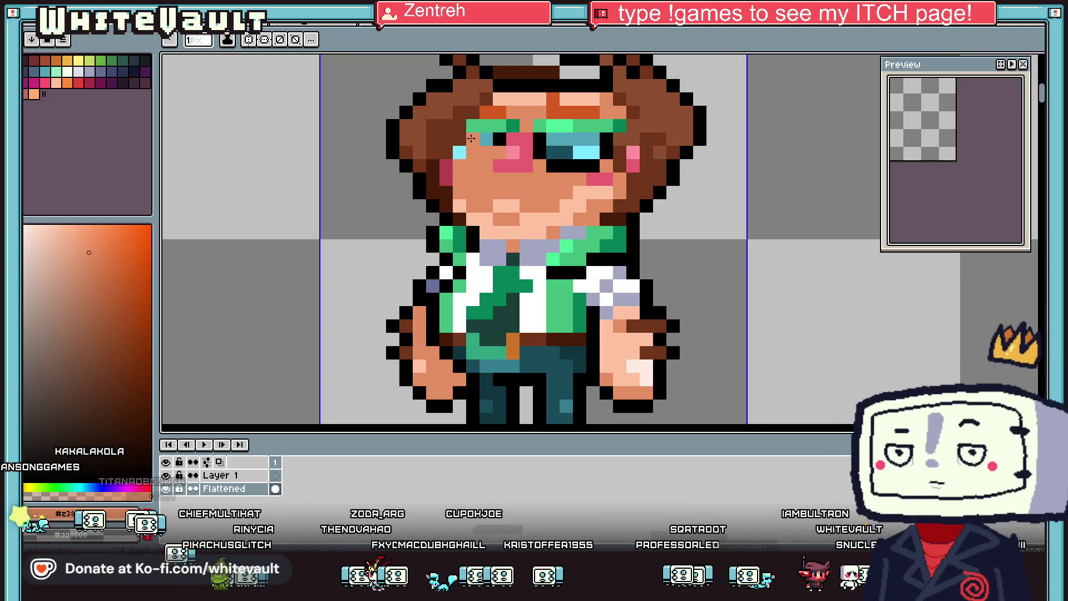
left_click_drag(564, 126, 619, 125)
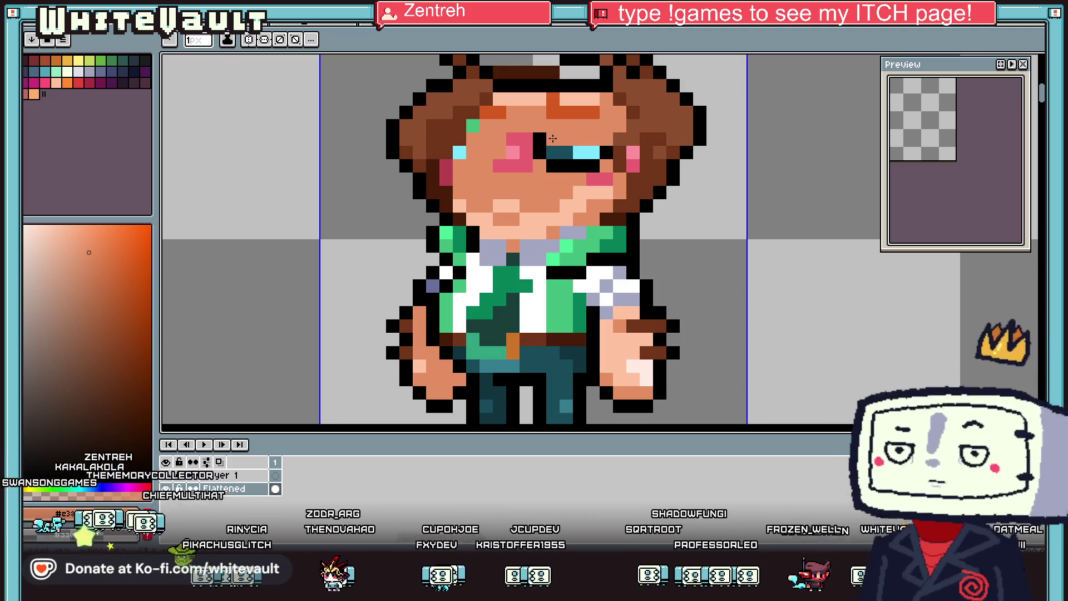
left_click_drag(538, 139, 596, 139)
left_click_drag(763, 123, 779, 124)
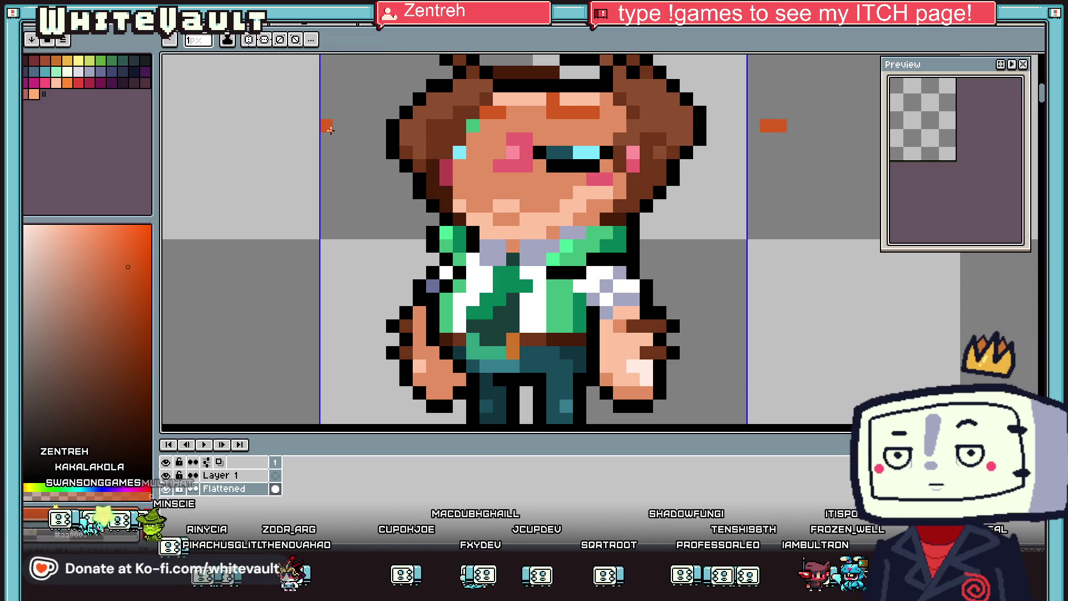
left_click(512, 125, "alt")
mouse_move(526, 125)
left_mouse_down()
mouse_move(487, 111)
mouse_move(604, 112)
mouse_move(503, 98)
left_mouse_up()
left_click(477, 103, "alt")
left_click(578, 93, "alt")
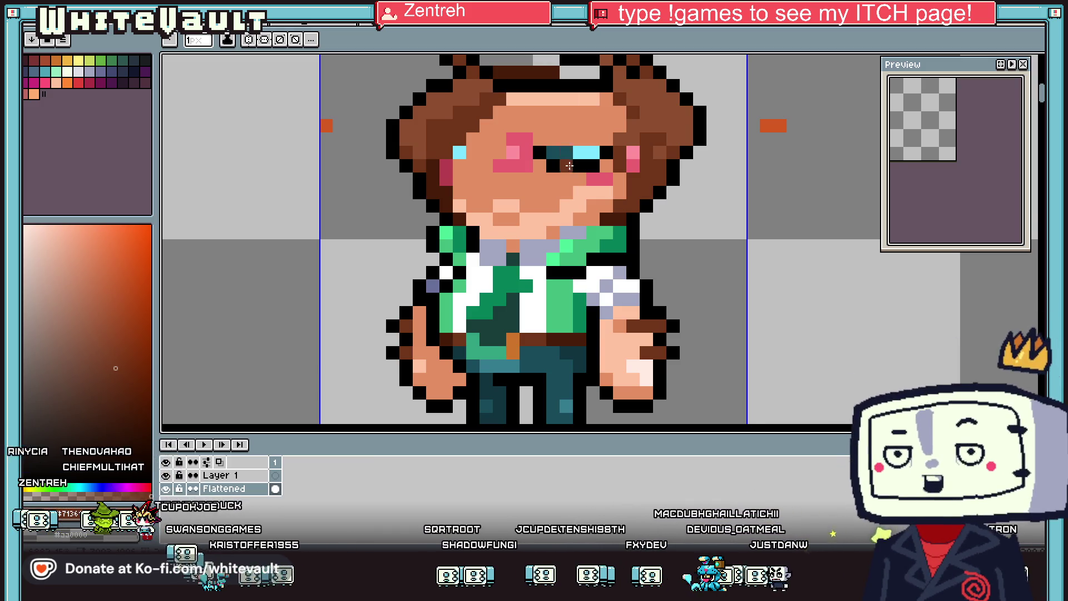
Step: Redraw the eye pixel in black and smooth the face shading with light skin tone
scroll(569, 166, "down", 2)
left_click(569, 166)
scroll(568, 164, "up", 2)
mouse_move(565, 170)
left_mouse_down()
mouse_move(551, 158)
mouse_move(609, 163)
left_mouse_up()
key("alt")
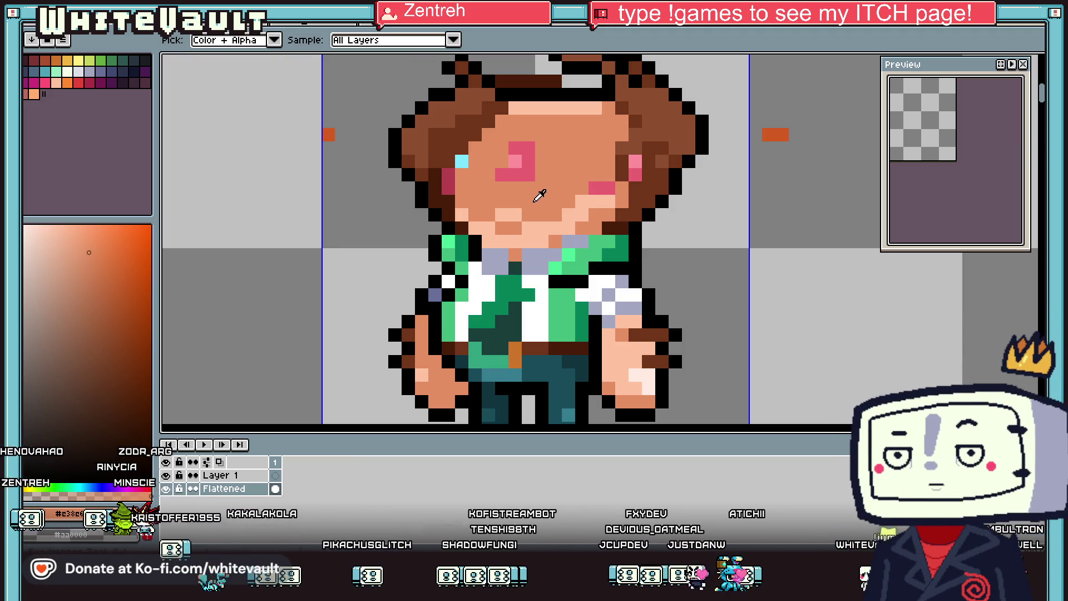
left_click(503, 215, "alt")
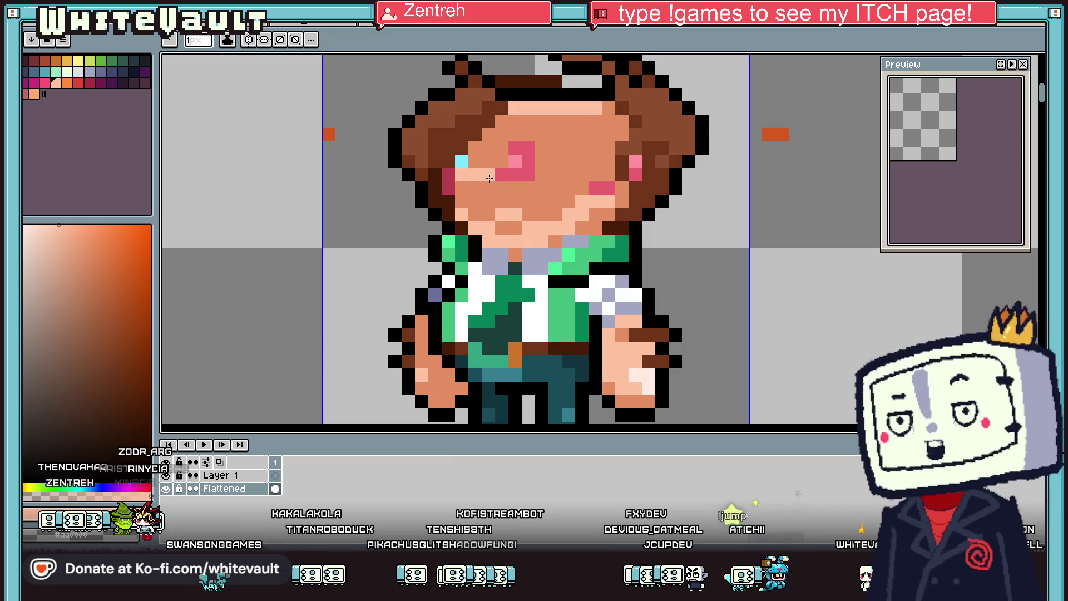
left_click_drag(547, 171, 612, 175)
left_click_drag(461, 190, 584, 217)
scroll(547, 204, "down", 1)
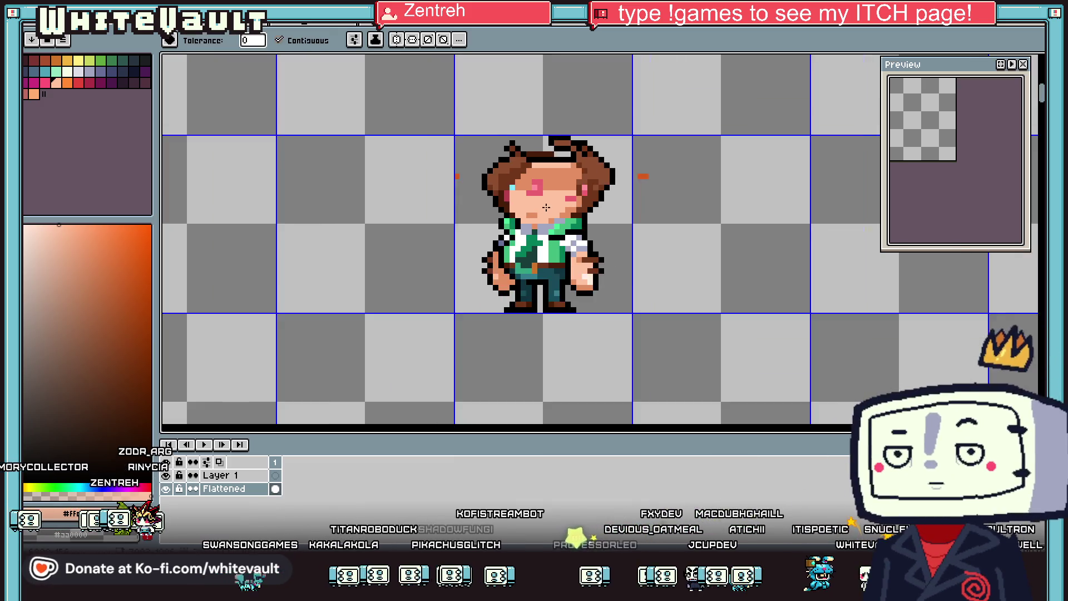
scroll(547, 205, "up", 1)
key("alt")
scroll(584, 189, "down", 2)
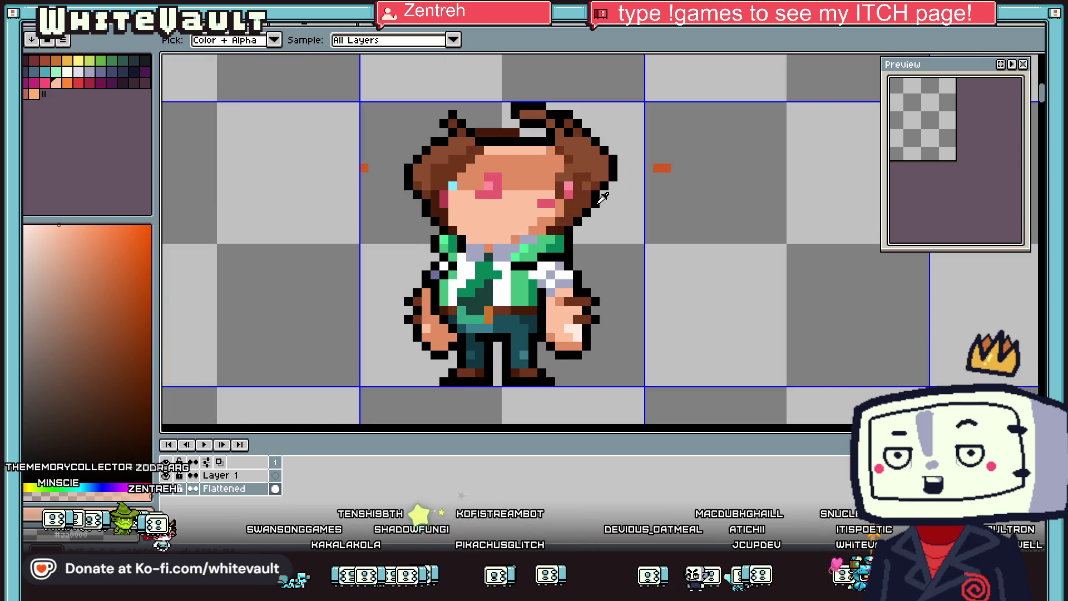
Step: Draw a wide black open mouth with a white teeth highlight
scroll(584, 189, "up", 1)
left_click(581, 195, "alt")
scroll(471, 212, "up", 2)
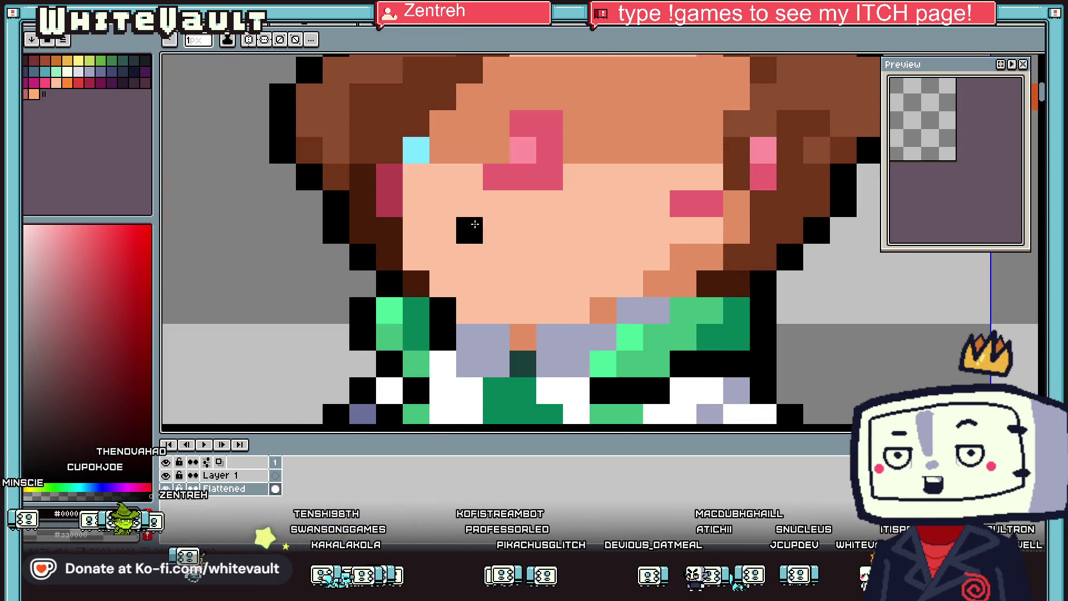
left_click_drag(472, 204, 593, 206)
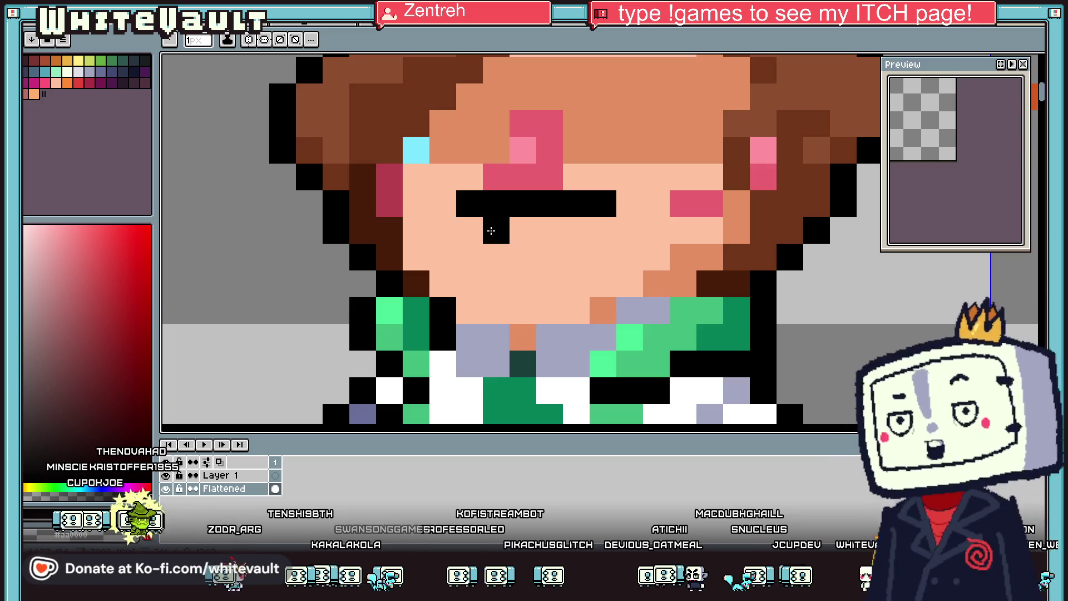
left_click_drag(526, 259, 586, 261)
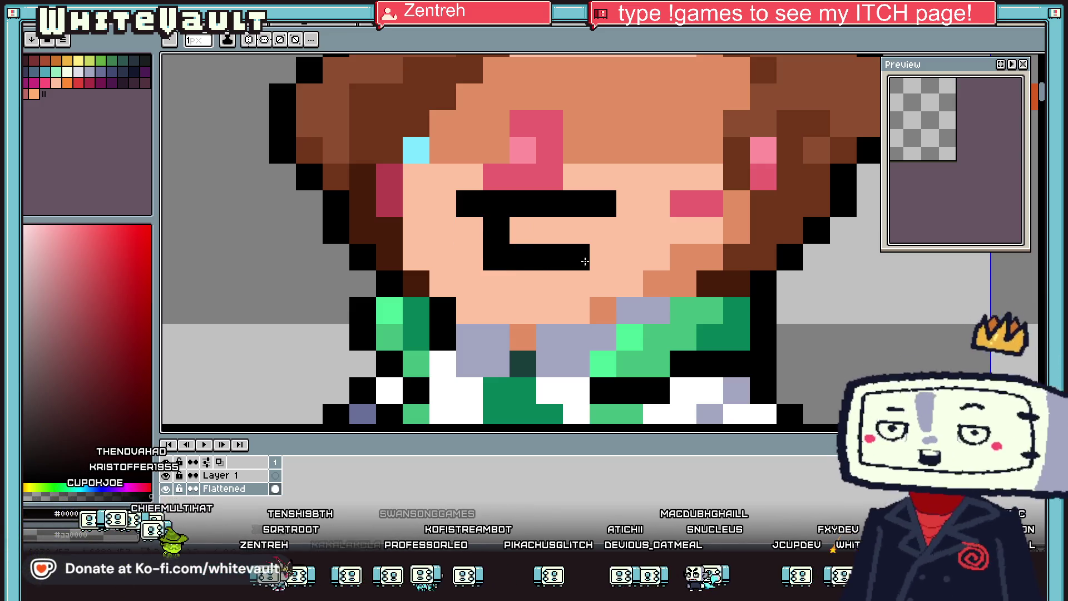
scroll(607, 226, "down", 3)
left_click(582, 267, "alt")
scroll(484, 165, "up", 2)
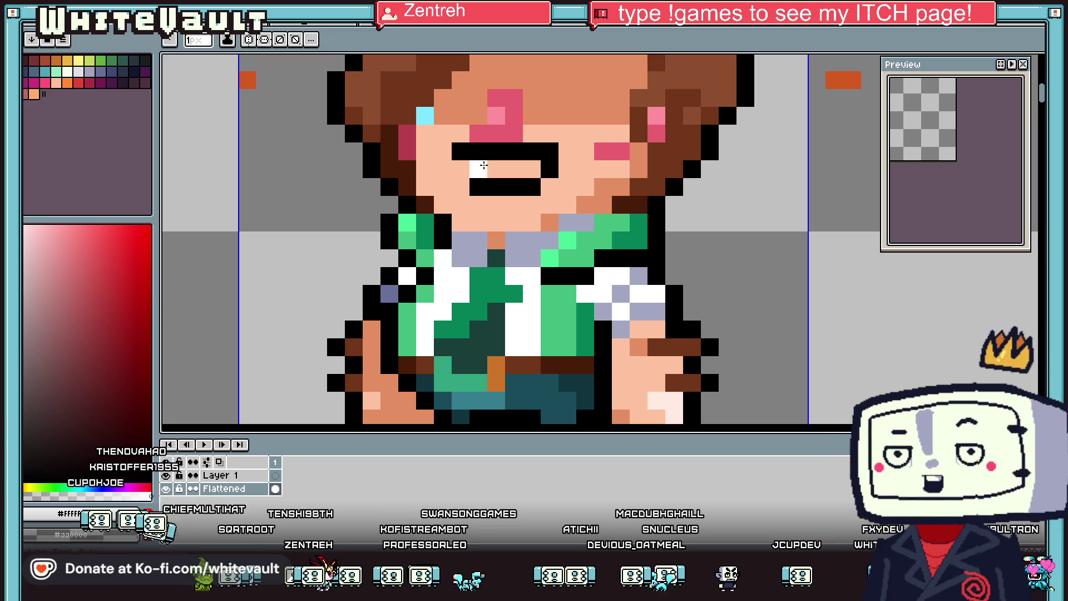
scroll(480, 151, "down", 1)
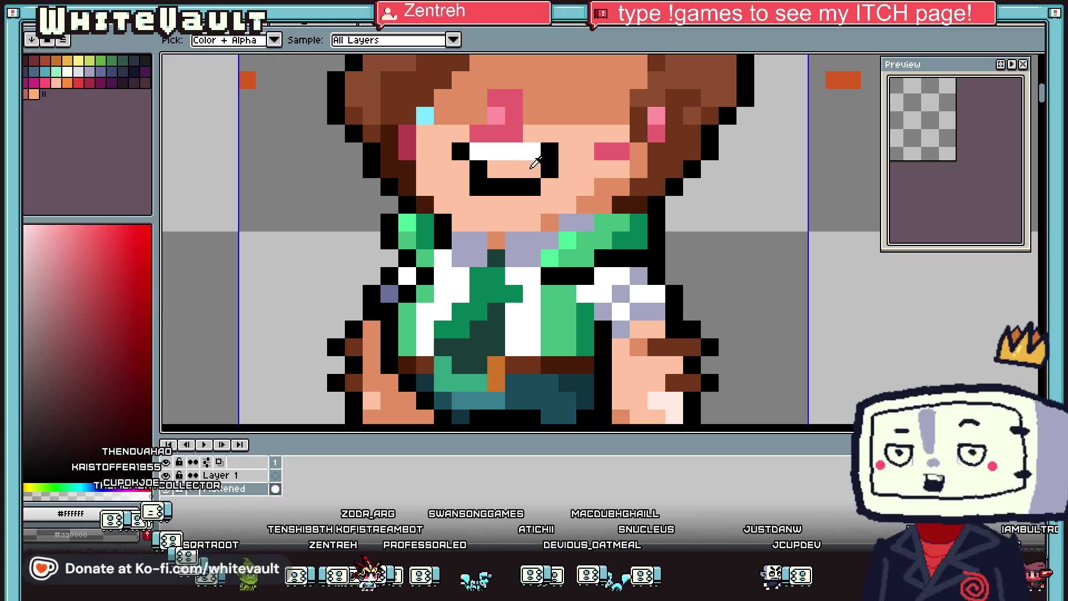
left_click(535, 162, "alt")
scroll(537, 166, "down", 3)
Step: Sample the skin, black and lavender collar colours from the sprite with the eyedropper
key("alt")
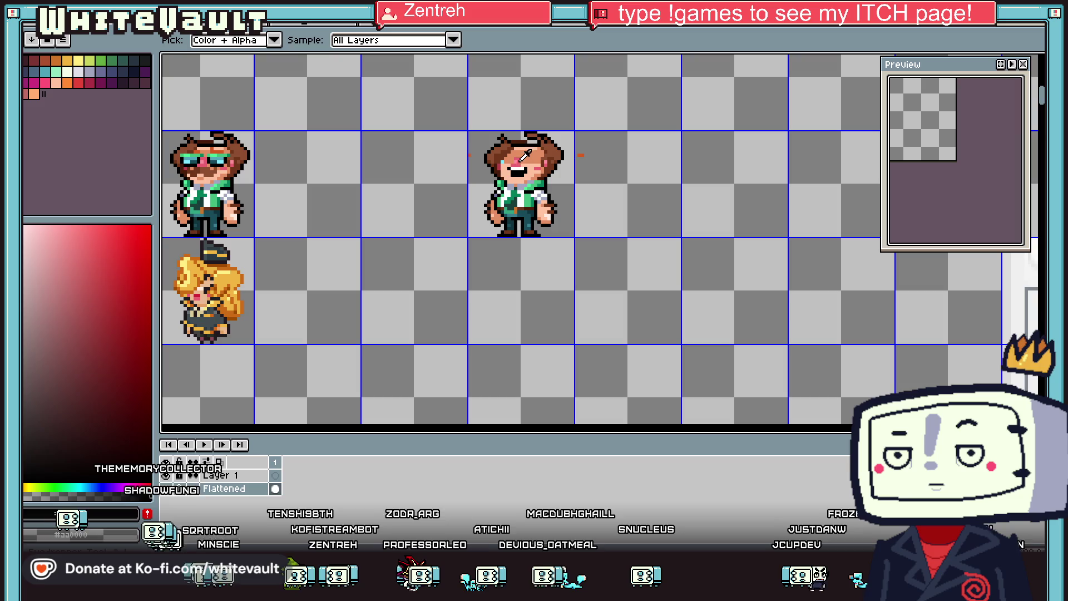
scroll(515, 165, "up", 2)
left_click(517, 182, "alt")
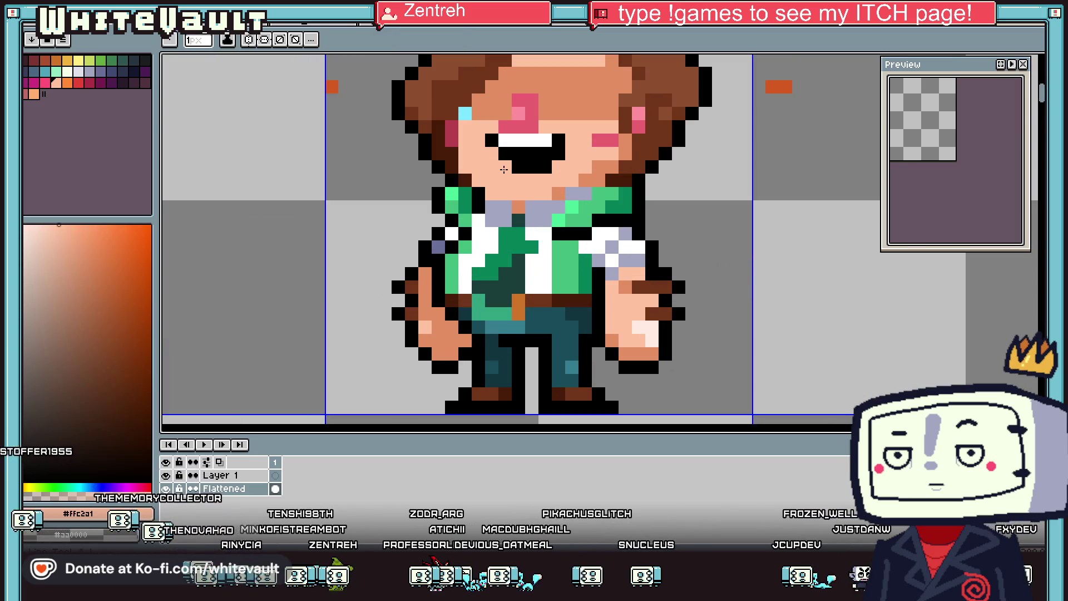
left_click(531, 154, "alt")
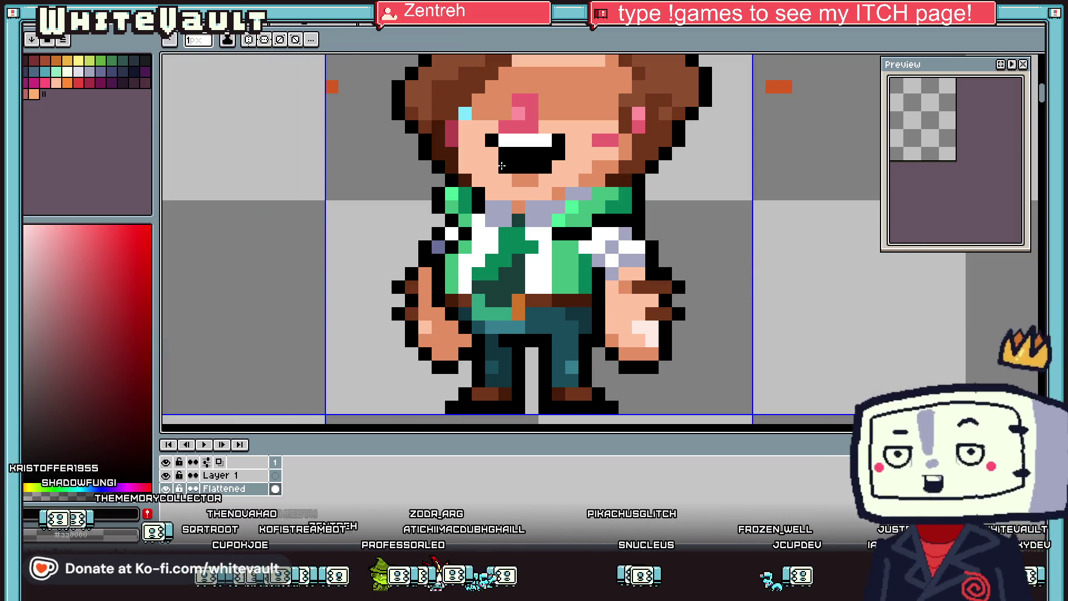
scroll(531, 155, "down", 3)
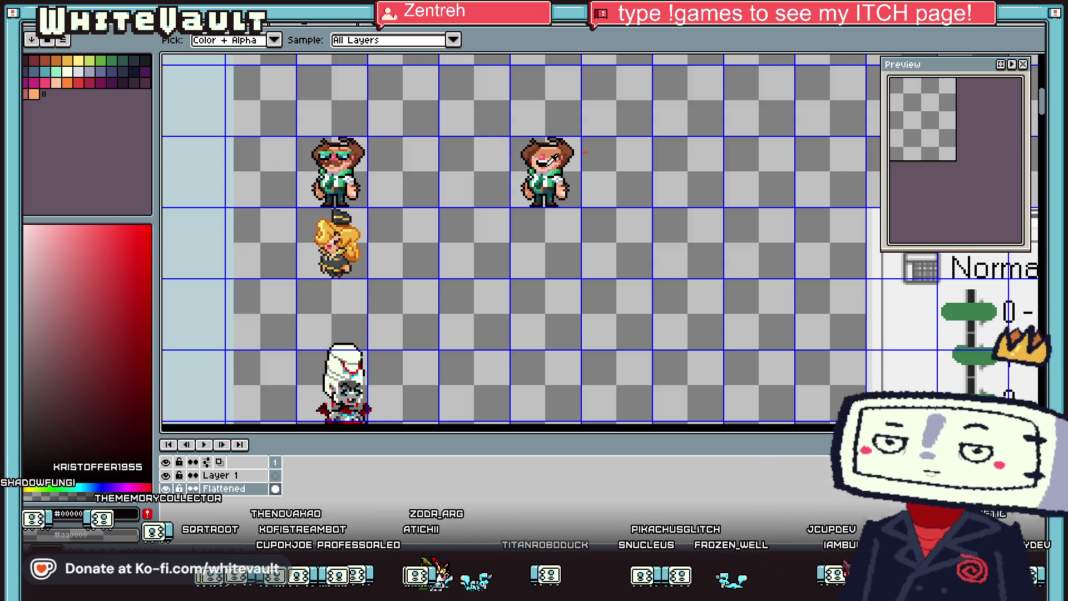
scroll(556, 175, "up", 2)
left_click(535, 199, "alt")
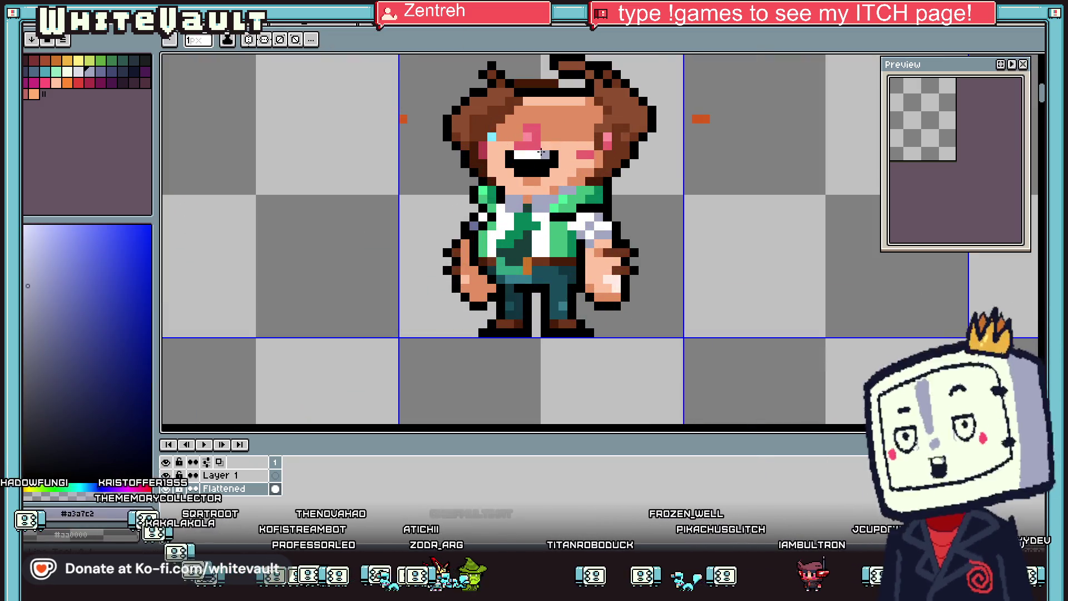
scroll(541, 148, "down", 1)
scroll(329, 134, "down", 3)
scroll(311, 144, "up", 2)
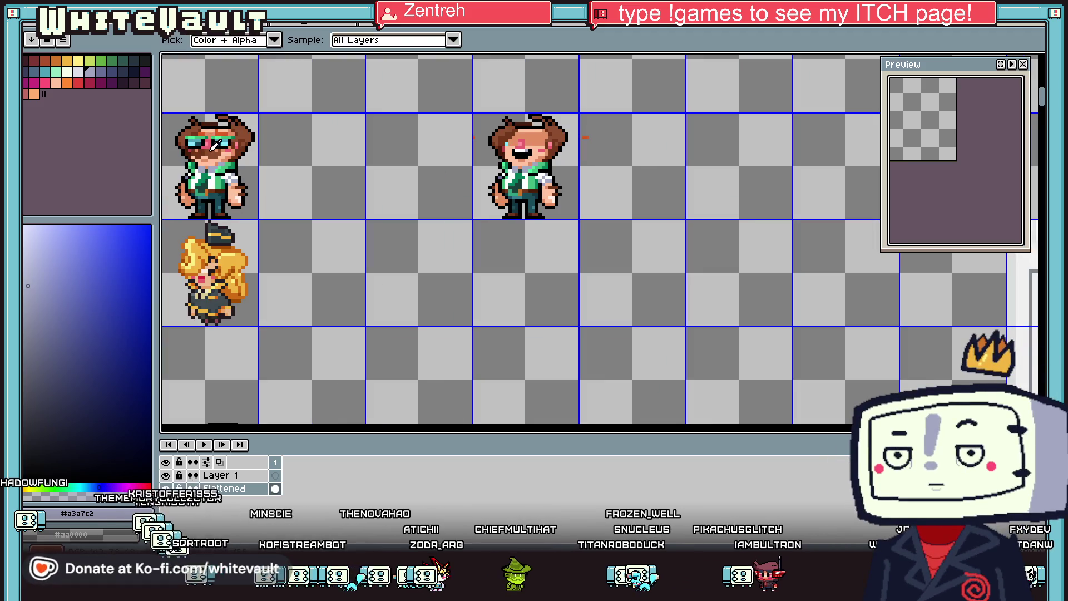
Step: Pick dark brown and add eyebrow pixels over the left eye
left_click(490, 144, "alt")
scroll(491, 145, "up", 2)
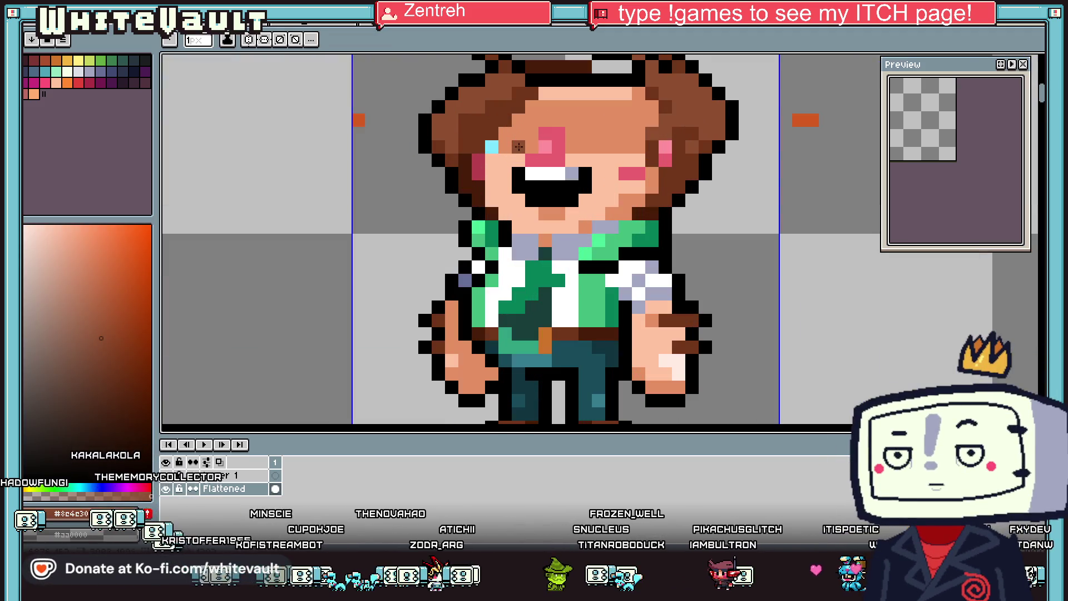
left_click(495, 148, "alt")
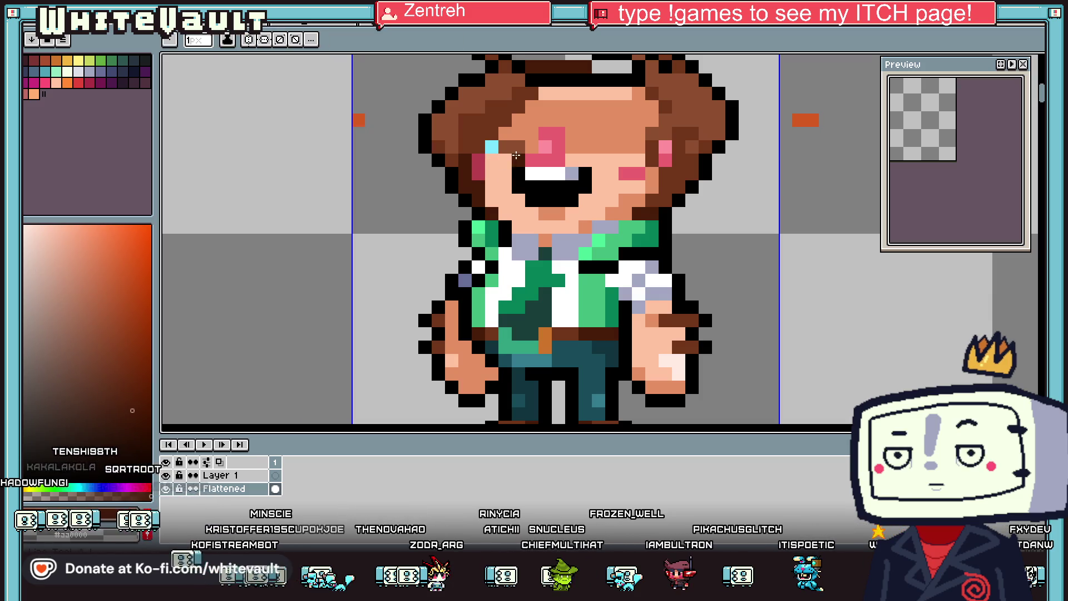
left_click(478, 147)
left_click(479, 134)
left_click(470, 156, "alt")
Step: Sample the hair browns, undo a stroke, and paint a dark brown pixel on the face
left_click(474, 159, "alt")
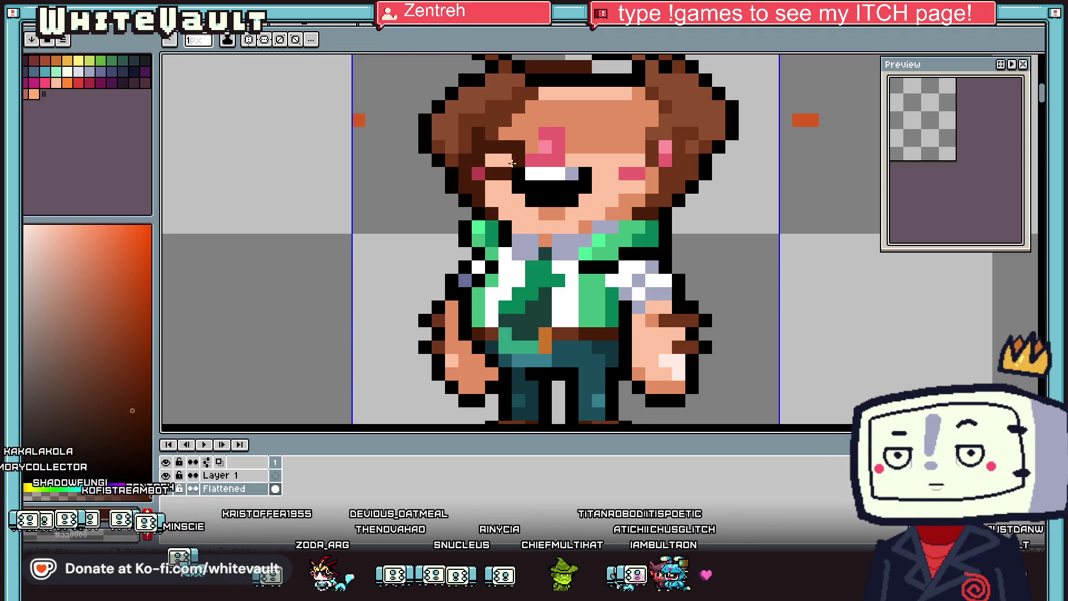
scroll(493, 158, "down", 4)
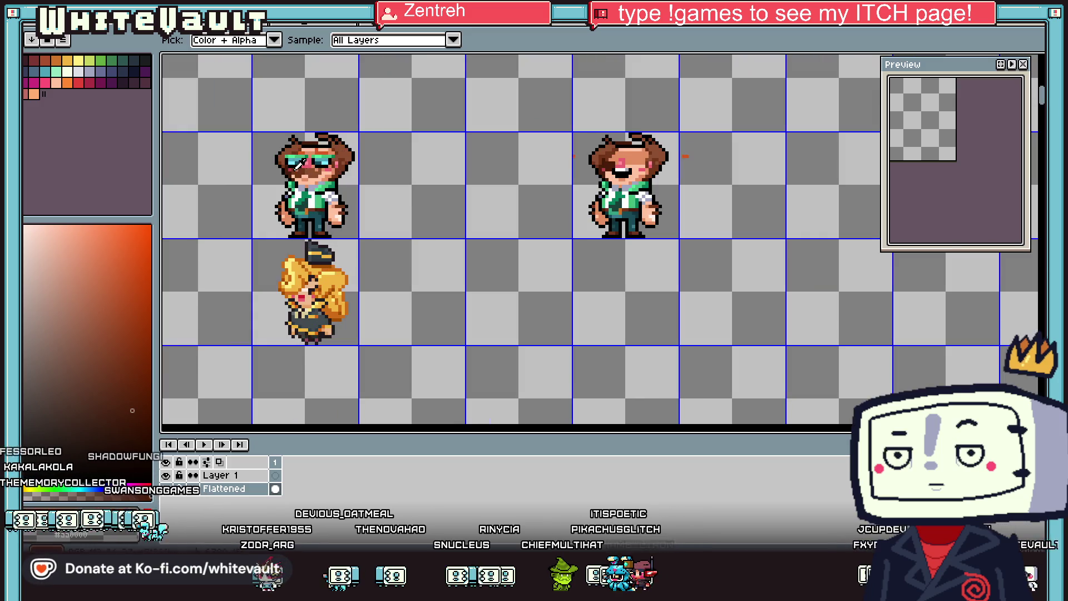
left_click(306, 165)
scroll(592, 159, "up", 4)
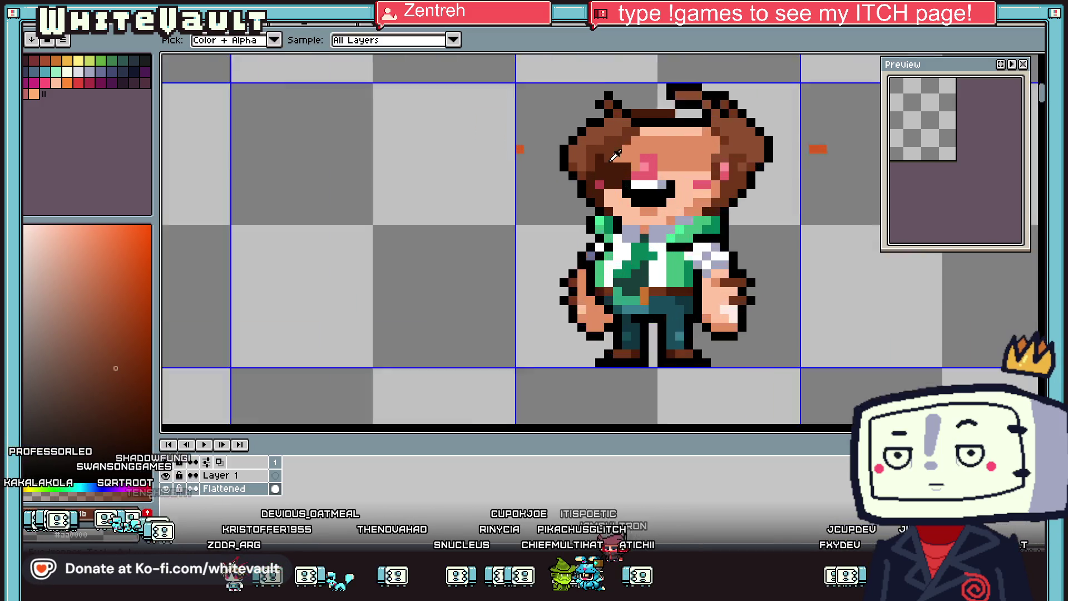
key("b")
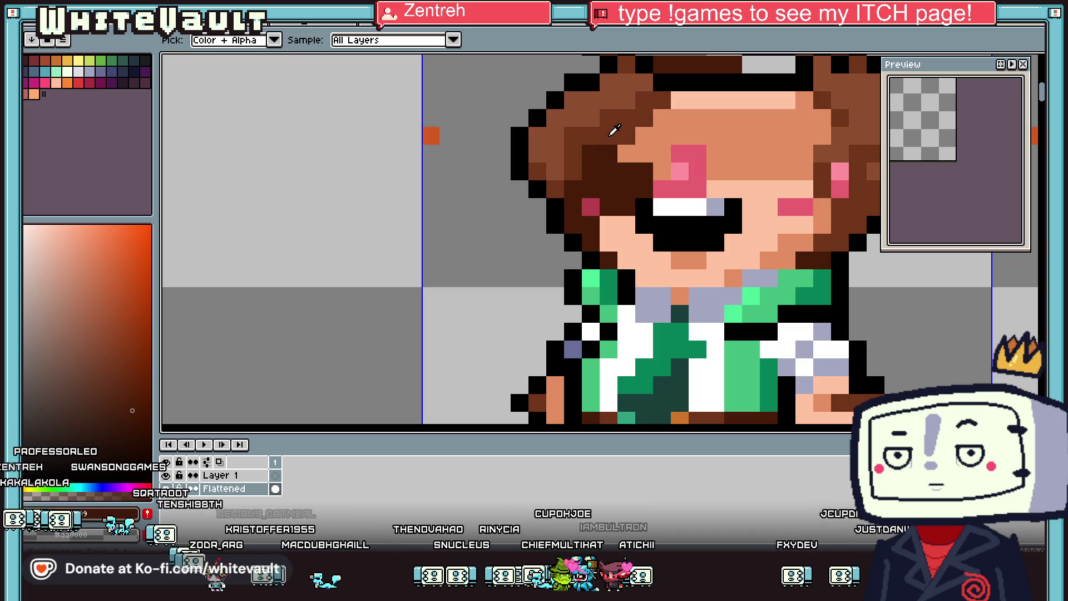
left_click(615, 124, "alt")
scroll(622, 151, "down", 4)
scroll(633, 158, "up", 3)
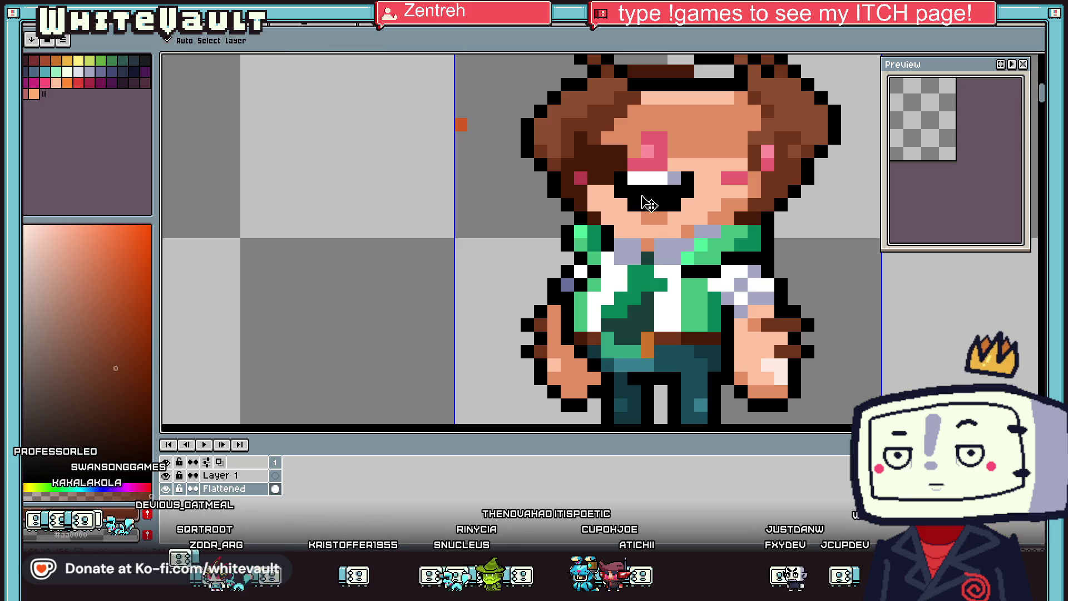
key("ctrl+z")
left_click(645, 220)
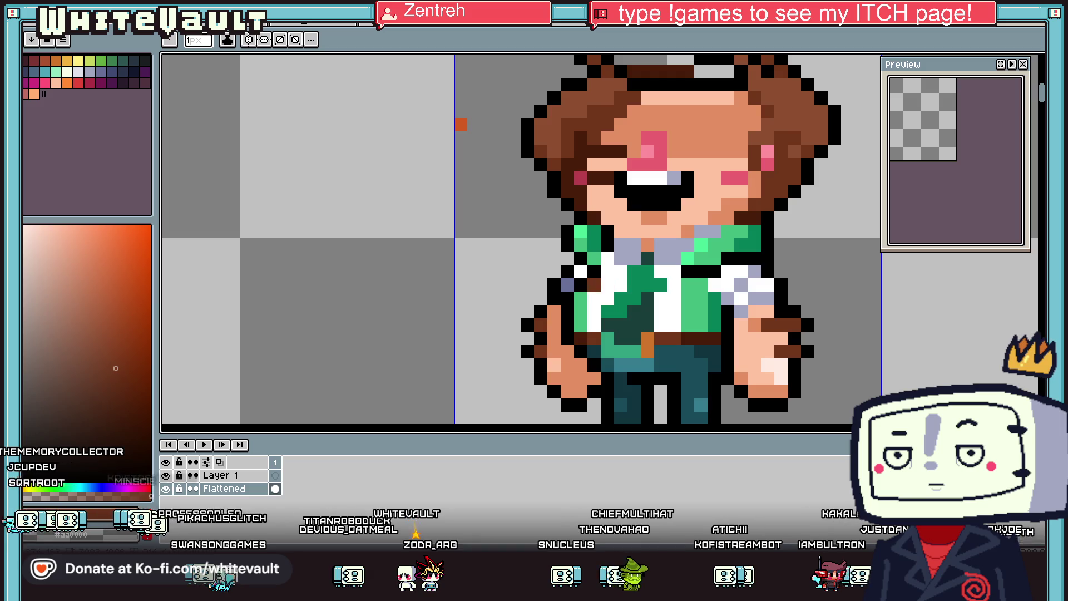
Step: Undo the last edit and sample the dark hair colour from the sprite
scroll(603, 239, "down", 3)
scroll(604, 239, "up", 3)
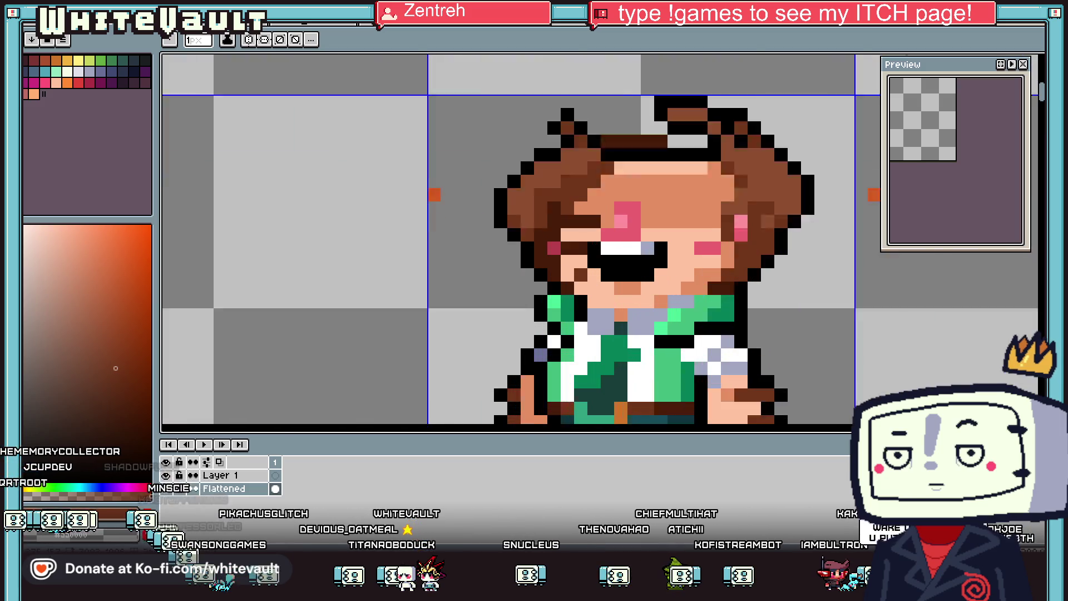
scroll(580, 277, "up", 1)
key("ctrl+z")
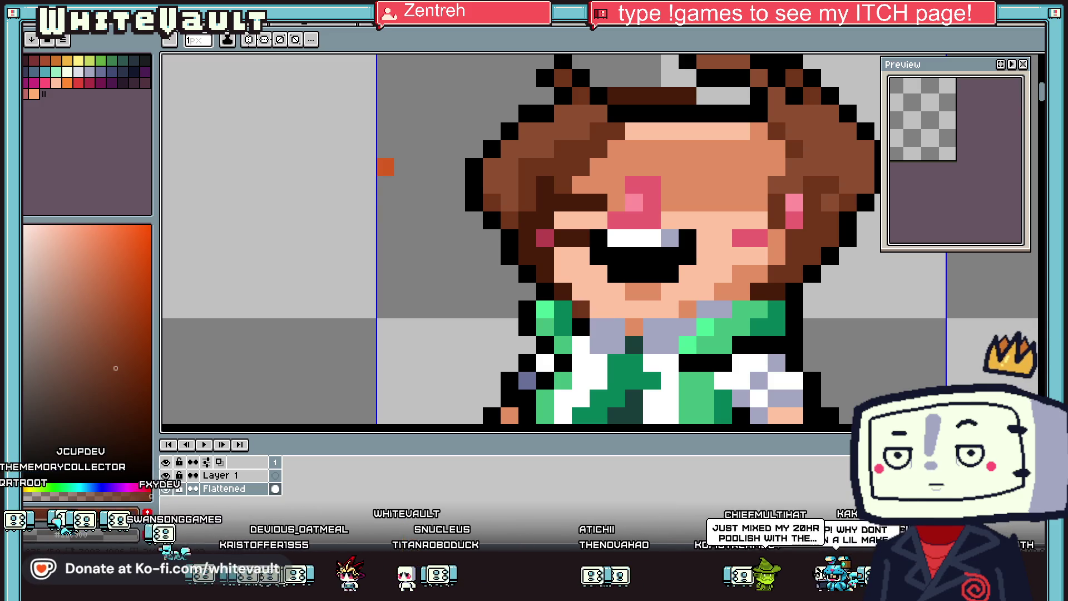
key("i")
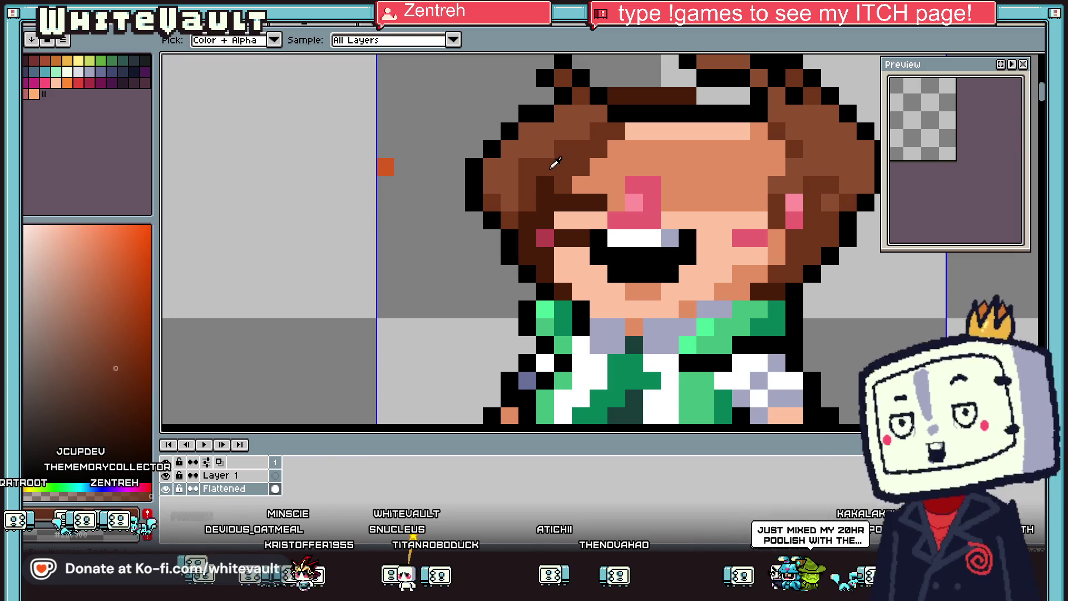
left_click(547, 190)
Step: Paint dark pixels down the cheek edge and around the eye and mouth
key("b")
scroll(548, 189, "up", 1)
mouse_move(548, 190)
left_mouse_down()
mouse_move(541, 227)
mouse_move(576, 284)
left_mouse_up()
left_click(615, 287)
left_click(649, 214)
left_click(578, 252)
left_click_drag(572, 243, 663, 247)
scroll(663, 246, "down", 4)
Step: Add hair-brown pixels stepping down from the eye toward the blush
key("i")
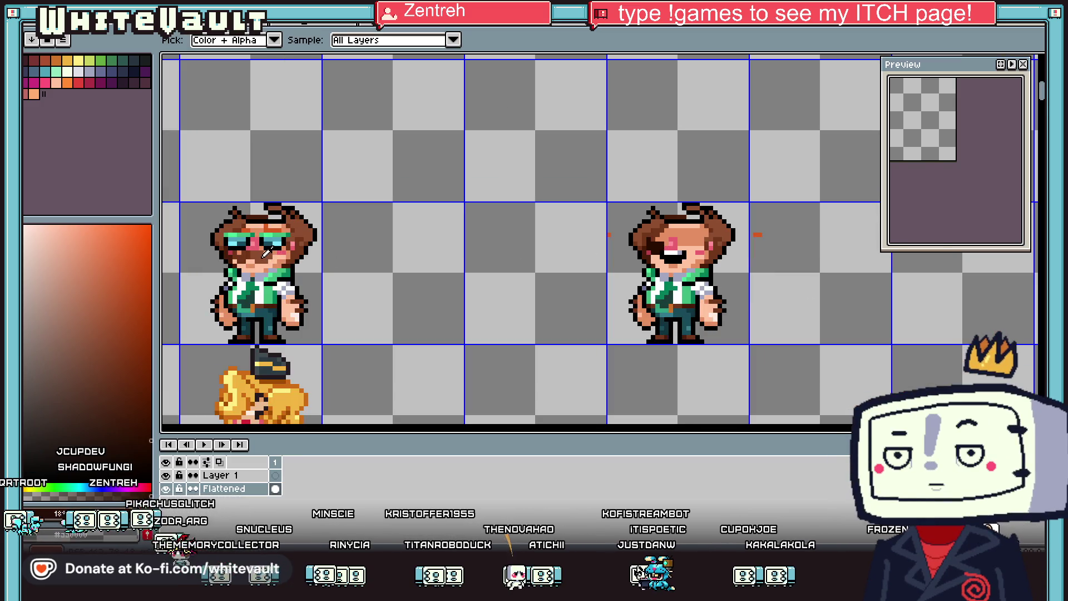
left_click(265, 253)
scroll(678, 245, "up", 2)
mouse_move(667, 231)
left_mouse_down()
mouse_move(706, 238)
mouse_move(698, 246)
left_mouse_up()
Step: Shade dark brown pixels beside the eye and recolour one face pixel
key("alt")
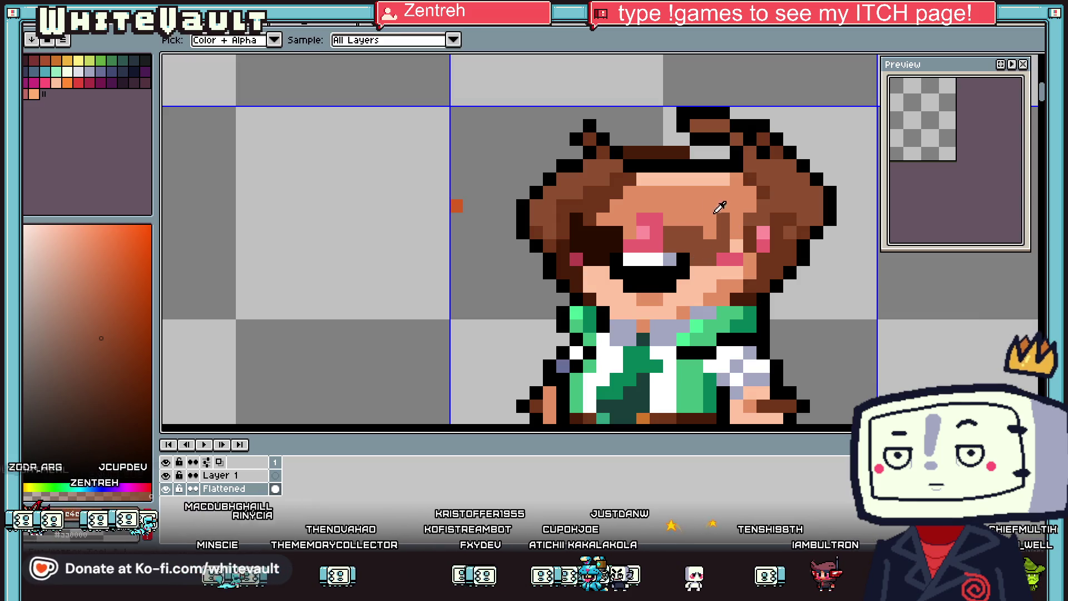
left_click(718, 211, "alt")
scroll(729, 220, "down", 4)
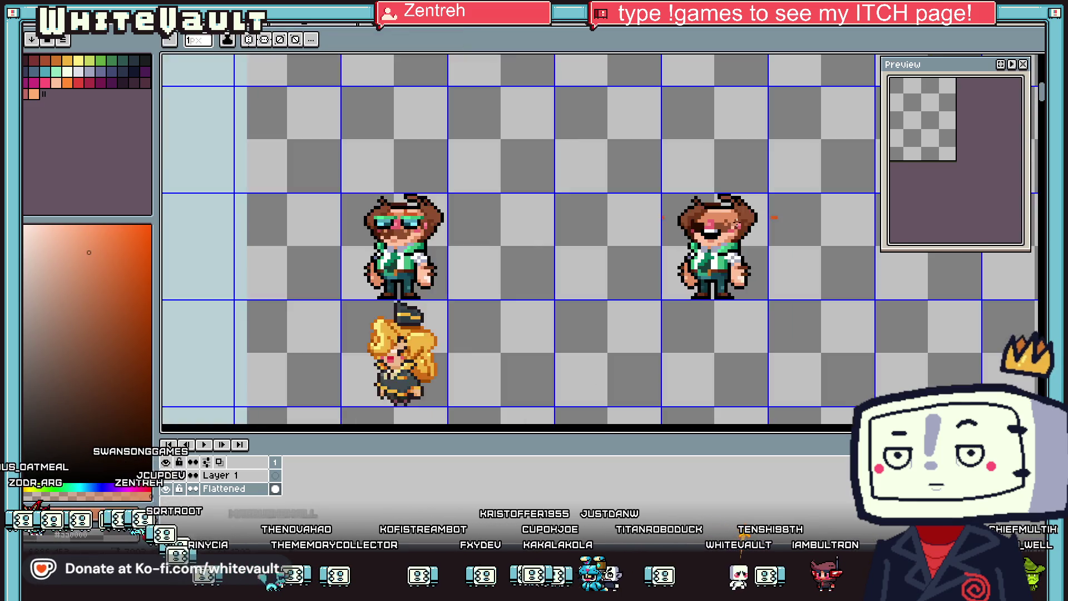
scroll(734, 223, "up", 4)
key("alt")
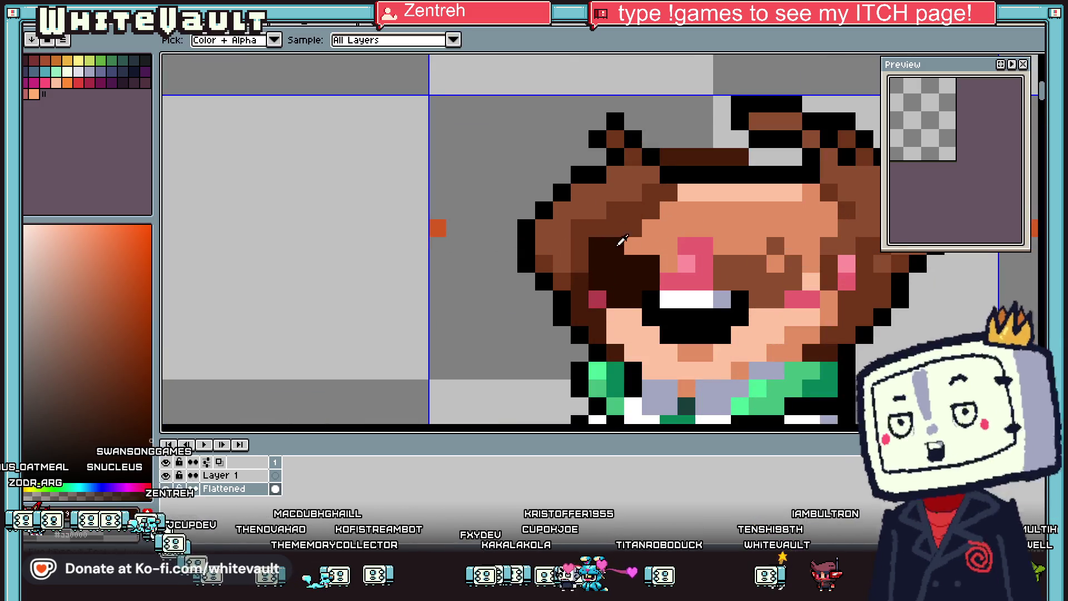
scroll(718, 250, "down", 4)
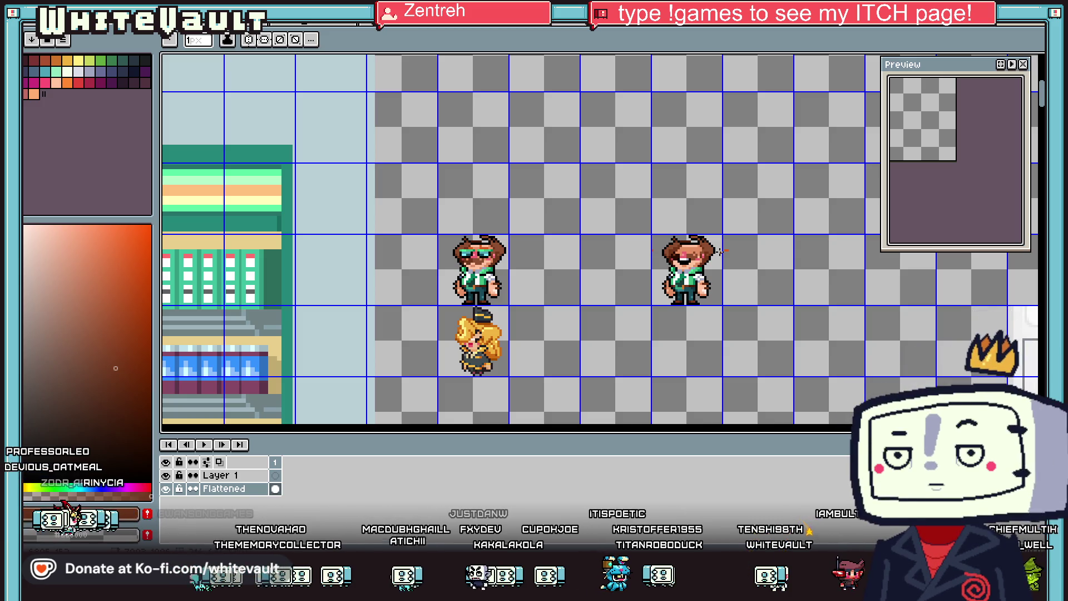
key("alt")
scroll(691, 246, "up", 5)
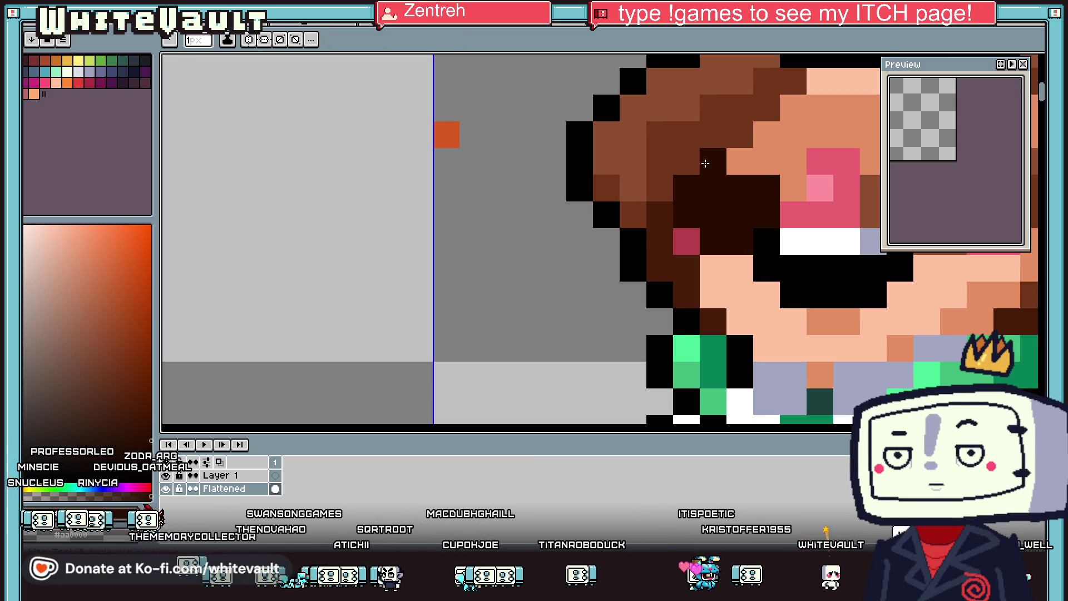
left_click_drag(690, 166, 662, 186)
key("alt")
left_click(690, 187)
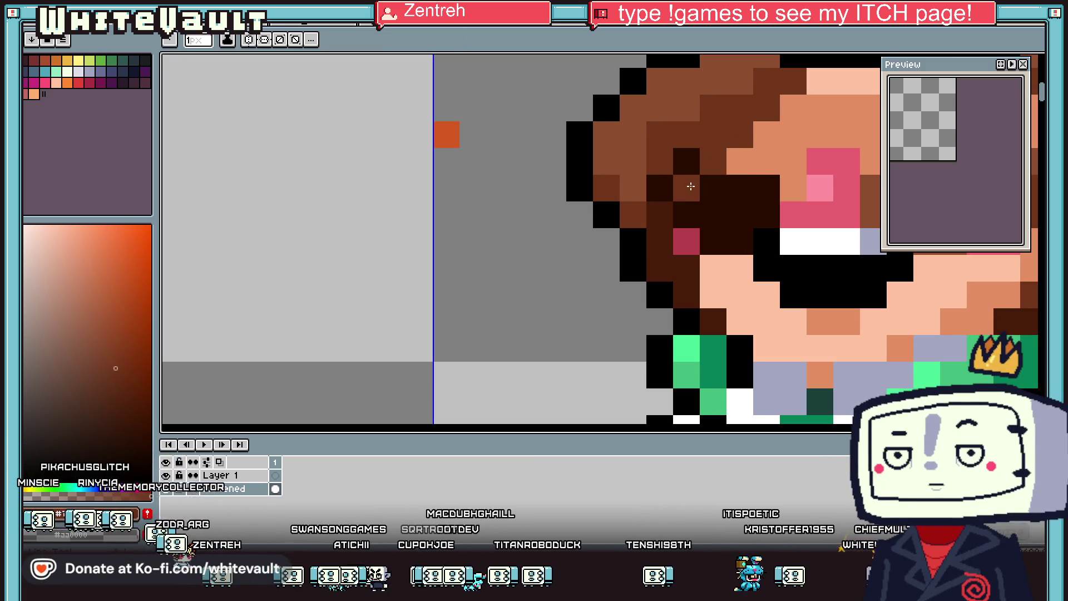
Step: Paint a column of black pixels along the face edge
scroll(695, 186, "down", 5)
scroll(649, 210, "up", 5)
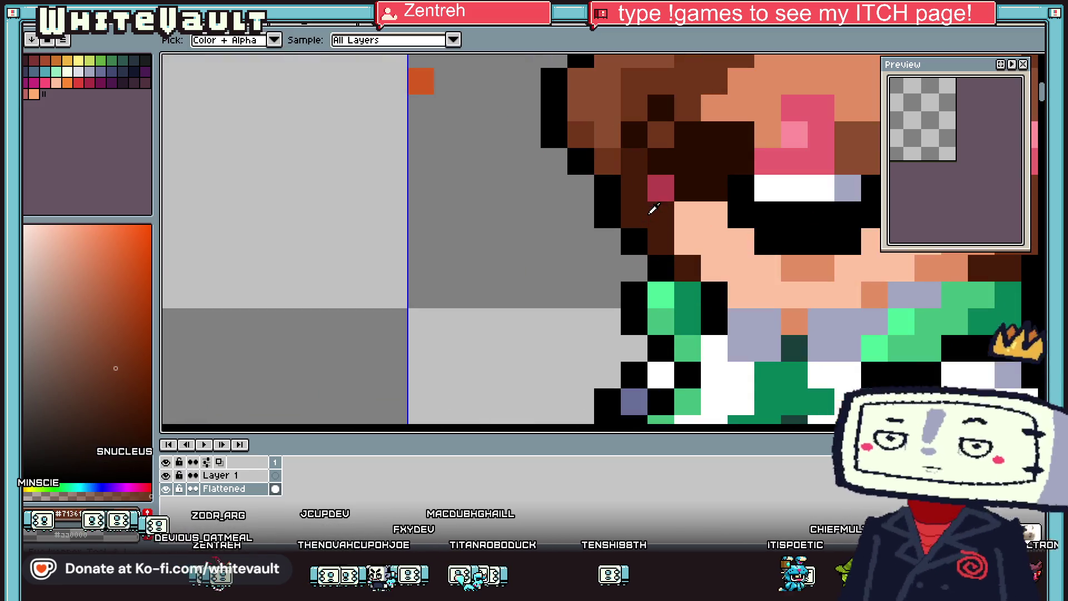
left_click(605, 199)
mouse_move(634, 161)
left_mouse_down()
mouse_move(634, 217)
mouse_move(662, 240)
left_mouse_up()
left_click(688, 268)
left_click(581, 134)
Step: Sample the hair brown from the right sprite and ready the Paint Bucket
key("i")
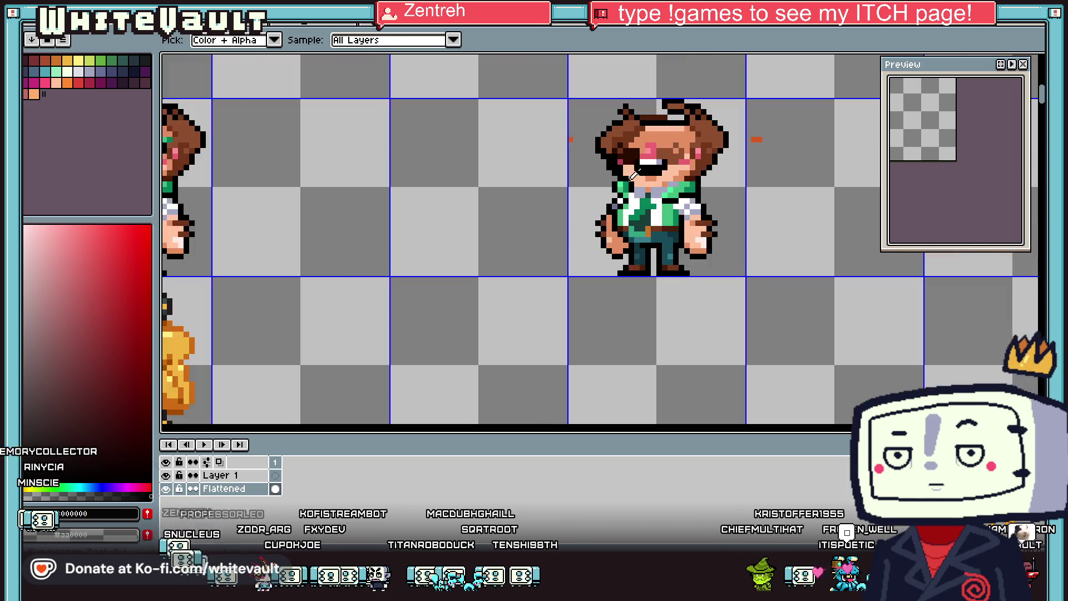
scroll(661, 140, "down", 4)
scroll(660, 141, "up", 4)
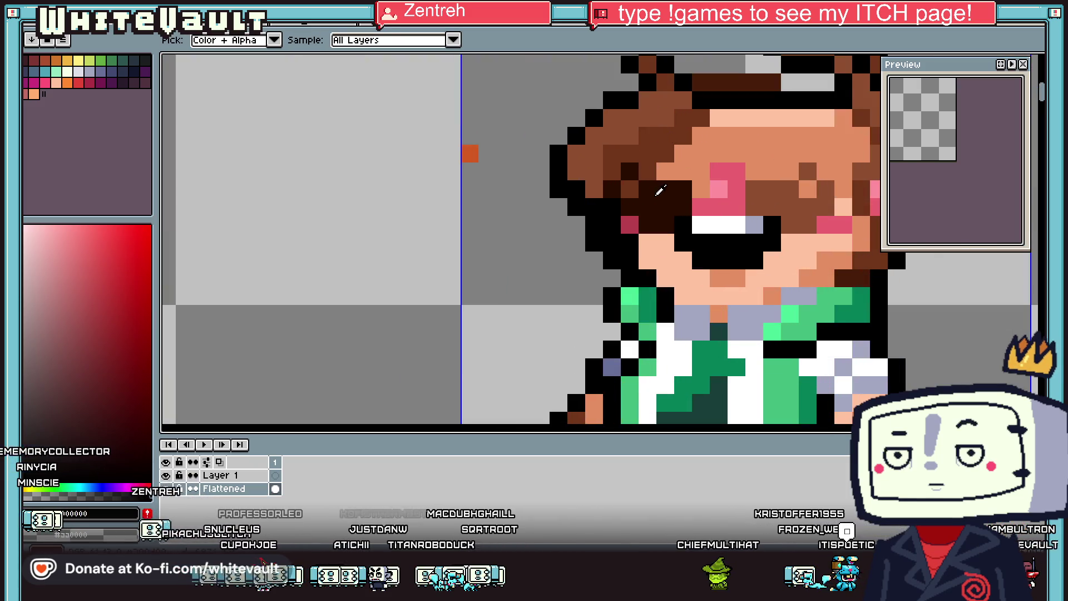
left_click(649, 176)
left_click(614, 208, "alt")
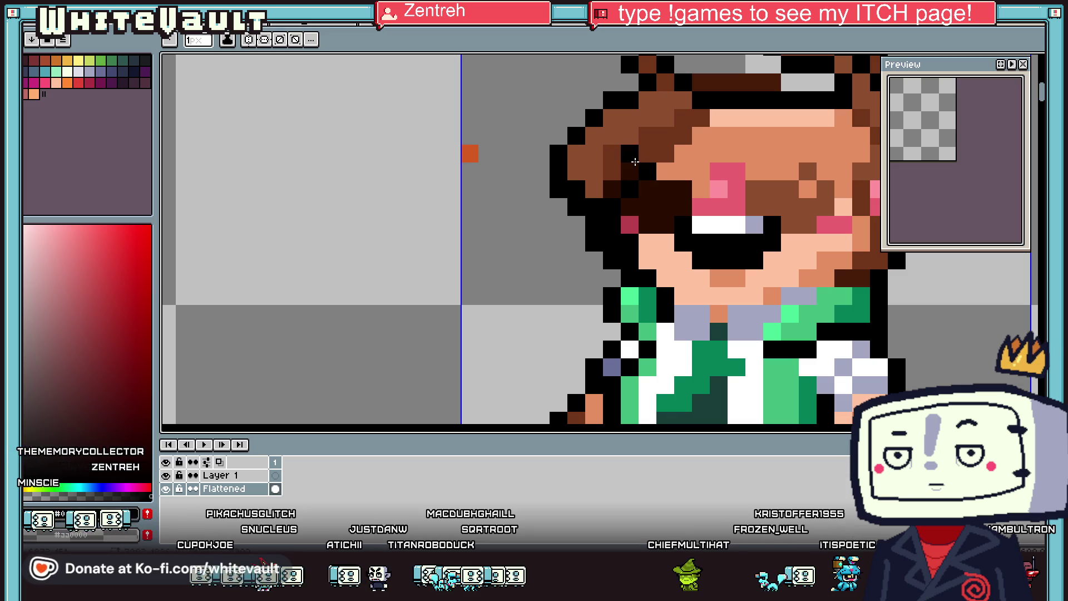
left_click(599, 181, "alt")
key("g")
scroll(642, 200, "down", 4)
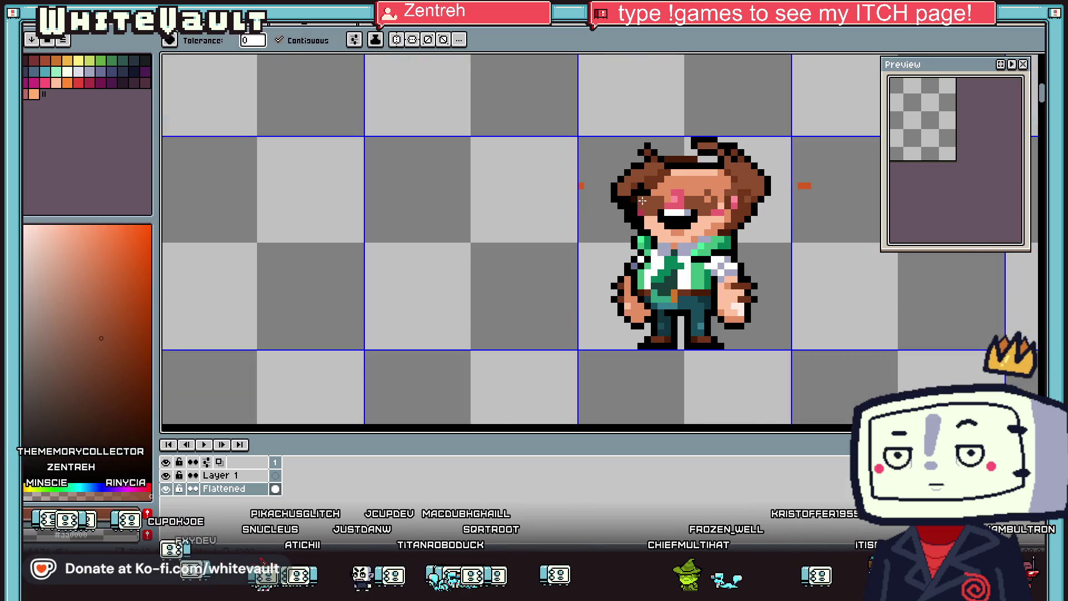
scroll(634, 198, "down", 3)
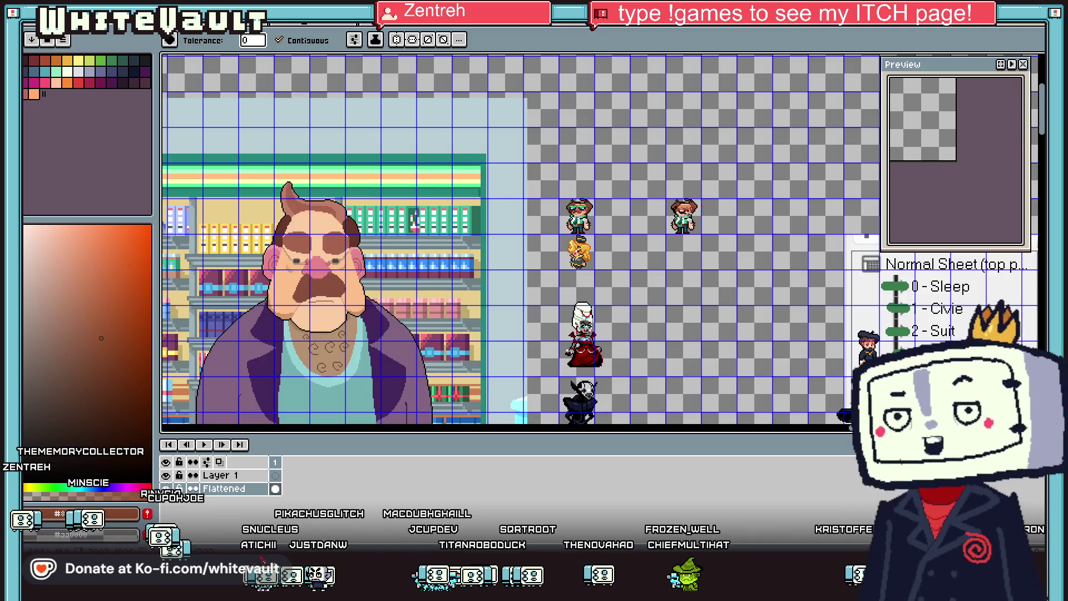
Step: Fill the lighter and medium hair browns with dark brown
scroll(601, 207, "up", 3)
scroll(667, 211, "down", 1)
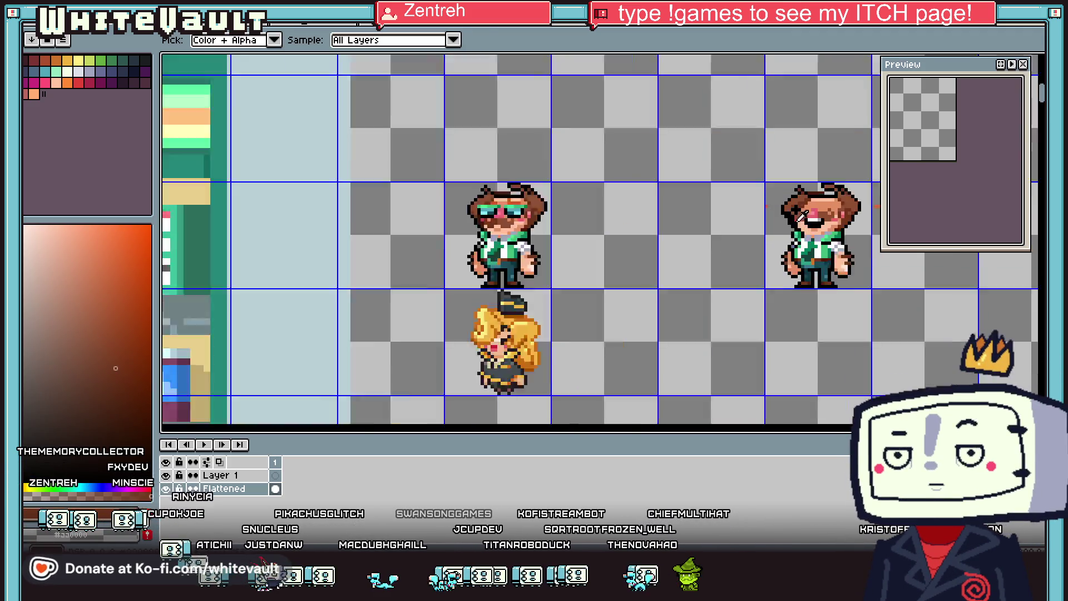
scroll(809, 206, "up", 3)
left_click(809, 206)
scroll(807, 207, "down", 1)
scroll(781, 197, "down", 3)
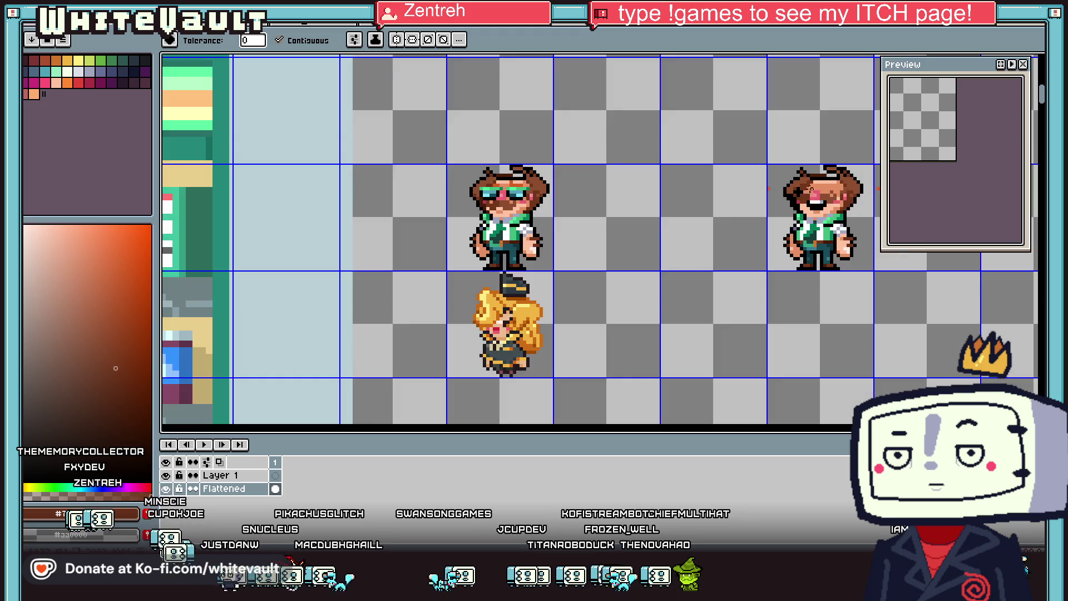
scroll(779, 190, "up", 4)
scroll(777, 192, "up", 1)
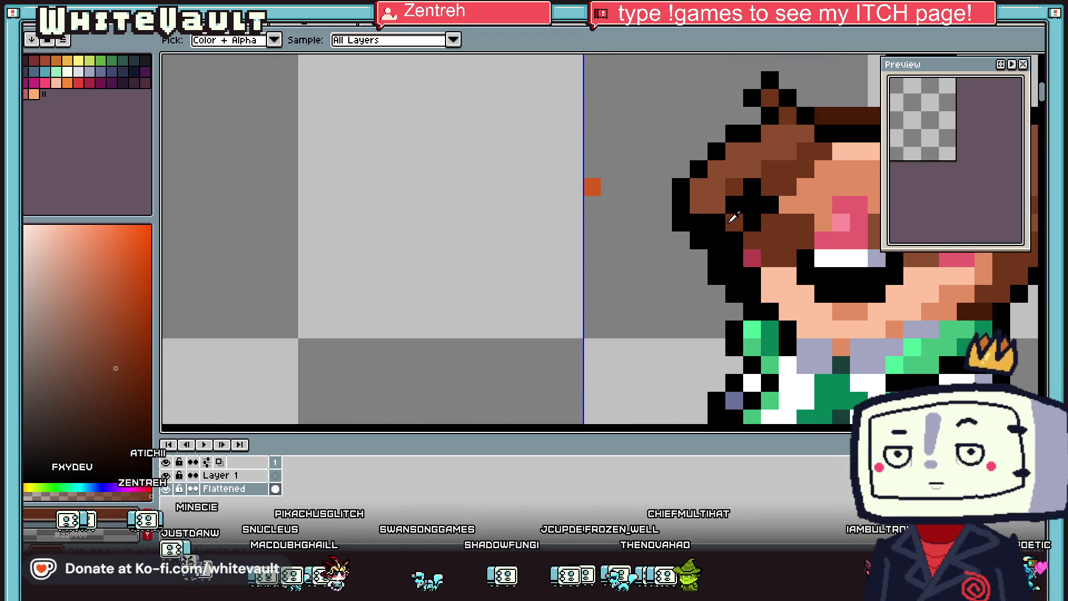
key("alt")
key("g")
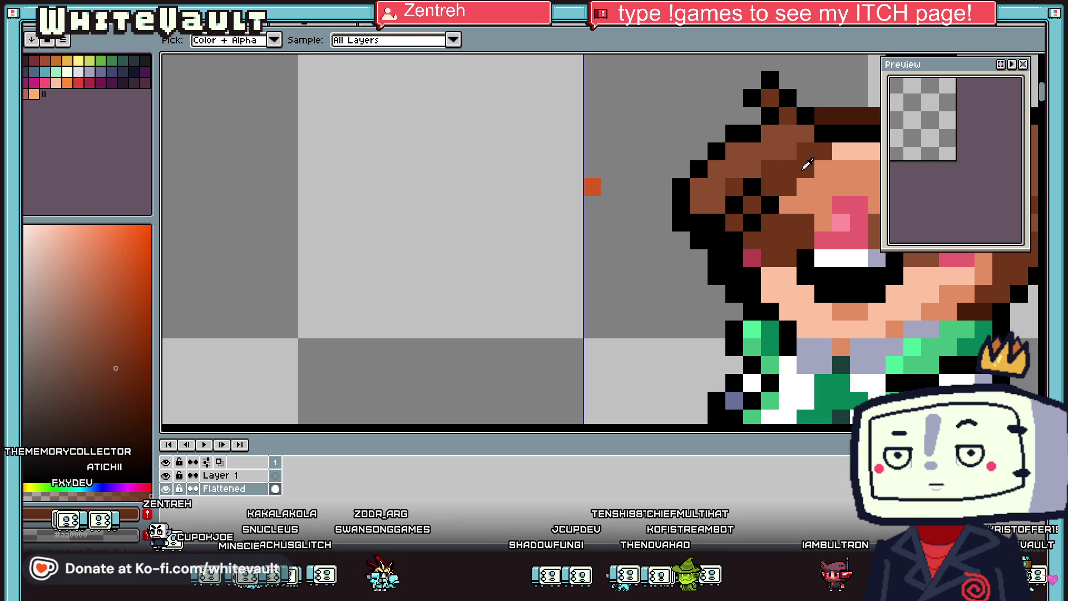
left_click(763, 184)
left_click(751, 151)
scroll(763, 191, "down", 4)
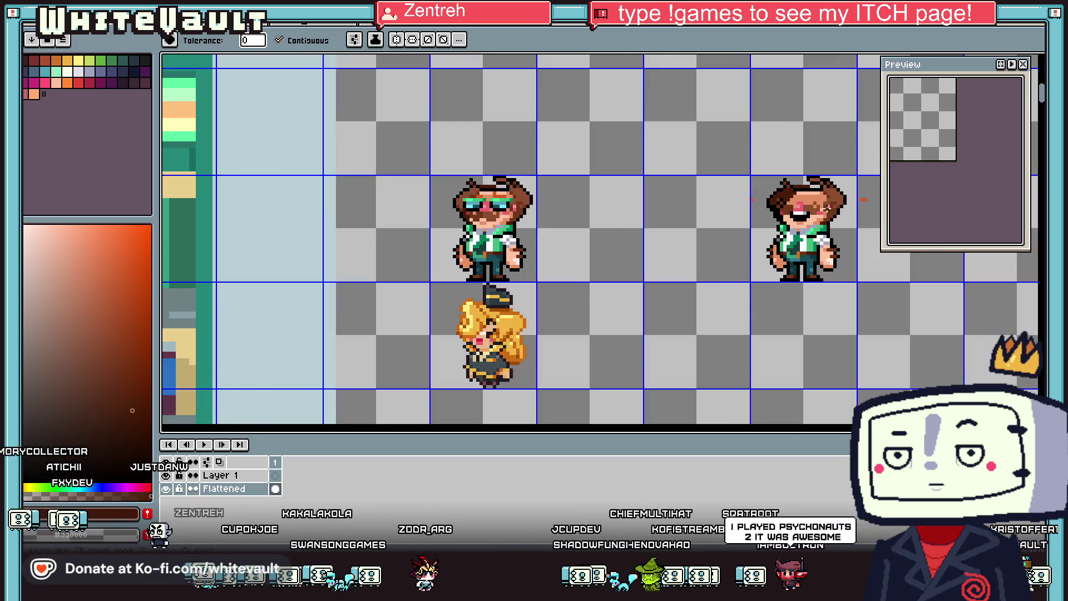
scroll(647, 207, "up", 4)
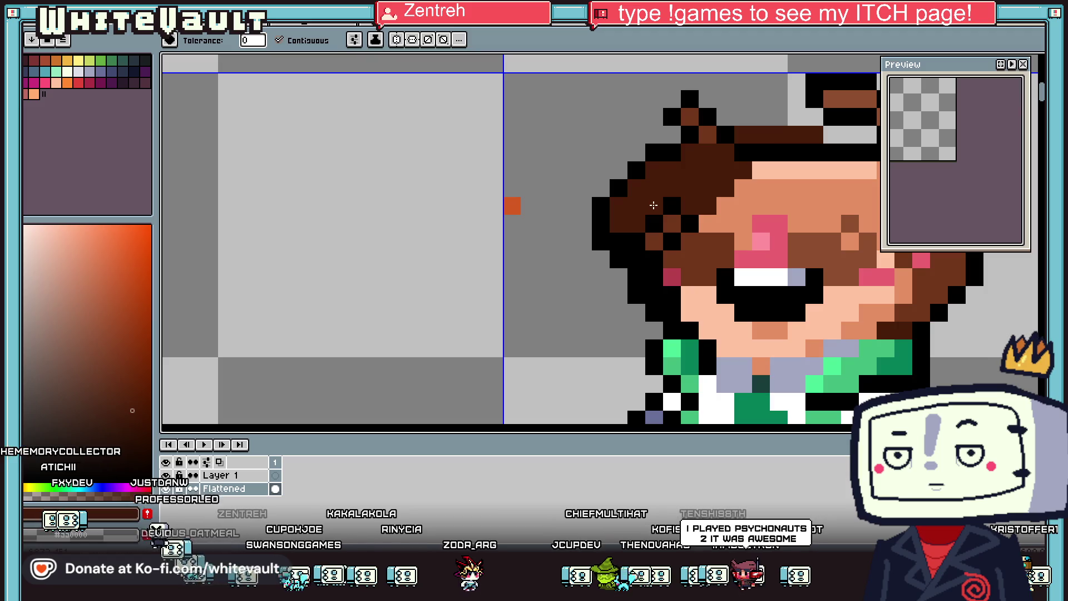
Step: Erase the stray hair pixels along the top of the head
key("i")
scroll(653, 205, "down", 4)
scroll(729, 211, "up", 4)
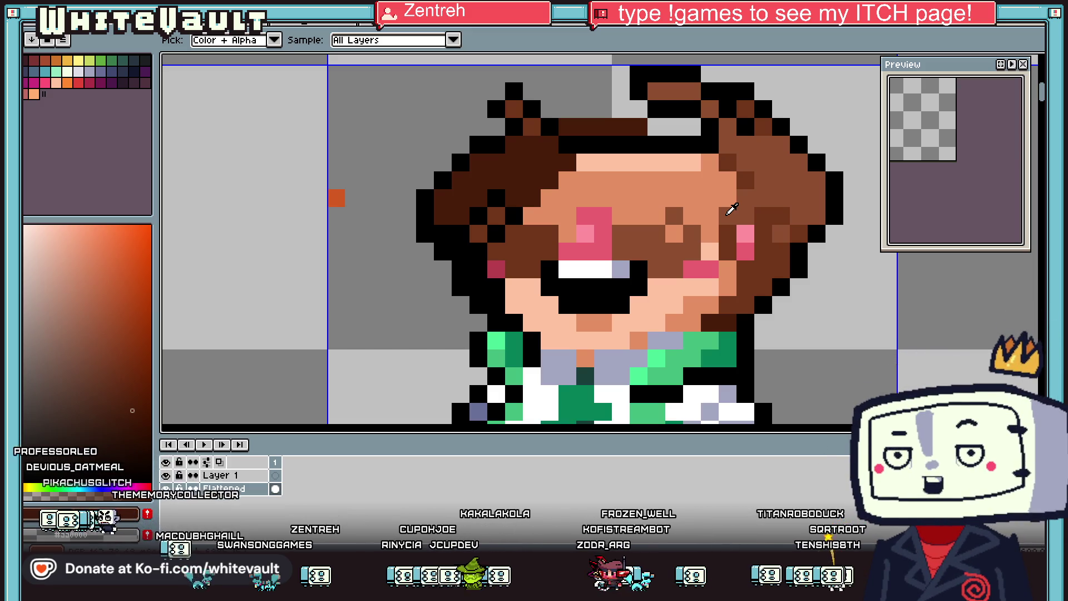
scroll(712, 198, "down", 2)
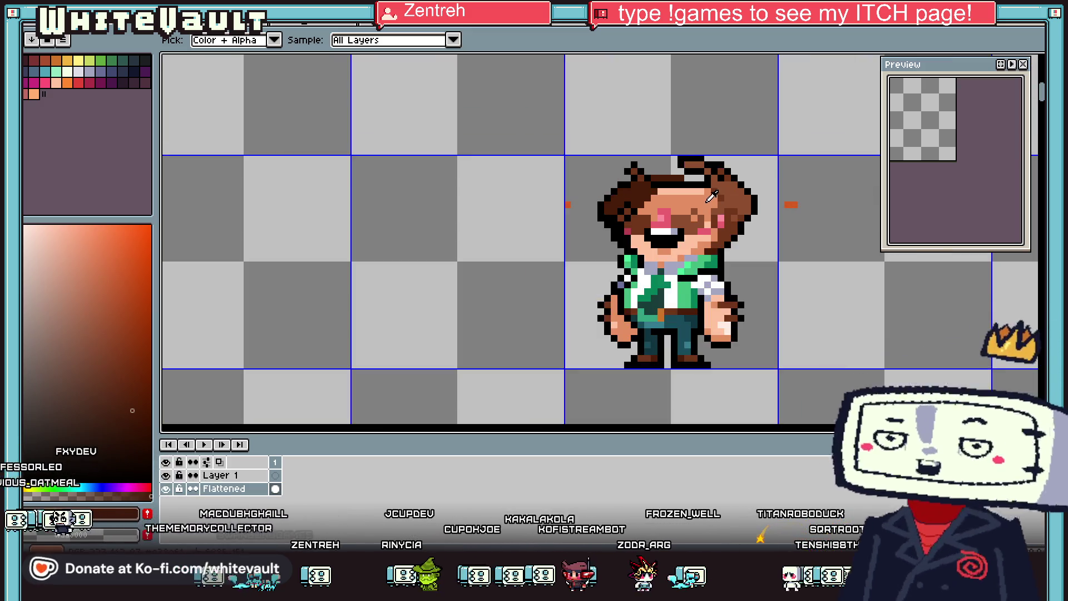
scroll(712, 196, "up", 2)
key("b")
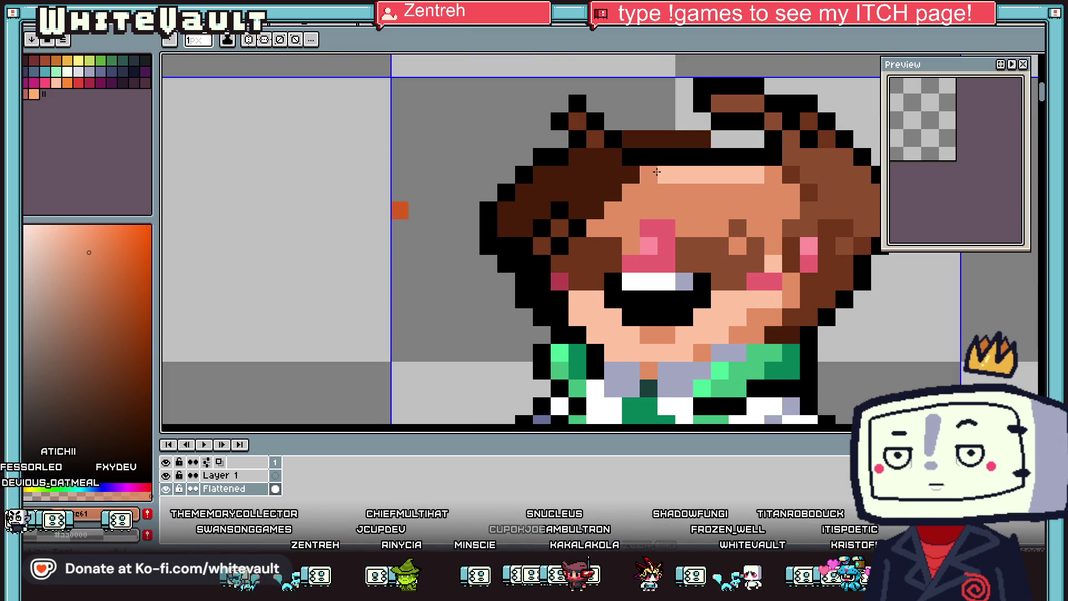
key("i")
scroll(805, 154, "down", 4)
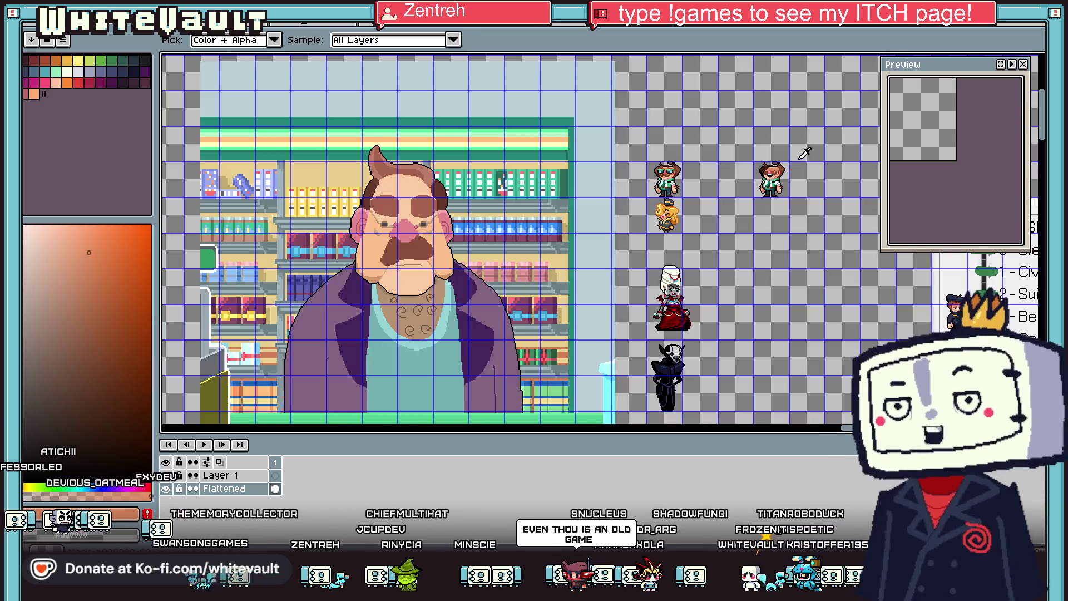
scroll(806, 167, "up", 4)
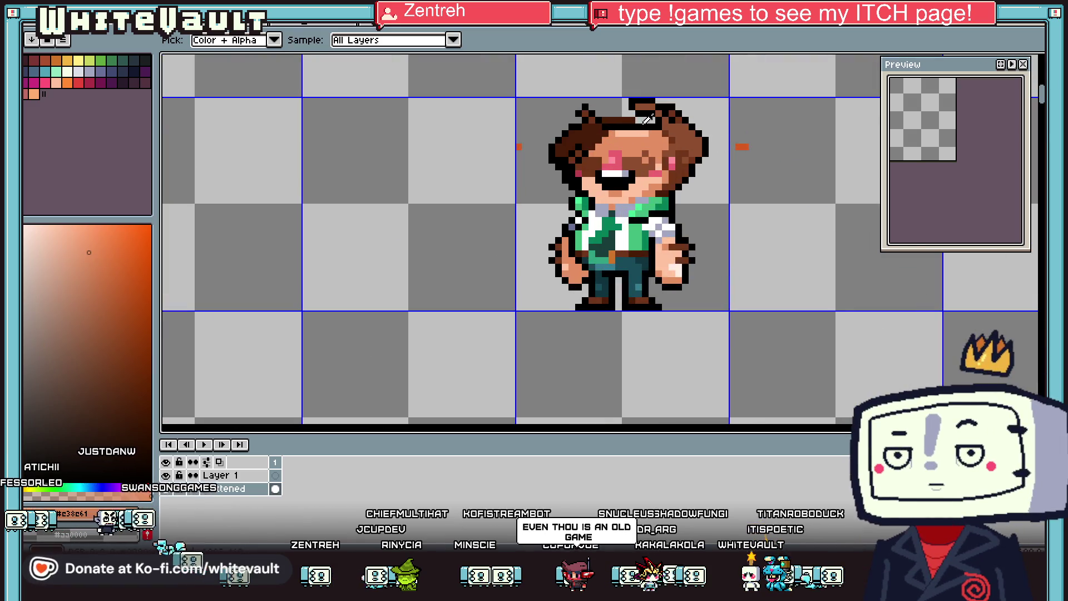
scroll(647, 118, "up", 2)
key("e")
mouse_move(618, 95)
left_mouse_down()
mouse_move(682, 97)
mouse_move(610, 85)
left_mouse_up()
Step: Pick up black from the sprite's outline for the Pencil
key("i")
left_click(697, 89)
key("b")
scroll(619, 84, "down", 5)
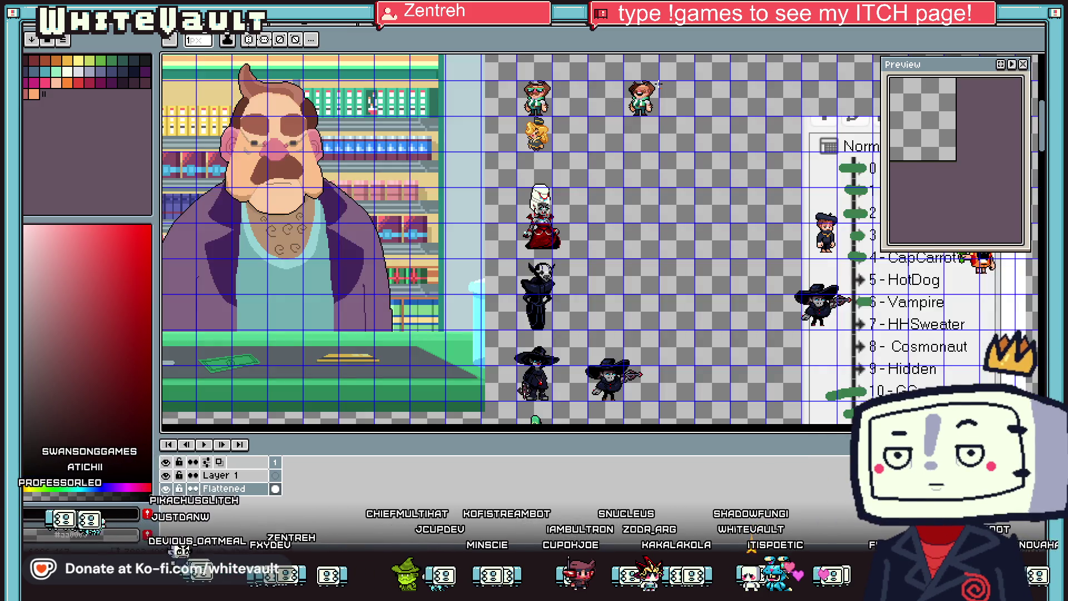
key("v")
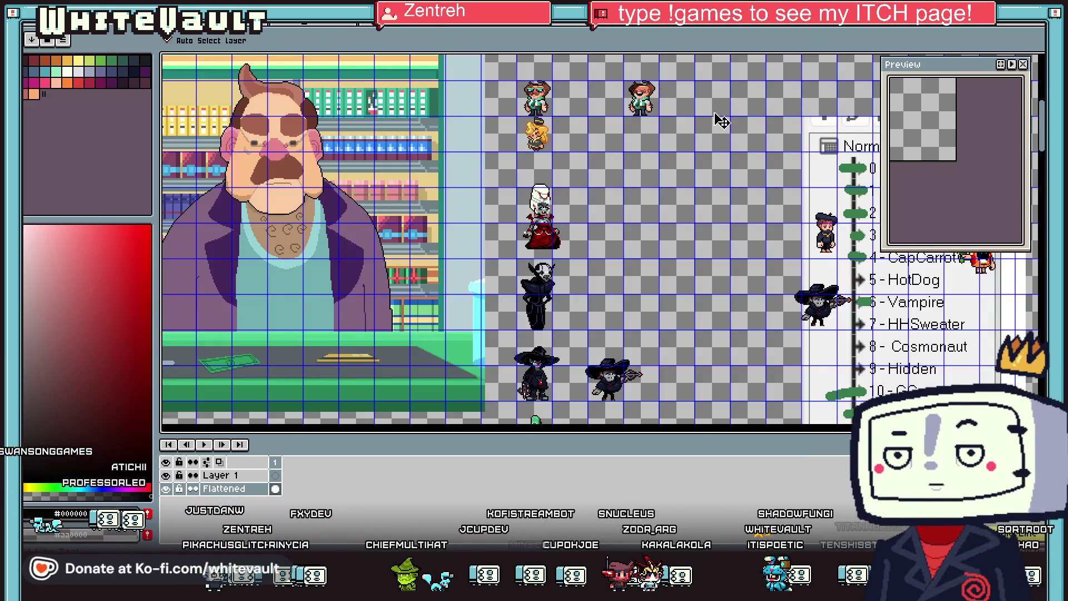
key("b")
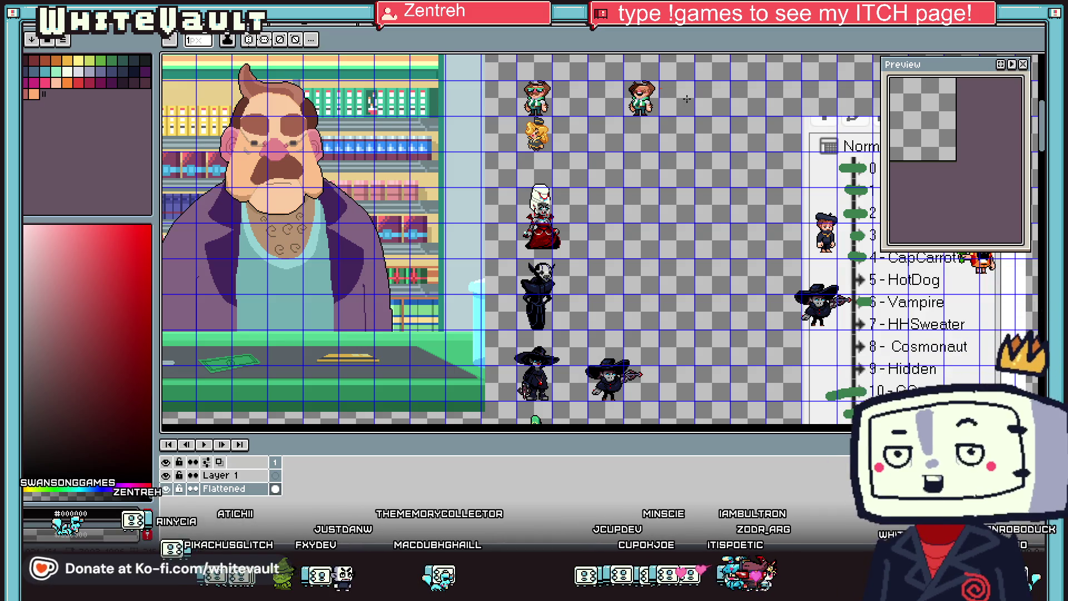
Step: Sample orange from the canvas as the drawing colour
key("i")
scroll(666, 75, "up", 2)
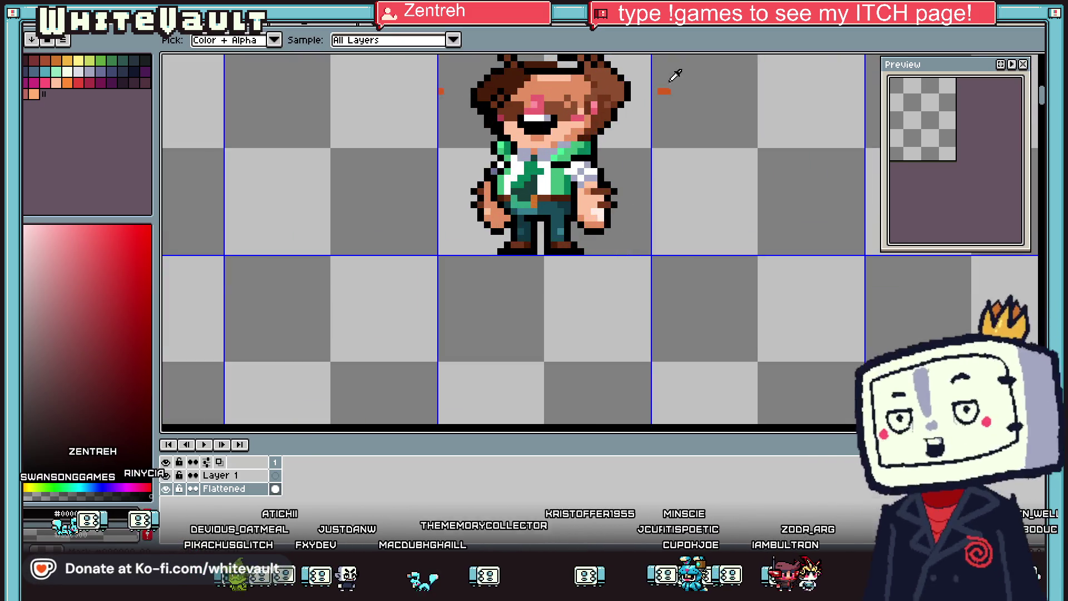
key("b")
key("i")
left_click(668, 90)
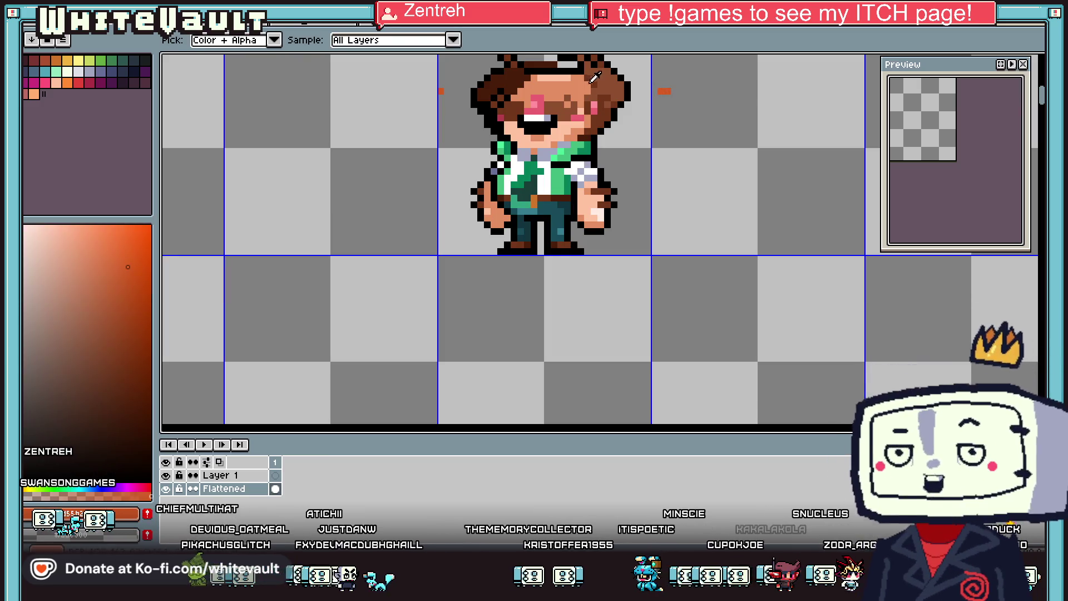
key("b")
scroll(671, 88, "down", 1)
Step: Select the character's left hand and rescale it away from the body
key("m")
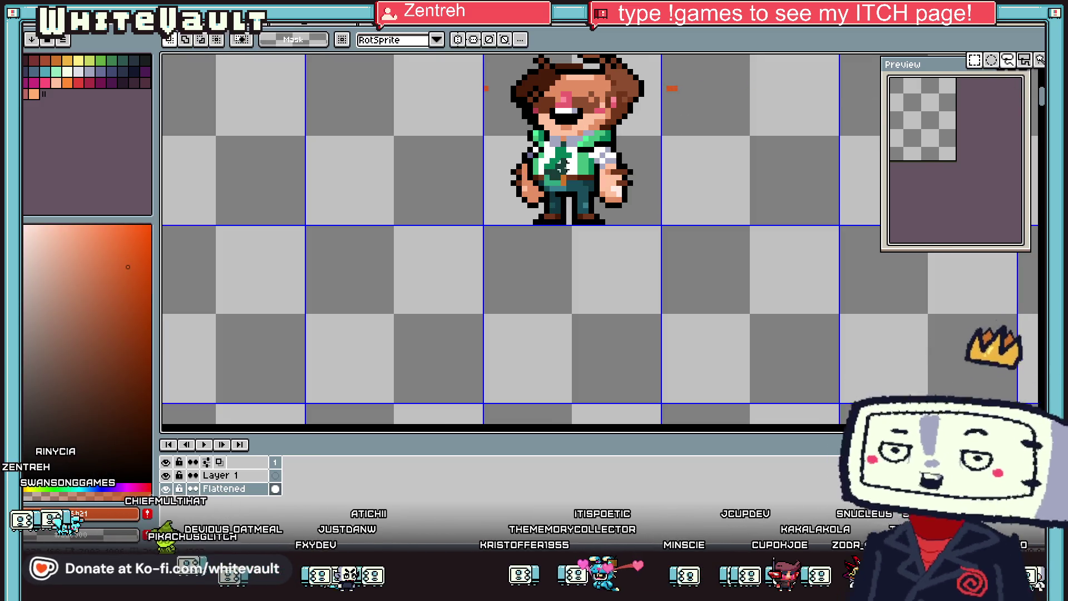
scroll(532, 168, "up", 1)
left_click_drag(526, 160, 477, 244)
scroll(527, 204, "up", 1)
mouse_move(527, 203)
left_mouse_down()
mouse_move(563, 191)
mouse_move(562, 226)
left_mouse_up()
scroll(459, 228, "down", 1)
key("Return")
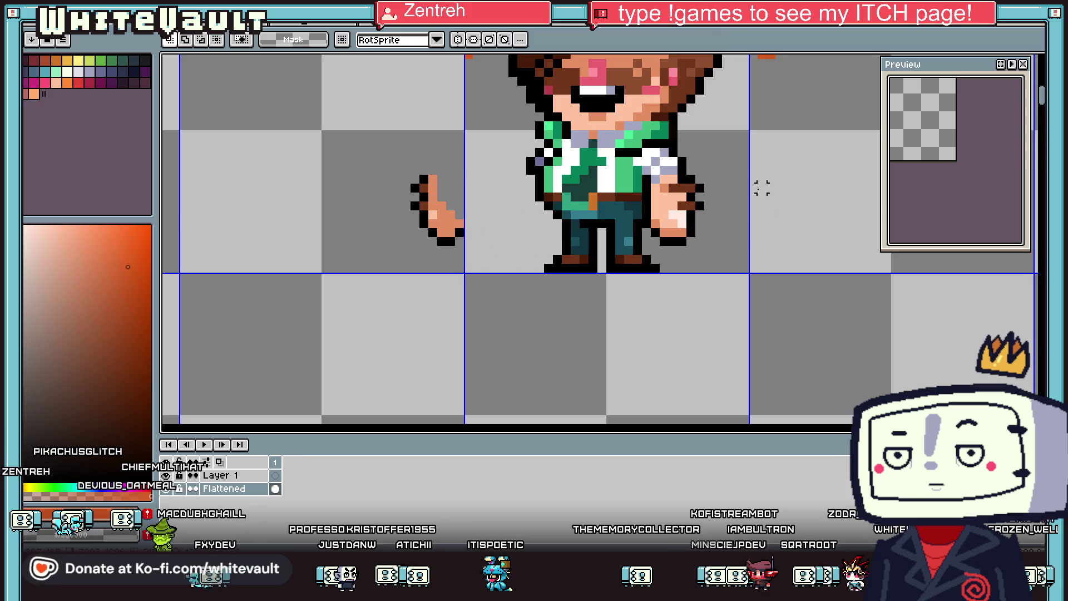
Step: Move the right hand out to the right of the body and sample red
mouse_move(649, 181)
left_mouse_down()
mouse_move(760, 273)
mouse_move(770, 274)
mouse_move(769, 249)
left_mouse_up()
left_click_drag(671, 183, 804, 195)
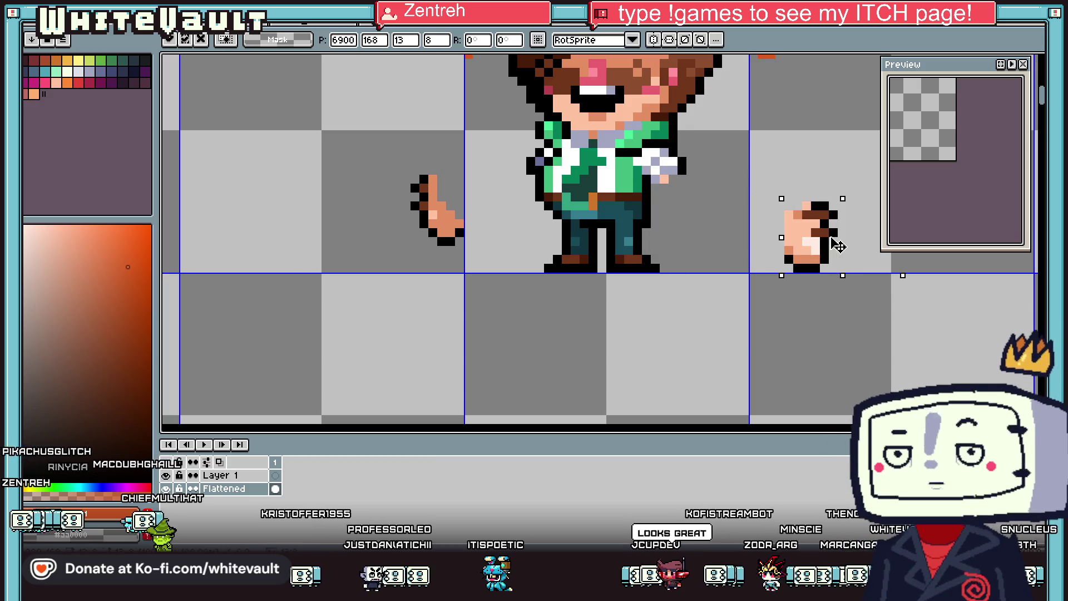
scroll(723, 197, "down", 2)
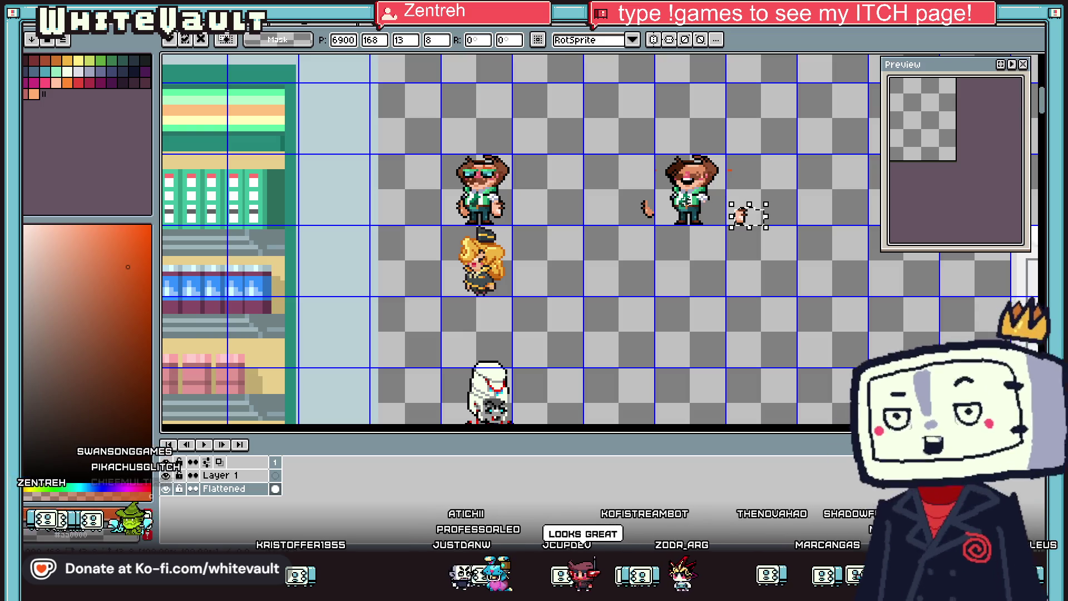
scroll(696, 205, "up", 2)
scroll(698, 220, "up", 1)
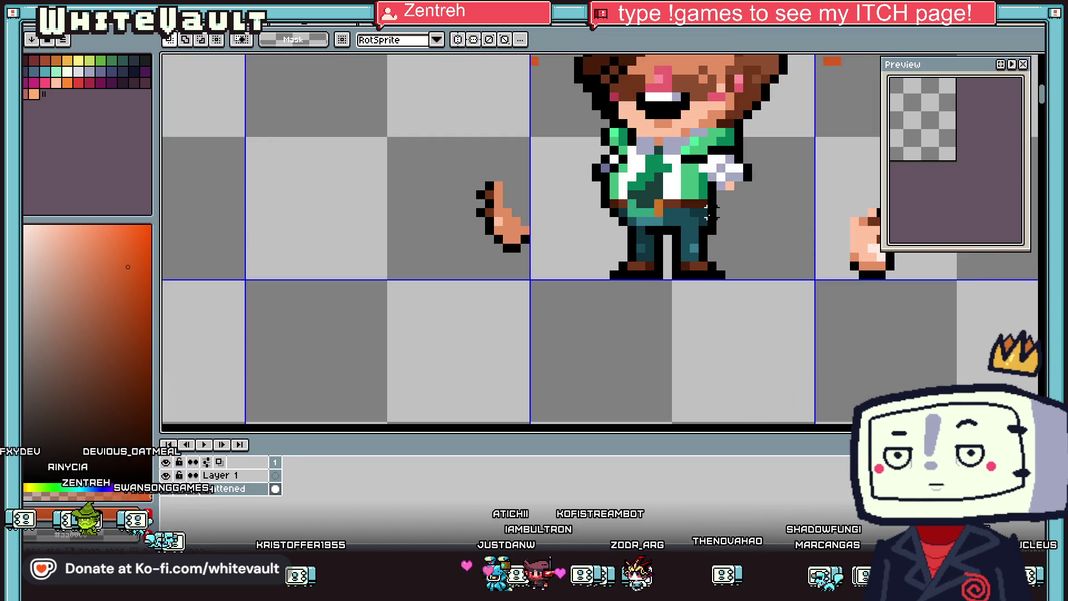
scroll(712, 226, "up", 1)
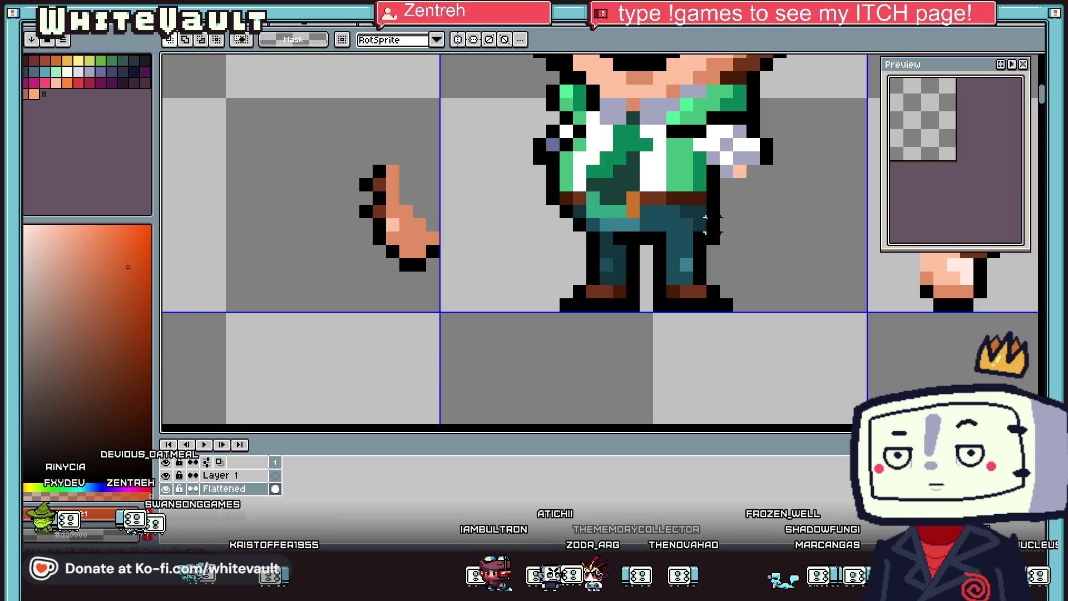
scroll(713, 225, "down", 2)
scroll(723, 167, "down", 1)
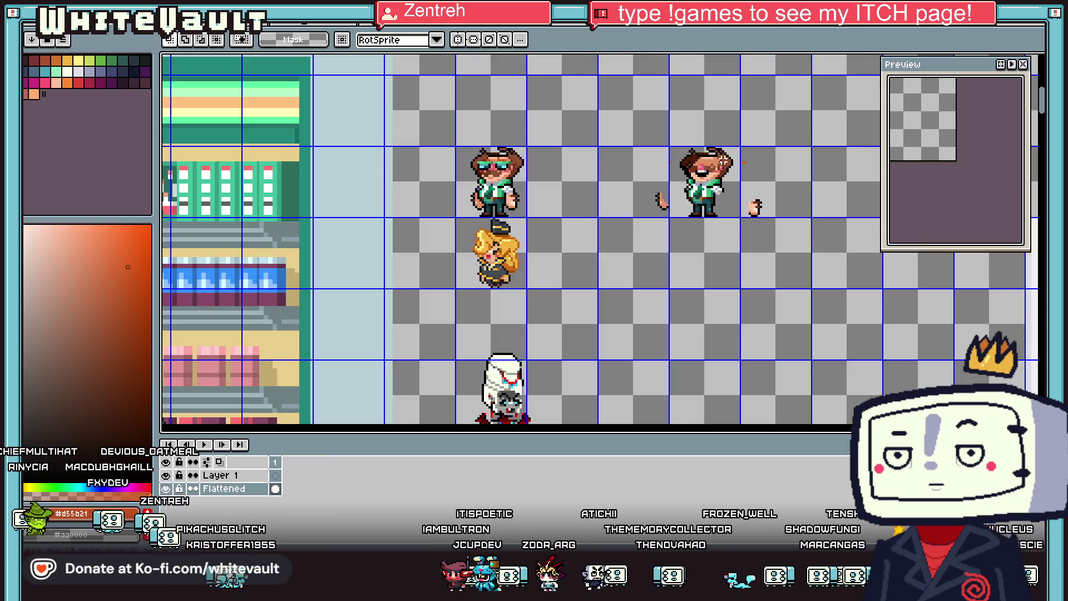
key("i")
left_click(745, 162)
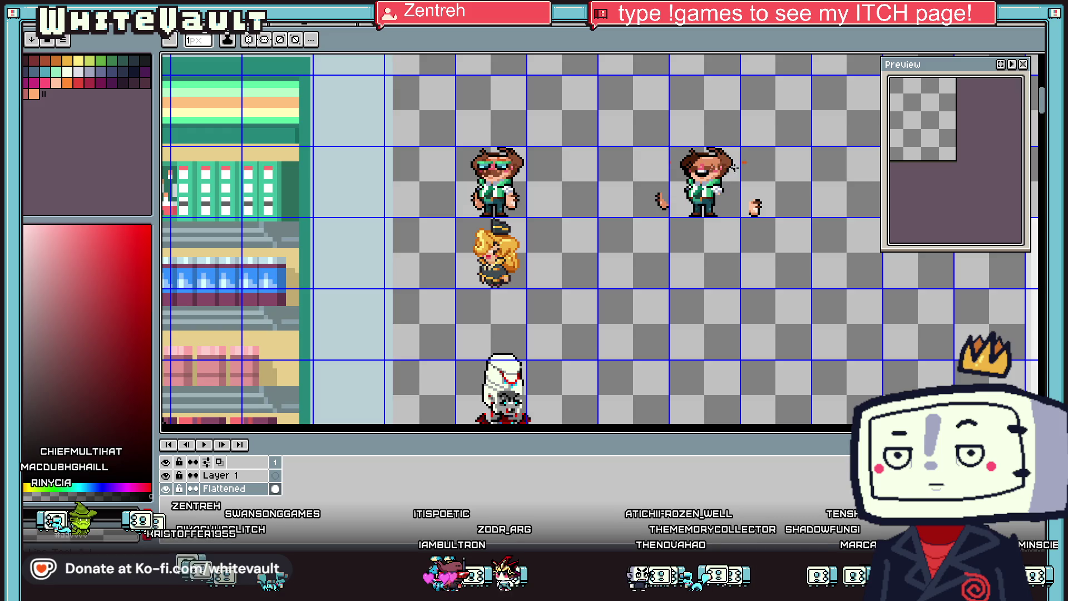
Step: Draw two eyebrows on the forehead in the jacket green
scroll(716, 165, "up", 3)
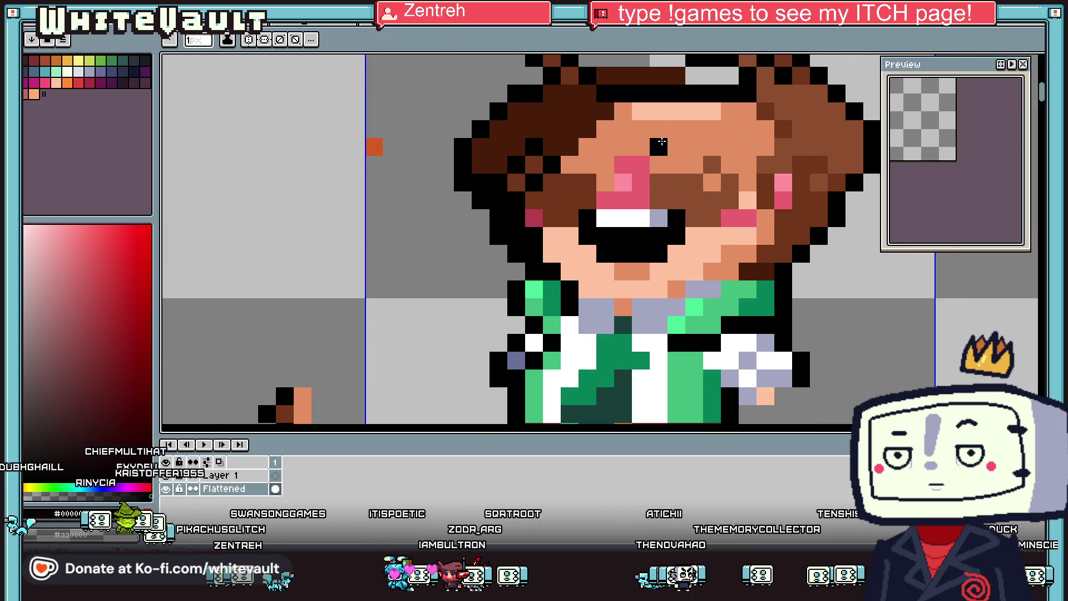
left_click_drag(955, 135, 934, 167)
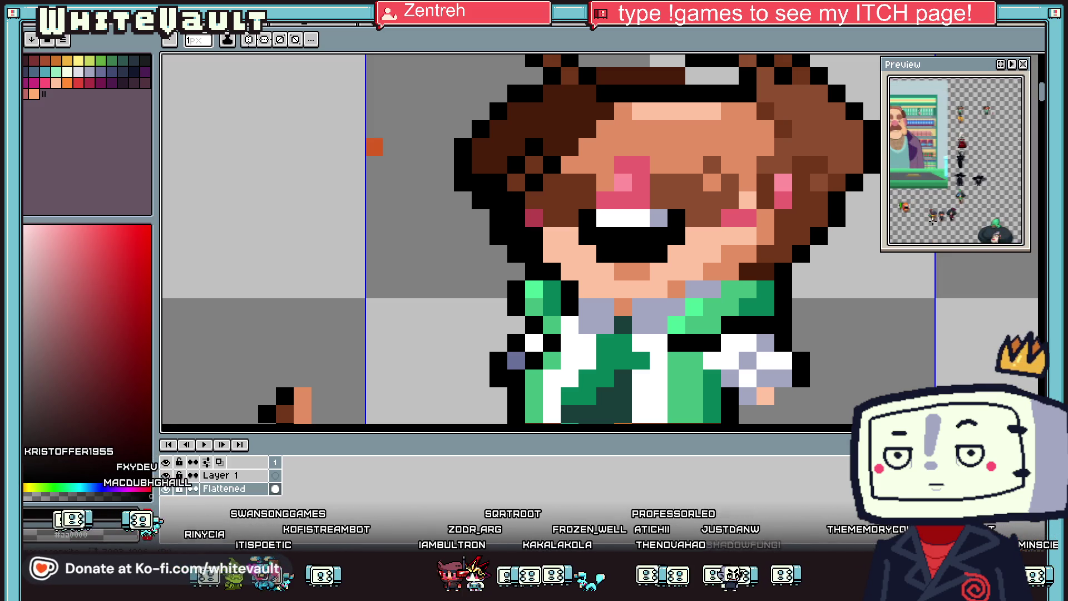
scroll(956, 161, "up", 5)
key("i")
left_click(712, 307)
key("b")
left_click_drag(676, 129, 695, 129)
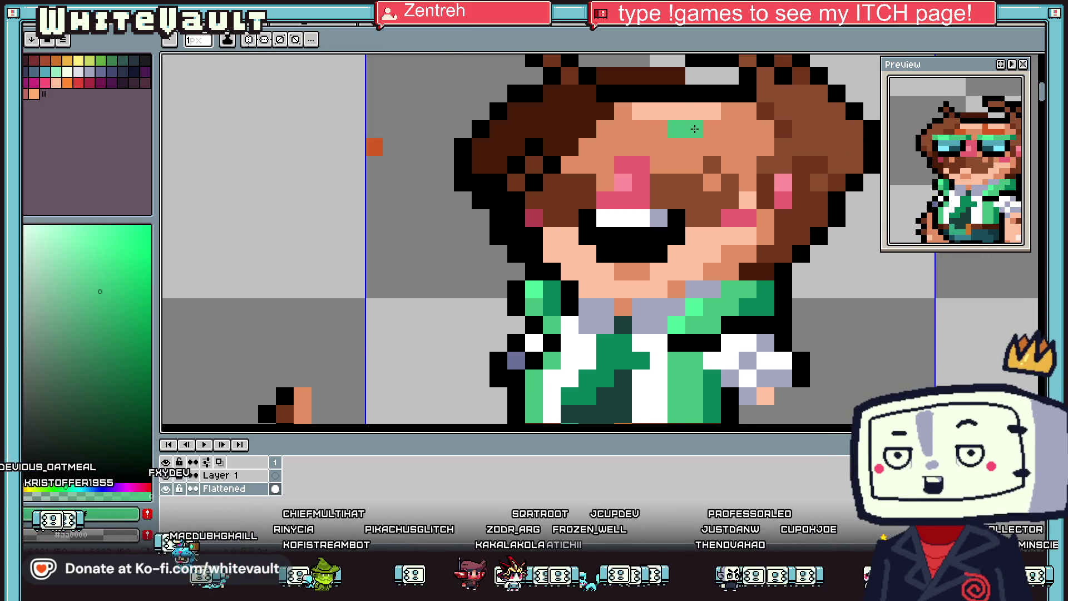
left_click(748, 147)
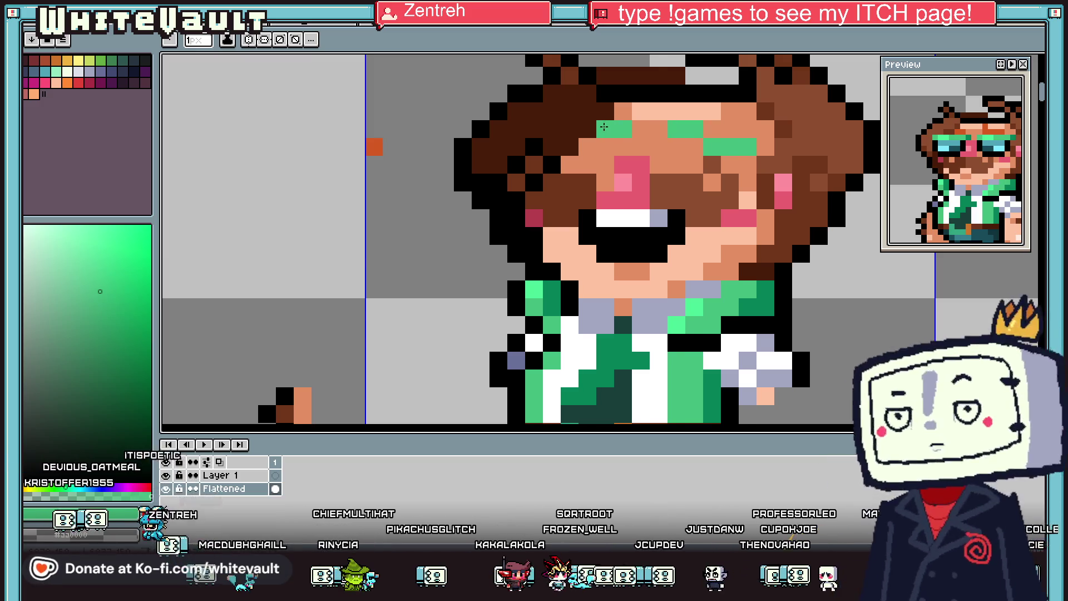
left_click_drag(623, 129, 591, 144)
Step: Paint teal on the glasses and fill the skin around both eyes teal
key("i")
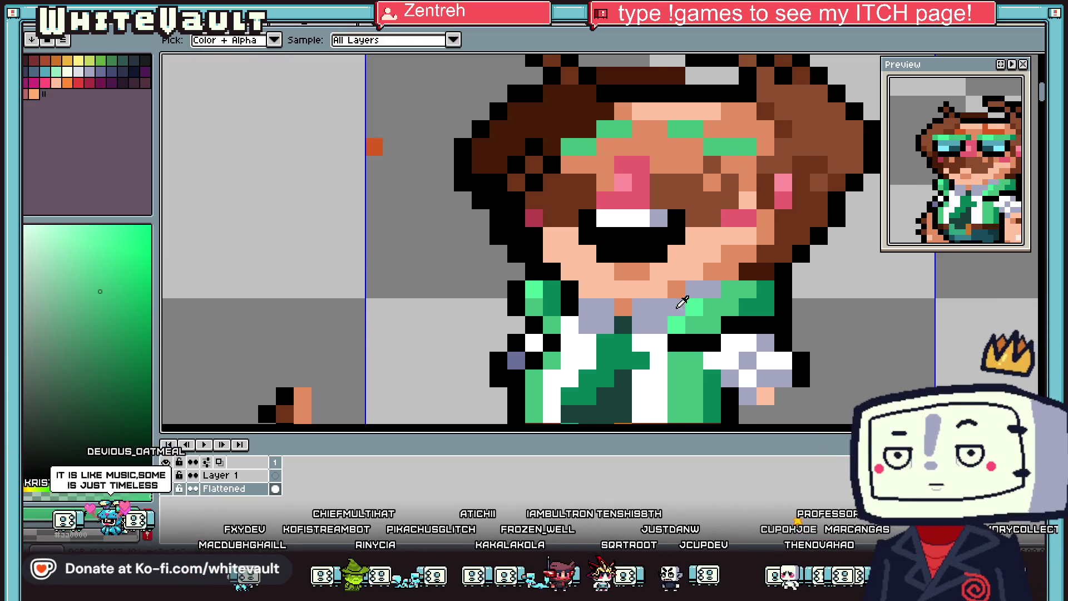
left_click(46, 73)
key("b")
left_click(674, 148)
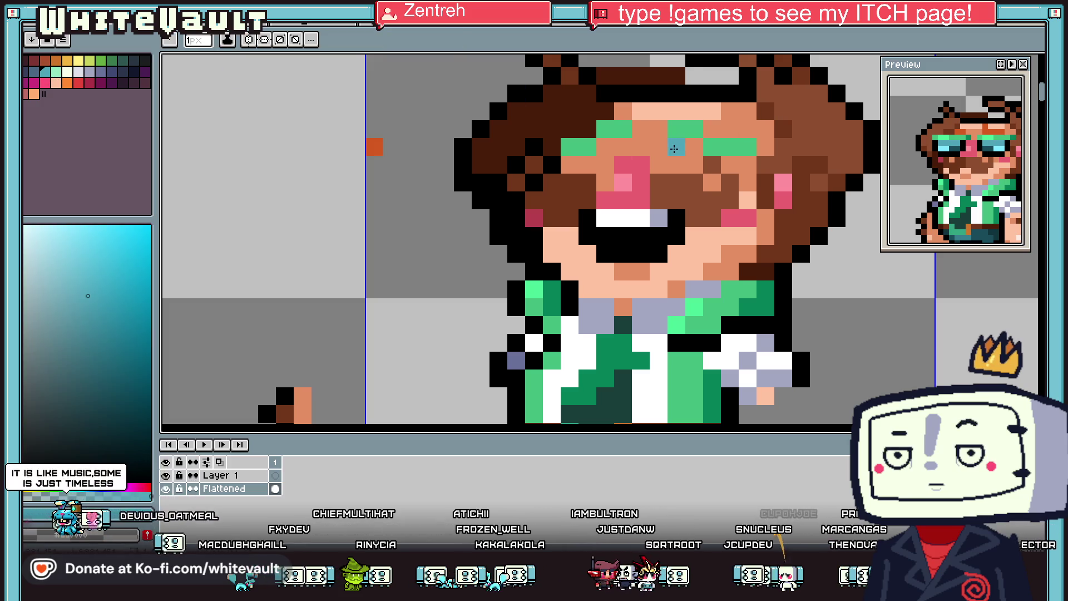
key("g")
left_click(578, 165)
left_click(695, 165)
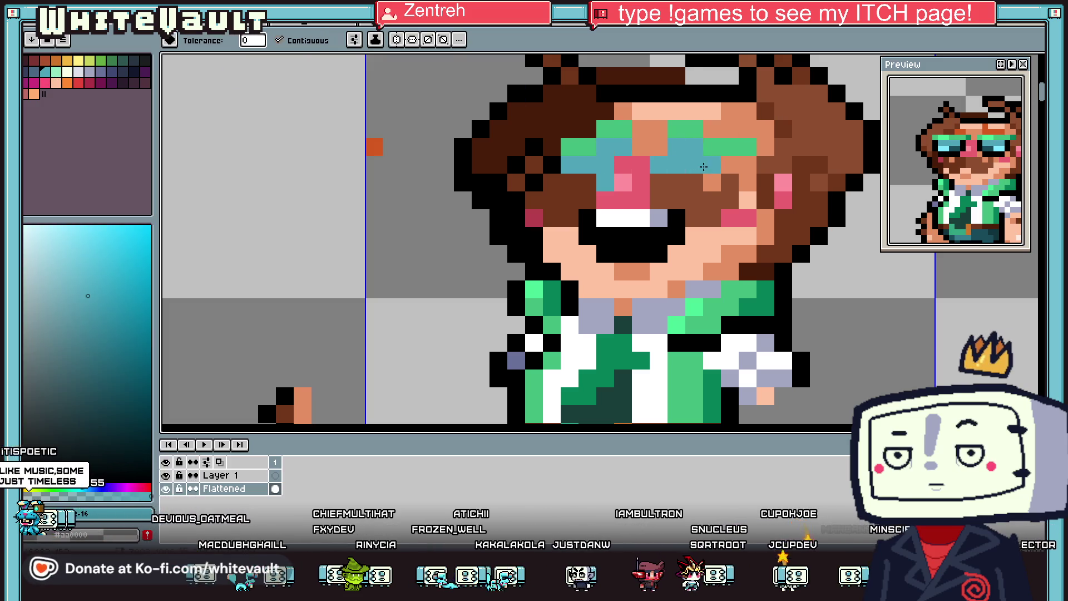
scroll(728, 168, "down", 8)
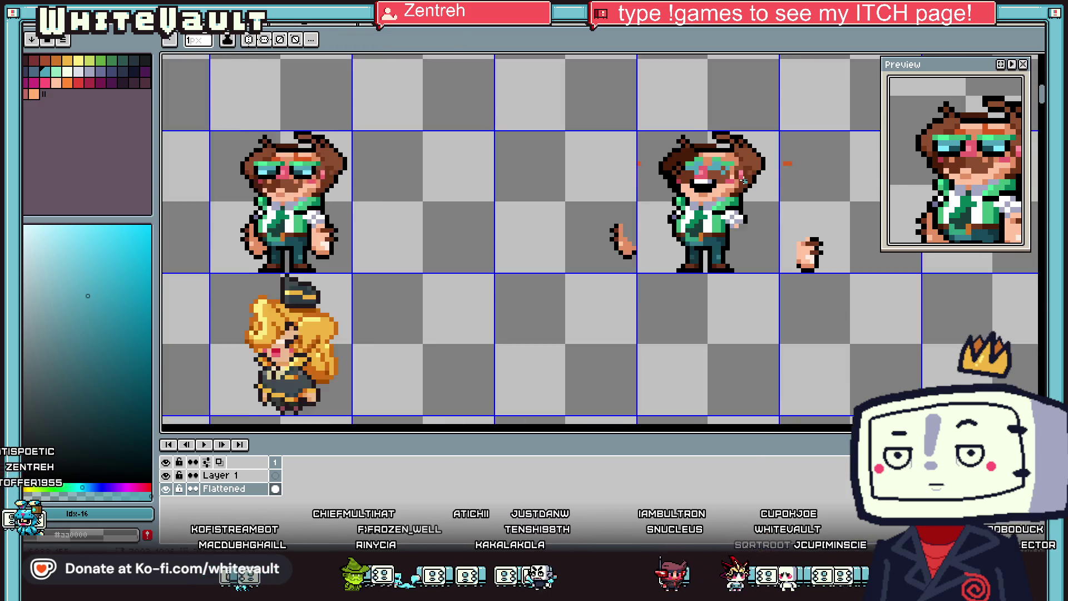
Step: Sample the glasses teal, add a dark teal pixel, and pick a darker blue
key("i")
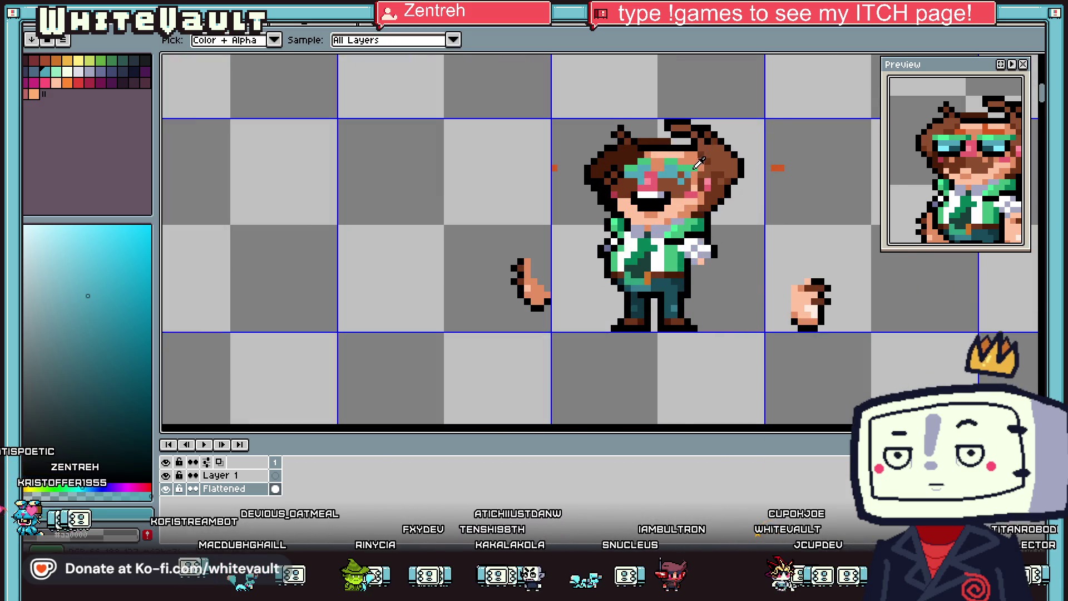
scroll(698, 164, "up", 1)
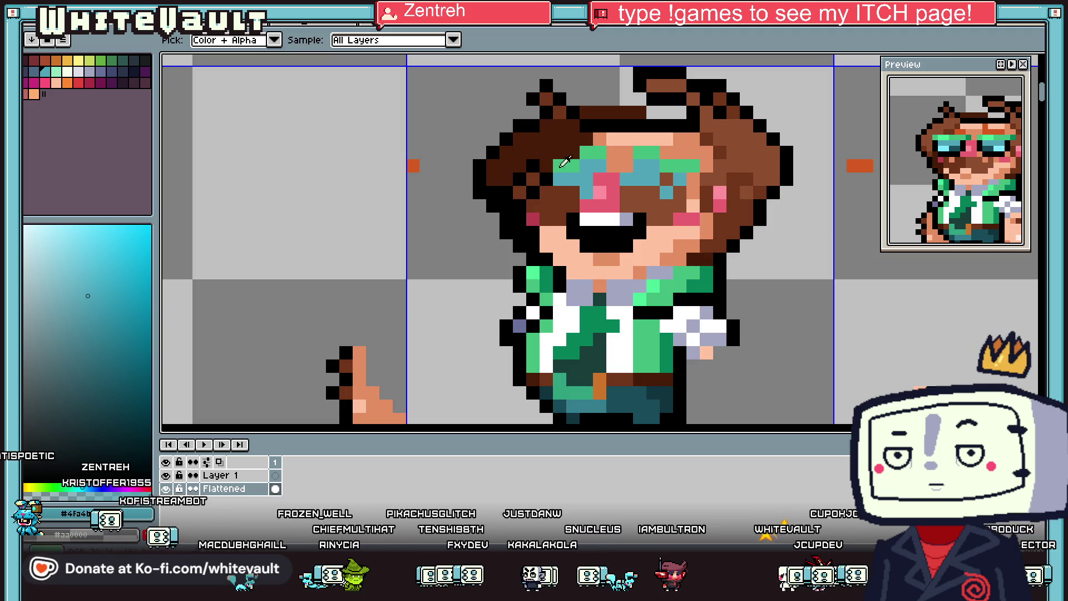
left_click(560, 165, "alt")
left_click(639, 178)
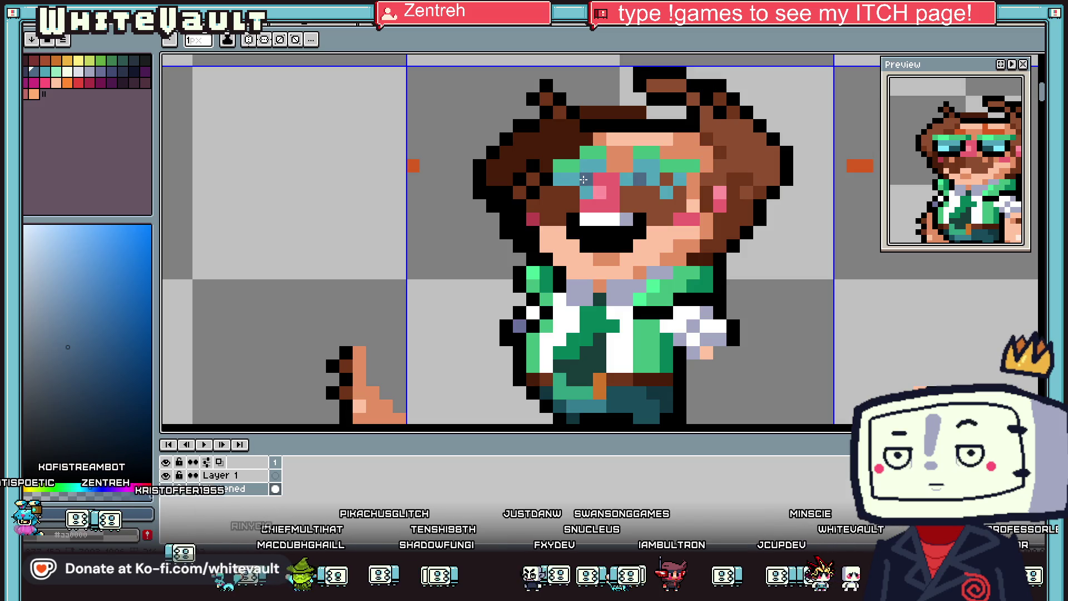
left_click(26, 74)
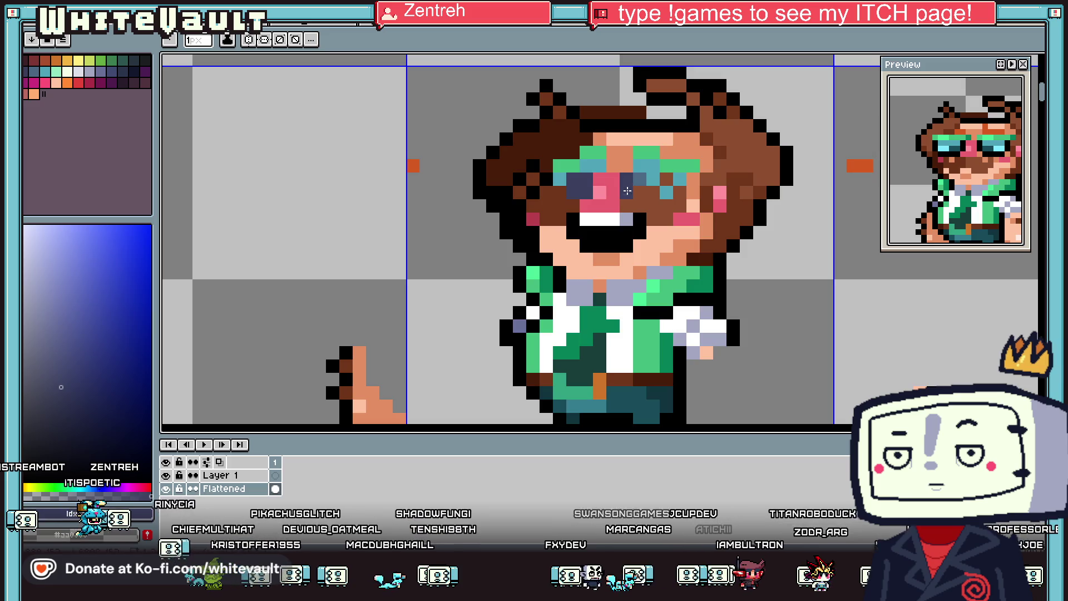
scroll(679, 188, "down", 5)
scroll(677, 189, "down", 3)
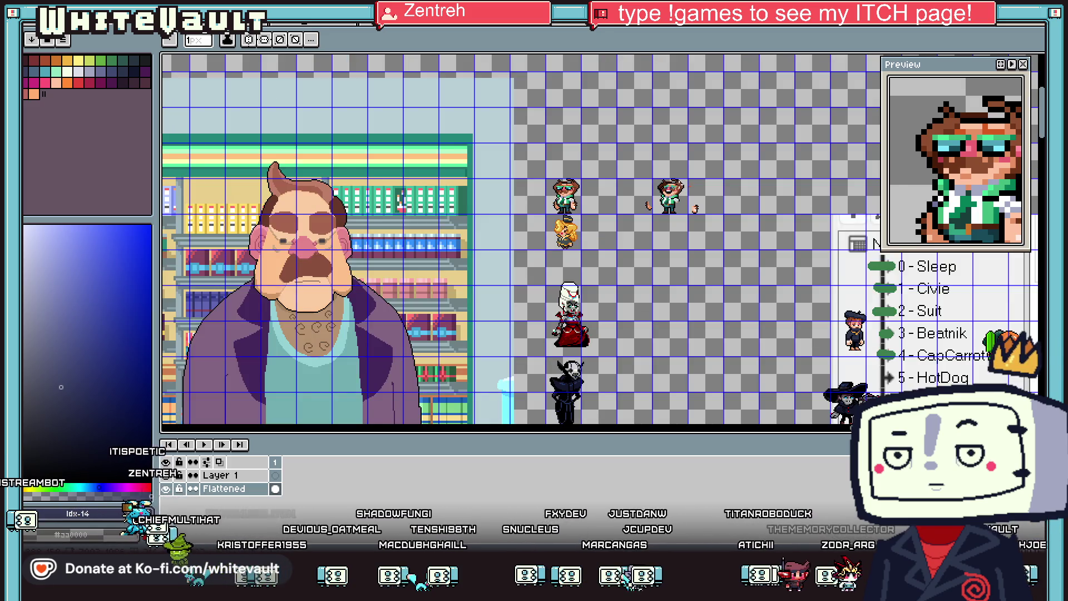
scroll(678, 189, "up", 5)
Step: Sample lighter blue, teal and darker teal shades from around the glasses
key("v")
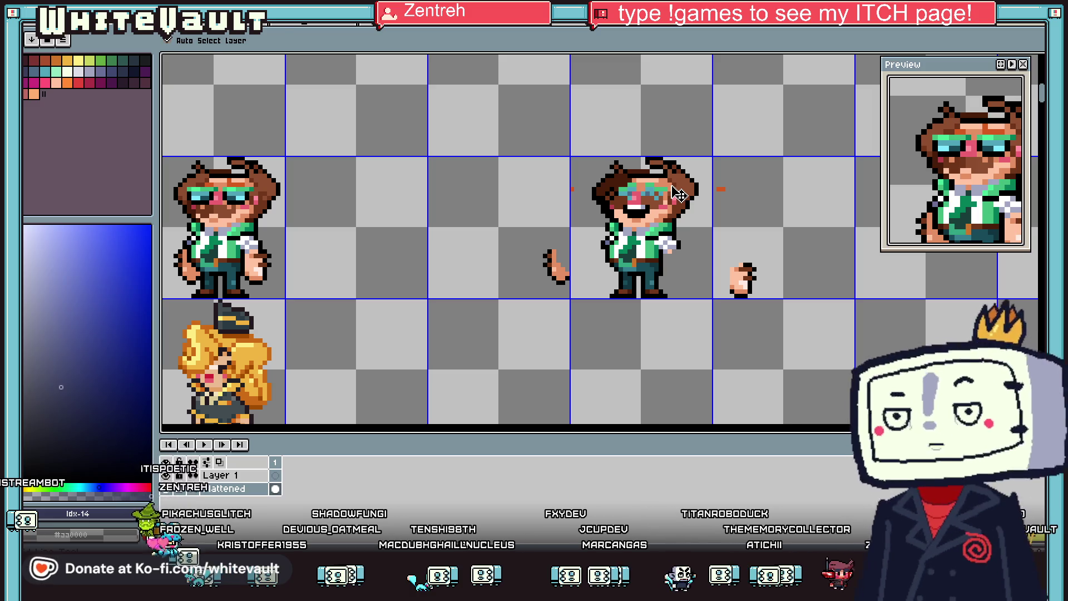
key("b")
scroll(637, 192, "up", 5)
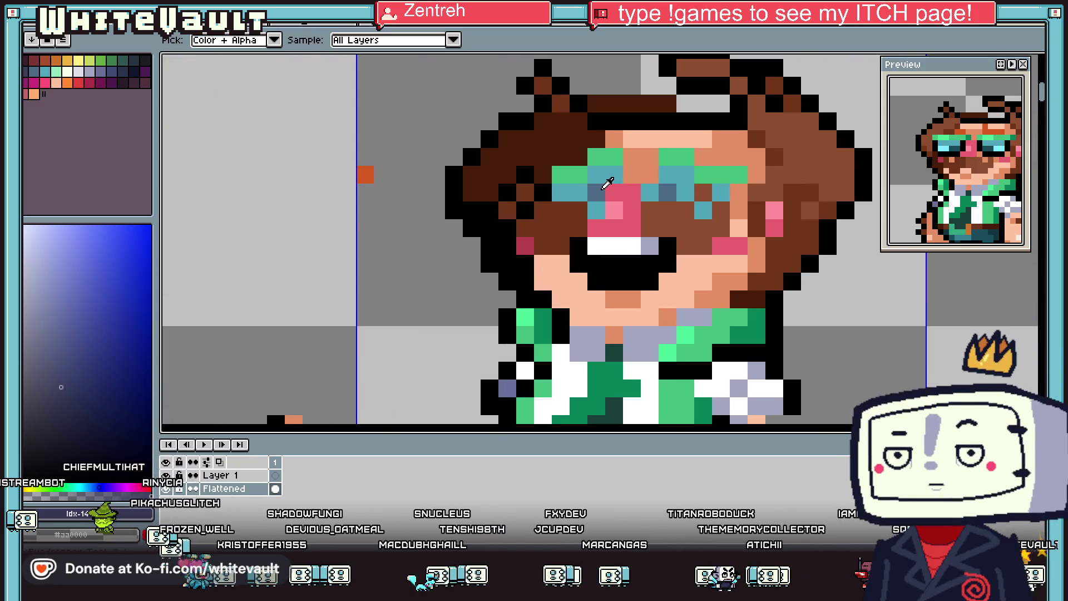
left_click(601, 189, "alt")
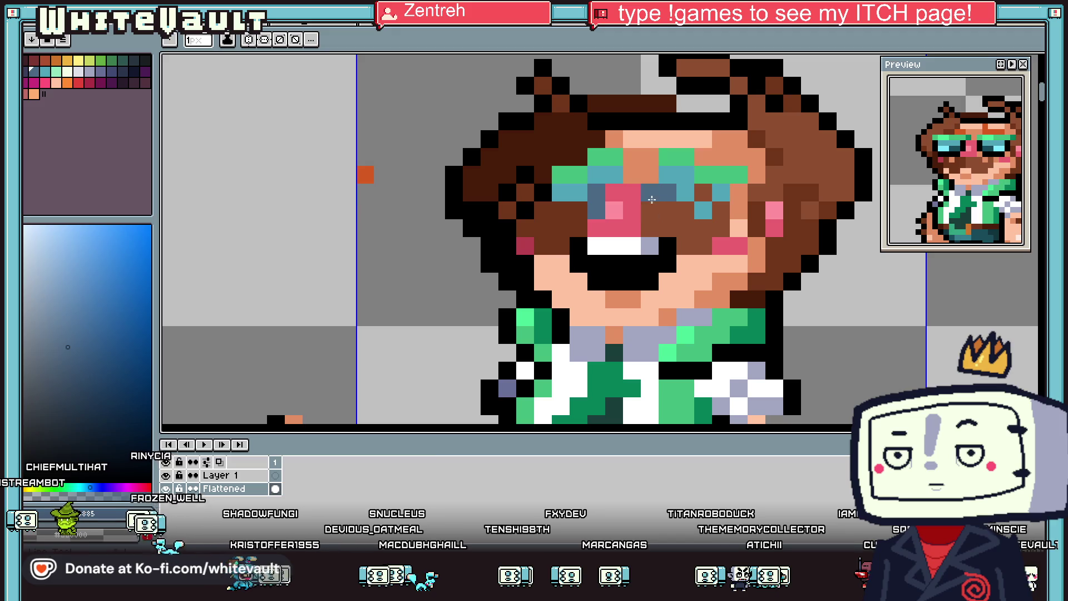
left_click(650, 196, "alt")
scroll(690, 192, "down", 5)
scroll(697, 192, "up", 2)
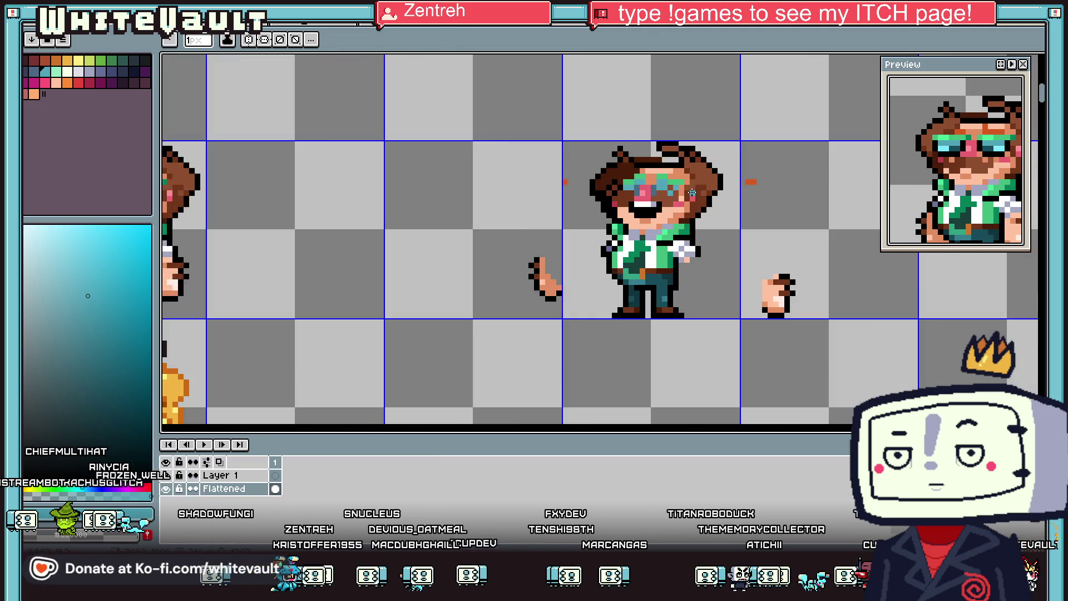
scroll(454, 192, "down", 1)
left_click(314, 186, "alt")
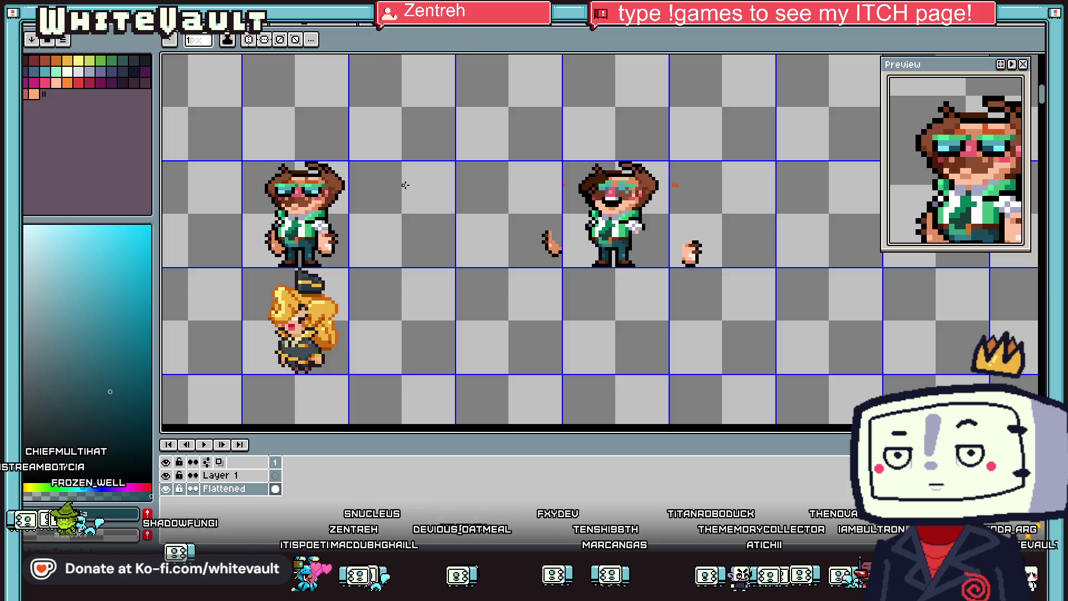
scroll(612, 216, "up", 3)
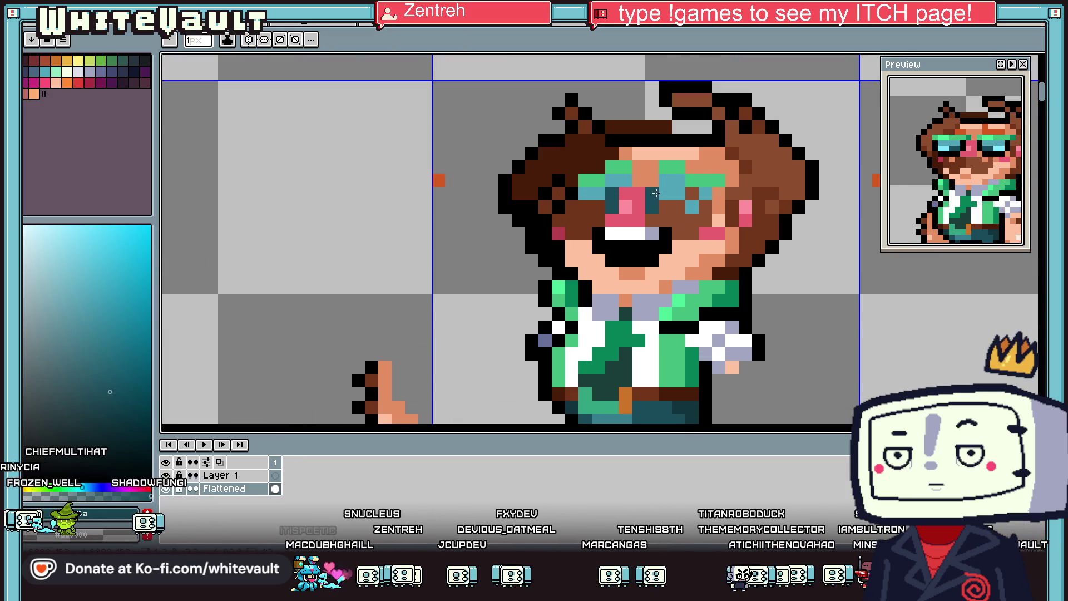
scroll(650, 201, "down", 2)
scroll(340, 223, "down", 2)
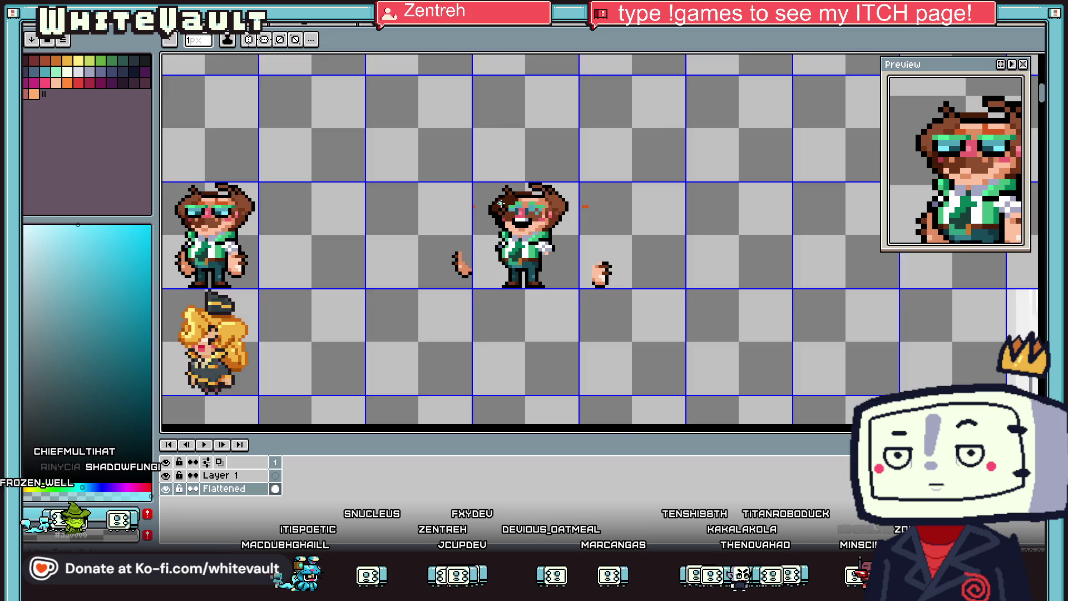
scroll(509, 213, "up", 2)
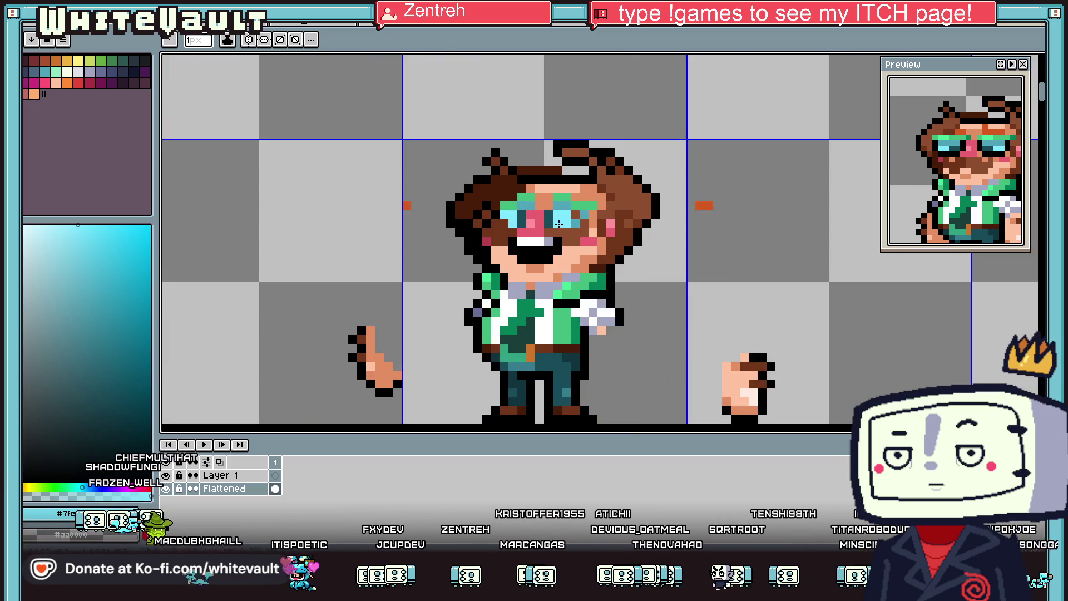
scroll(558, 223, "down", 4)
scroll(578, 223, "up", 2)
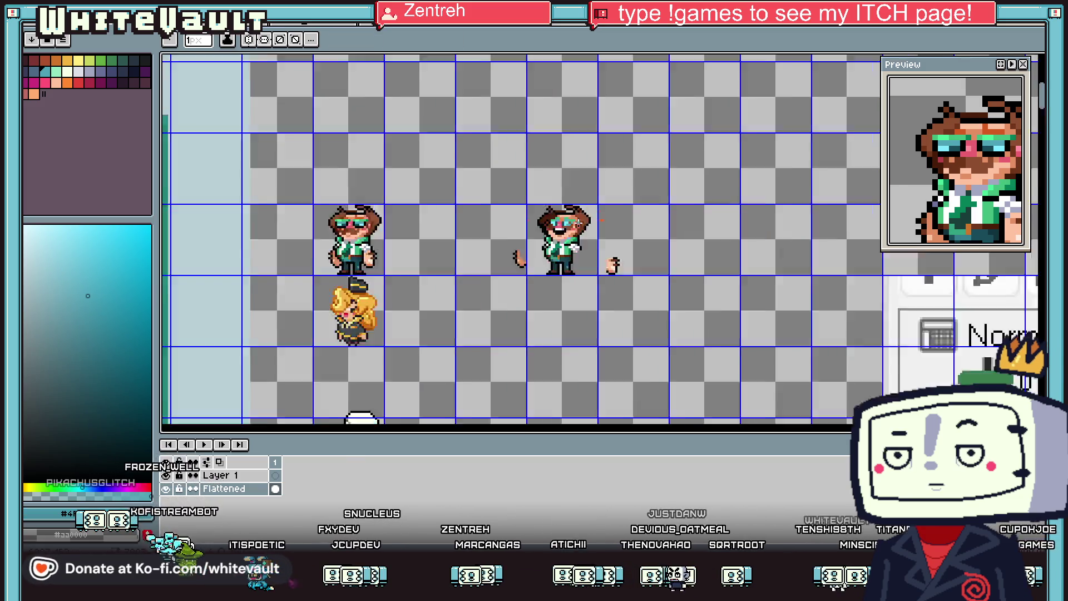
Step: Sample the glasses' green and add a dark green pixel to the glasses frame
scroll(578, 223, "up", 2)
key("i")
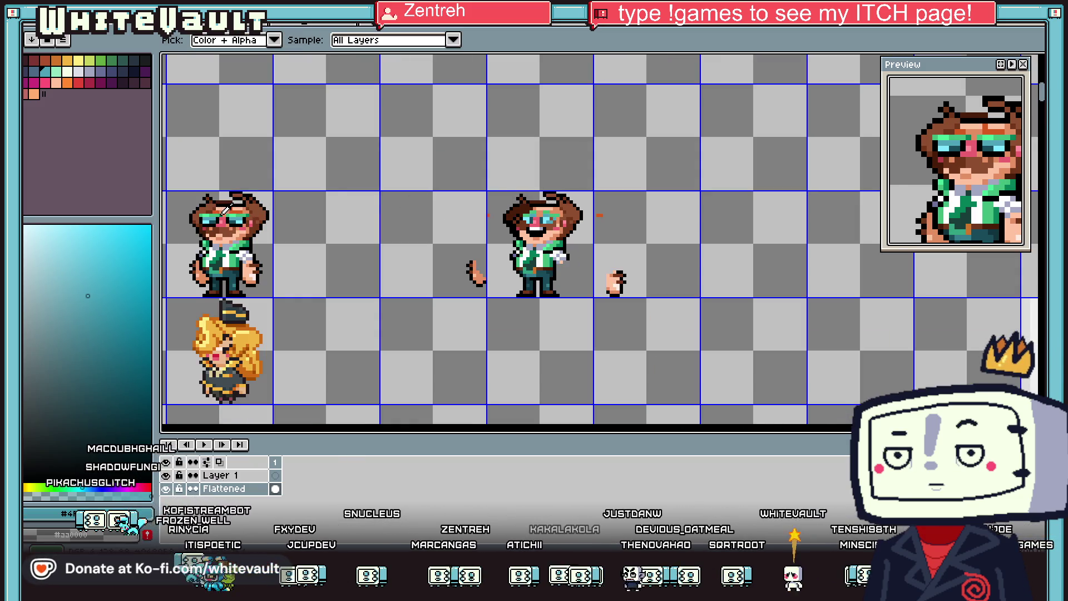
left_click(223, 213)
scroll(537, 220, "up", 4)
left_click(550, 225)
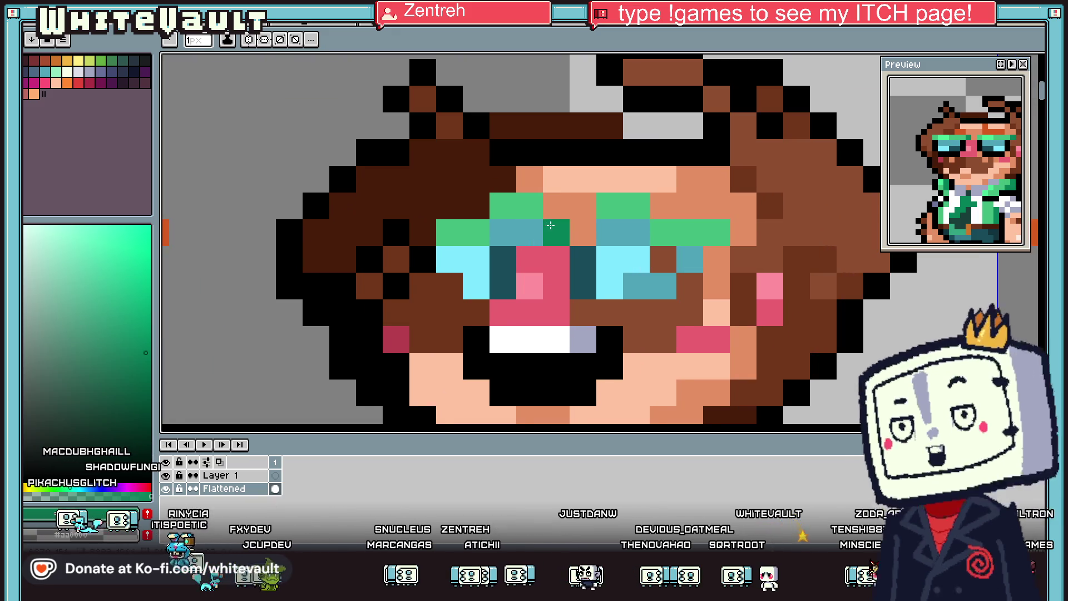
Step: Sample a red-orange from the left sprite and a red from the sprite
scroll(710, 237, "down", 4)
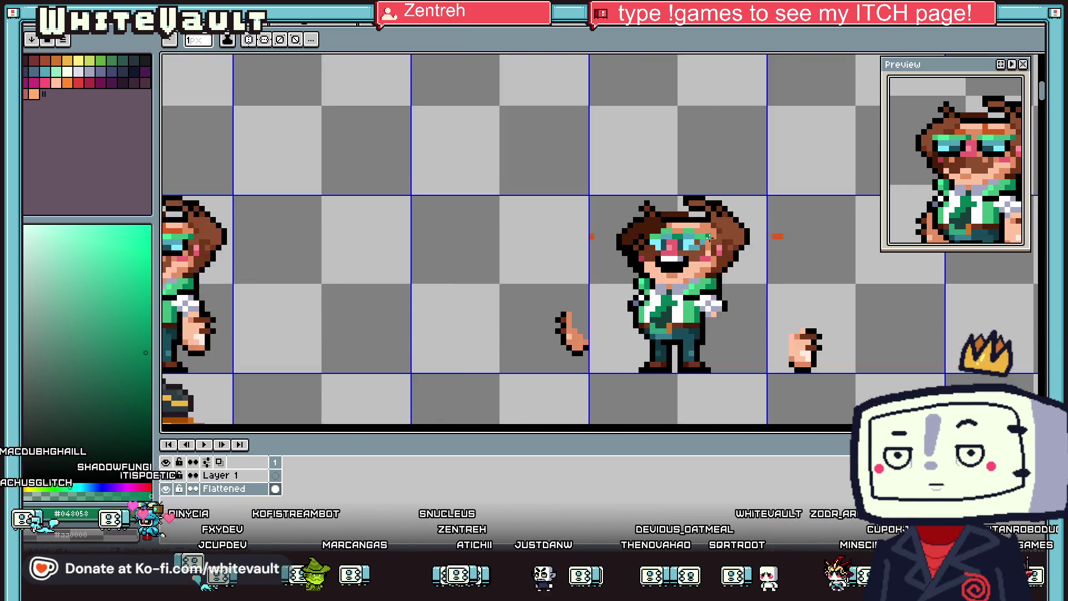
scroll(709, 238, "down", 1)
left_click(254, 229, "alt")
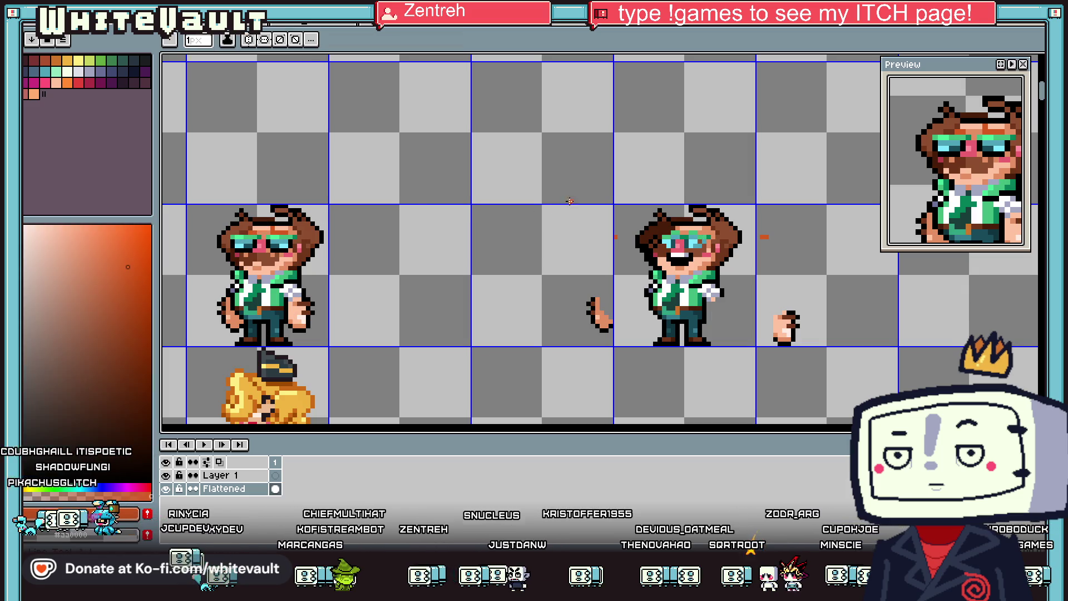
scroll(714, 240, "up", 4)
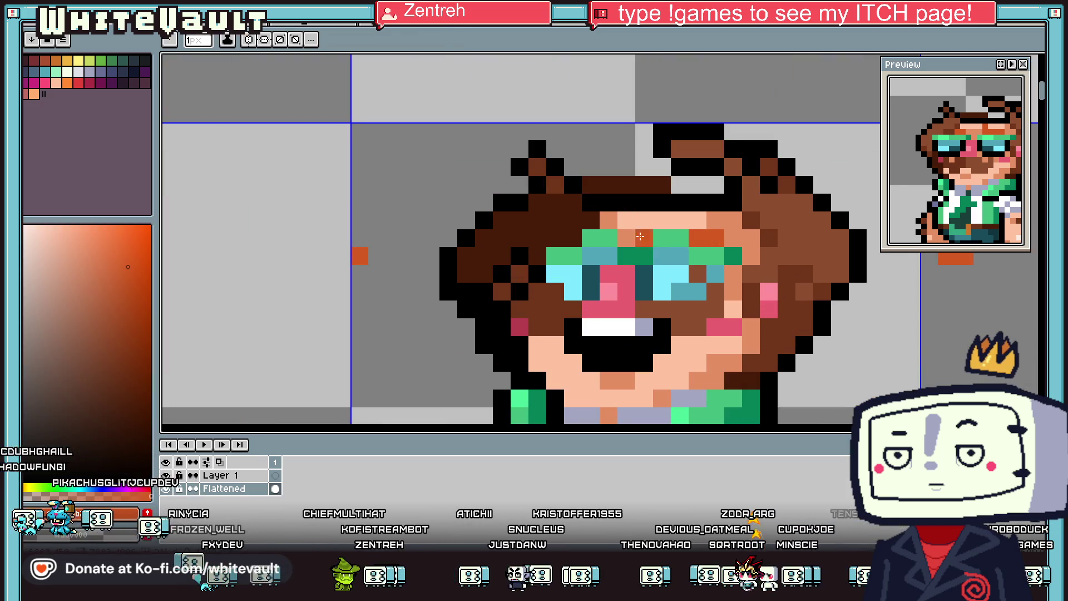
scroll(641, 236, "down", 5)
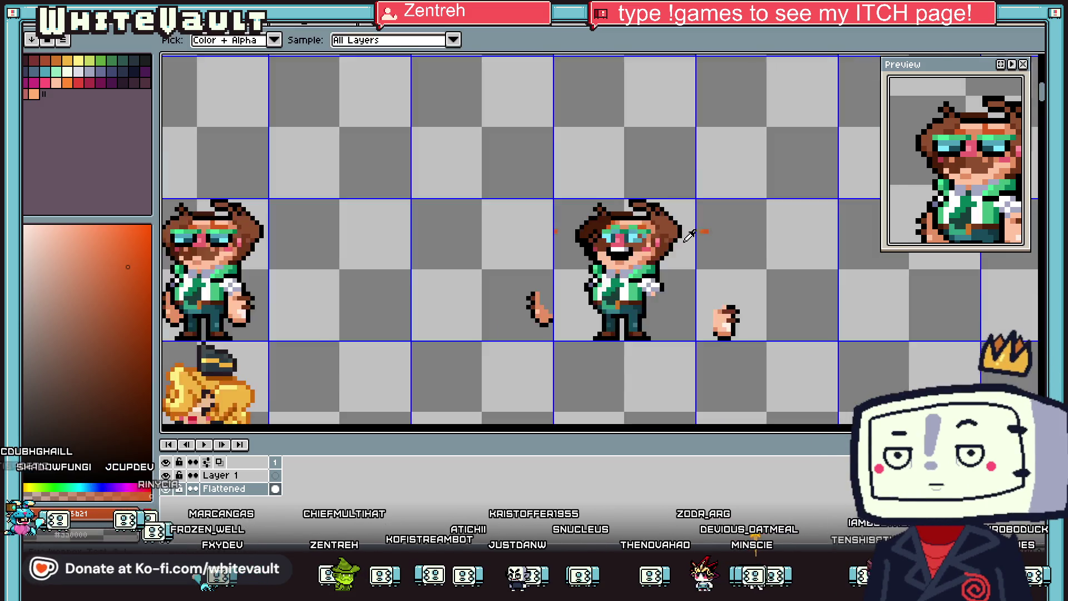
scroll(690, 235, "down", 2)
scroll(696, 232, "up", 3)
left_click(700, 232, "alt")
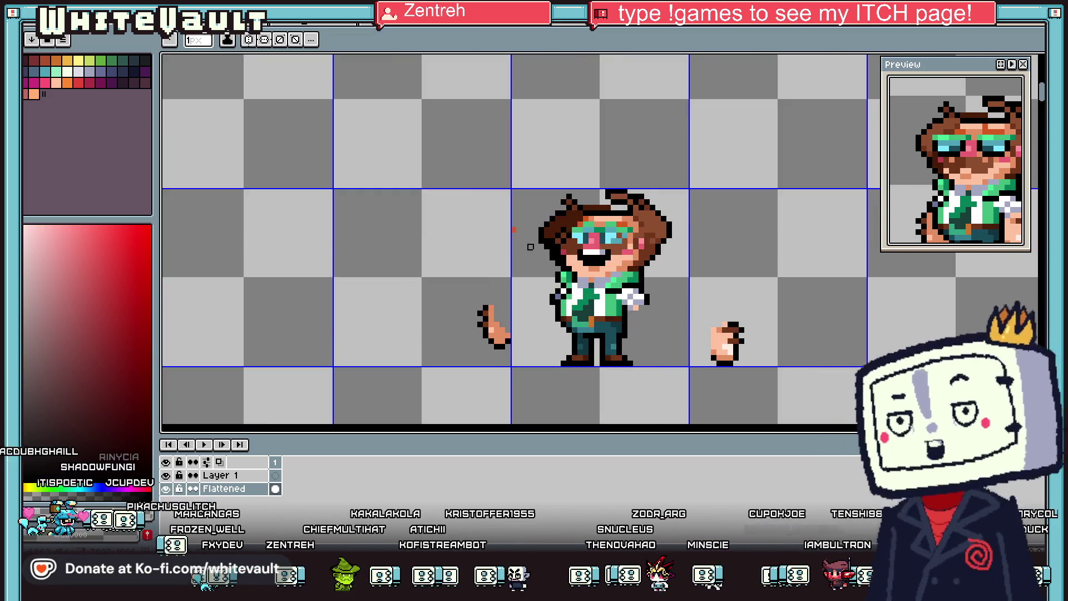
scroll(530, 246, "up", 2)
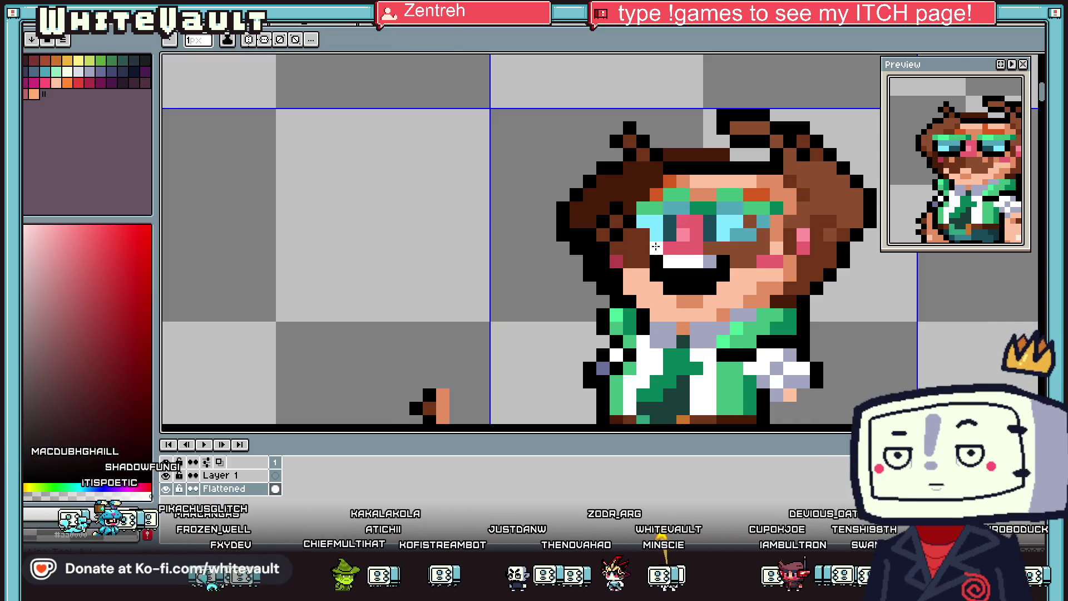
scroll(741, 235, "down", 4)
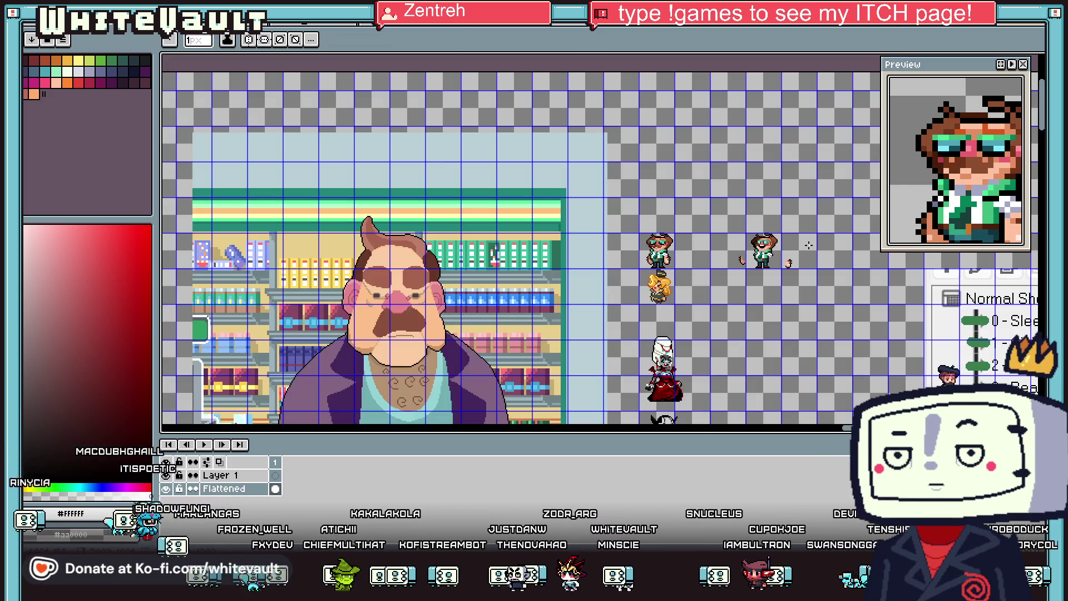
scroll(808, 241, "up", 2)
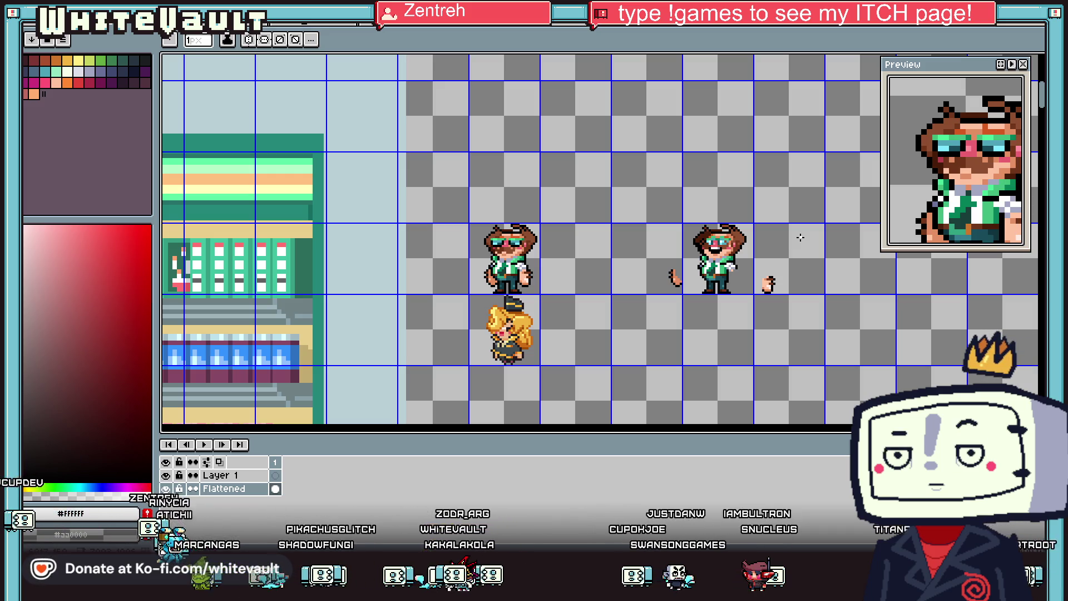
scroll(746, 266, "up", 2)
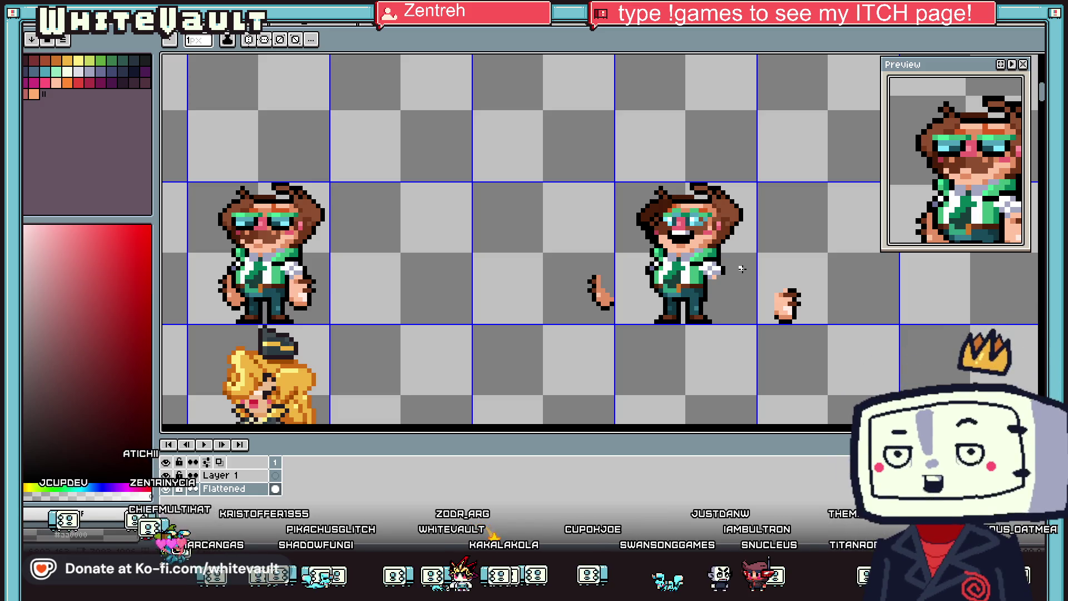
key("i")
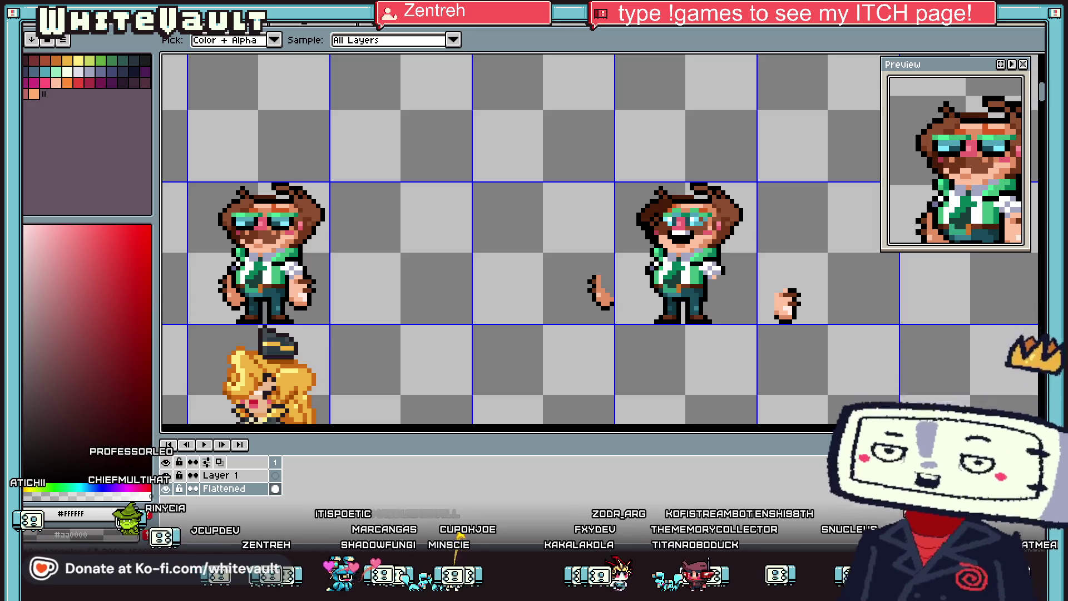
key("m")
scroll(690, 307, "up", 1)
left_click_drag(581, 294, 685, 398)
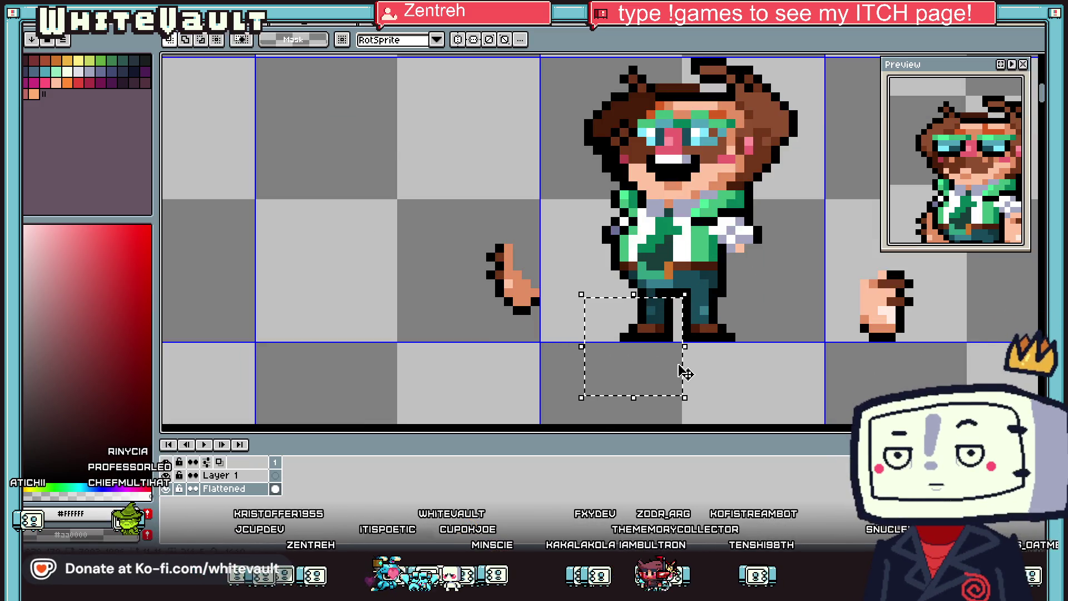
scroll(675, 374, "down", 2)
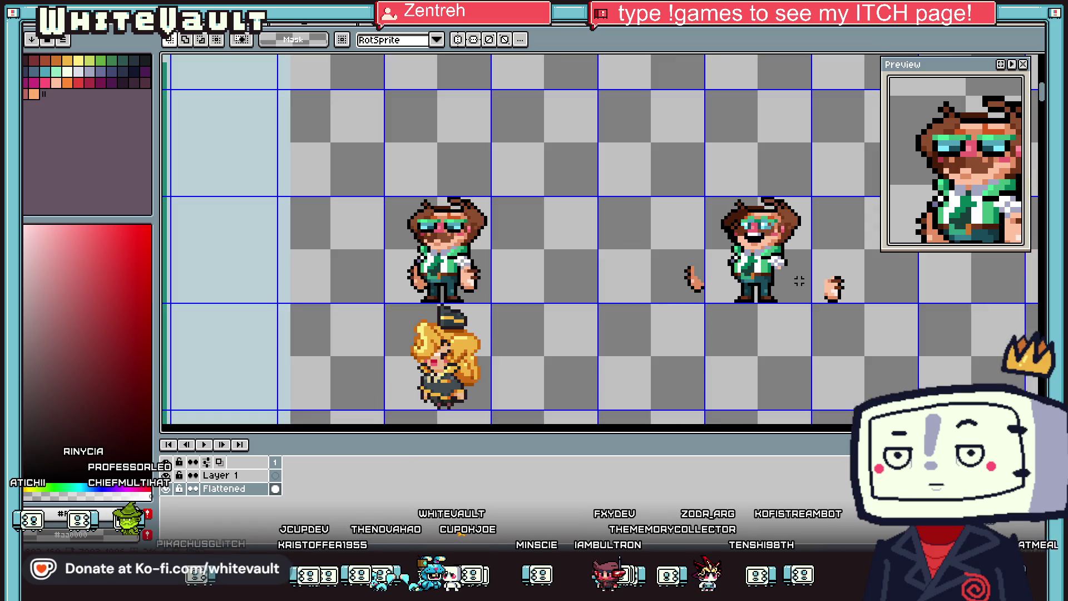
scroll(796, 240, "up", 1)
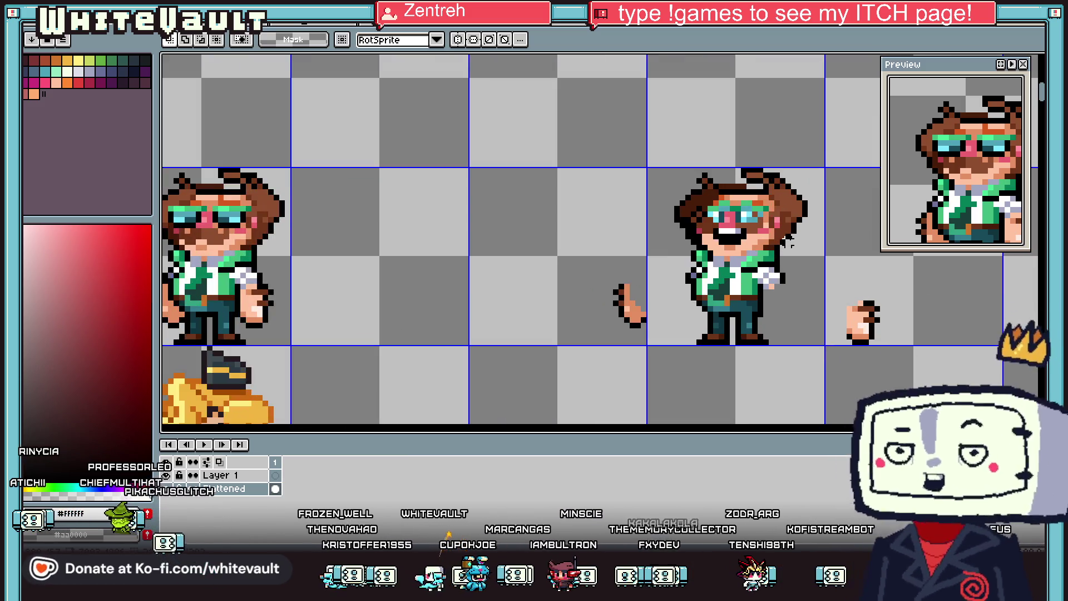
key("i")
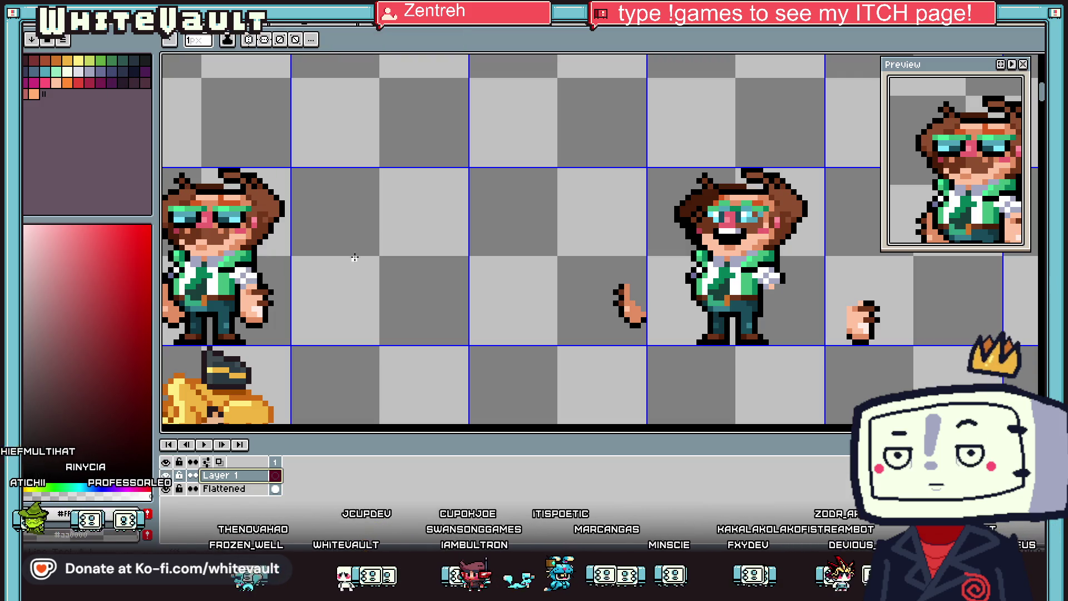
Step: Pick pink for the candles, then outline the cake's left and right sides in black
key("b")
scroll(491, 247, "up", 2)
scroll(552, 244, "down", 3)
scroll(549, 249, "up", 2)
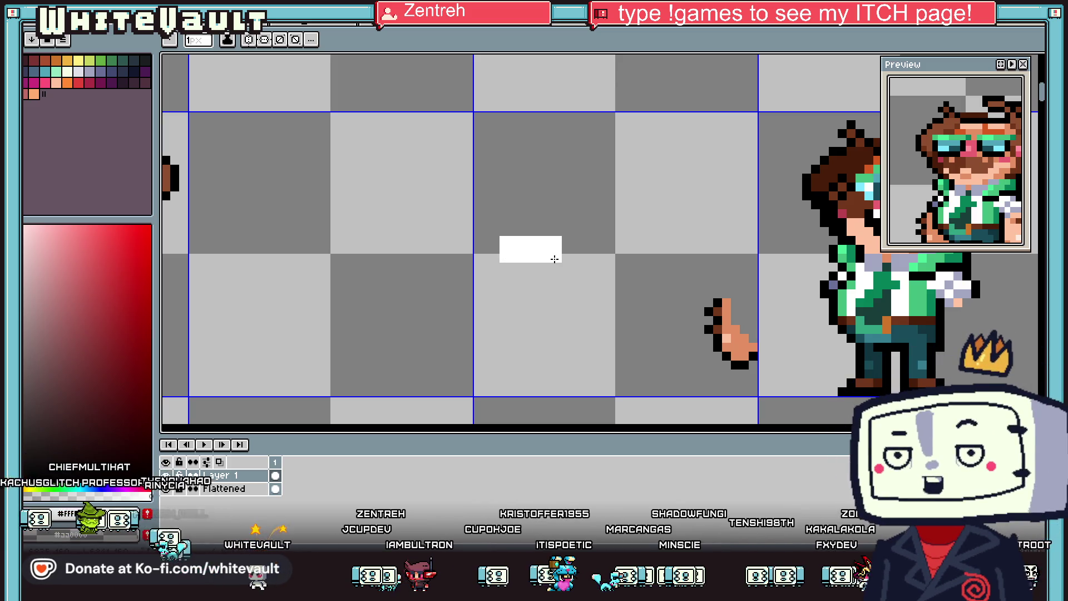
key("i")
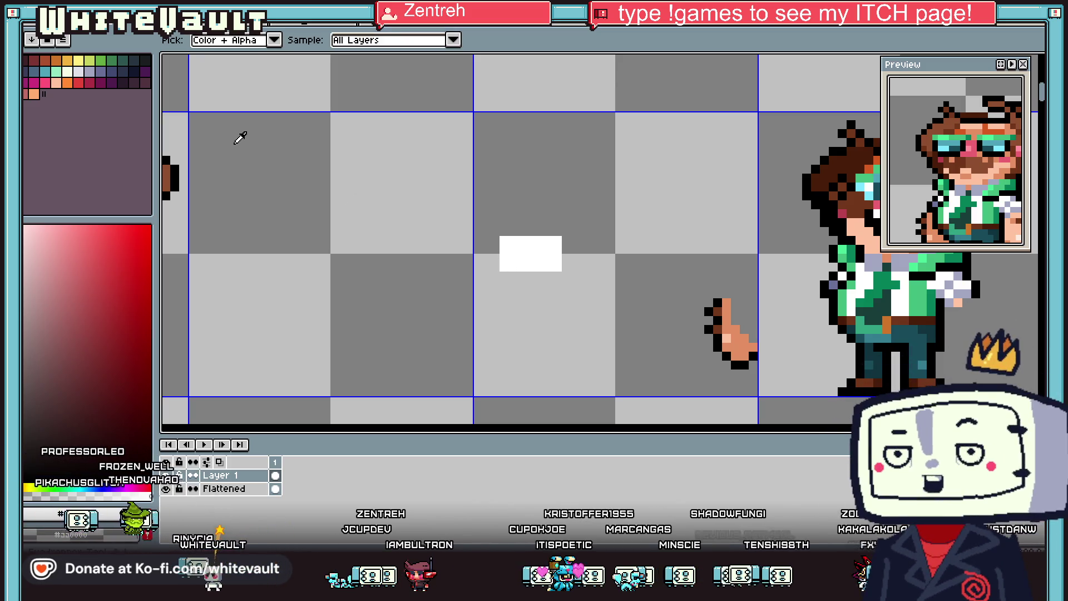
left_click(49, 82)
key("b")
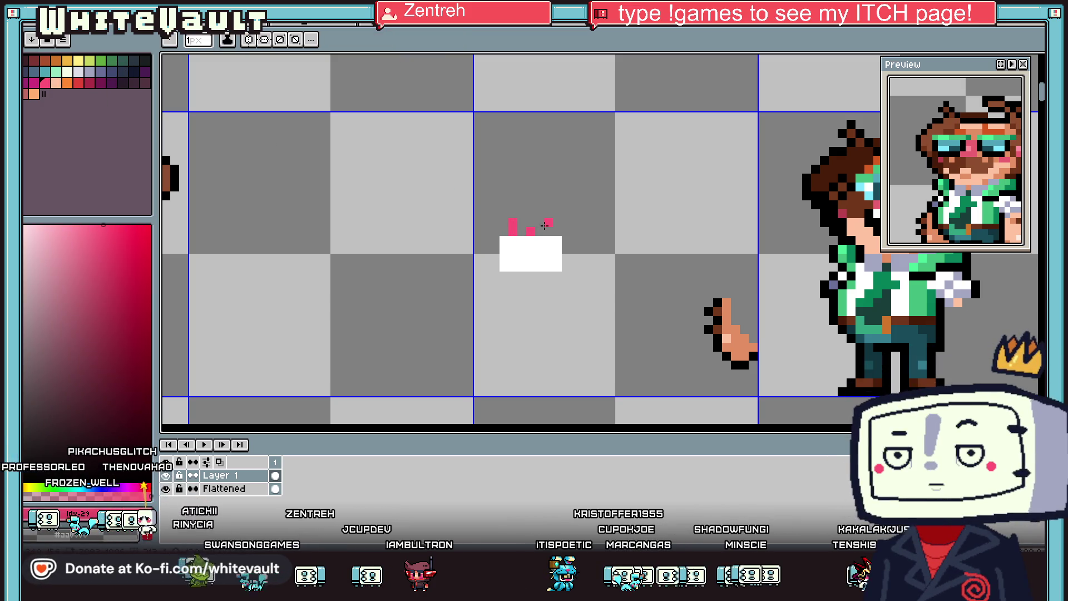
scroll(547, 222, "down", 3)
scroll(540, 228, "up", 2)
key("i")
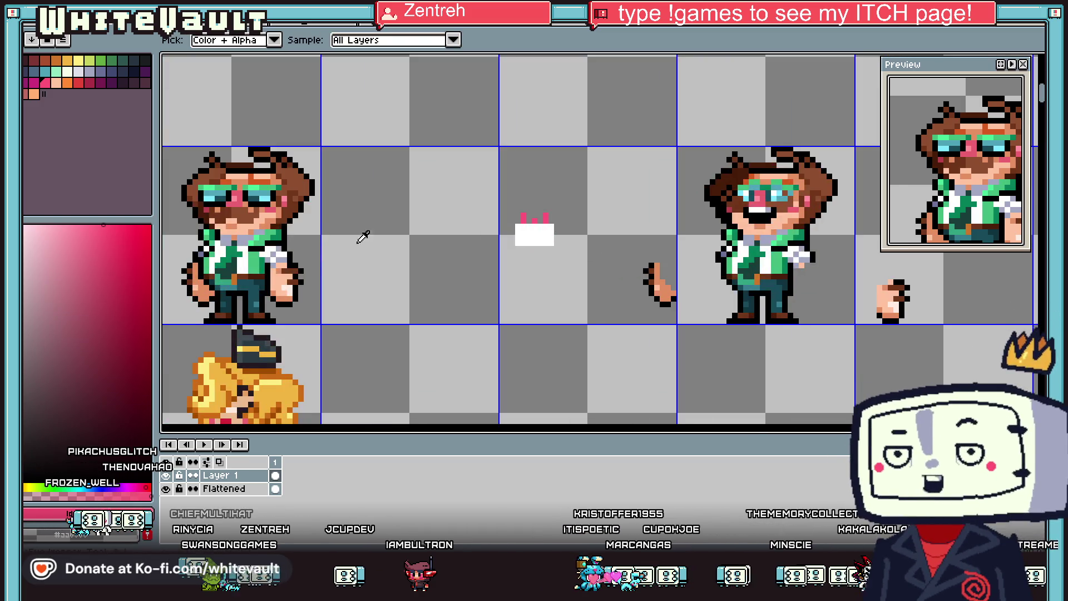
left_click(652, 265)
left_click(529, 221)
scroll(518, 228, "up", 2)
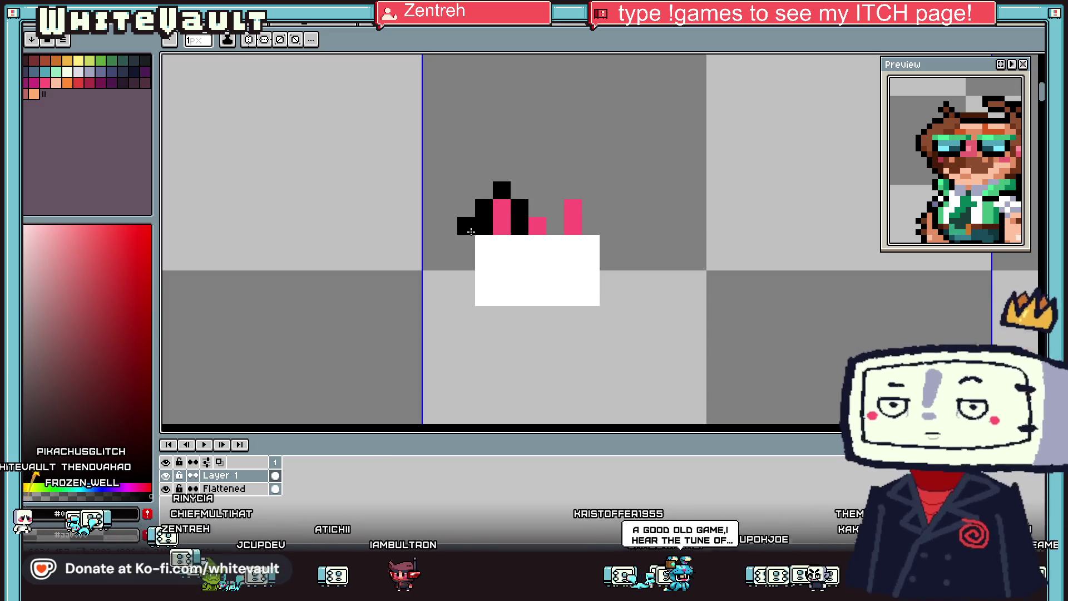
left_click_drag(480, 225, 468, 290)
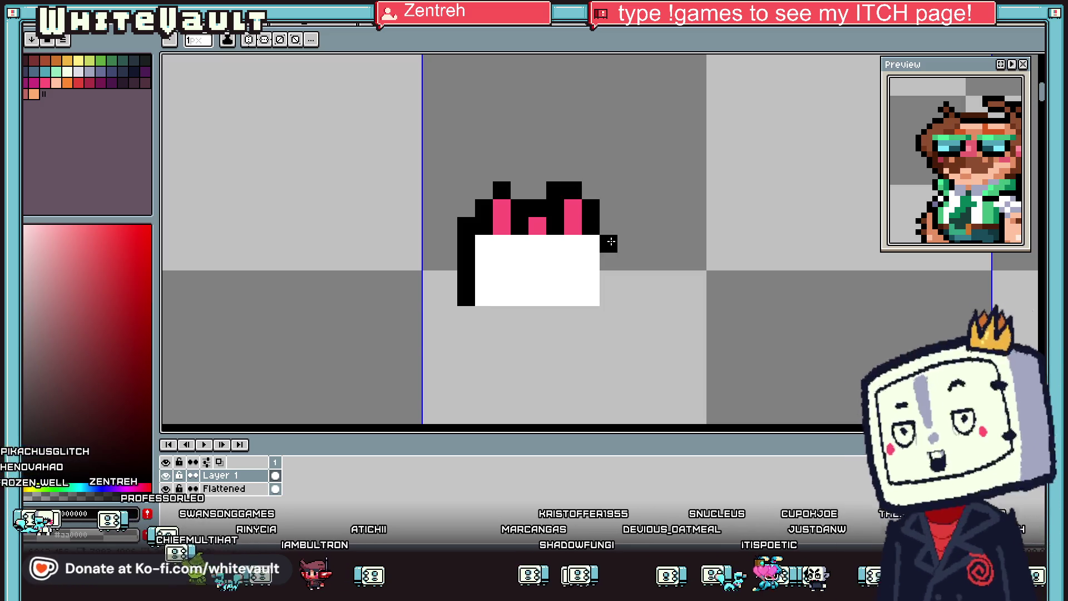
left_click_drag(610, 261, 610, 298)
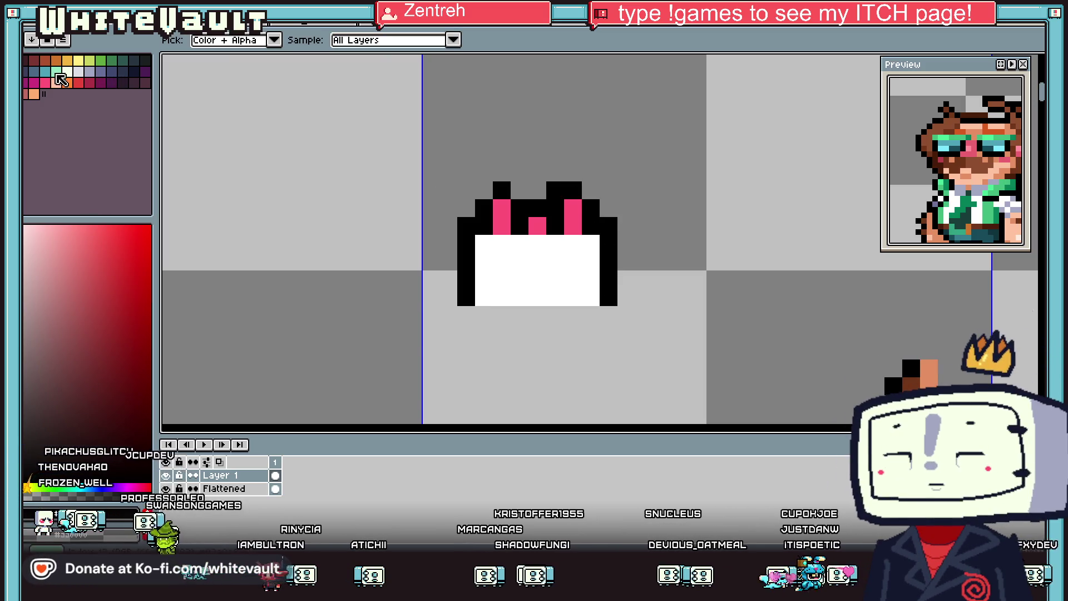
Step: Paint a teal plate along the cake's bottom with black corner ends
left_click(44, 71)
left_click_drag(466, 297, 626, 298)
left_click(609, 281, "alt")
mouse_move(448, 278)
left_mouse_down()
mouse_move(449, 293)
mouse_move(609, 314)
left_mouse_up()
Step: Shade the cake's icing with slate blue and add light lavender drips
key("alt")
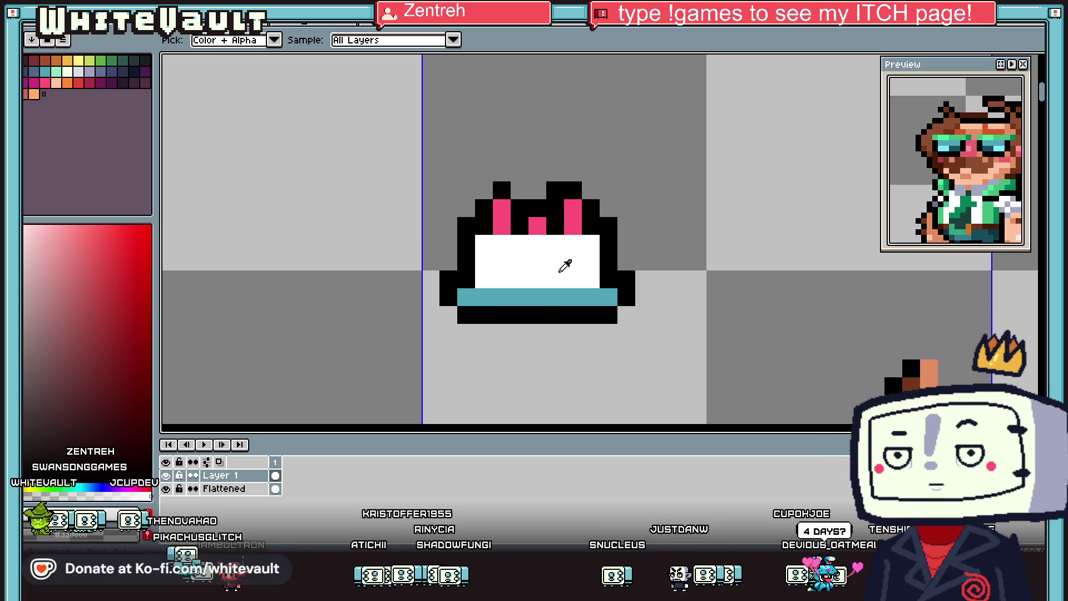
left_click(101, 71)
left_click(498, 274)
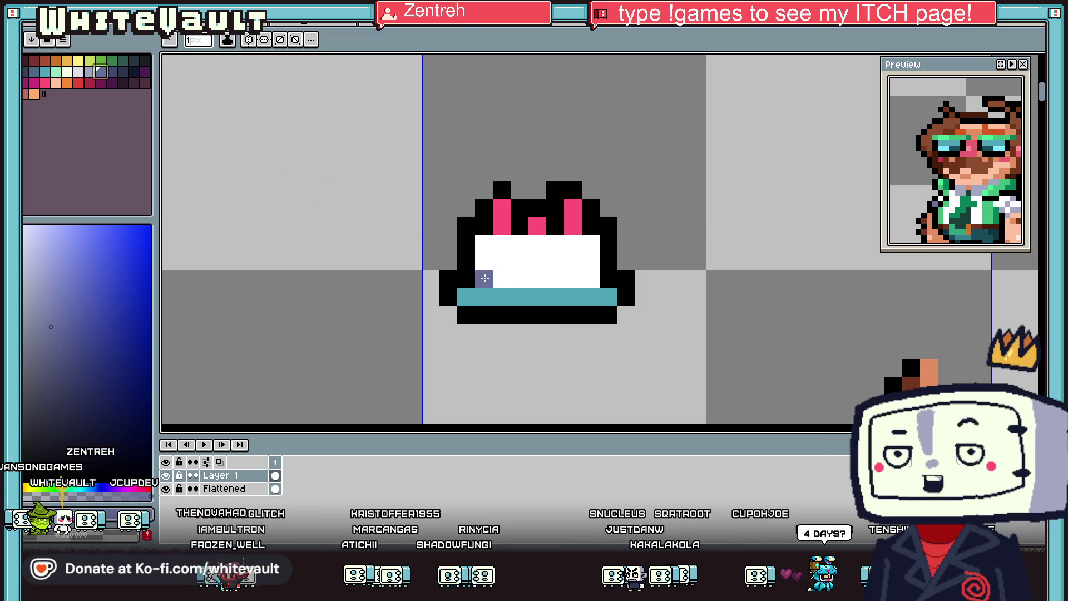
left_click_drag(485, 278, 580, 285)
key("alt")
scroll(596, 285, "down", 2)
scroll(584, 267, "up", 3)
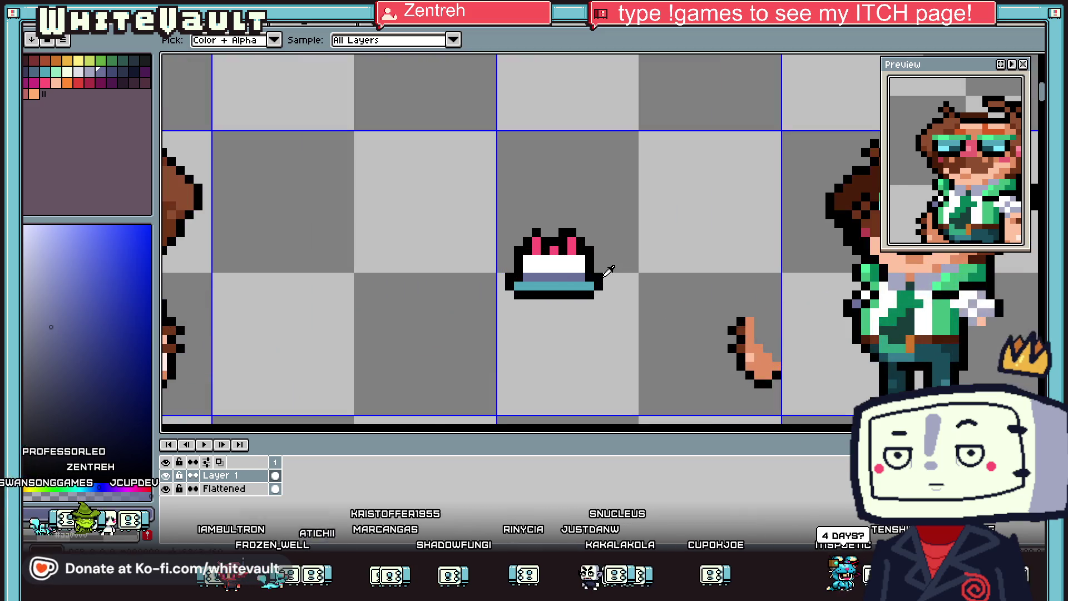
left_click(89, 71)
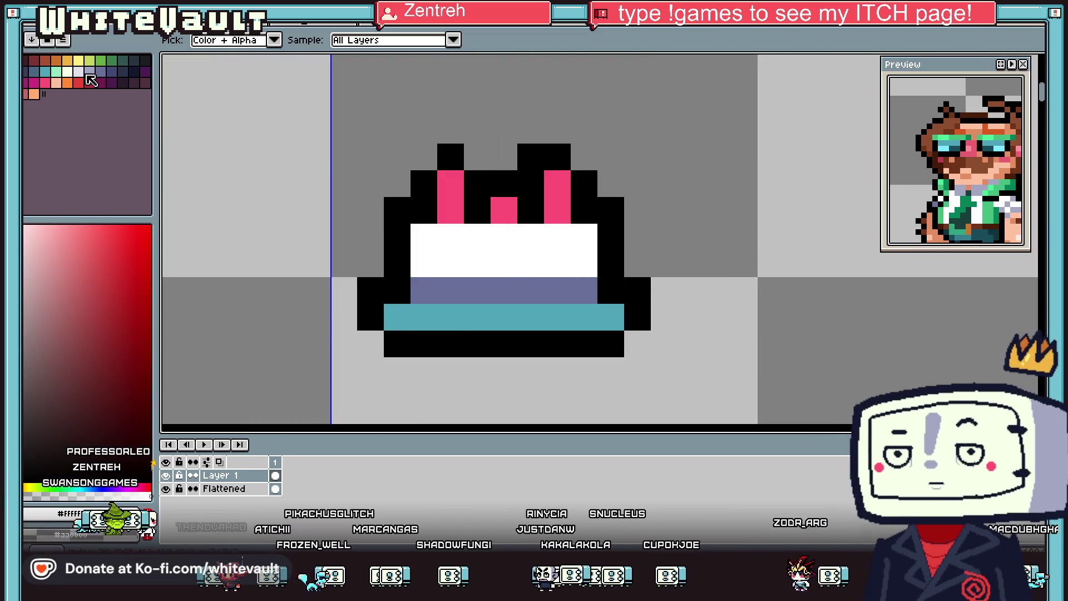
left_click(417, 257)
left_click(477, 264)
left_click_drag(451, 290, 531, 290)
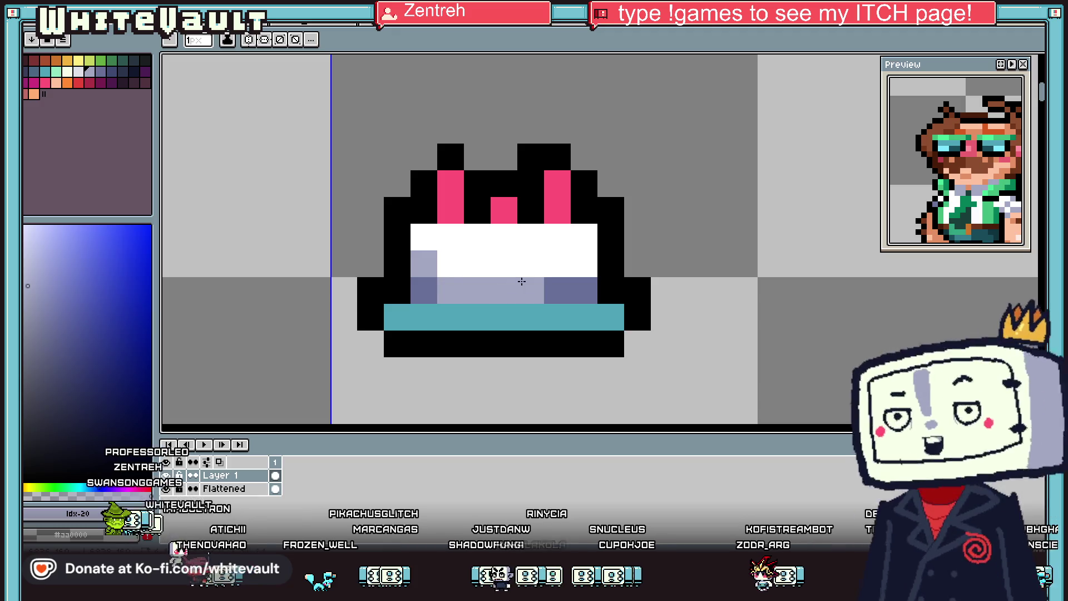
left_click(550, 271)
Step: Draw an orange flame sampled from the blonde hair and outline the flames in black
scroll(563, 296, "down", 4)
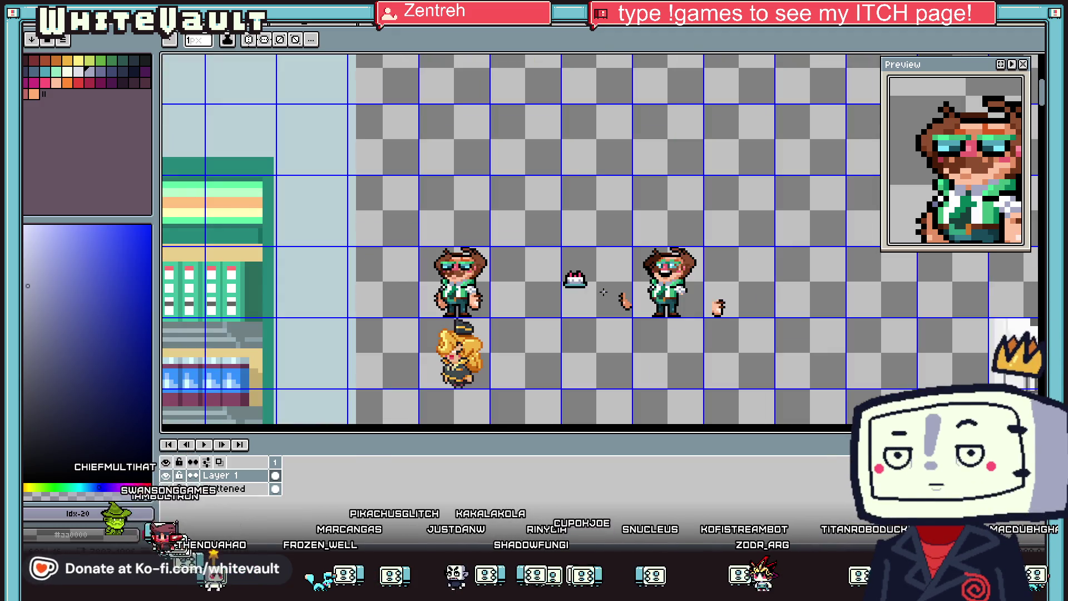
key("i")
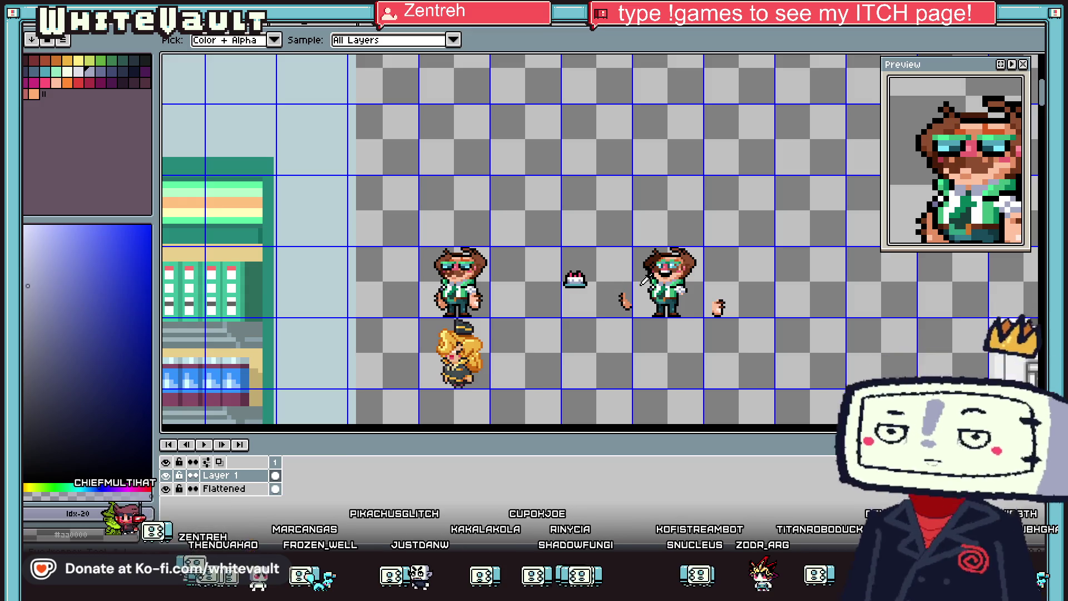
scroll(552, 289, "up", 1)
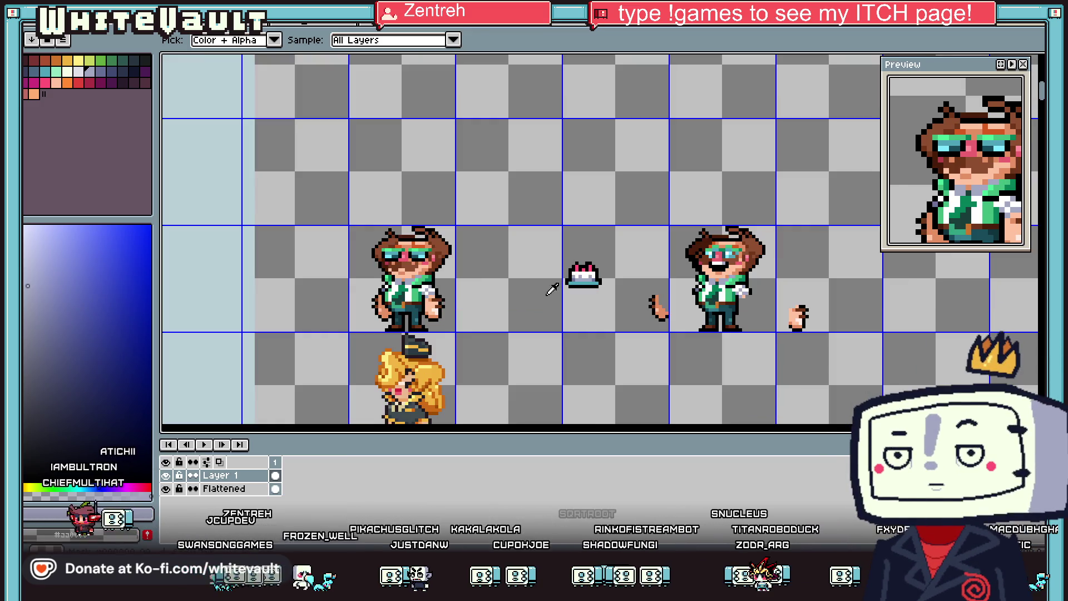
left_click(433, 366)
scroll(577, 266, "up", 2)
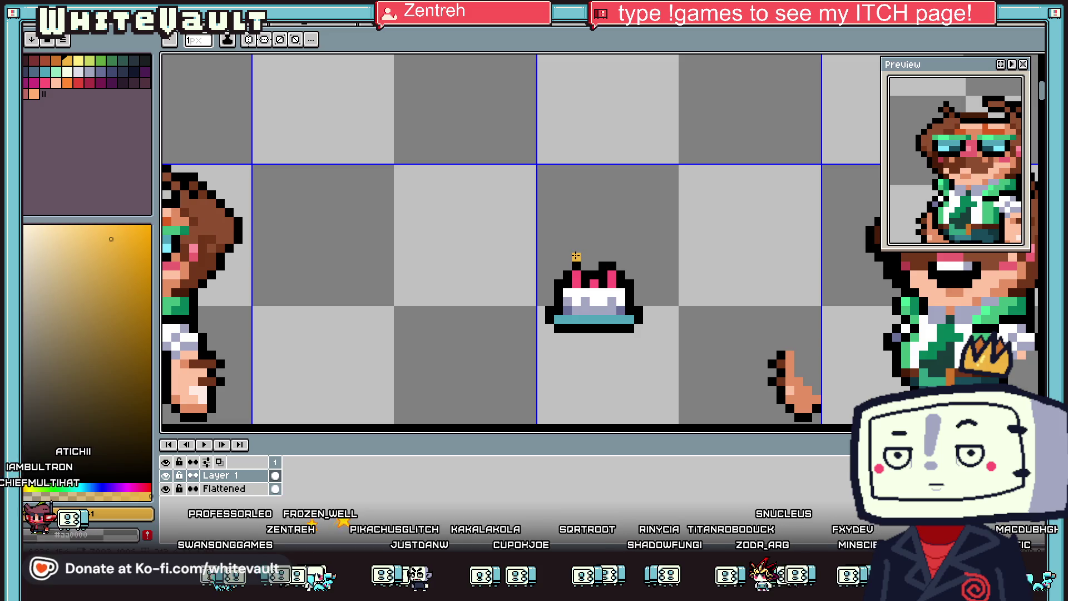
scroll(576, 257, "up", 2)
left_click(598, 268)
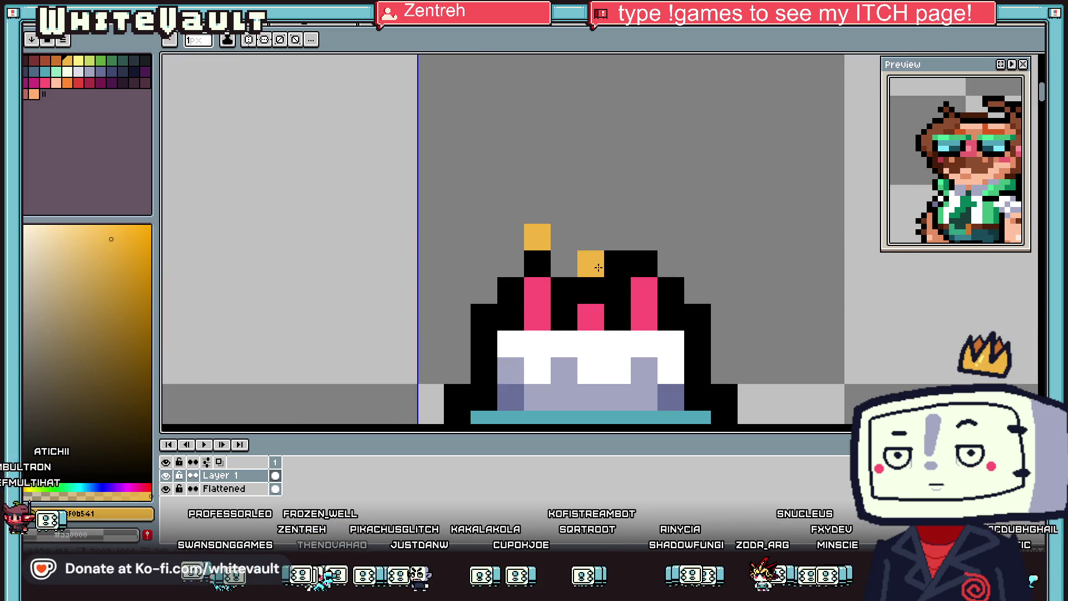
left_click(644, 262, "alt")
left_click(671, 237)
left_click(644, 210)
left_click(618, 237)
left_click(564, 264)
left_click(564, 237)
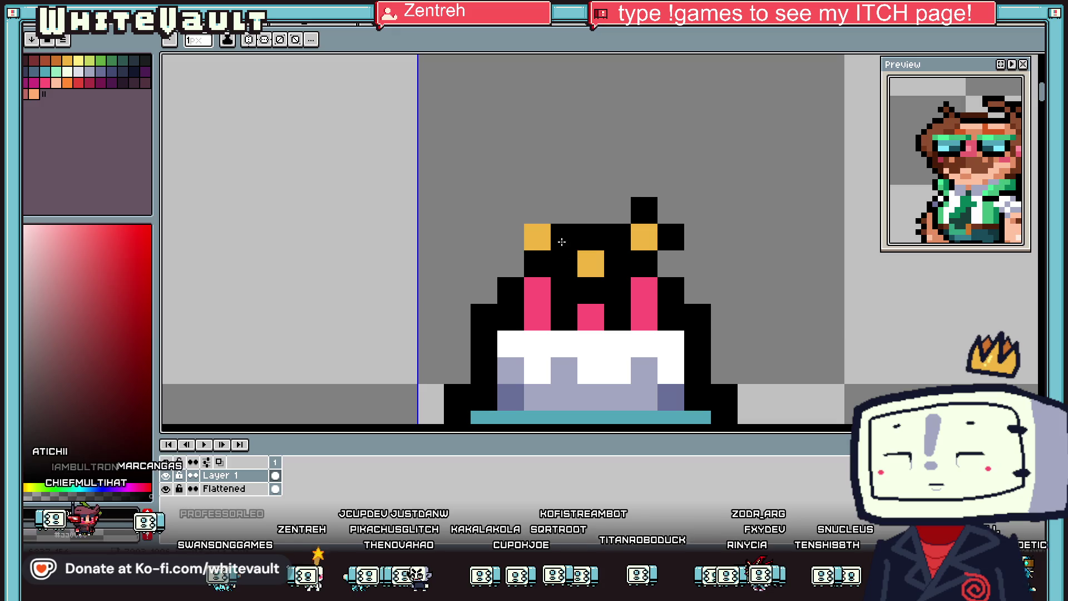
left_click(538, 210)
scroll(611, 287, "down", 4)
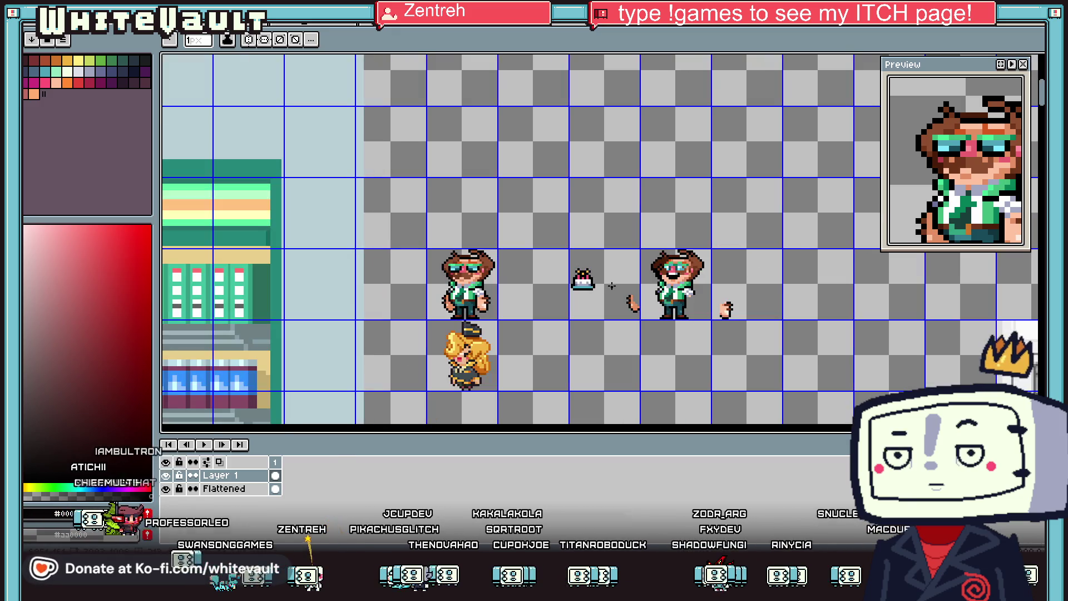
scroll(612, 286, "up", 4)
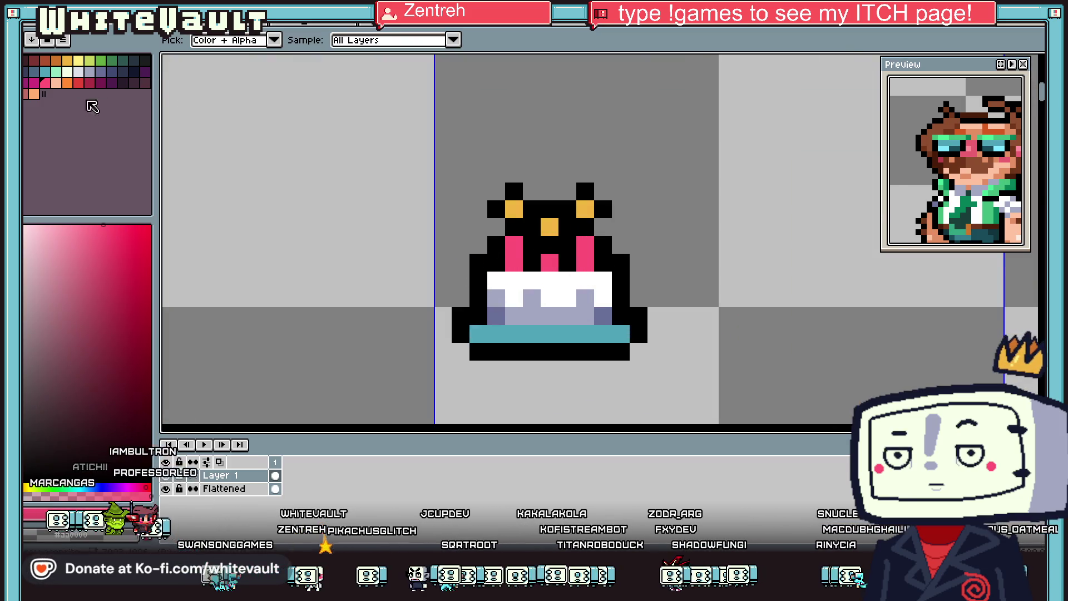
Step: Shade two candles with a darker magenta
left_click(32, 83)
key("b")
left_click(585, 262)
left_click(514, 262)
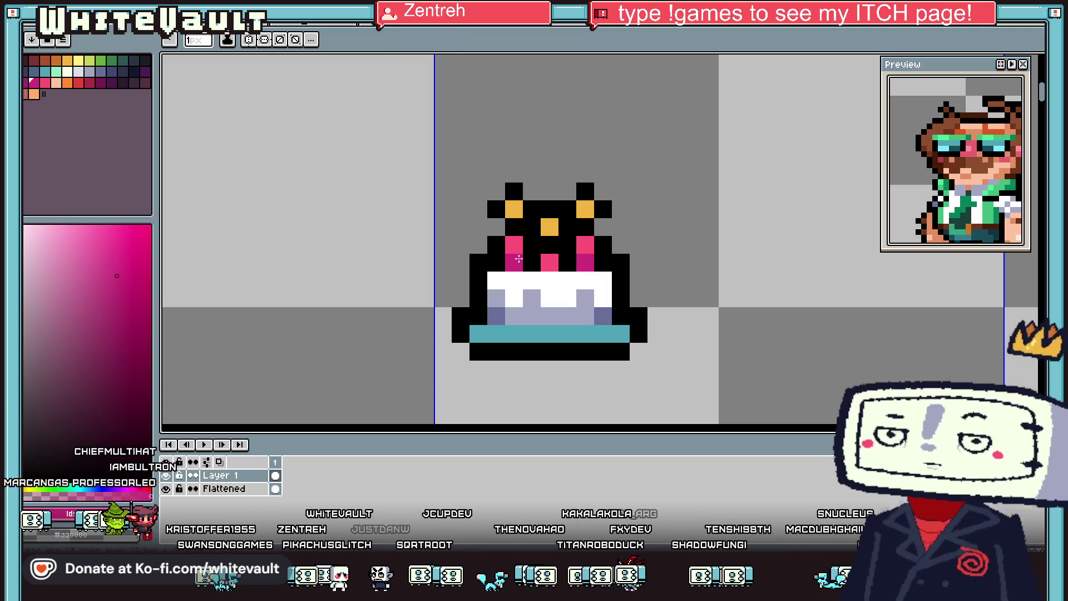
scroll(519, 259, "down", 4)
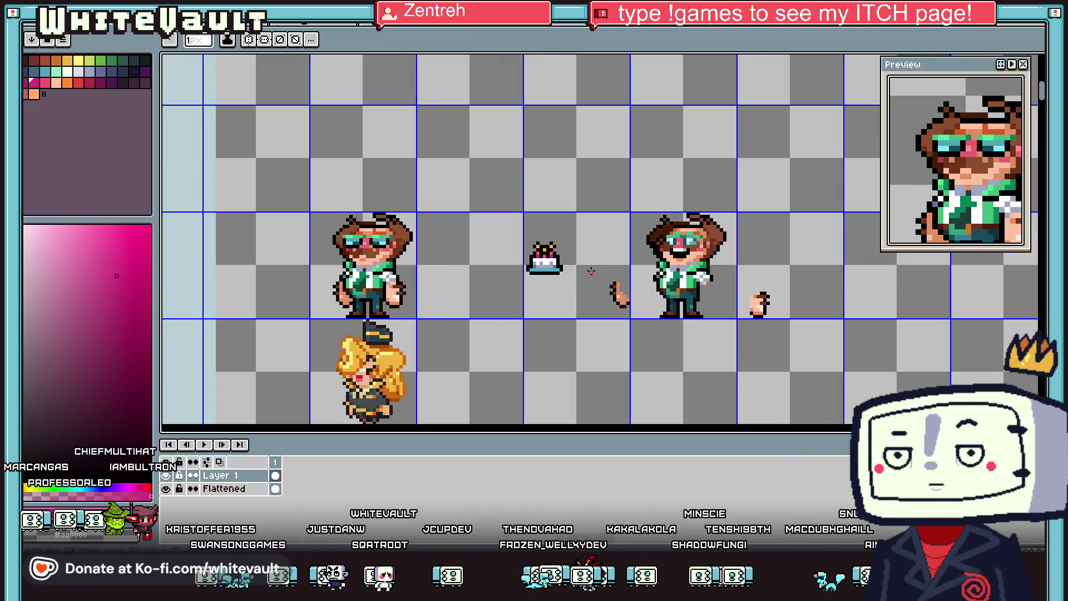
Step: Repaint the plate band in a lighter teal/cyan shade
key("i")
scroll(509, 277, "up", 4)
left_click(537, 256)
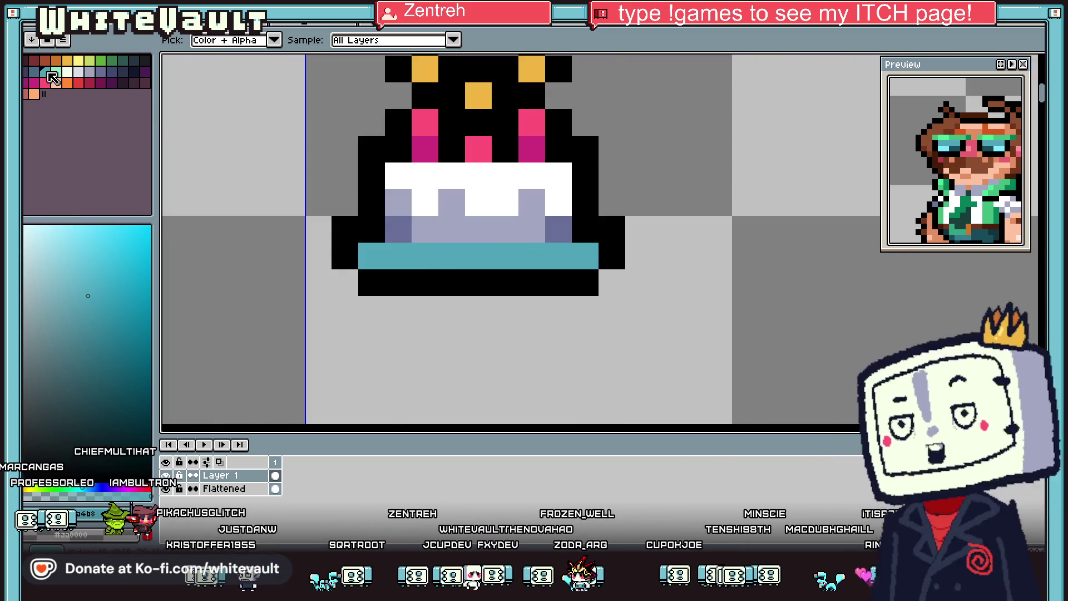
left_click(117, 268)
left_click(357, 255)
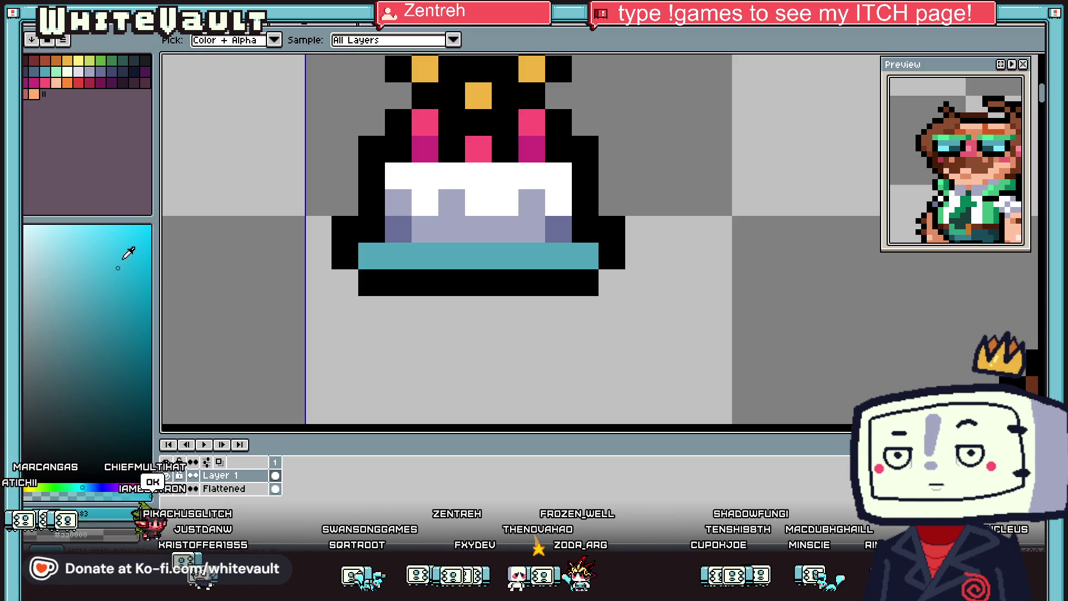
left_click(104, 233)
left_click(369, 255)
left_click_drag(369, 254, 491, 260)
scroll(491, 260, "down", 5)
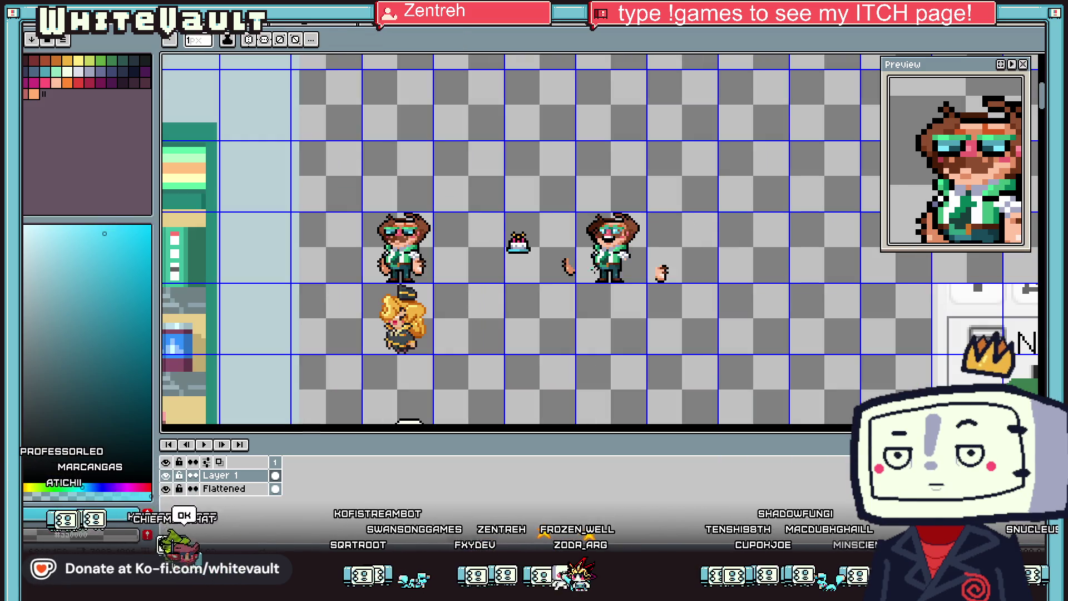
scroll(546, 259, "up", 5)
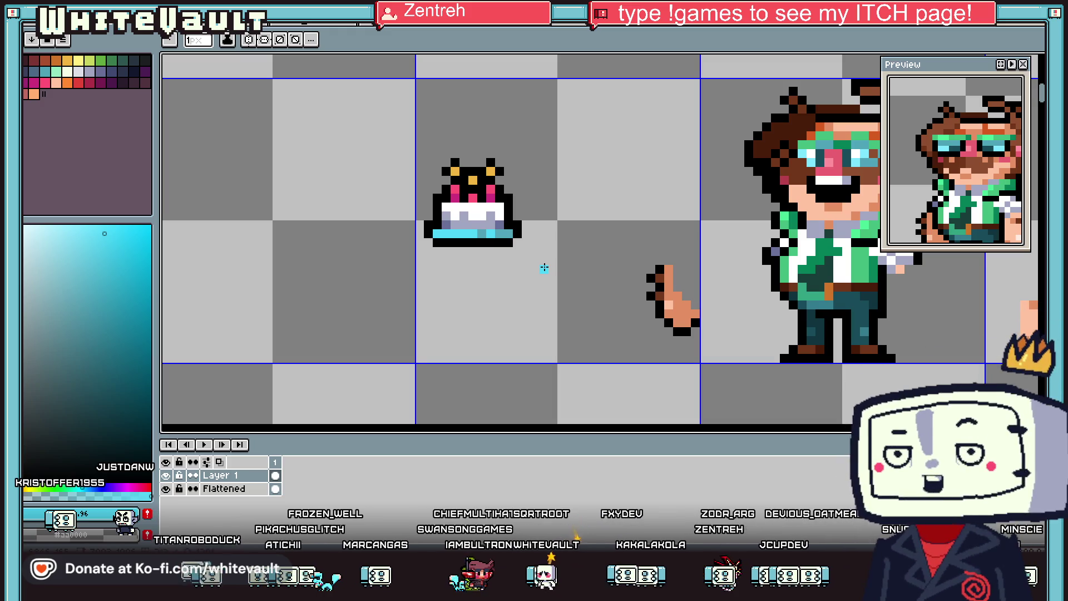
Step: Marquee-select the cake (M) and drag it onto the right character's hands
scroll(501, 204, "down", 3)
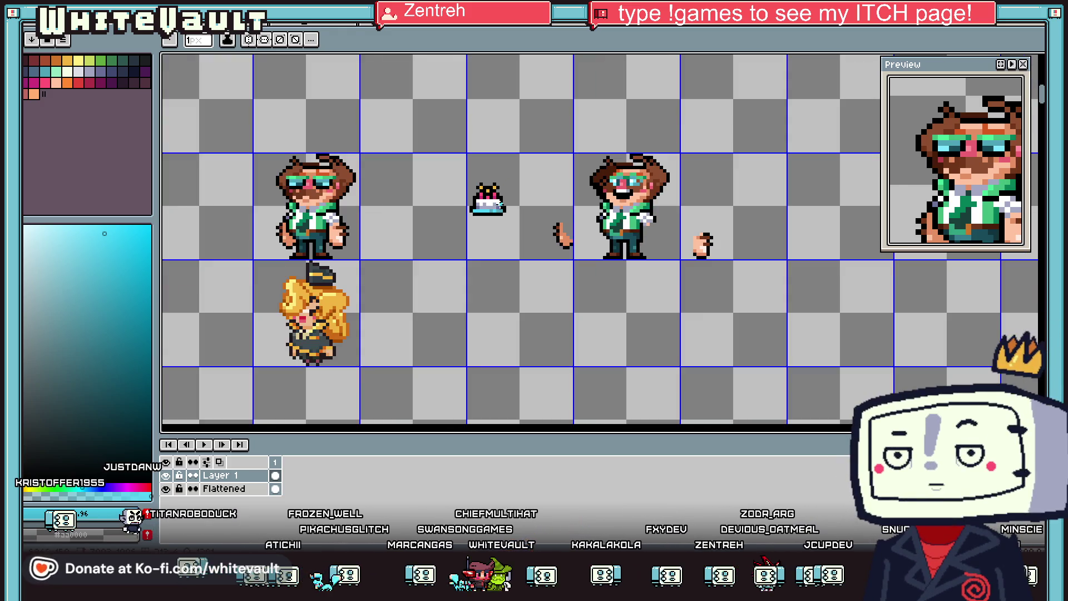
scroll(514, 200, "up", 1)
key("m")
scroll(464, 211, "up", 1)
mouse_move(389, 120)
left_mouse_down()
mouse_move(561, 238)
mouse_move(746, 260)
mouse_move(752, 252)
mouse_move(719, 244)
mouse_move(734, 248)
left_mouse_up()
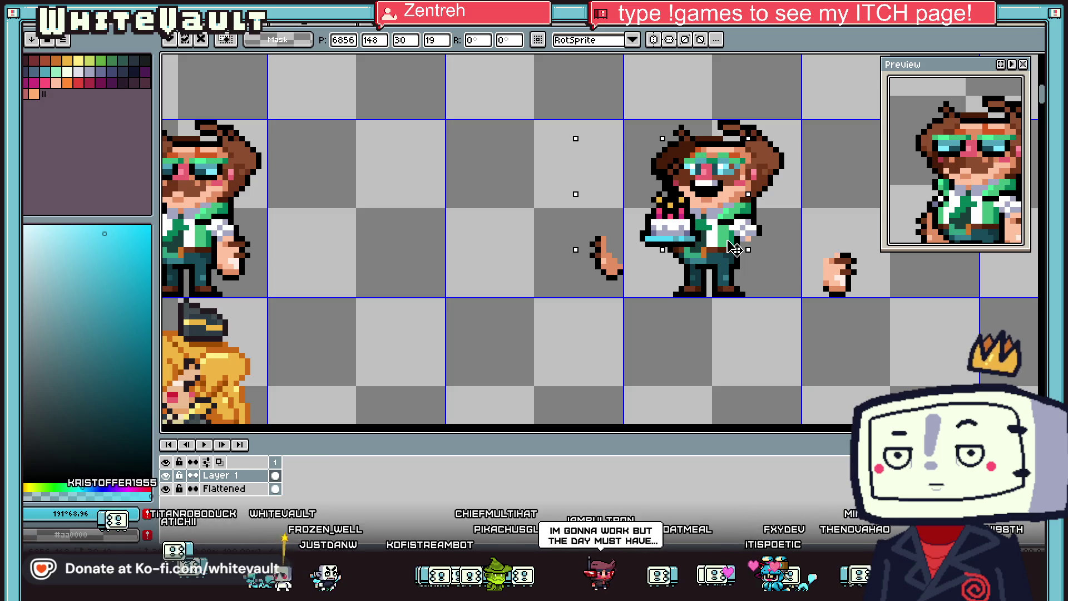
Step: Commit the cake, then select the white hand and move it off to the right
scroll(734, 249, "down", 1)
scroll(785, 225, "up", 2)
key("ctrl+d")
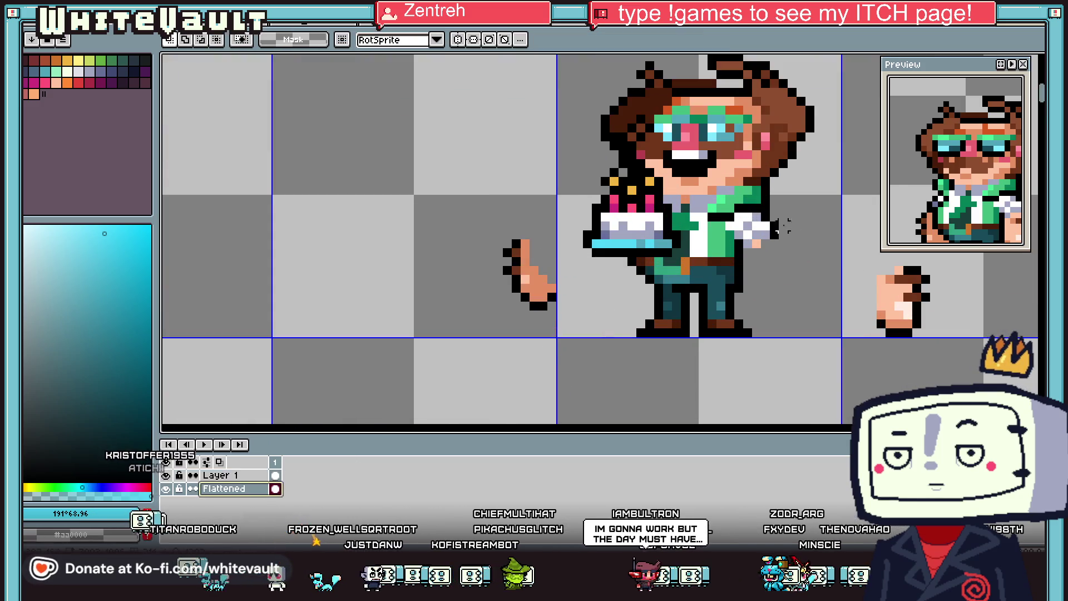
scroll(784, 226, "up", 1)
left_click_drag(720, 195, 833, 255)
mouse_move(720, 226)
left_mouse_down()
mouse_move(753, 257)
mouse_move(867, 283)
left_mouse_up()
scroll(867, 283, "down", 1)
key("ctrl+d")
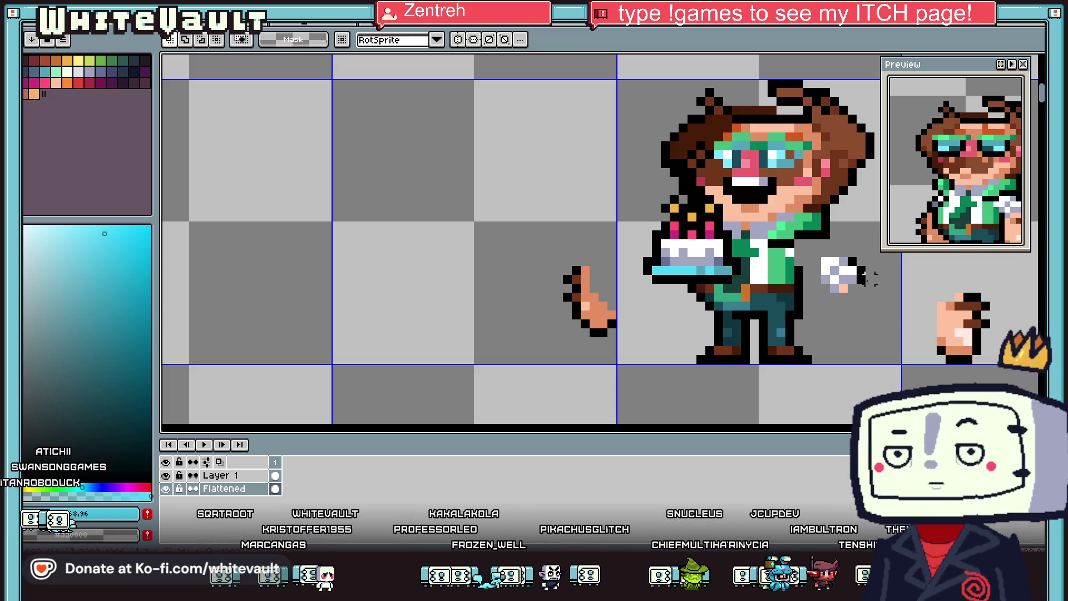
Step: Reselect the small white hand piece, park it up-left in empty space, and deselect
scroll(871, 259, "down", 1)
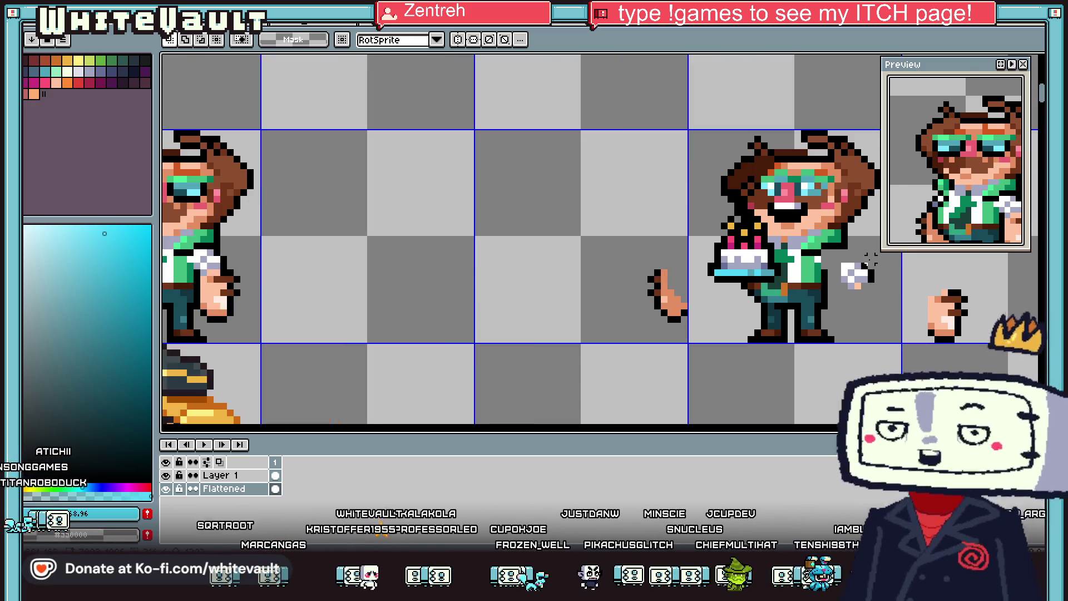
left_click_drag(838, 253, 890, 306)
mouse_move(857, 273)
left_mouse_down()
mouse_move(584, 173)
mouse_move(629, 192)
left_mouse_up()
key("ctrl+d")
scroll(864, 273, "up", 1)
scroll(829, 250, "up", 1)
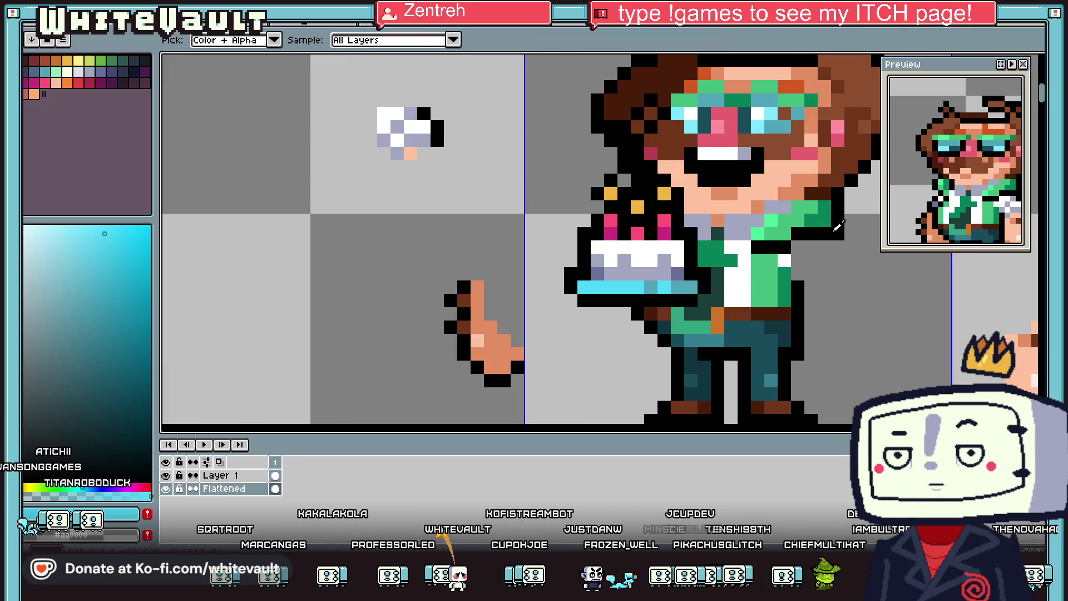
Step: Add black outline on the torso, shorten the shirt, and draw a skin-coloured arm row
left_click(824, 246, "alt")
left_click_drag(824, 245, 812, 274)
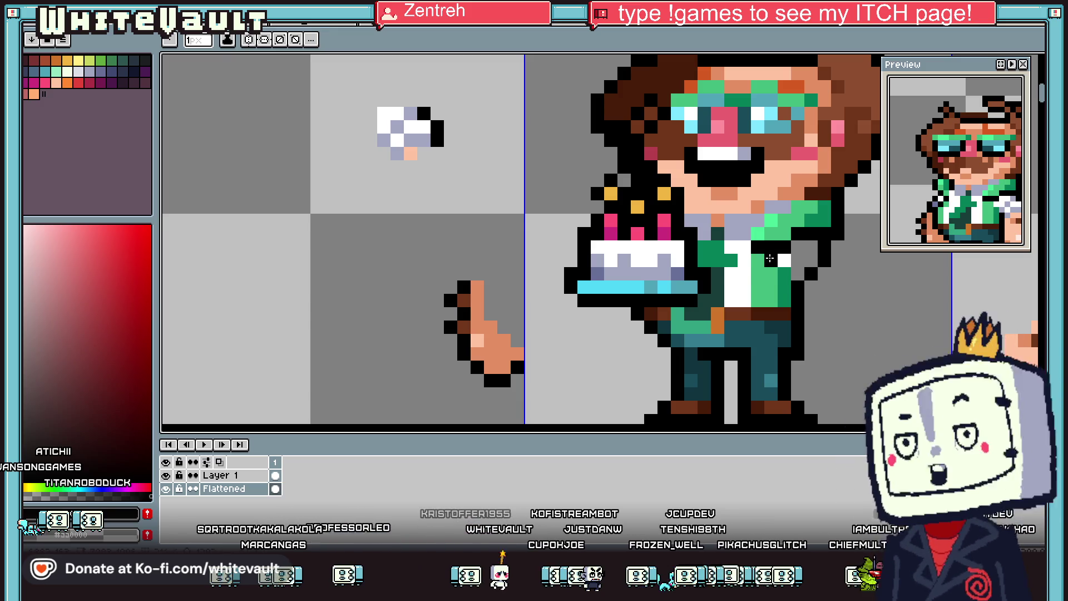
left_click(744, 274)
left_click_drag(731, 274, 718, 274)
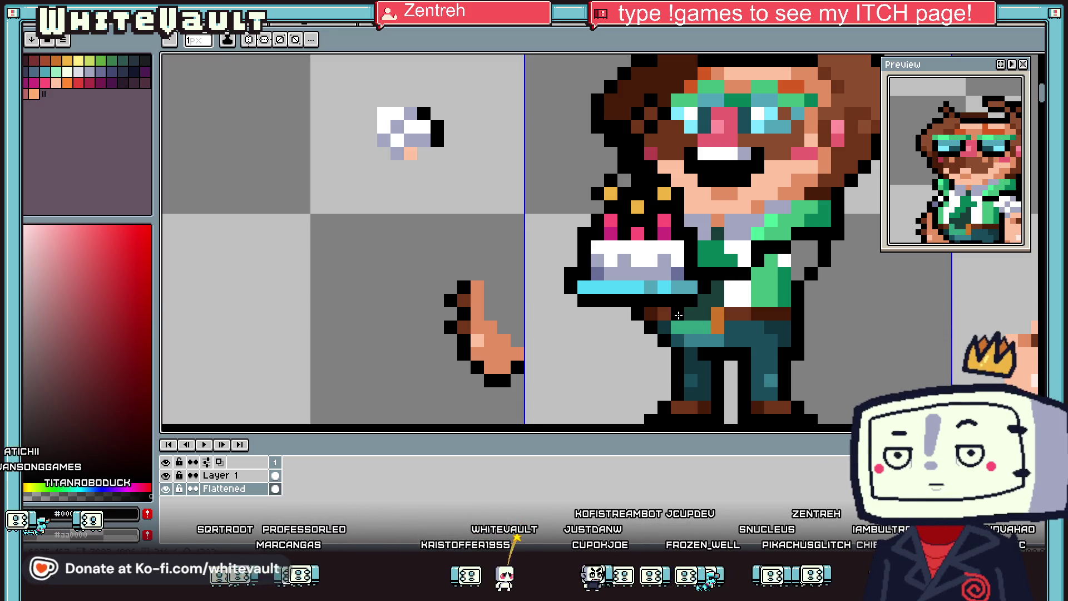
left_click_drag(694, 338, 693, 327)
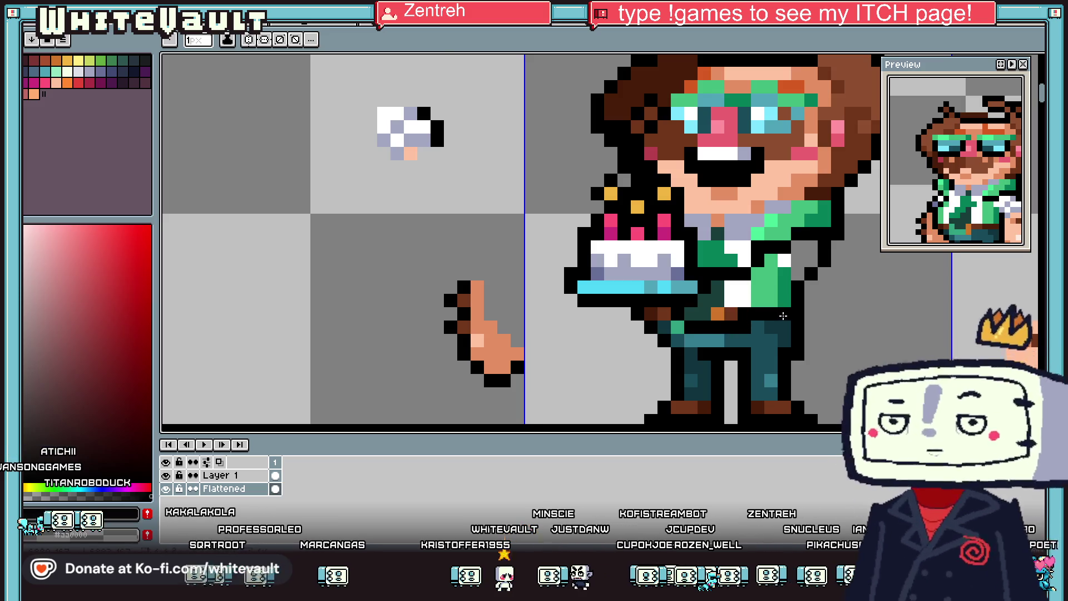
key("alt")
left_click(509, 351, "alt")
mouse_move(702, 301)
left_mouse_down()
mouse_move(787, 300)
mouse_move(784, 289)
left_mouse_up()
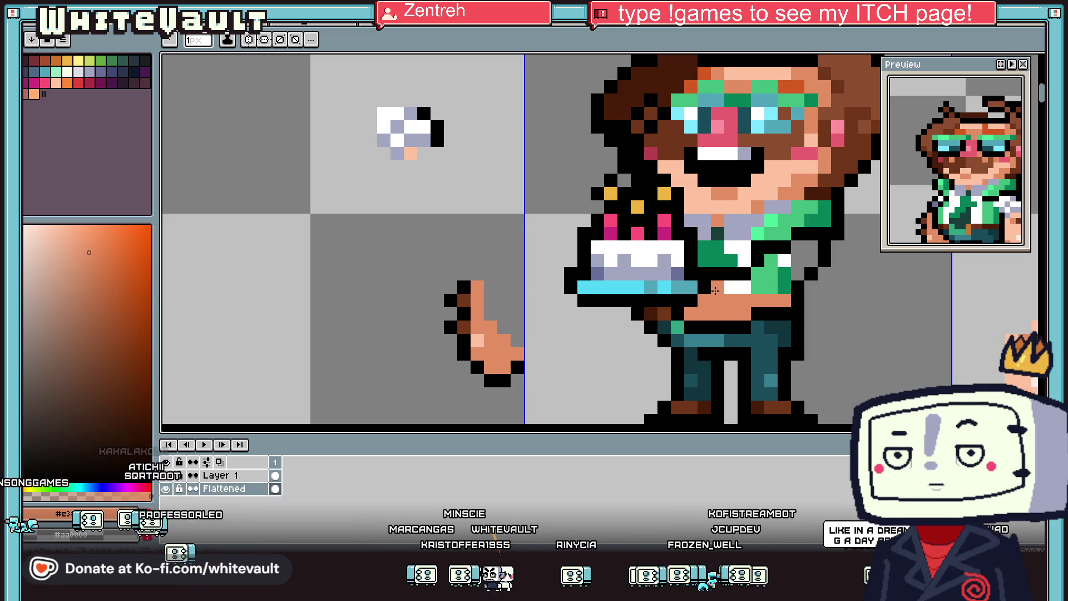
Step: Repaint grey and green pixels white for the sleeve with a pale lavender shading pixel
key("alt")
scroll(852, 252, "down", 5)
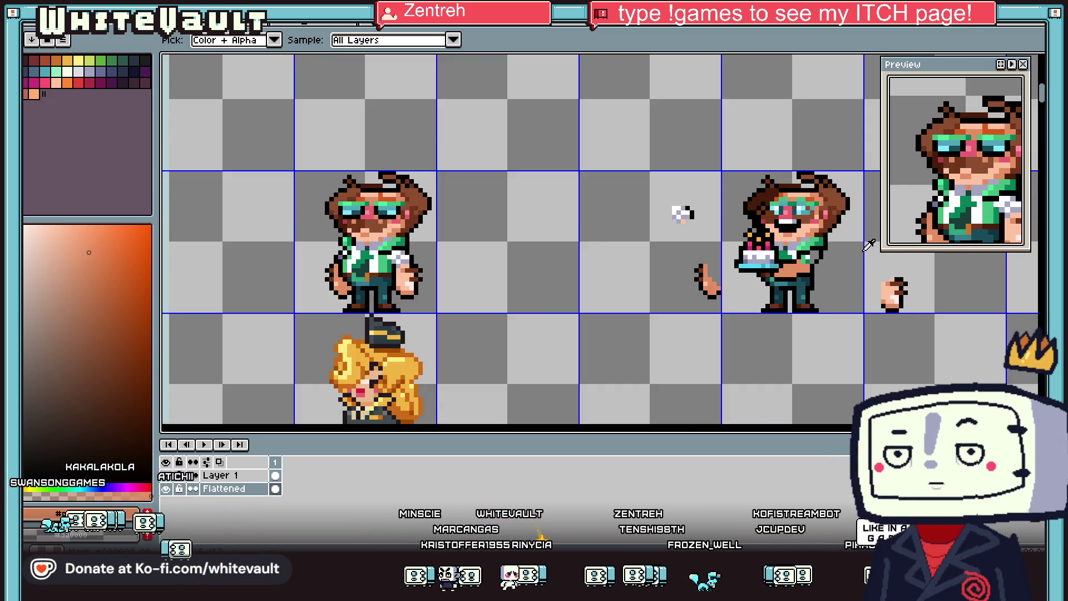
scroll(852, 252, "up", 2)
left_click(801, 256, "alt")
scroll(801, 256, "up", 3)
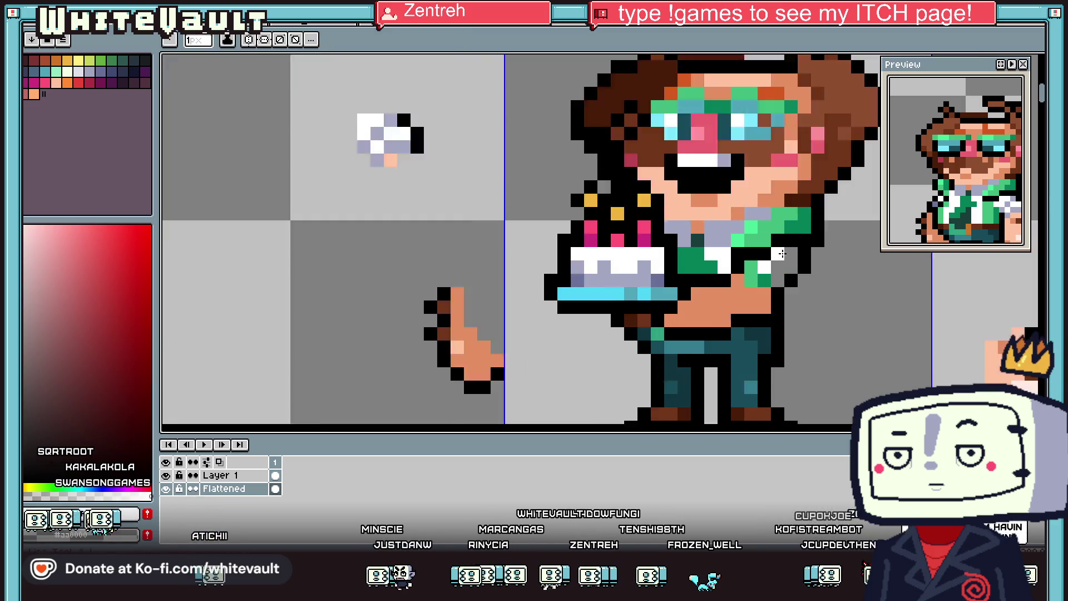
left_click_drag(801, 256, 801, 315)
left_click_drag(764, 331, 723, 279)
left_click(712, 173, "alt")
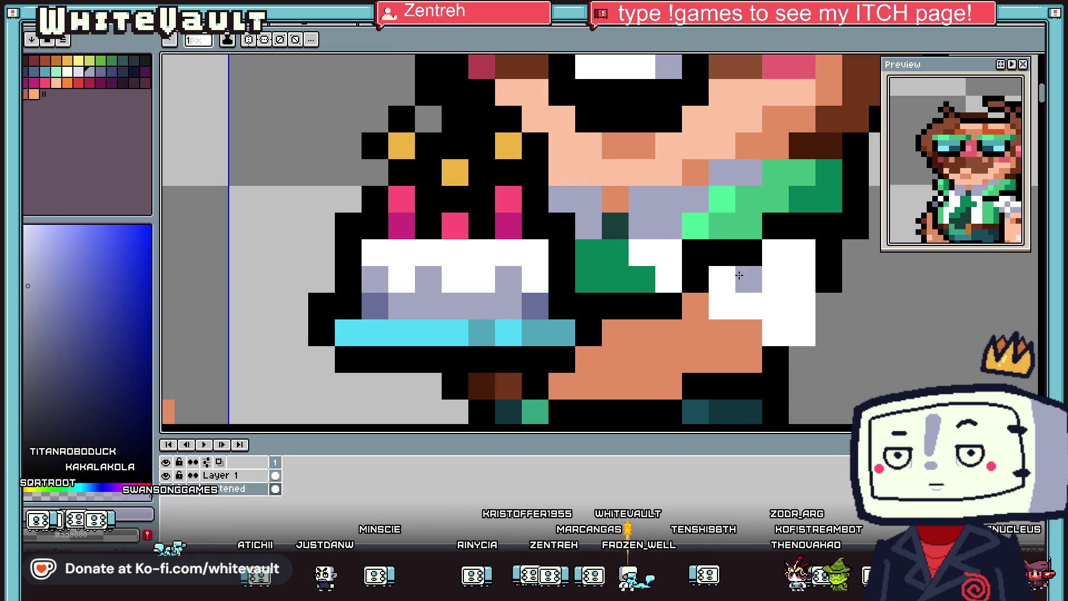
left_click(776, 306)
Step: Add orange skin and light-peach forearm highlights, and redraw the black outline under the cake
left_click(690, 170, "alt")
left_click(721, 305)
mouse_move(689, 333)
left_mouse_down()
mouse_move(606, 340)
mouse_move(674, 359)
left_mouse_up()
scroll(724, 362, "down", 5)
scroll(734, 365, "up", 5)
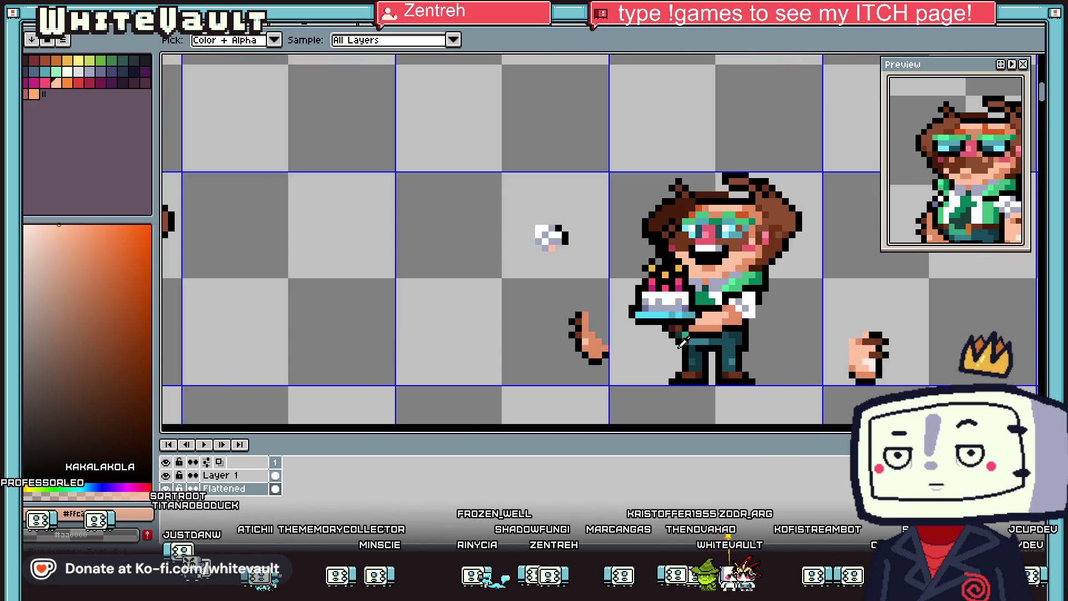
left_click_drag(622, 329, 645, 325)
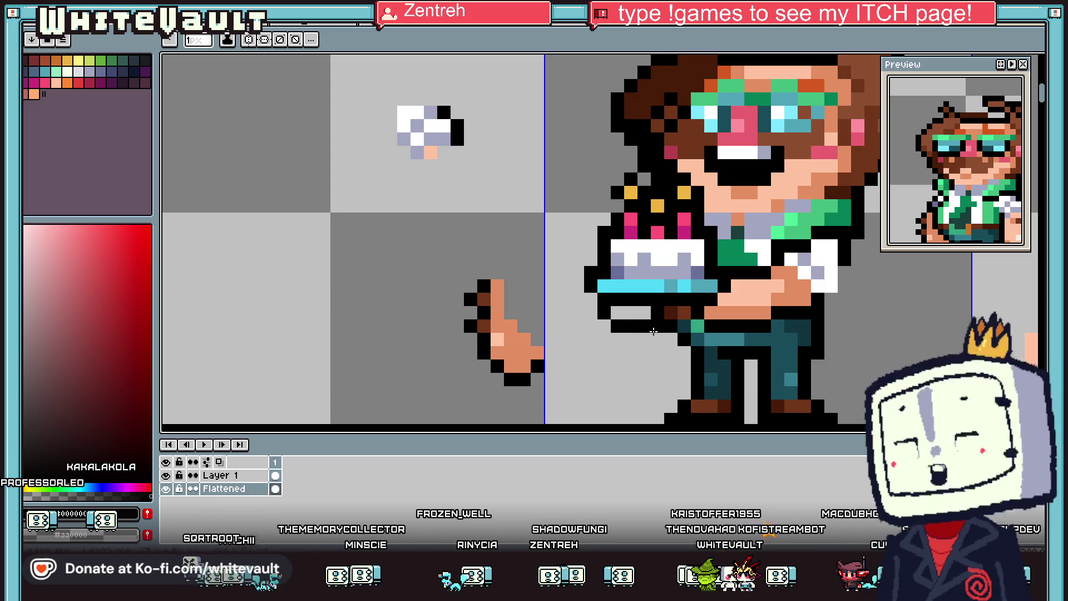
Step: Detail the hand under the cake with orange, light-peach and dark-brown pixels
left_click(671, 312)
left_click(723, 301, "alt")
left_click(617, 312)
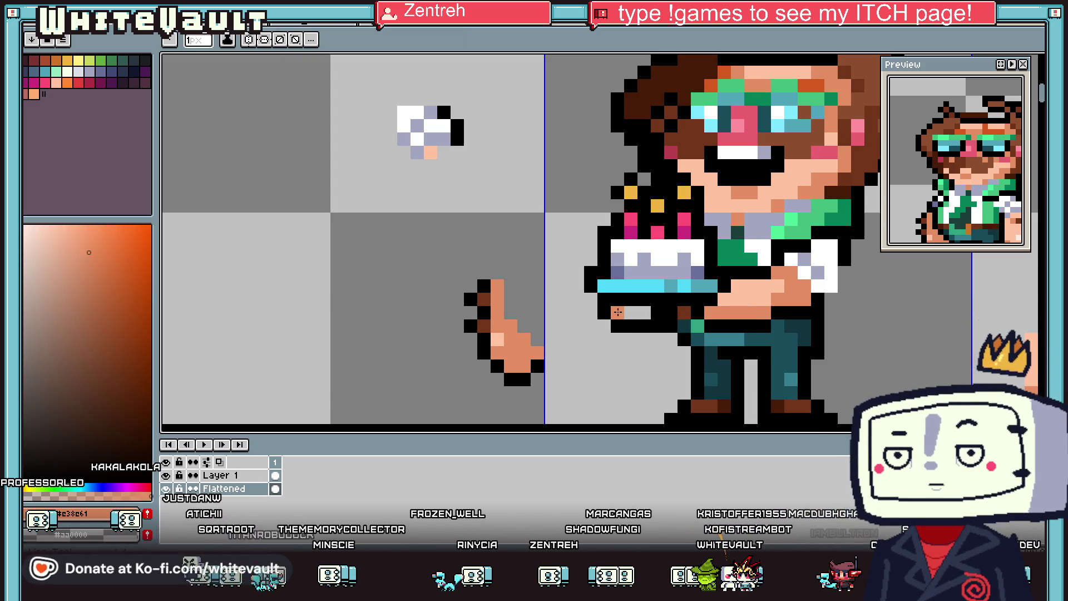
left_click(671, 312, "alt")
scroll(673, 311, "down", 5)
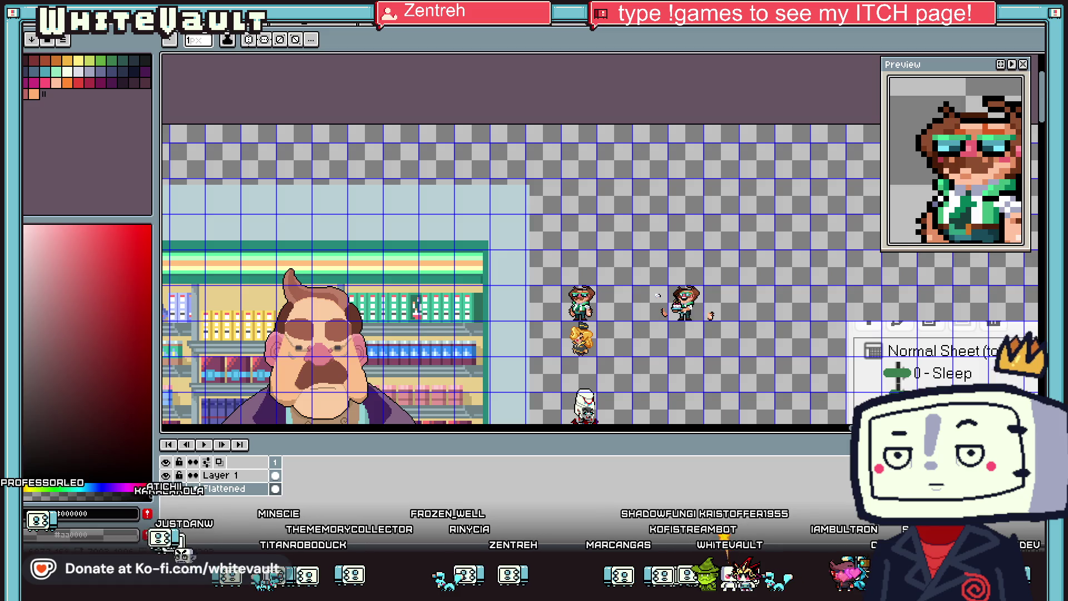
scroll(658, 295, "up", 5)
left_click(722, 305, "alt")
left_click(598, 315)
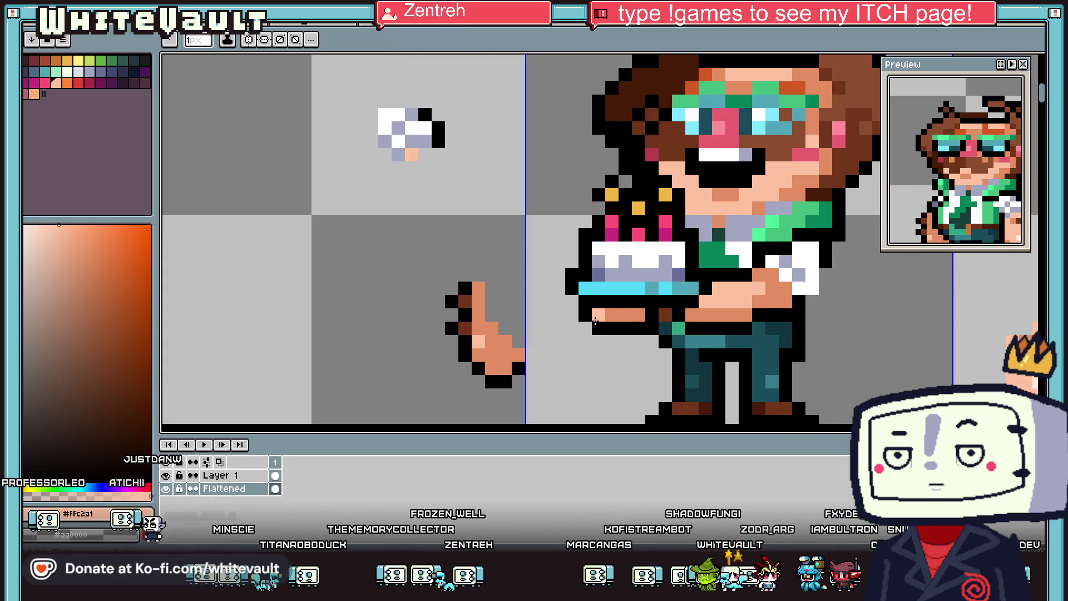
left_click(611, 315)
left_click(750, 282, "alt")
left_click(721, 296)
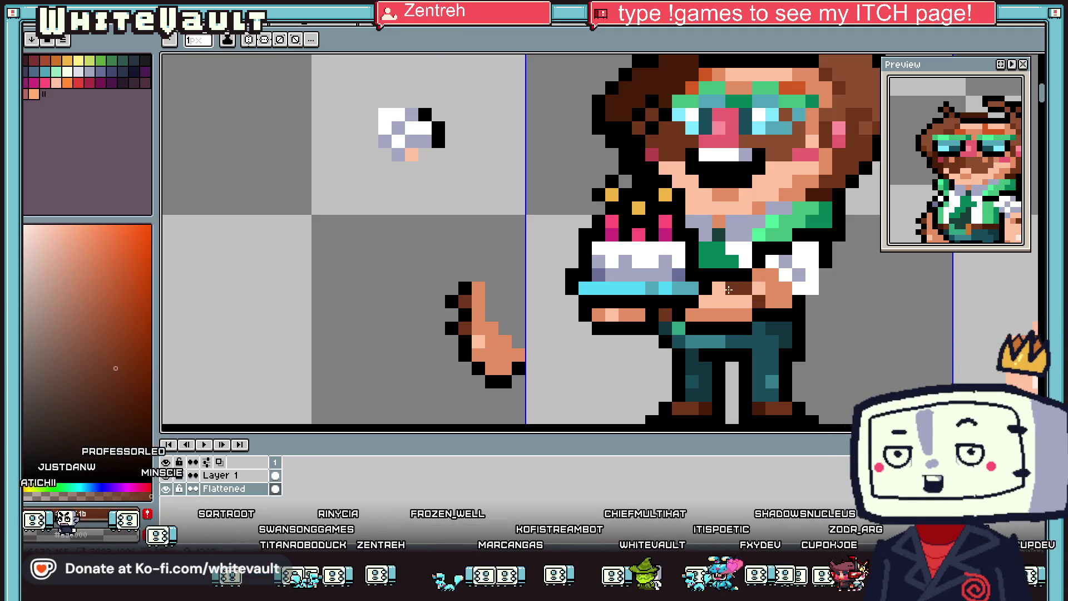
scroll(721, 296, "down", 5)
scroll(765, 312, "up", 4)
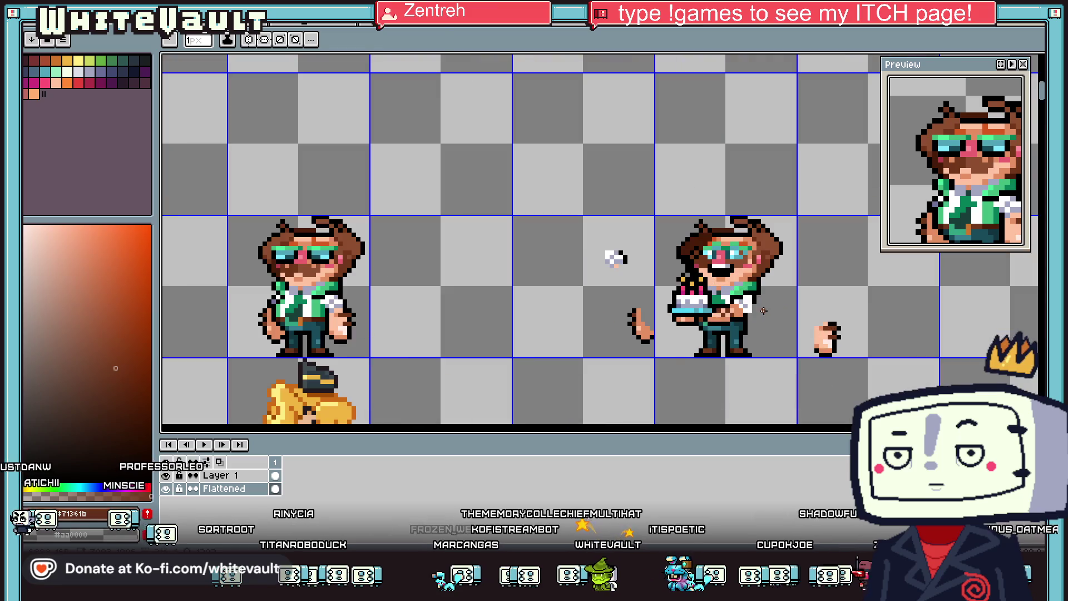
Step: Delete the stray hand at right, the loose arm and the white fragment with marquee selections
key("m")
left_click_drag(794, 298, 875, 382)
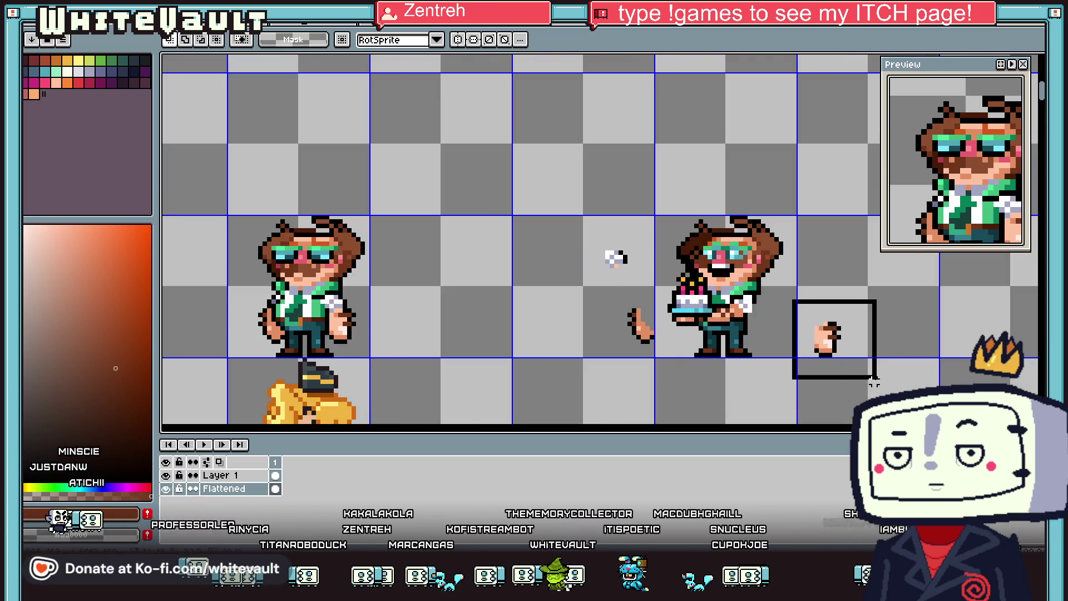
key("Delete")
left_click_drag(559, 203, 662, 382)
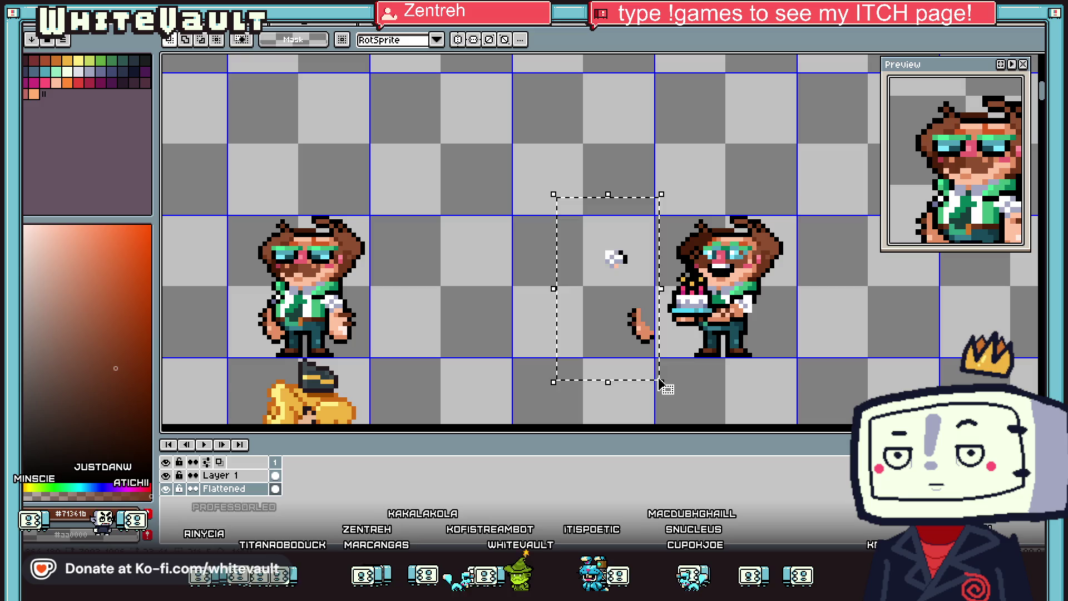
key("Delete")
Step: Extend the white sleeve by turning a black pixel white with the pencil
key("b")
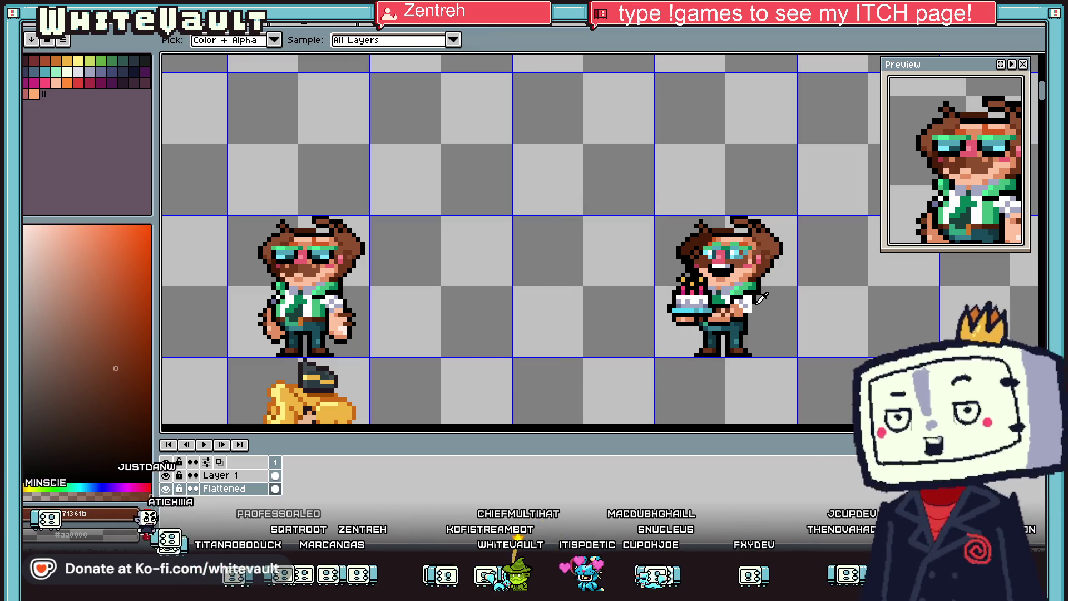
scroll(743, 304, "up", 2)
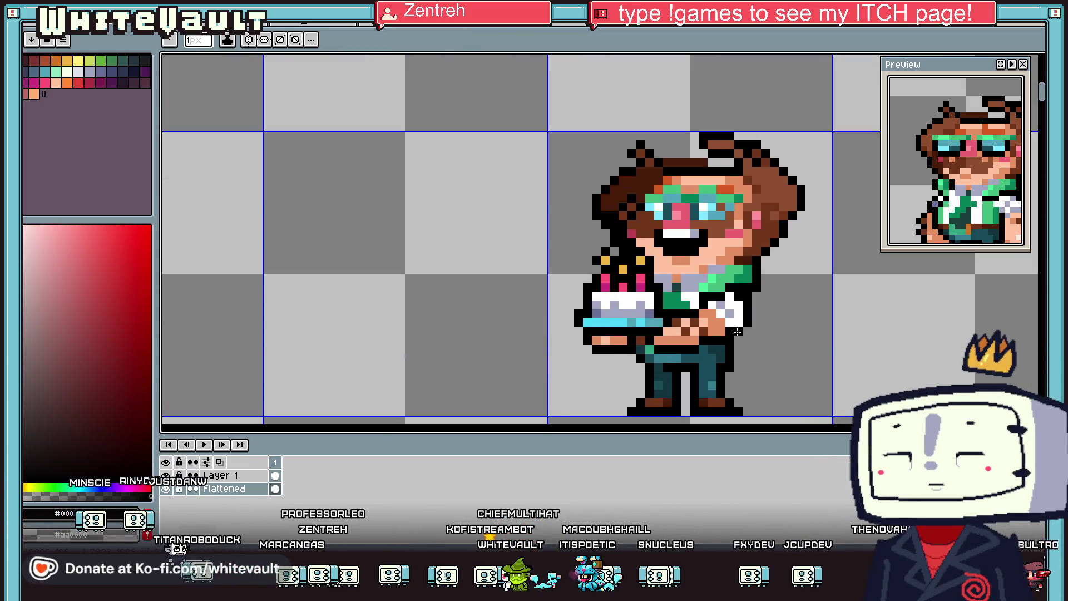
key("i")
scroll(738, 300, "down", 3)
scroll(761, 306, "up", 4)
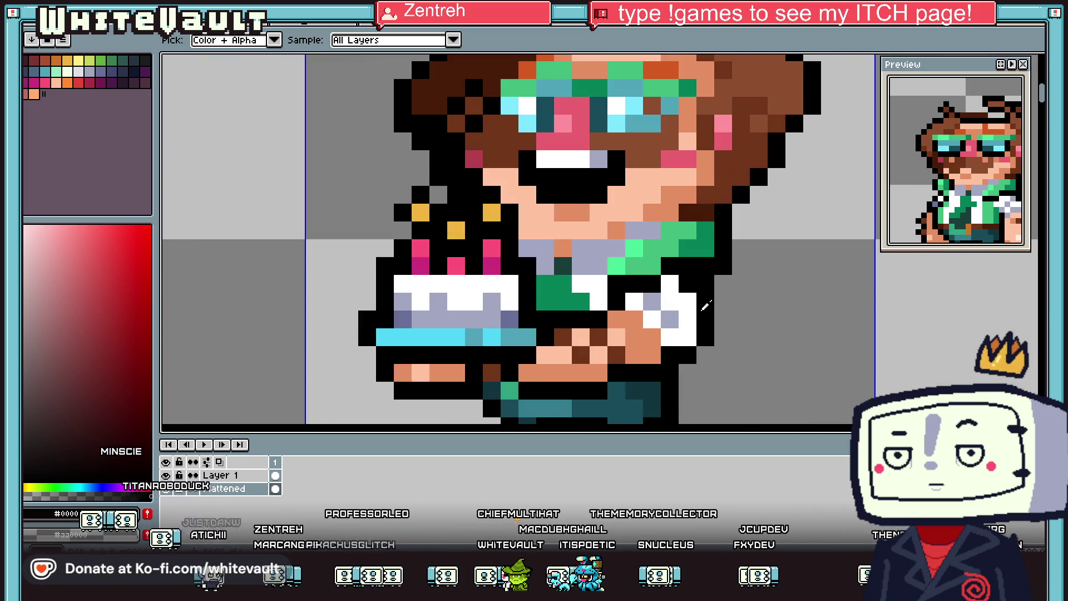
key("b")
left_click(705, 312)
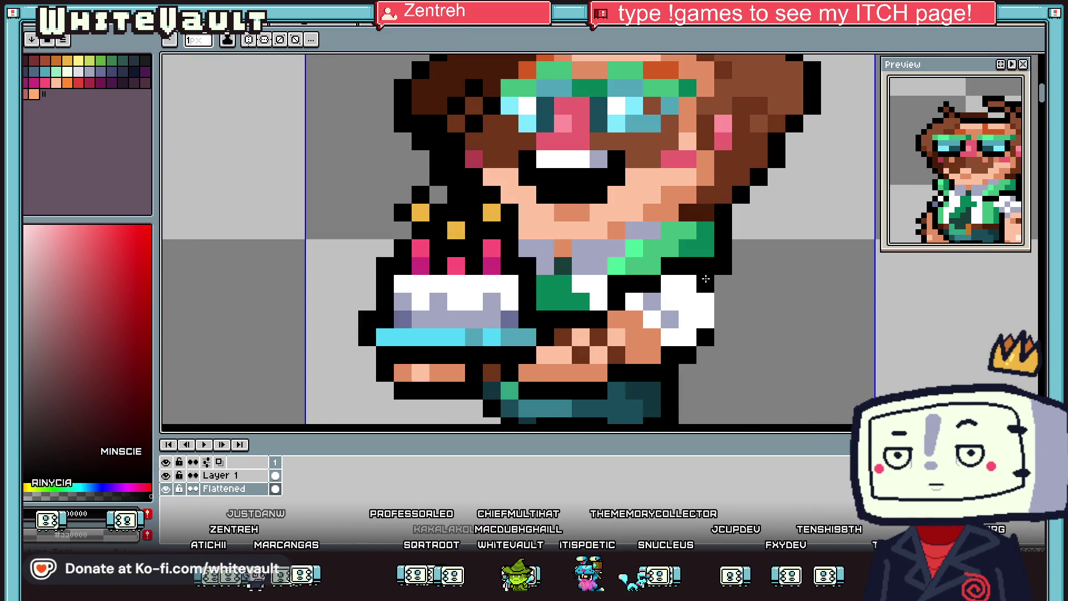
Step: Sample the grey-lavender shading and dark teal colours from the sprite
key("i")
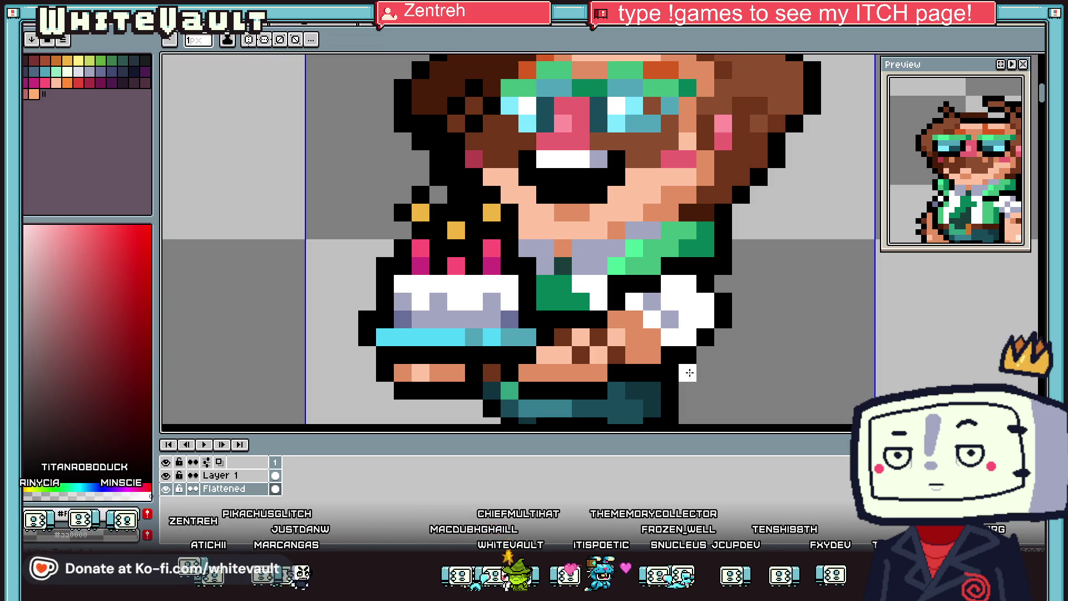
scroll(675, 318, "down", 4)
scroll(708, 342, "up", 2)
scroll(707, 342, "up", 2)
left_click(704, 342)
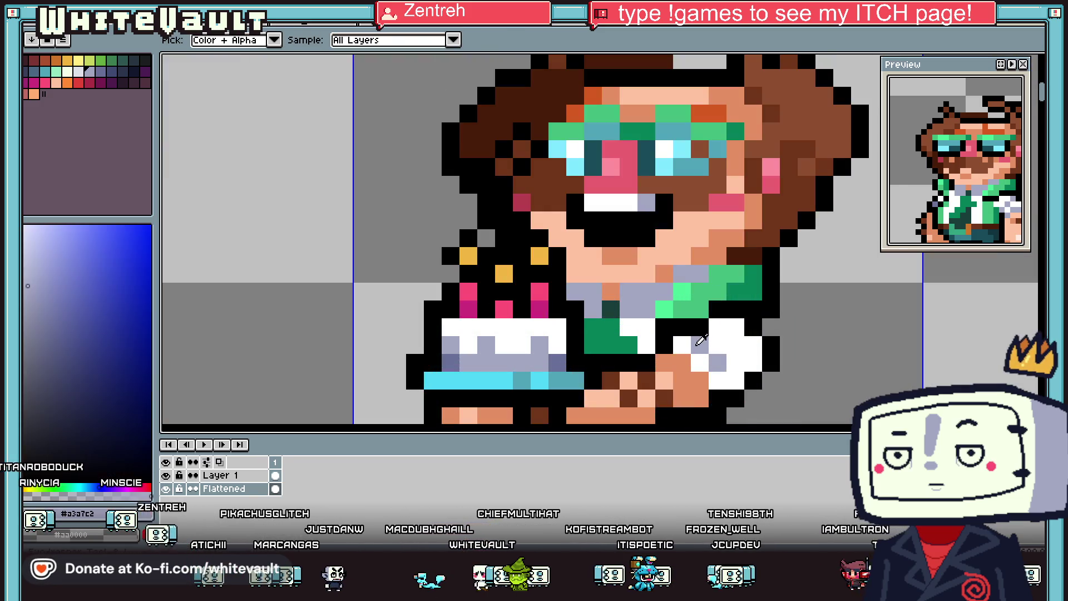
left_click(611, 312)
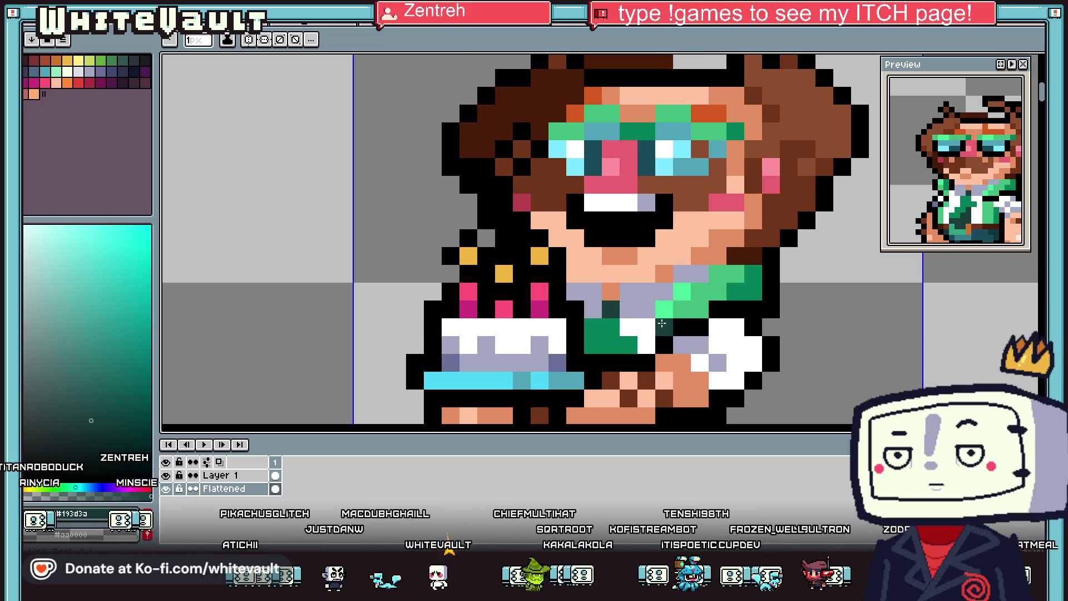
scroll(612, 311, "down", 4)
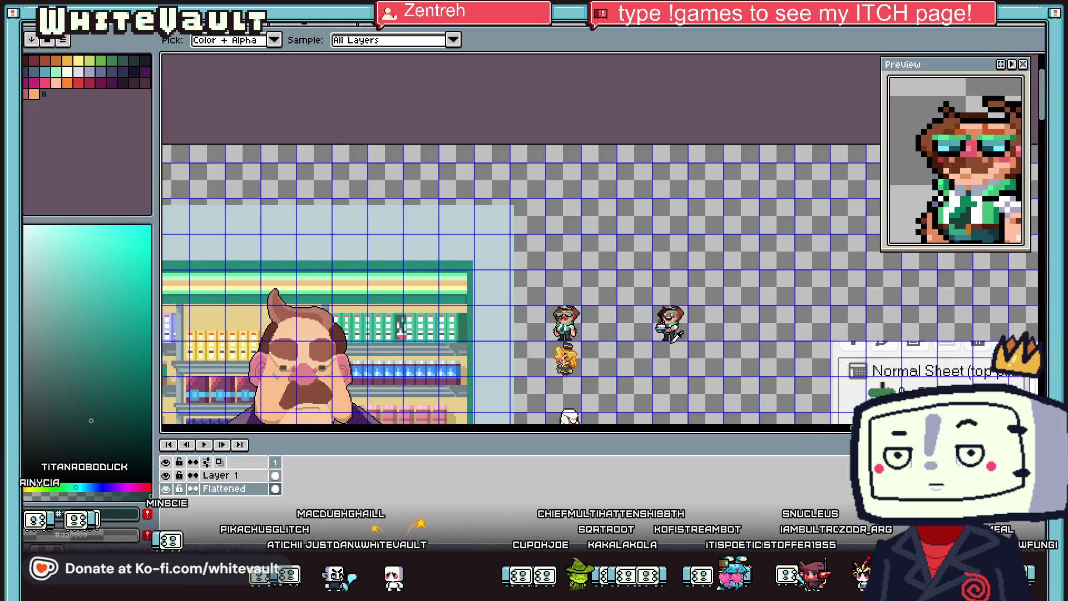
left_click(176, 490)
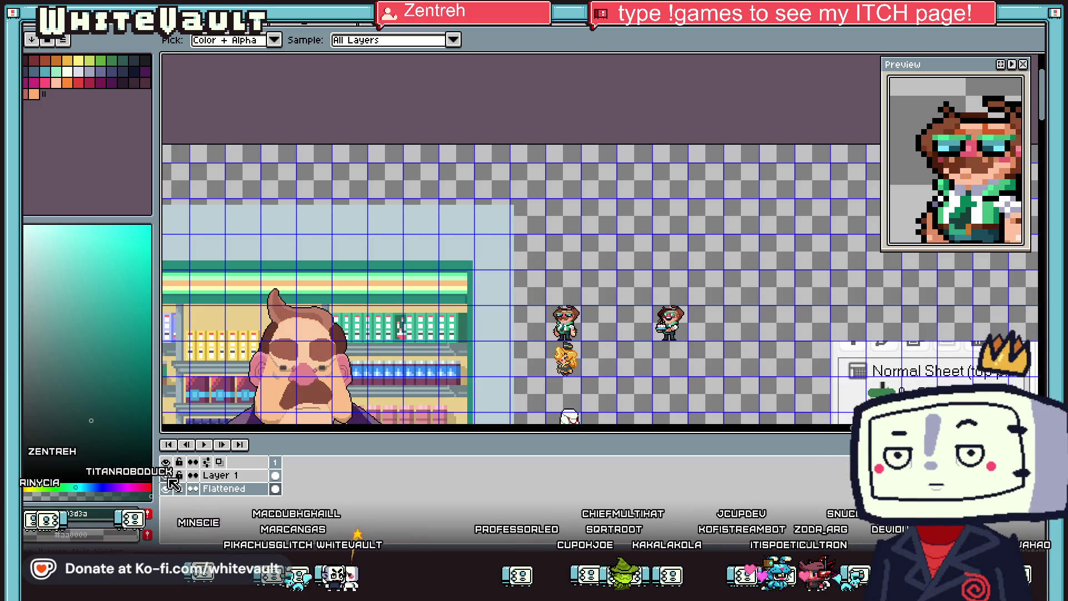
scroll(673, 331, "up", 4)
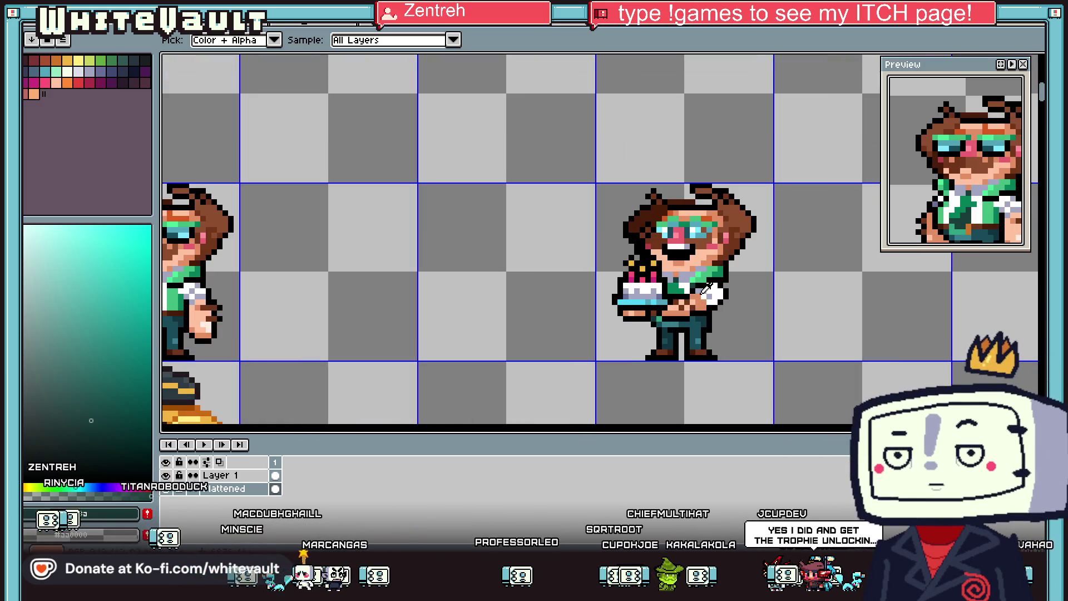
Step: Commit the previous move and drag the mouth down into a wide open smile
scroll(706, 287, "down", 1)
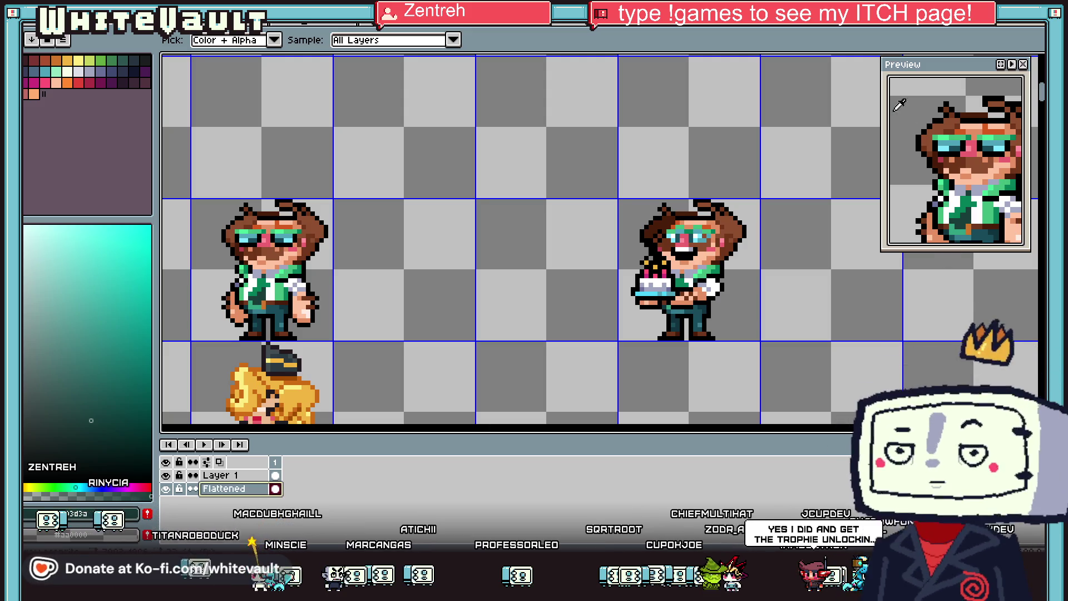
key("m")
mouse_move(611, 138)
left_mouse_down()
mouse_move(834, 239)
mouse_move(846, 262)
left_mouse_up()
key("Return")
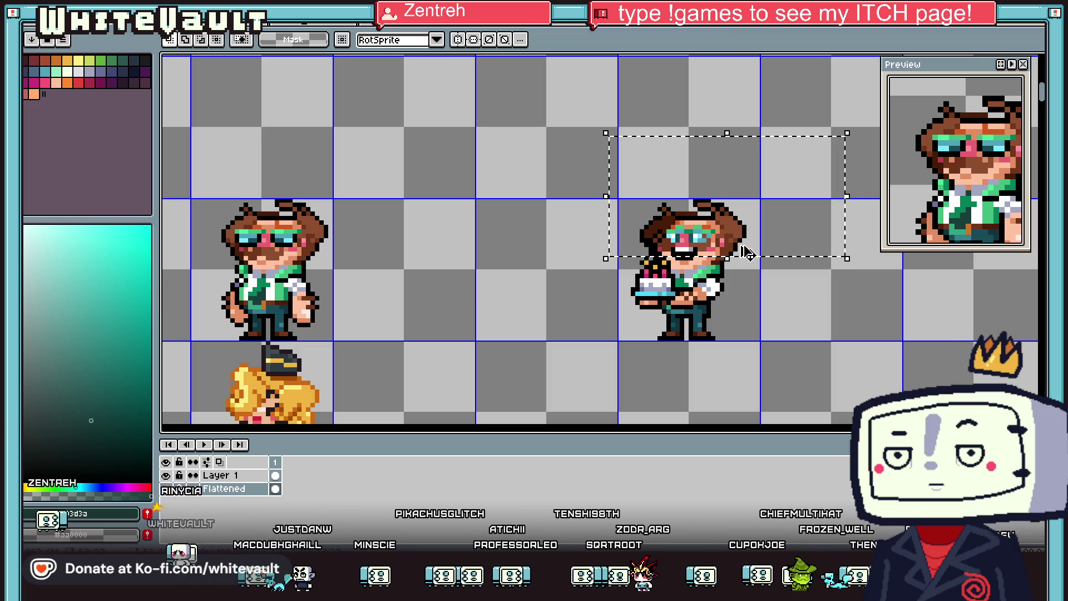
scroll(672, 250, "up", 3)
left_click_drag(671, 251, 673, 267)
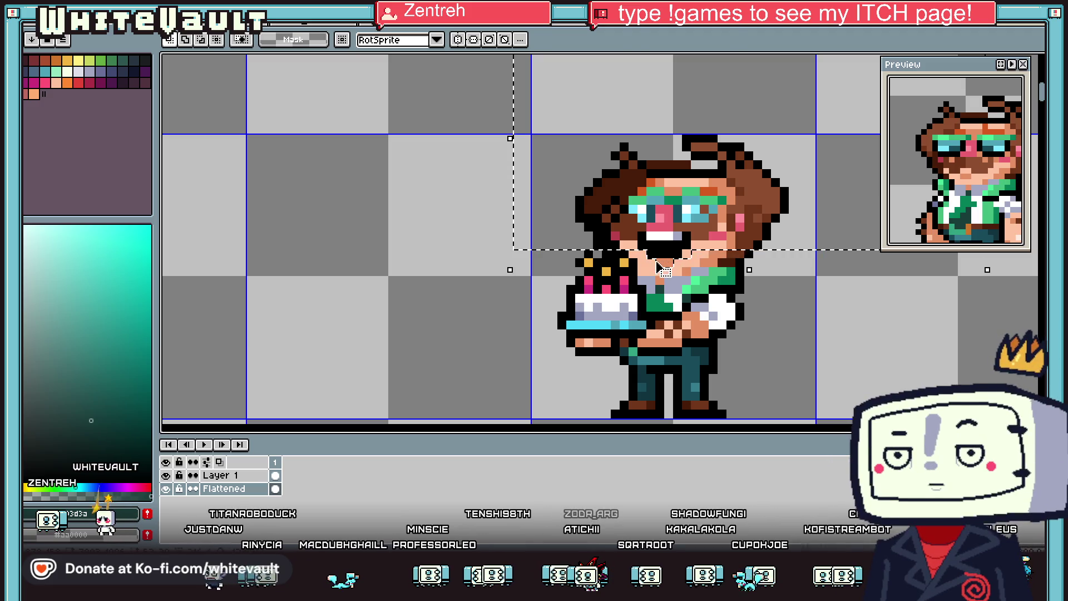
Step: Marquee-select the sleeve pixels beside the cake
scroll(737, 256, "down", 4)
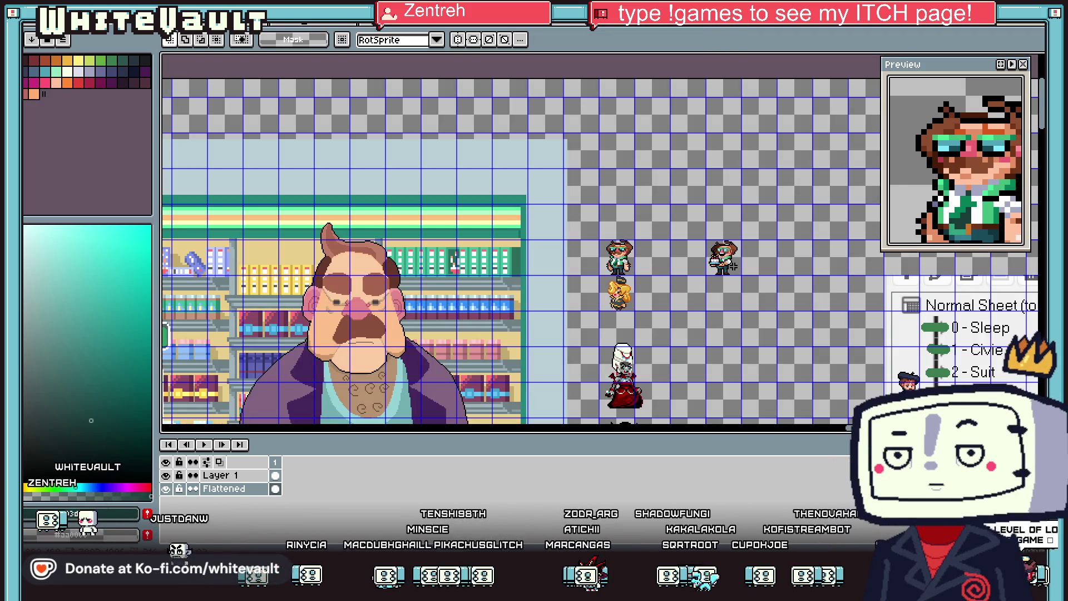
left_click_drag(700, 221, 765, 259)
scroll(763, 273, "up", 3)
scroll(673, 212, "up", 3)
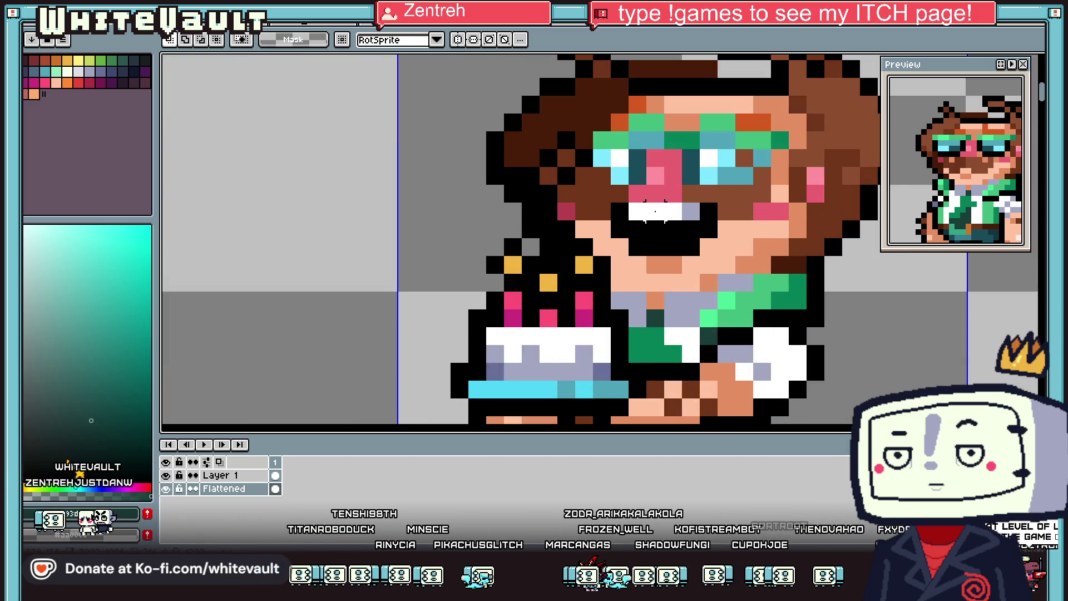
scroll(674, 212, "down", 4)
scroll(678, 220, "up", 2)
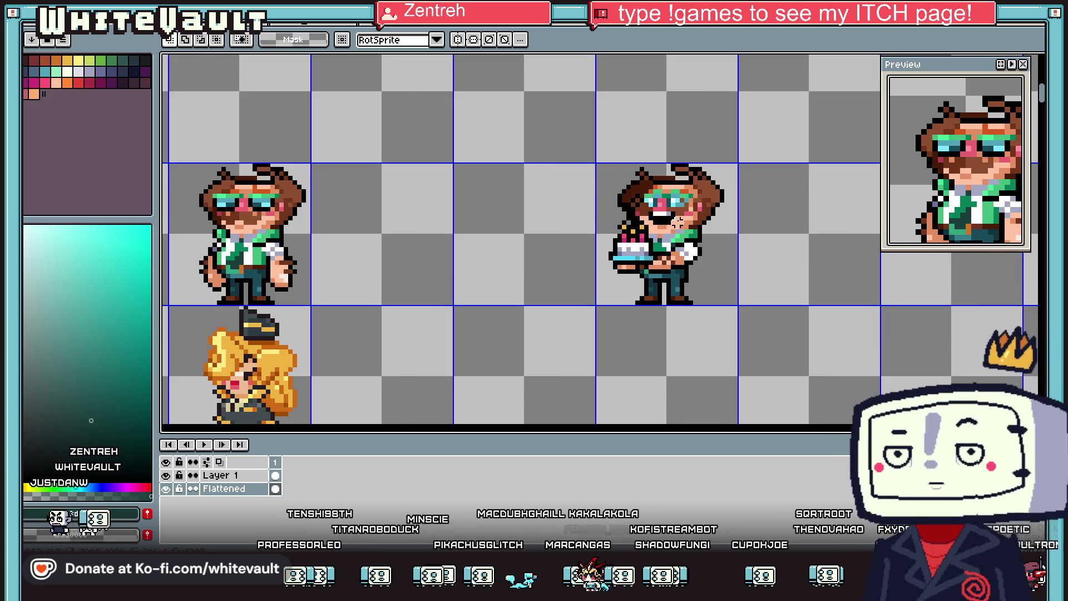
scroll(678, 220, "down", 1)
scroll(705, 248, "down", 1)
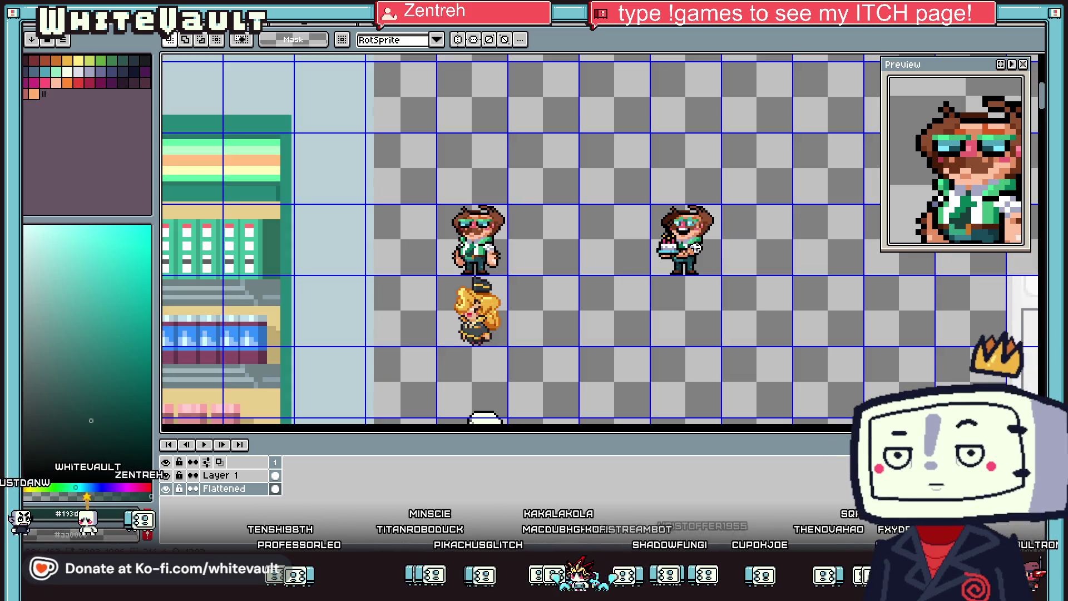
scroll(706, 249, "up", 3)
left_click_drag(696, 213, 771, 307)
Step: Shift the selected sleeve pixels one step up and right and commit
left_click_drag(735, 267, 723, 359)
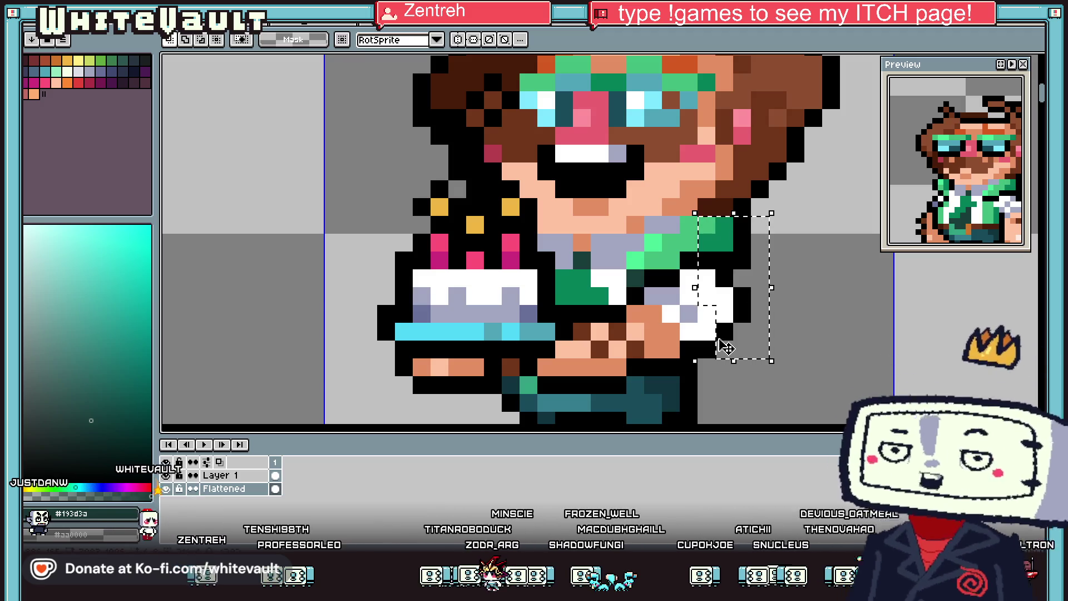
left_click_drag(724, 312, 741, 294)
key("Return")
scroll(723, 278, "down", 6)
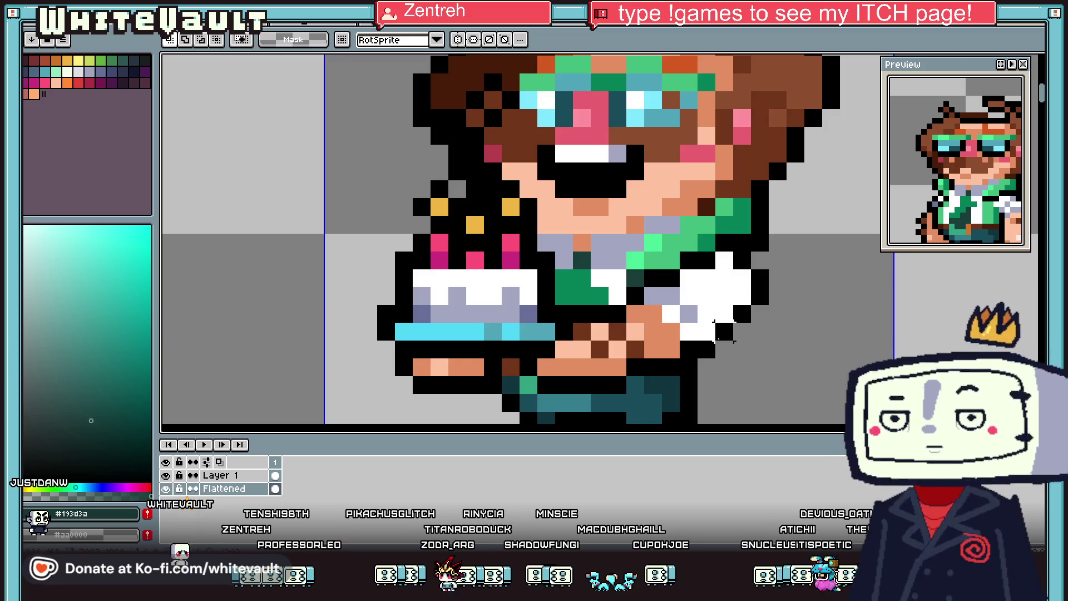
scroll(599, 239, "right", 3)
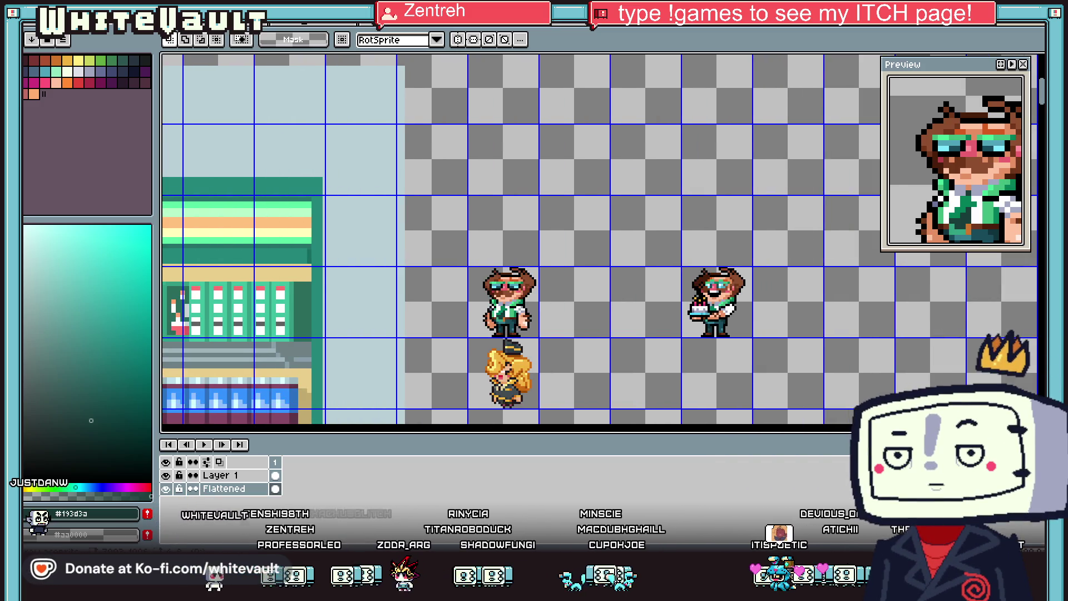
scroll(738, 327, "up", 6)
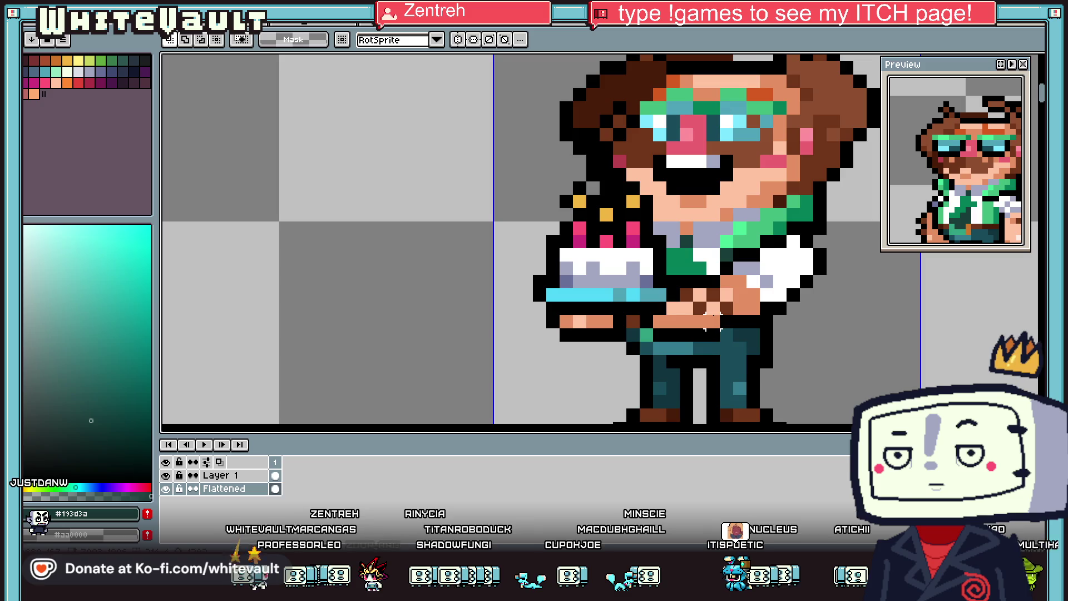
Step: Paint two brown pixels on the hand and sample the peach skin tones
key("b")
left_click(733, 320, "alt")
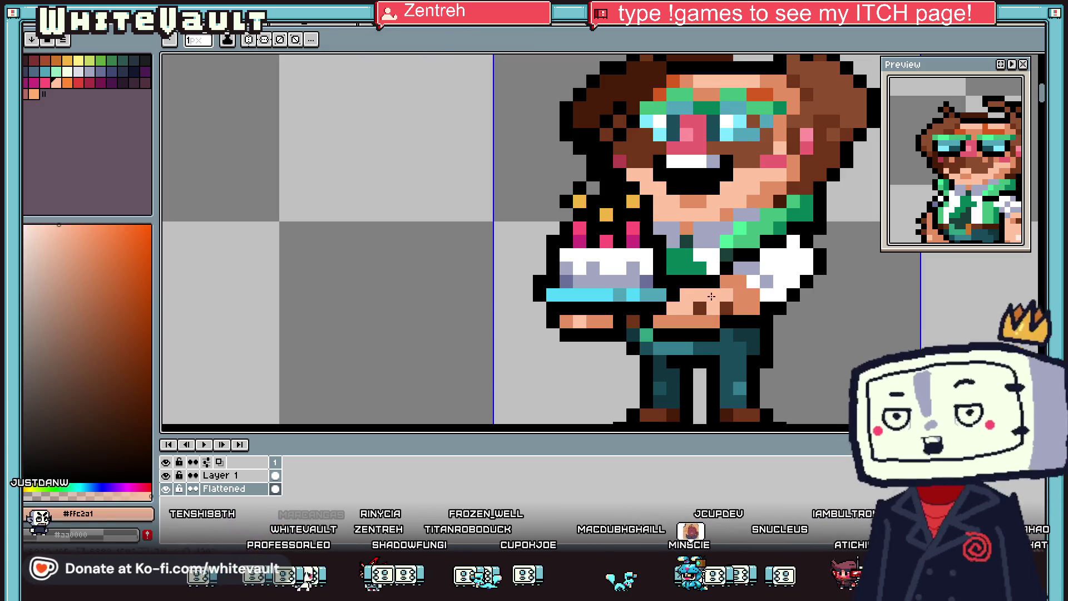
left_click(741, 320)
left_click(714, 321)
left_click(719, 296, "alt")
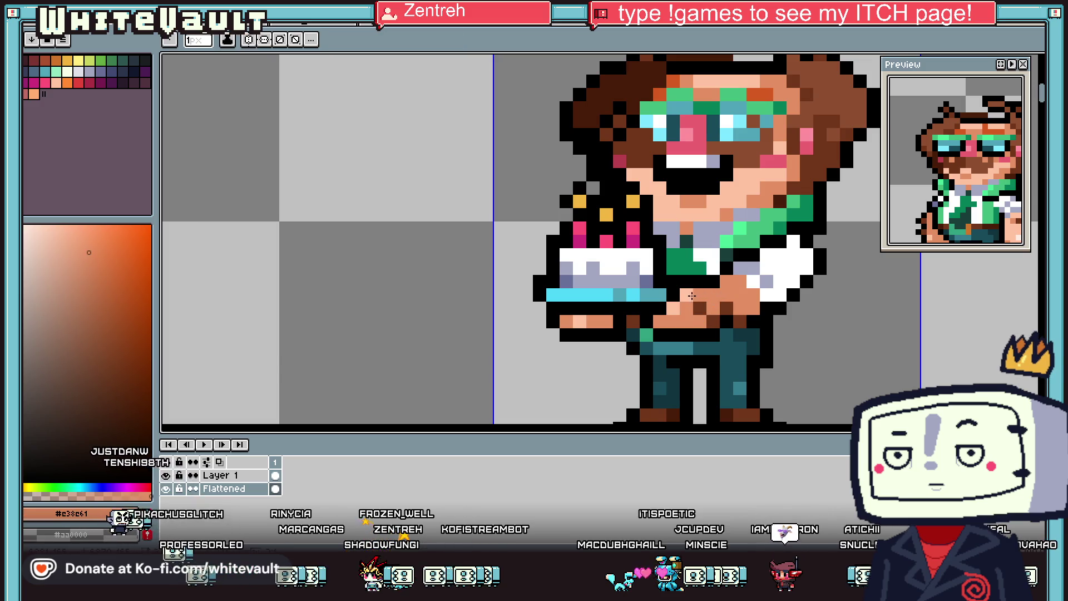
left_click(621, 308, "alt")
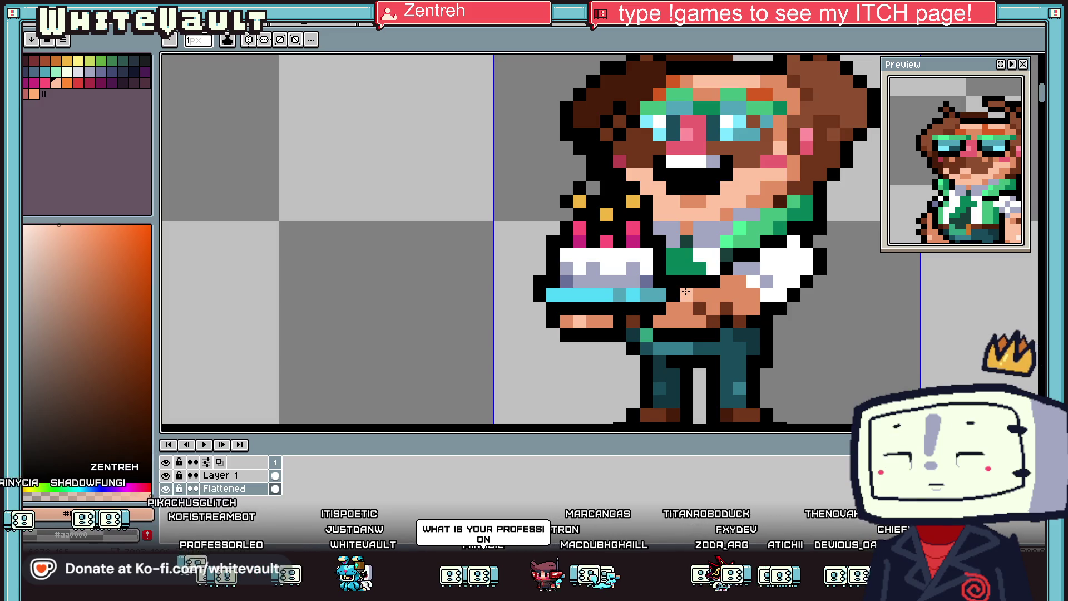
scroll(639, 136, "down", 4)
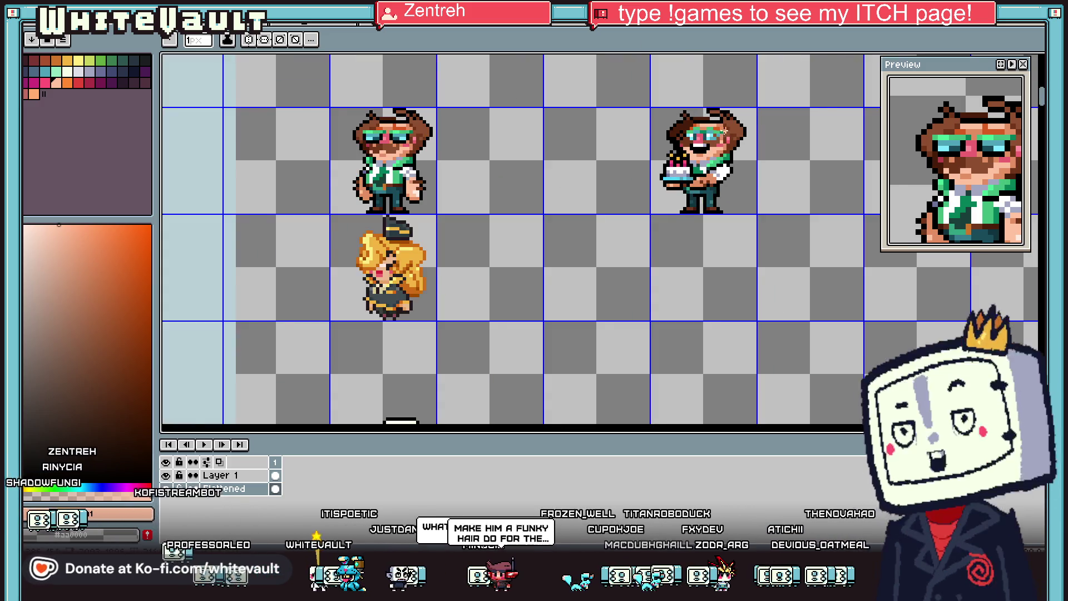
scroll(723, 133, "up", 1)
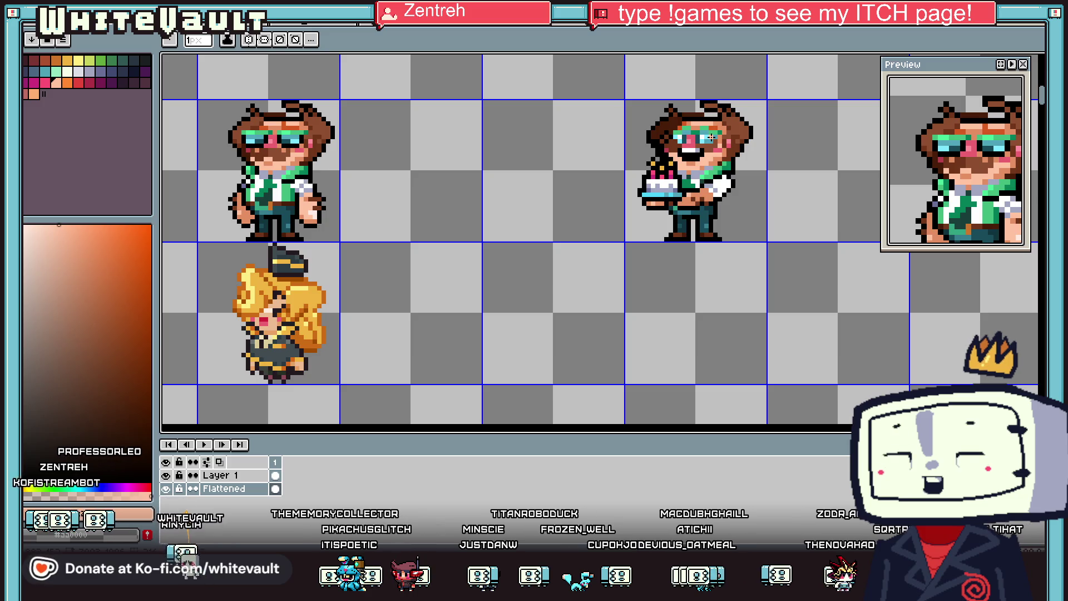
scroll(739, 144, "down", 1)
scroll(751, 128, "down", 1)
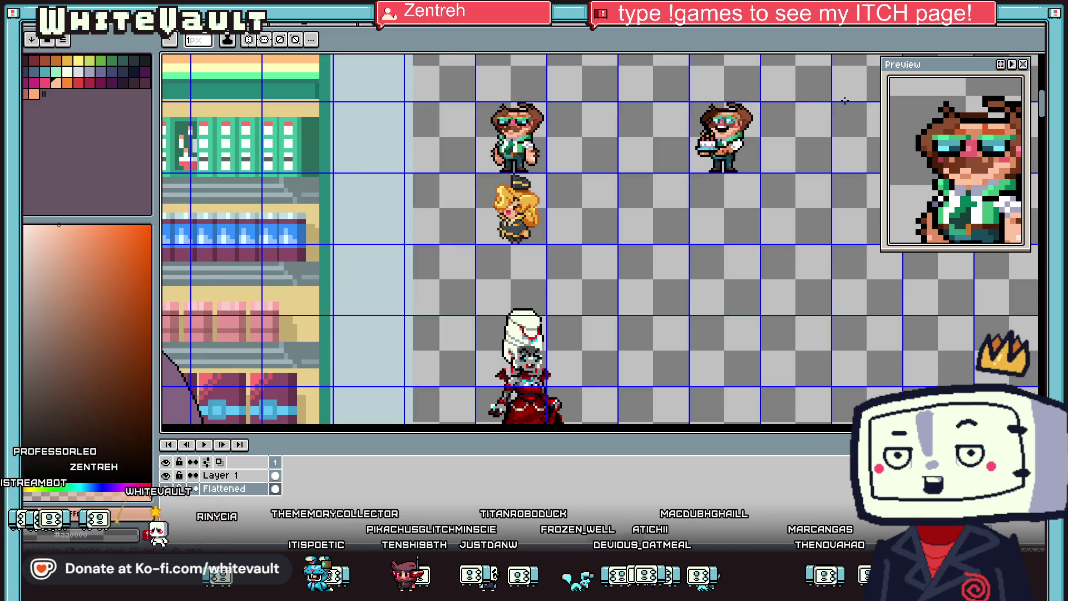
scroll(1042, 104, "up", 1)
scroll(778, 119, "up", 2)
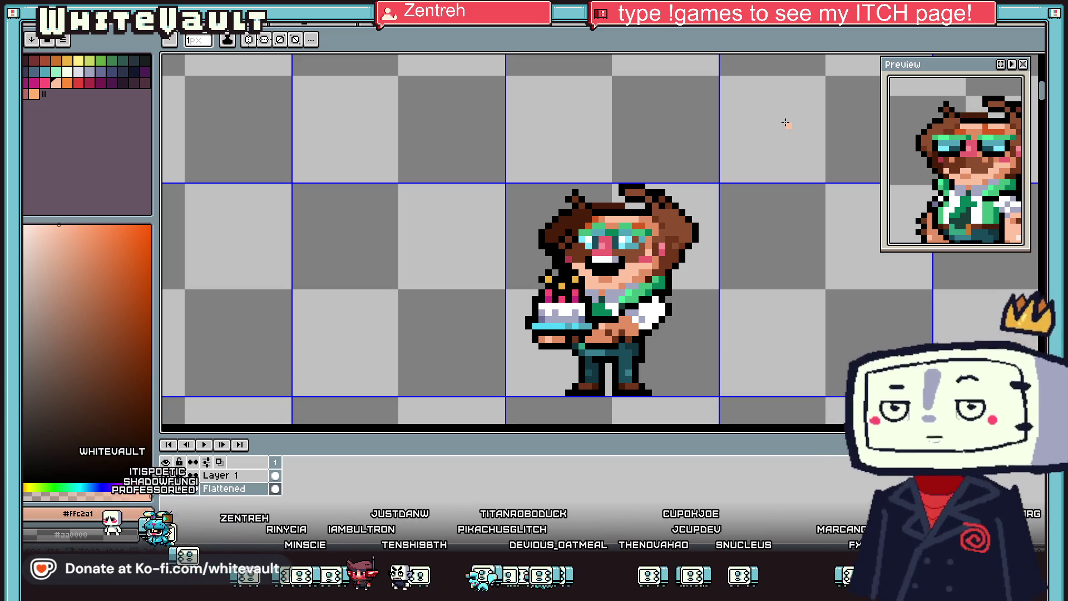
scroll(676, 306, "down", 2)
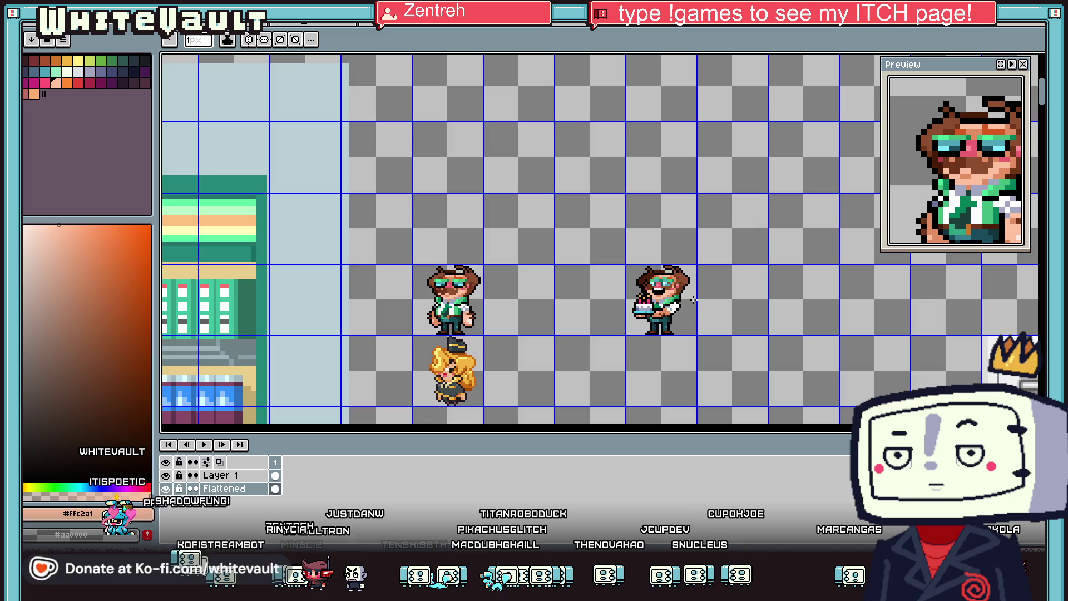
scroll(694, 300, "up", 2)
key("i")
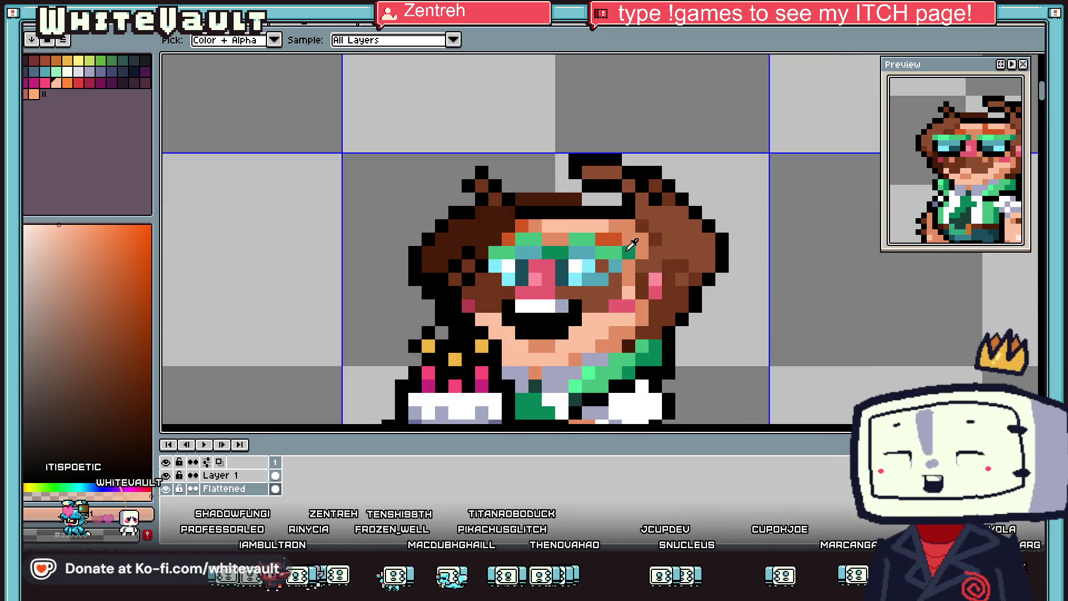
Step: Eyedrop the hair's browns and the black outline, ending on a hair brown
scroll(631, 245, "down", 3)
scroll(696, 257, "up", 1)
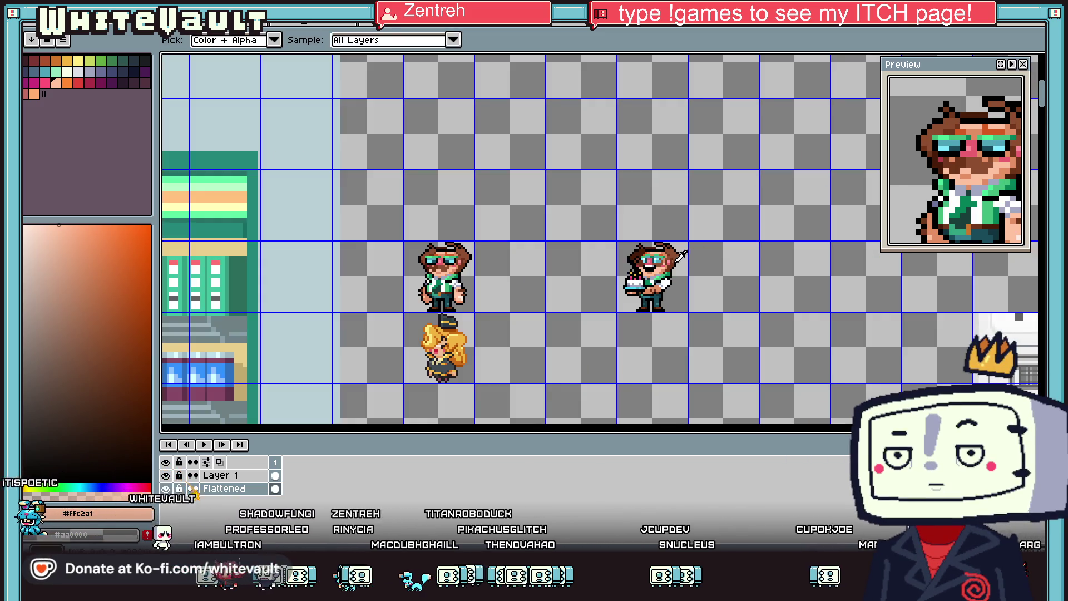
scroll(676, 257, "up", 2)
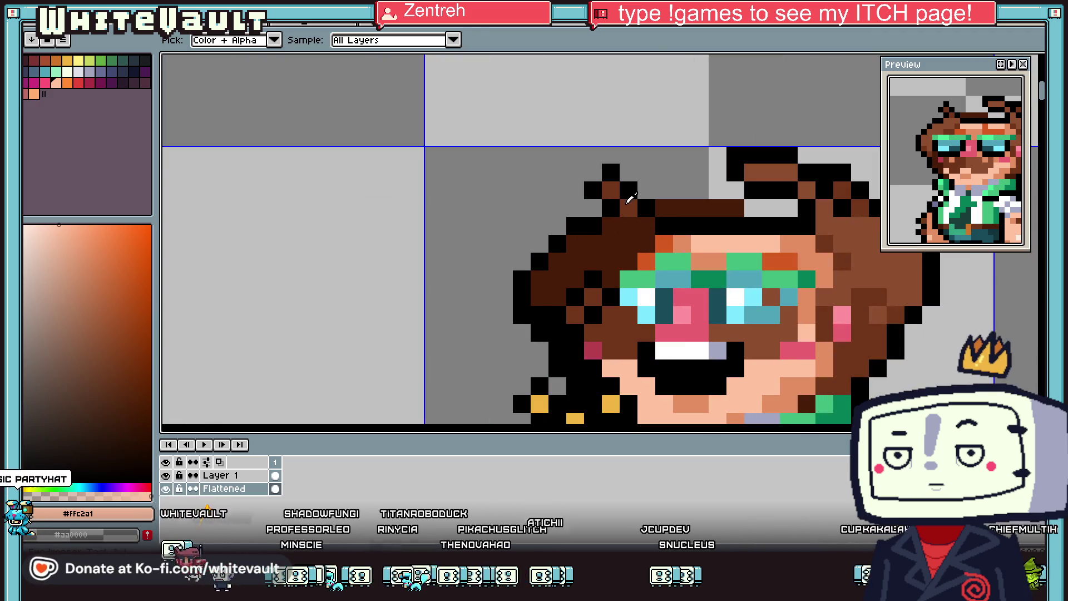
left_click(628, 202, "alt")
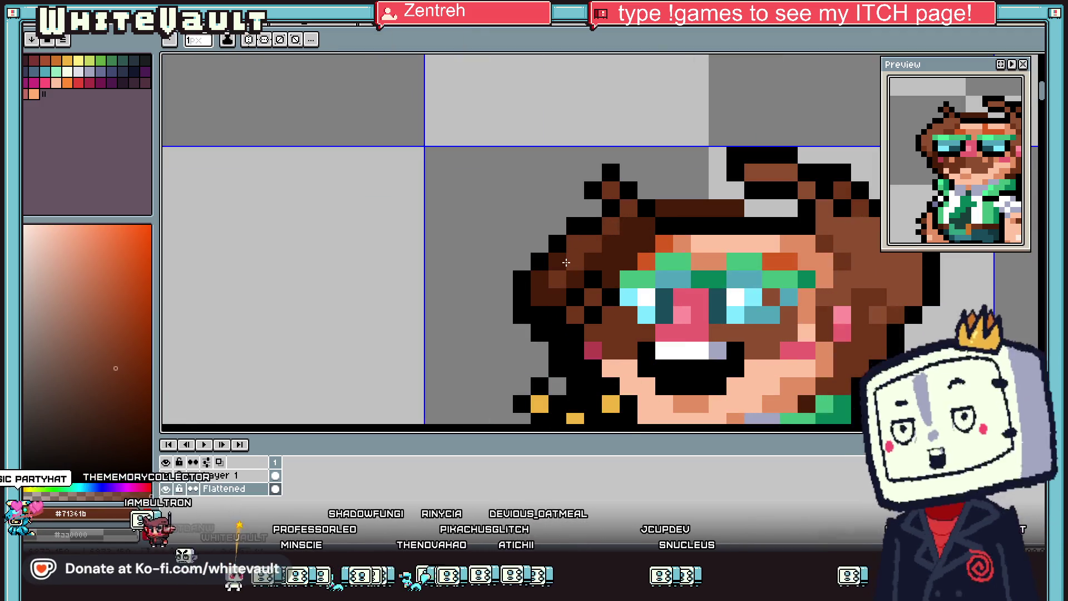
left_click(546, 279, "alt")
scroll(592, 278, "down", 3)
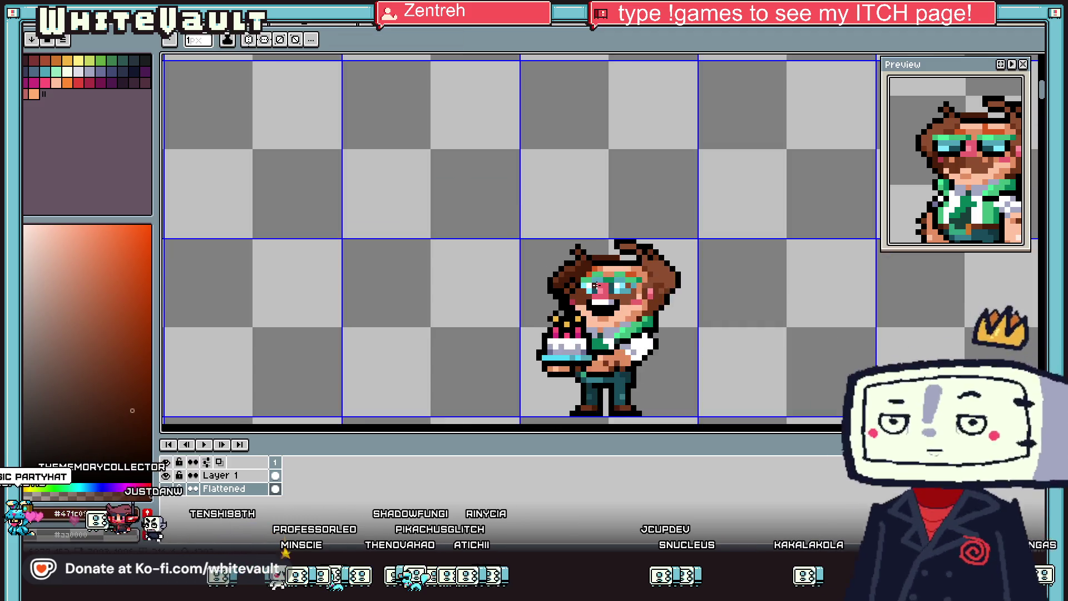
scroll(592, 277, "up", 3)
left_click(599, 266, "alt")
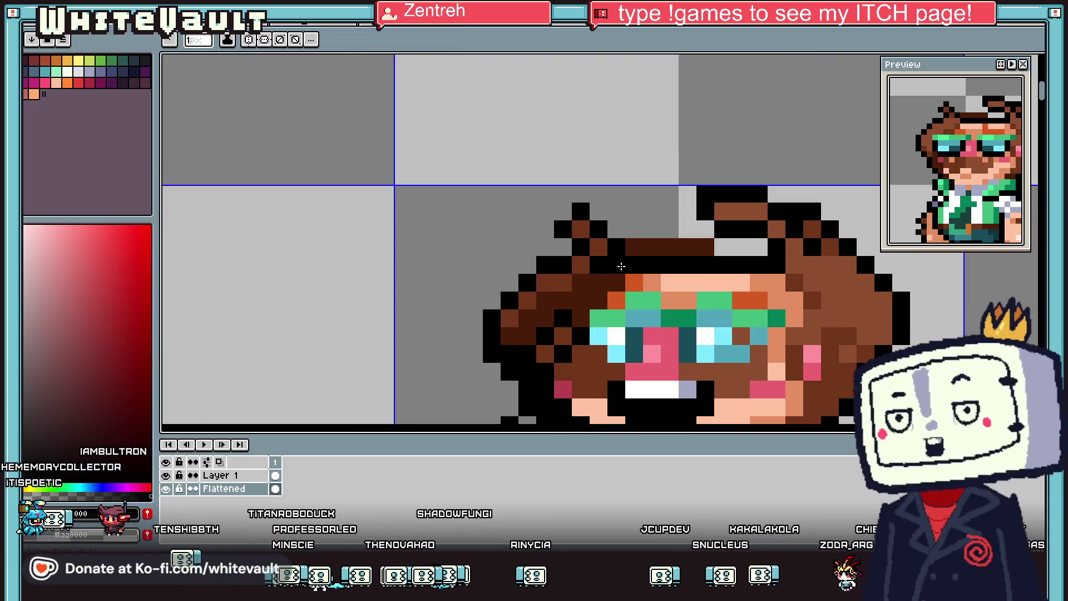
key("alt")
left_click(581, 282, "alt")
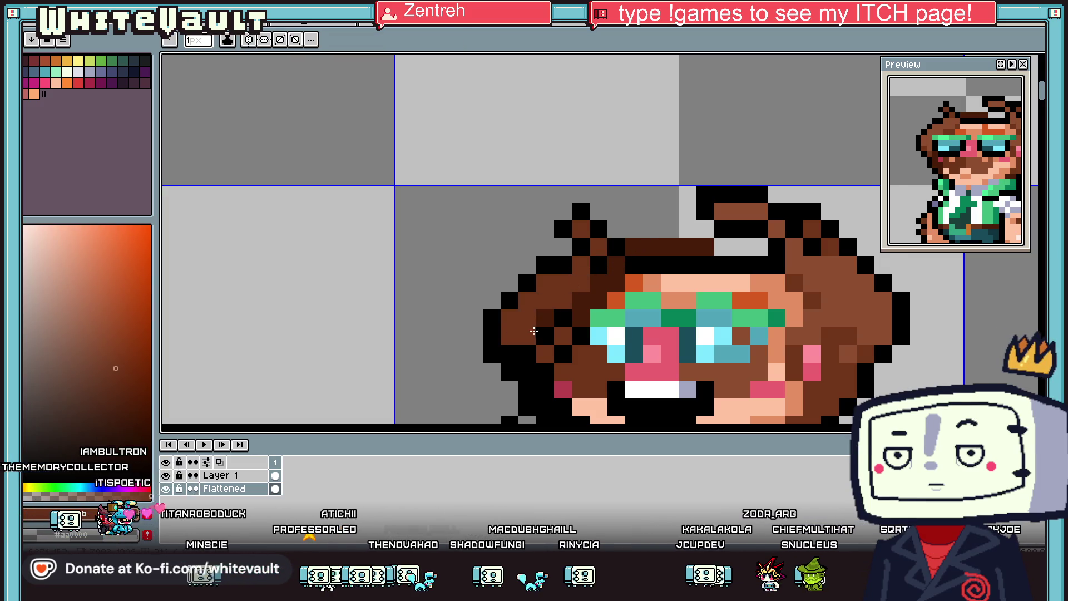
scroll(533, 331, "down", 5)
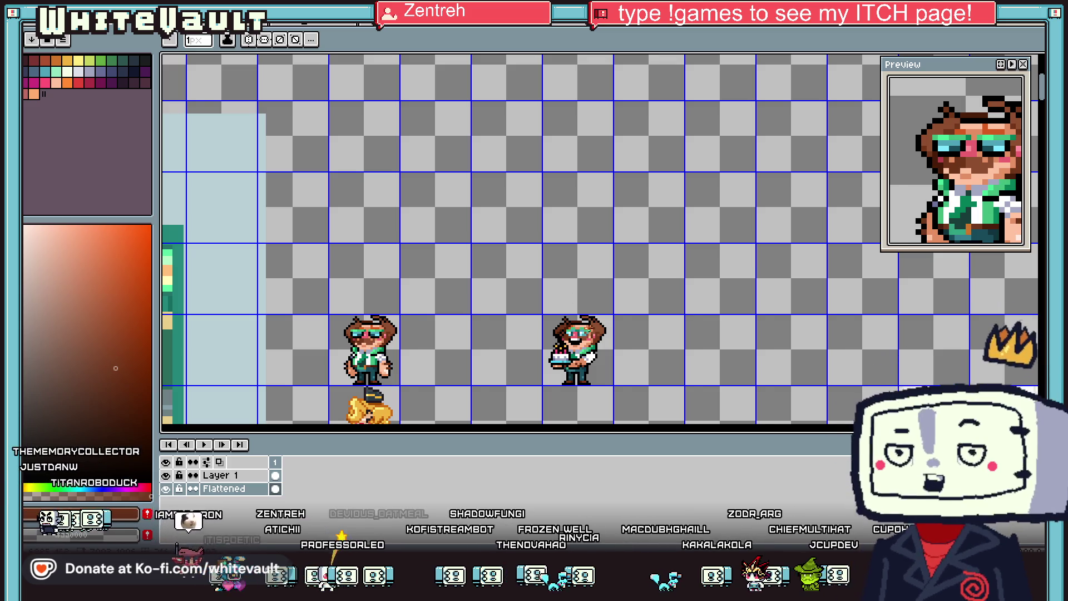
scroll(594, 330, "up", 2)
Step: Draw a pink party hat shape on the head, with one pixel turned black
key("i")
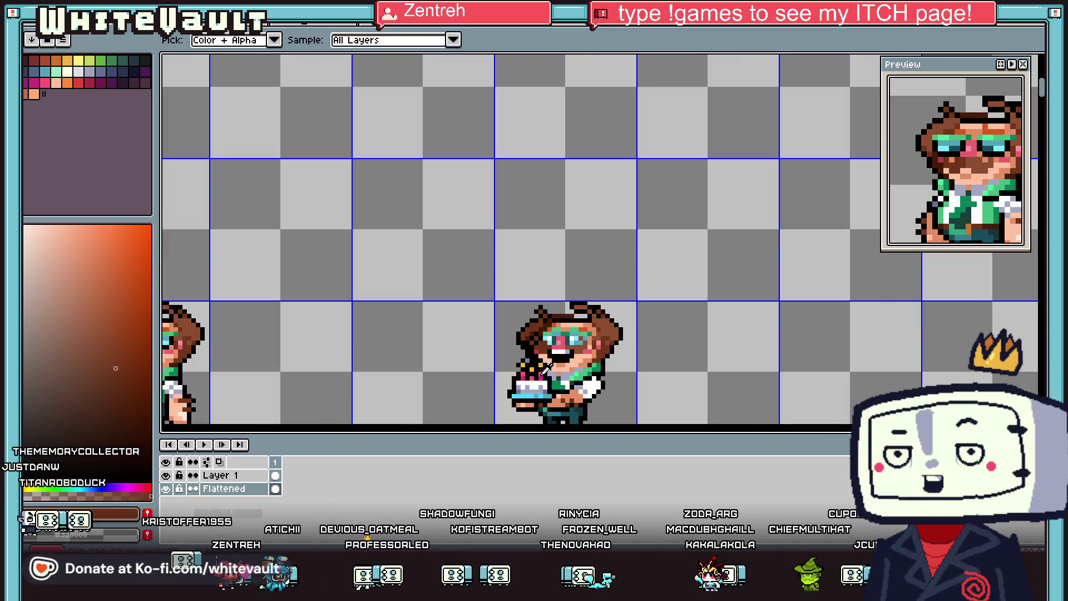
left_click(545, 368)
scroll(563, 317, "up", 2)
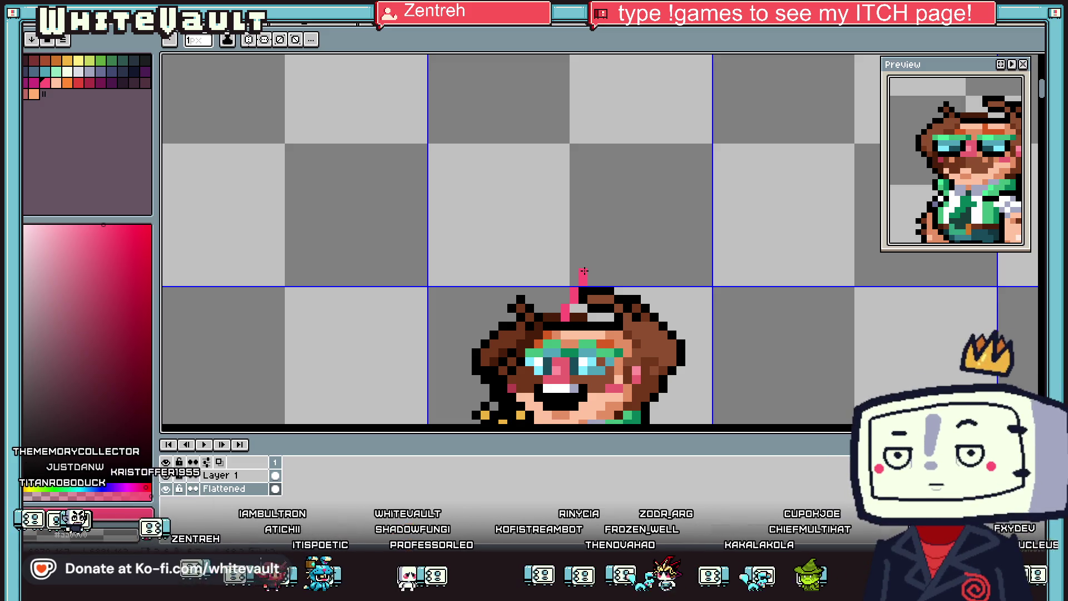
scroll(590, 280, "up", 1)
left_click_drag(620, 333, 546, 336)
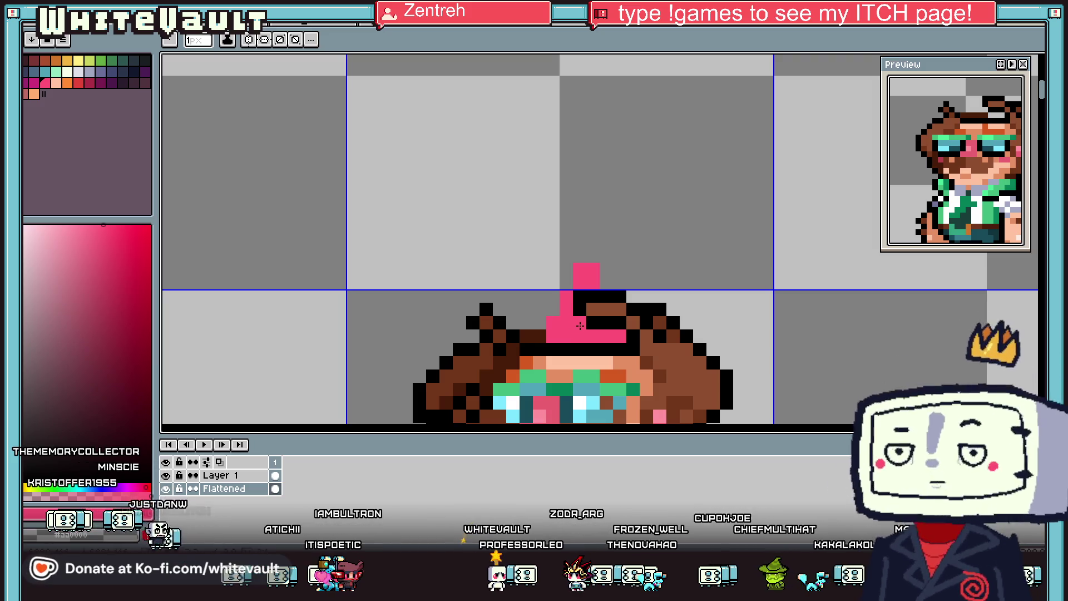
left_click(546, 349)
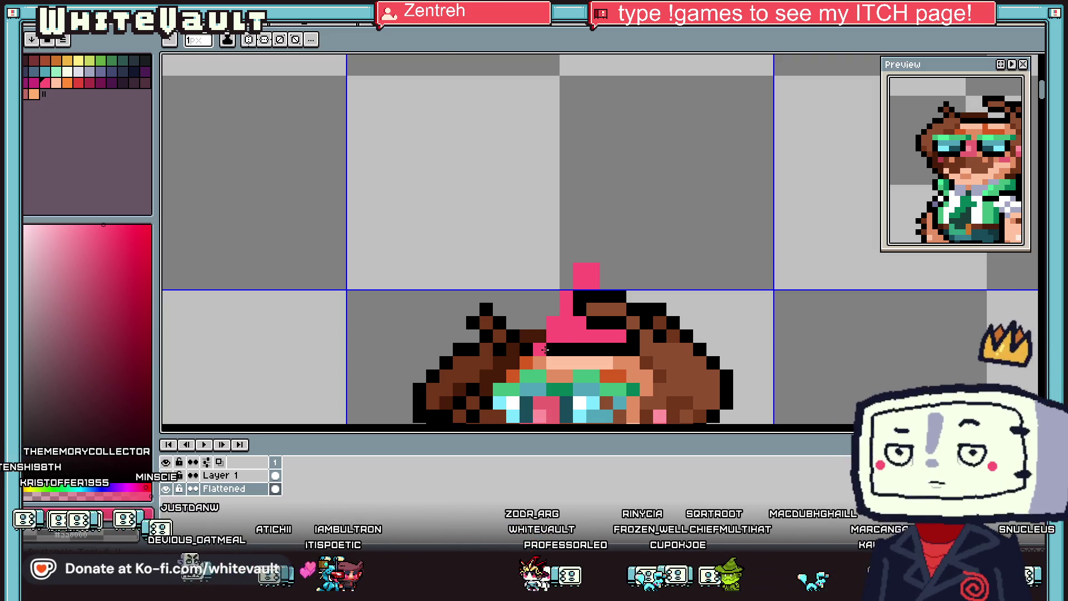
right_click(540, 345)
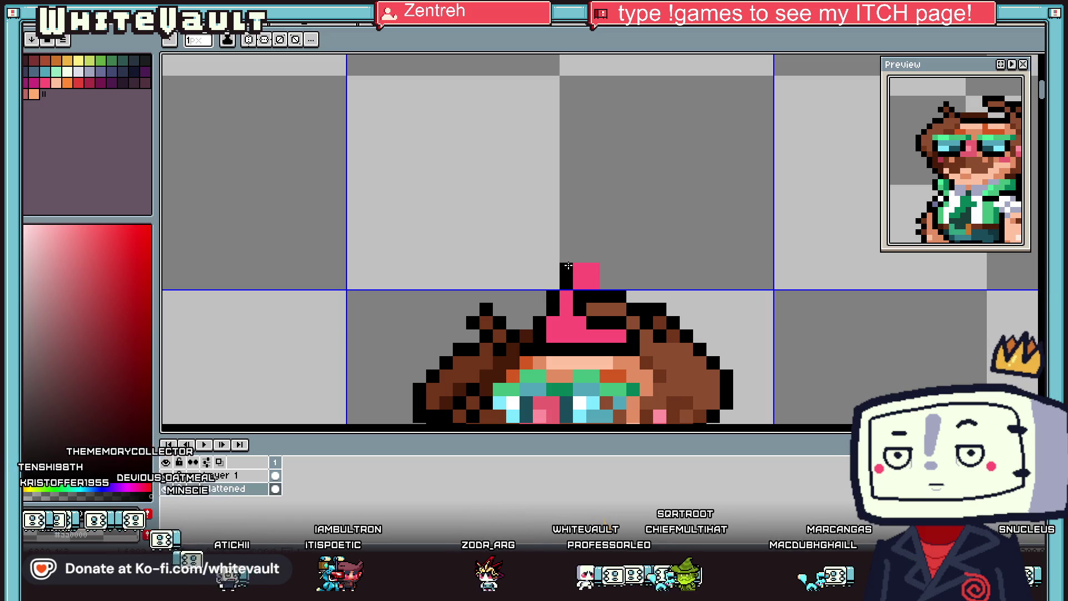
Step: Paint the hat's bottom row in magenta sampled from the hat
key("alt")
scroll(612, 286, "down", 5)
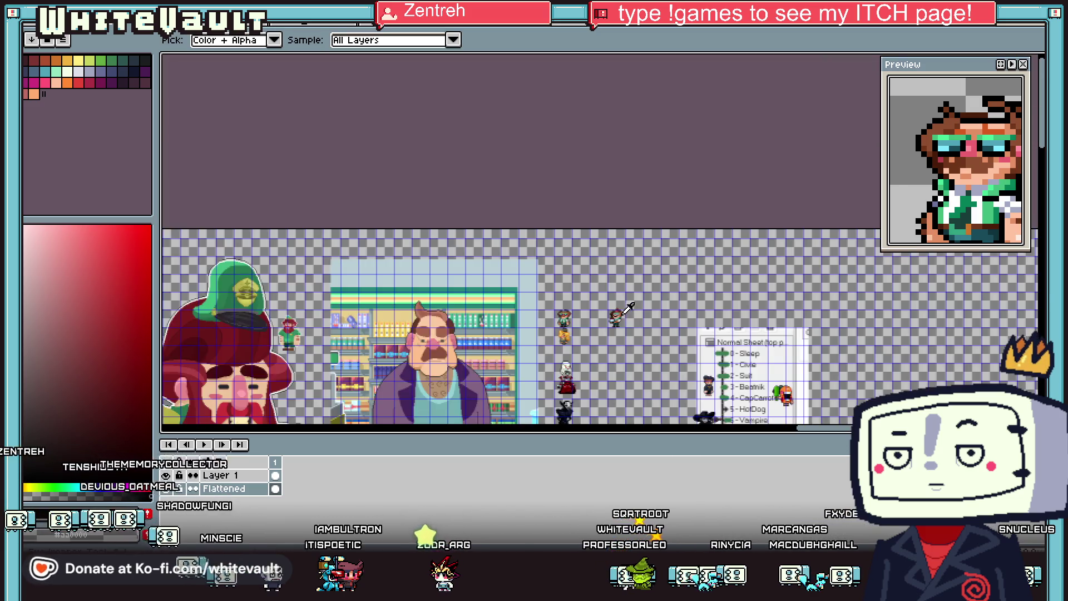
scroll(610, 304, "up", 3)
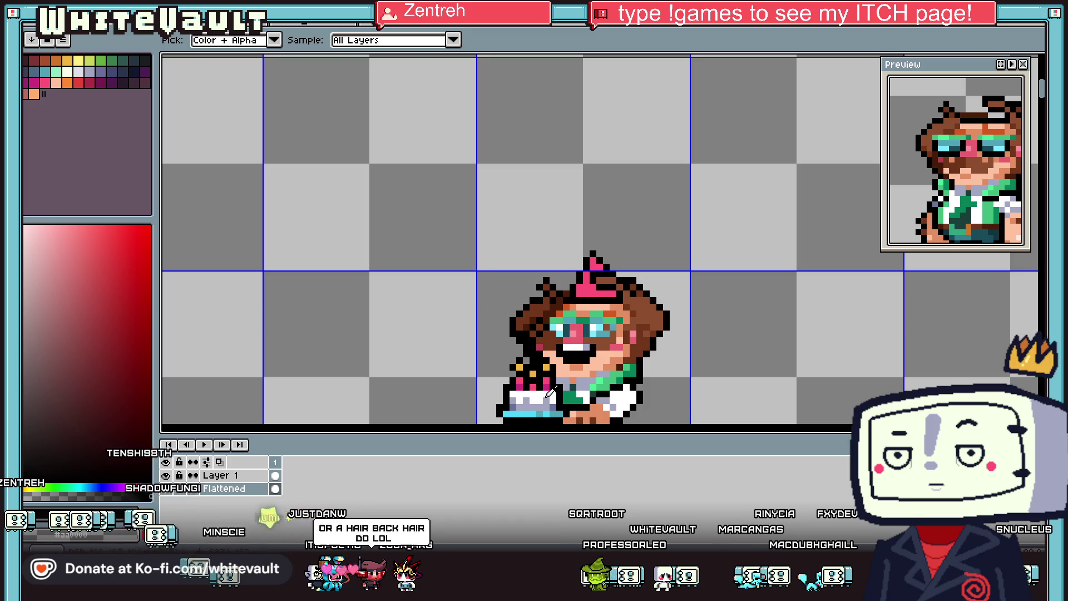
left_click(550, 392)
scroll(582, 303, "up", 3)
left_click_drag(559, 297, 667, 290)
Step: Add a diagonal stripe of darker magenta pixels across the hat
key("alt")
left_click(612, 261)
left_click(595, 278)
left_click(595, 226)
left_click(612, 207)
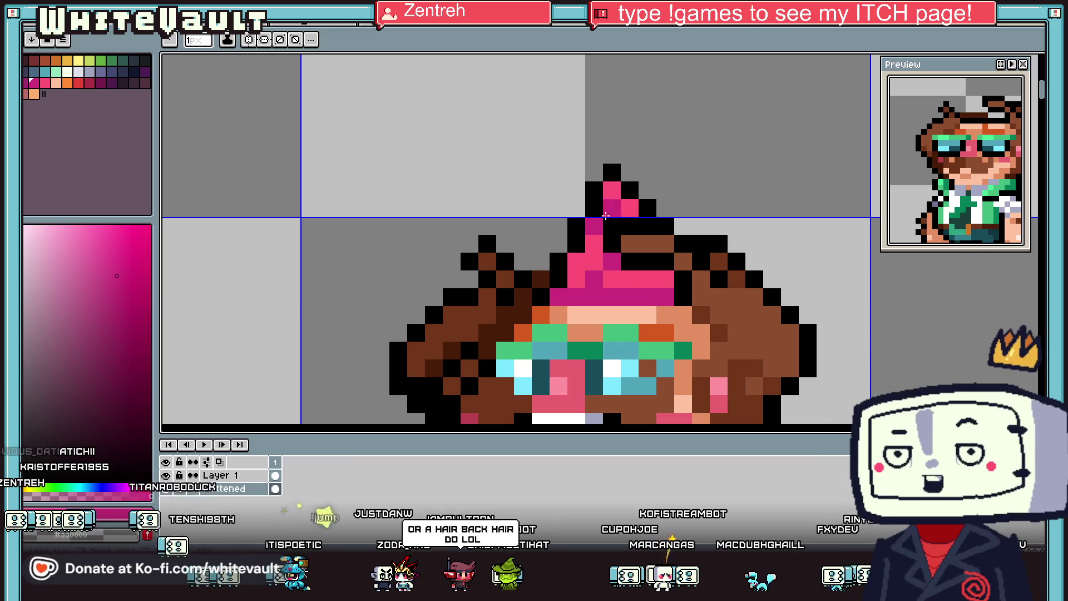
left_click(612, 192)
scroll(630, 210, "down", 3)
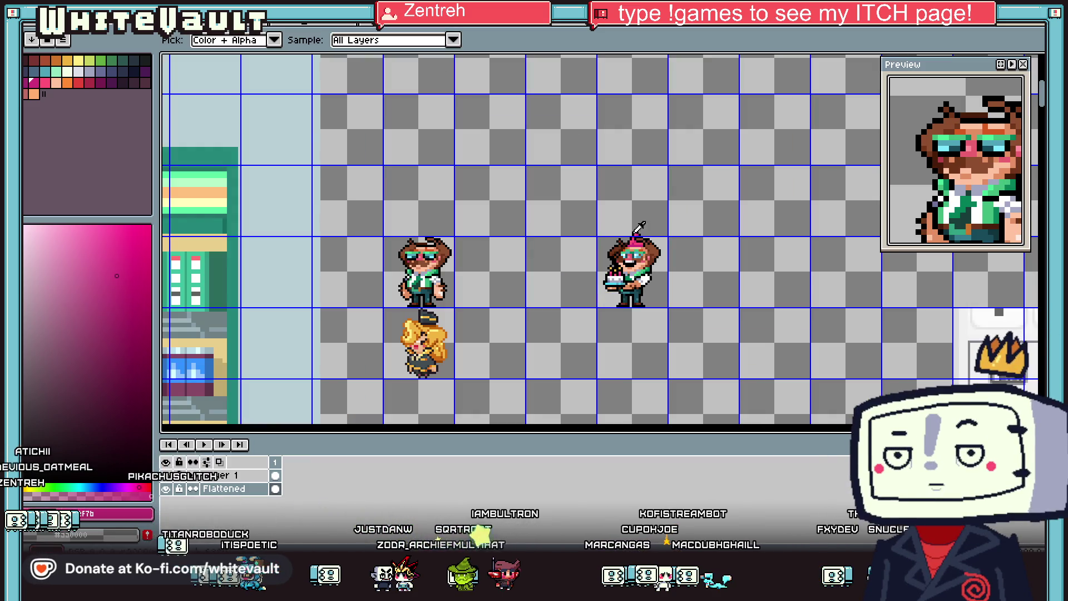
scroll(639, 225, "up", 2)
scroll(663, 168, "up", 1)
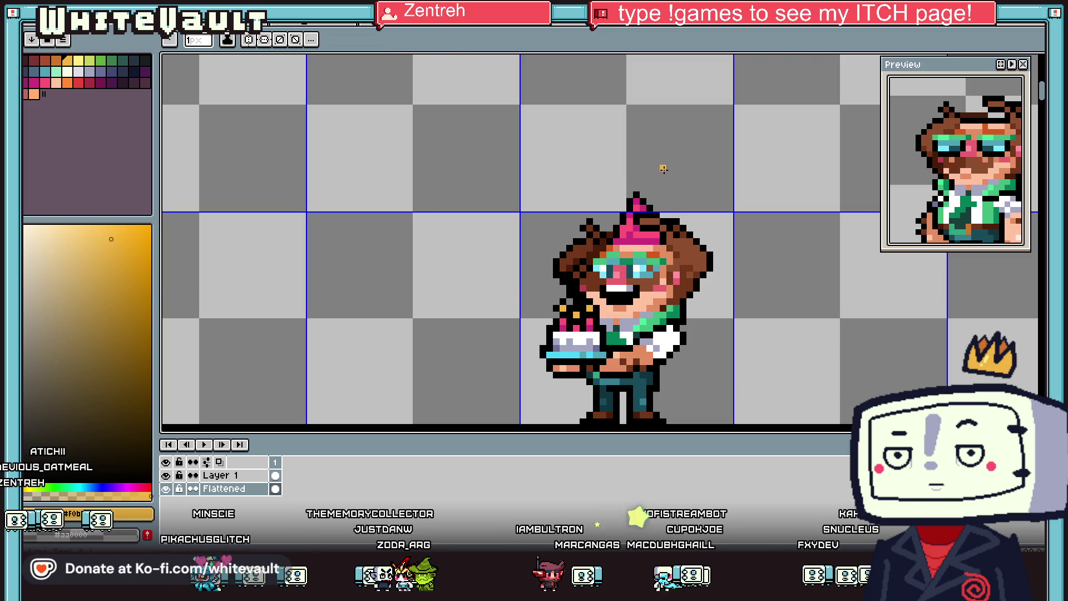
left_click(100, 60)
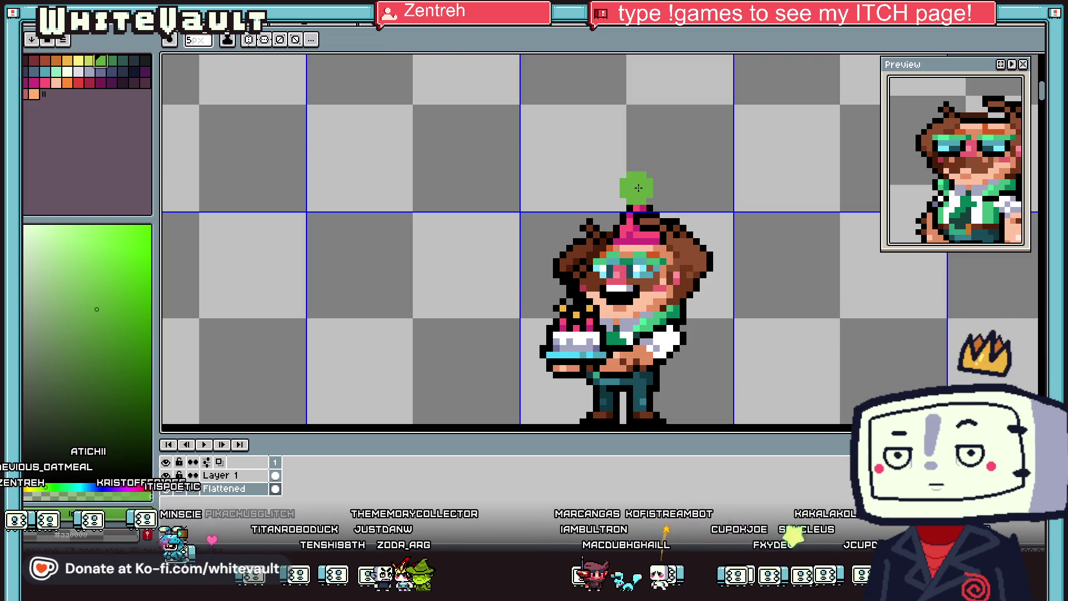
Step: Dab a green pompom on the hat tip with an enlarged brush
key("plus")
key("plus")
left_click(642, 185)
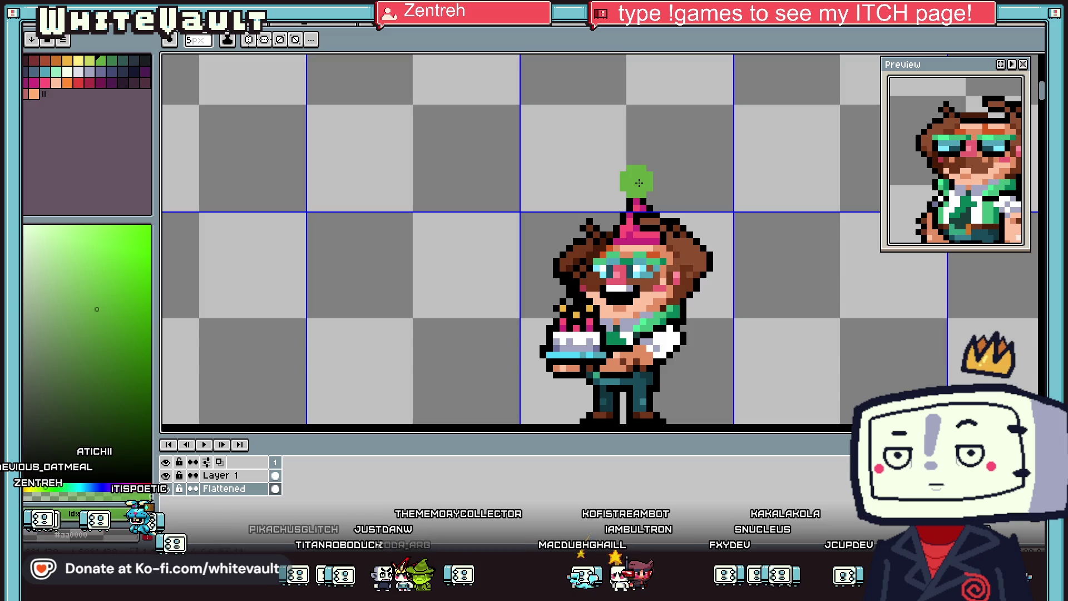
scroll(752, 245, "down", 3)
scroll(752, 245, "down", 1)
scroll(667, 245, "up", 3)
Step: Outline the pompom in black with a 1px pencil
key("i")
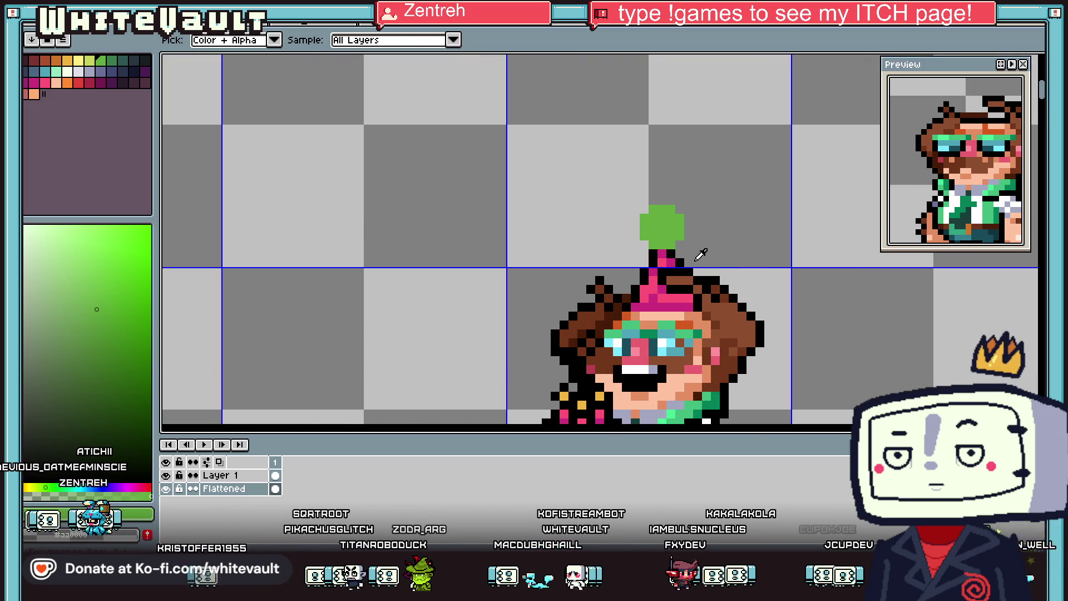
scroll(664, 246, "up", 1)
left_click(631, 257)
key("b")
key("minus")
key("minus")
key("minus")
left_click(605, 231)
left_click(578, 205)
mouse_move(582, 210)
left_mouse_down()
mouse_move(605, 124)
mouse_move(658, 98)
mouse_move(740, 150)
mouse_move(711, 231)
left_mouse_up()
scroll(724, 239, "down", 5)
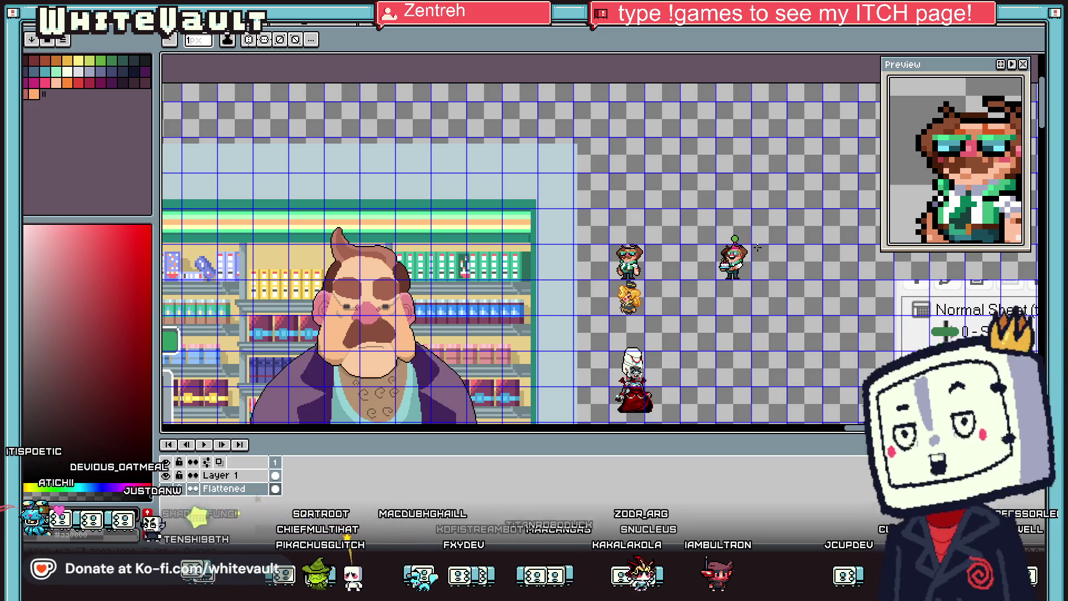
scroll(757, 247, "up", 5)
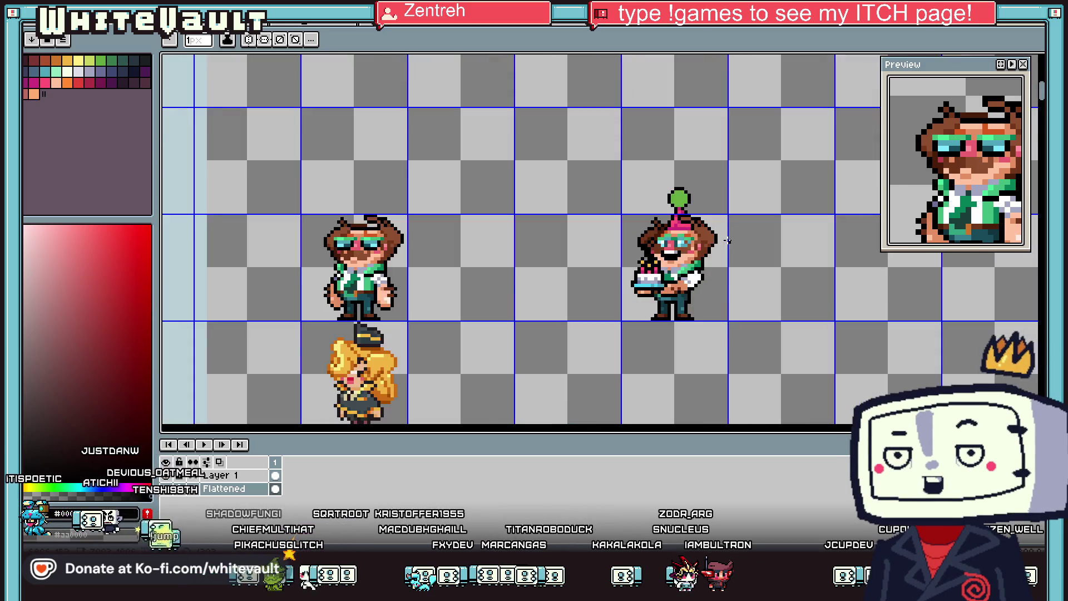
Step: Sample the hair's brown and darker brown
scroll(675, 216, "up", 1)
left_click(692, 237, "alt")
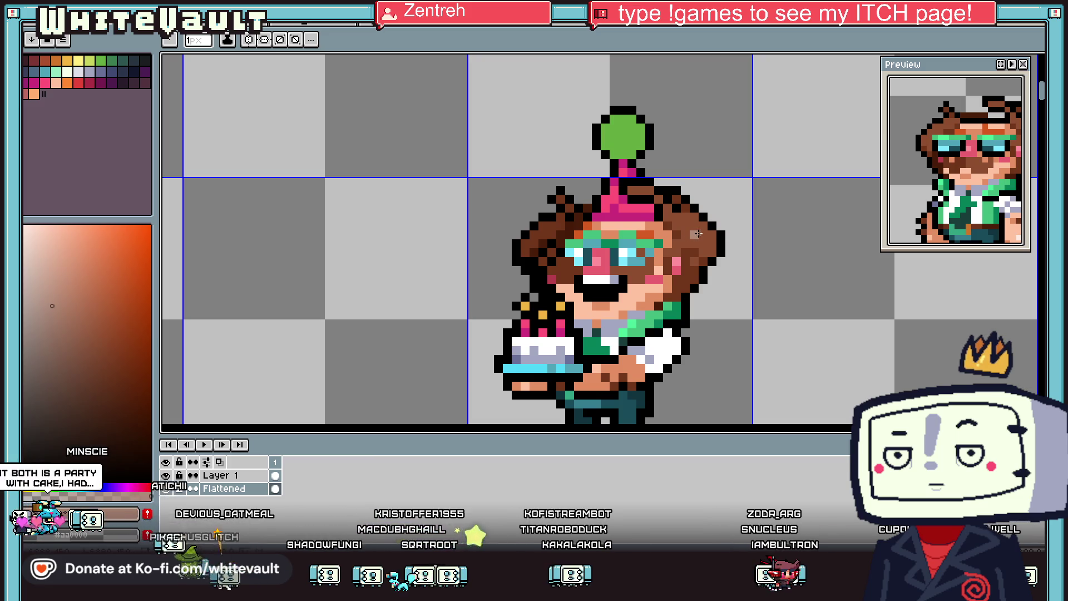
key("i")
left_click(532, 234, "alt")
key("i")
Step: Draw a rectangular selection around the party-hat sprite
scroll(659, 169, "down", 4)
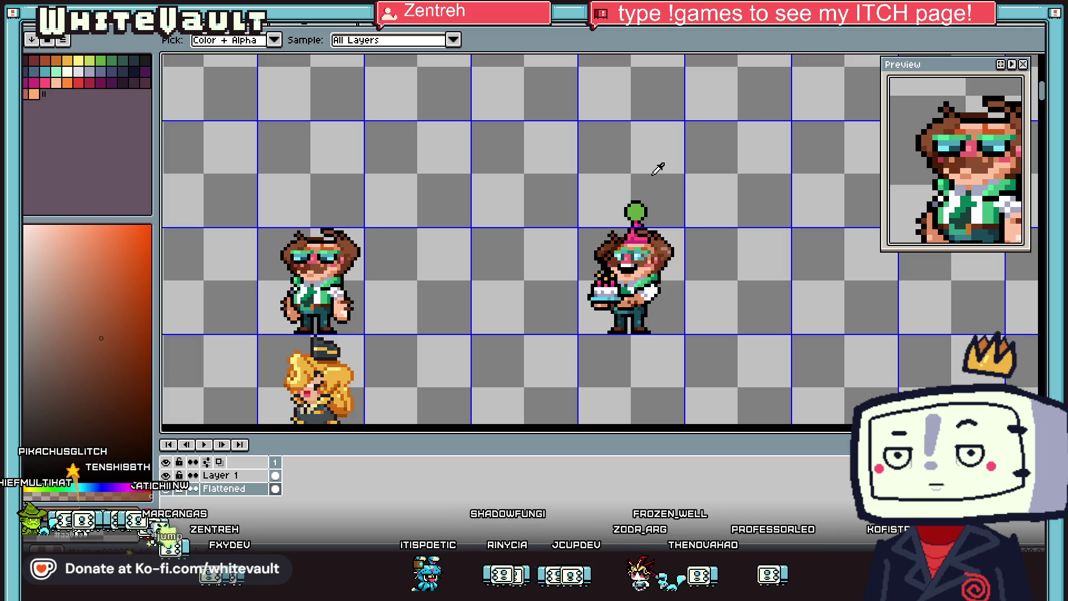
scroll(658, 168, "down", 1)
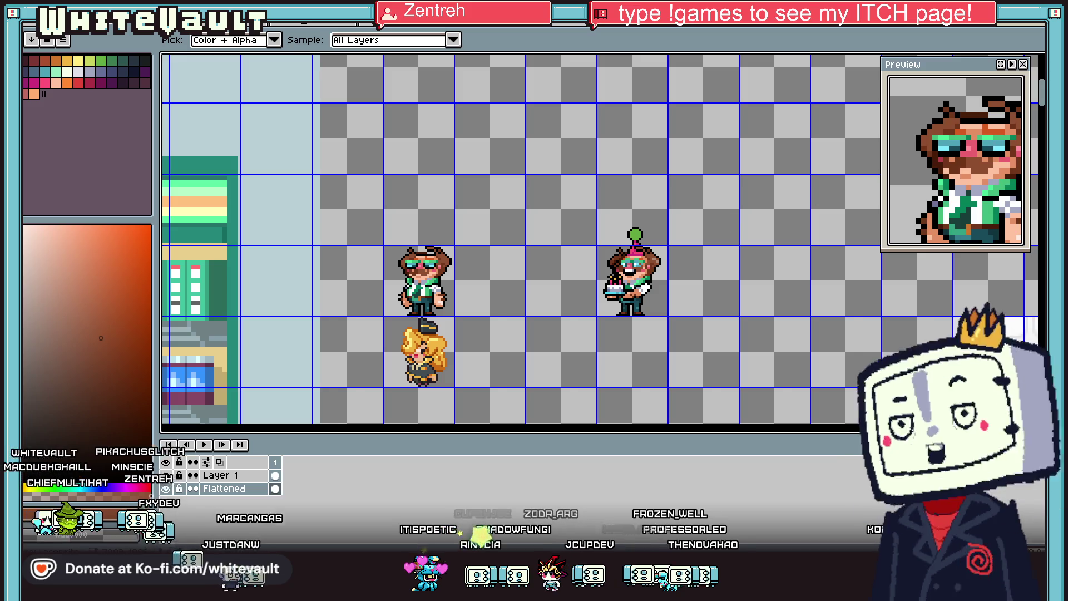
key("w")
left_click_drag(543, 196, 727, 360)
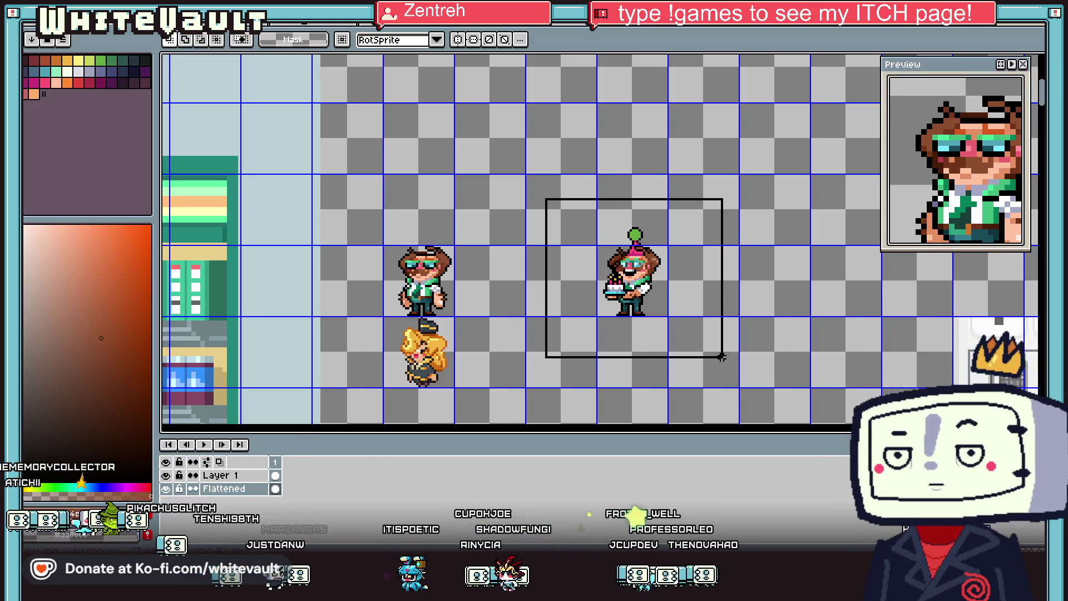
Step: Move the party-hat sprite to the right of the cake sprite and deselect
key("ctrl+z")
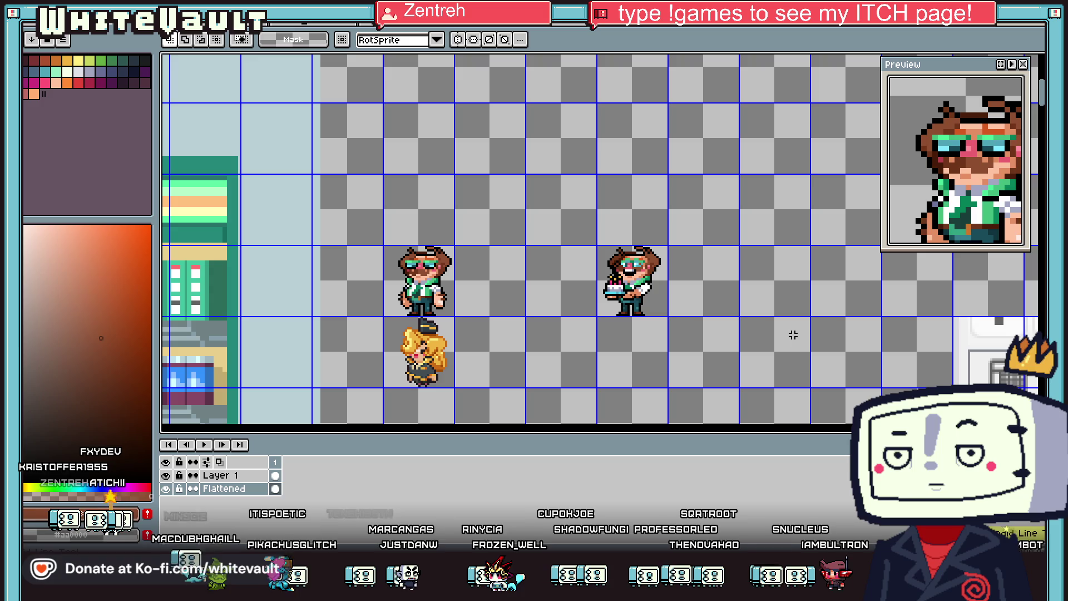
key("ctrl+v")
left_click_drag(648, 317, 729, 317)
key("Return")
key("ctrl+d")
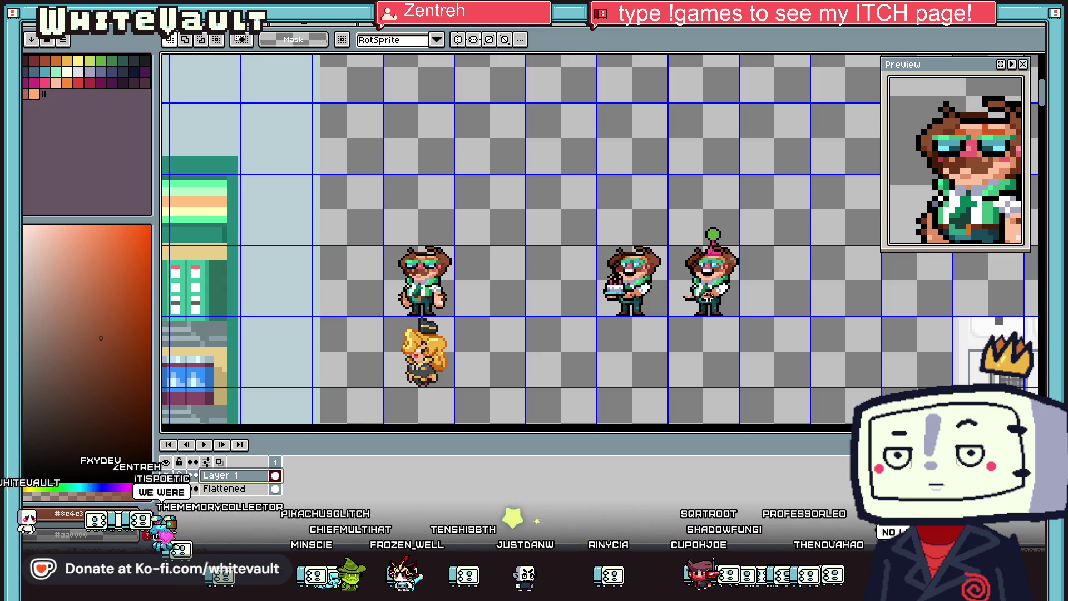
Step: Duplicate the party-hat sprite further right and deselect
scroll(713, 301, "up", 1)
scroll(729, 299, "up", 1)
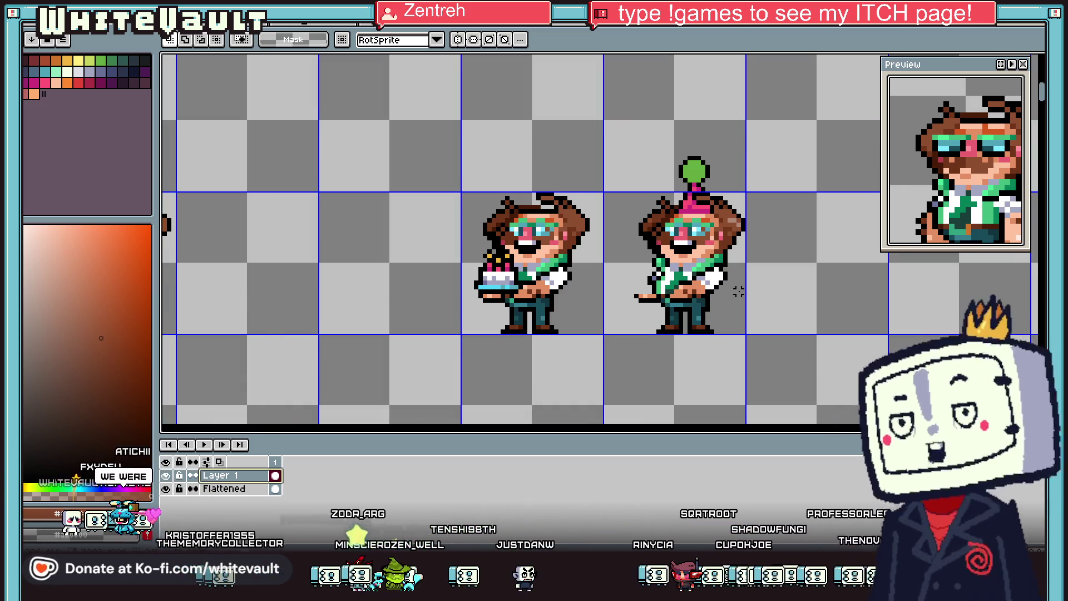
scroll(646, 165, "down", 1)
left_click_drag(635, 162, 779, 362)
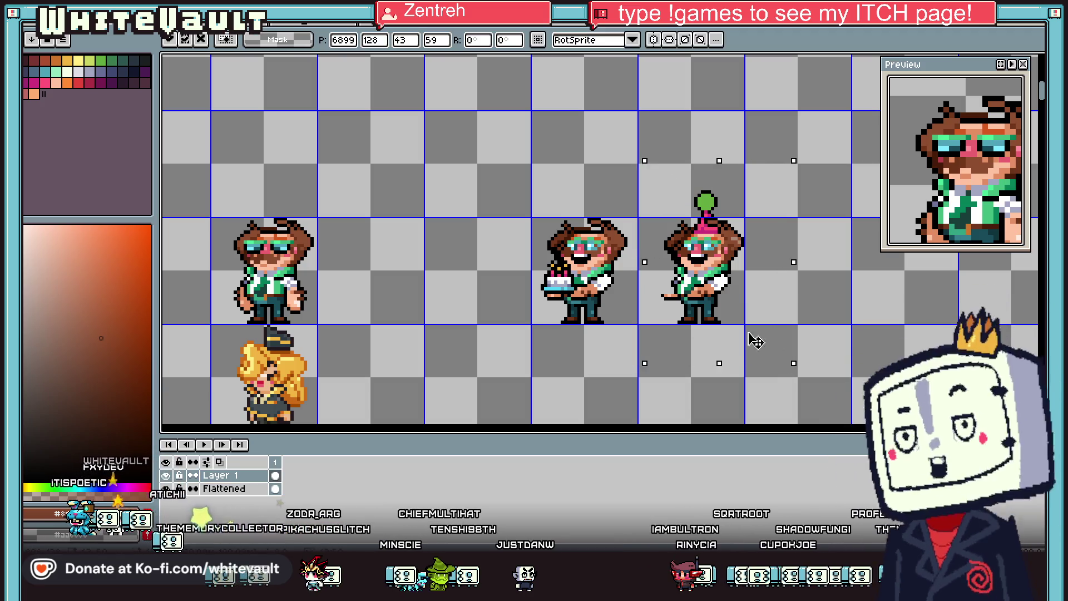
scroll(751, 341, "right", 3)
left_click_drag(700, 349, 443, 349)
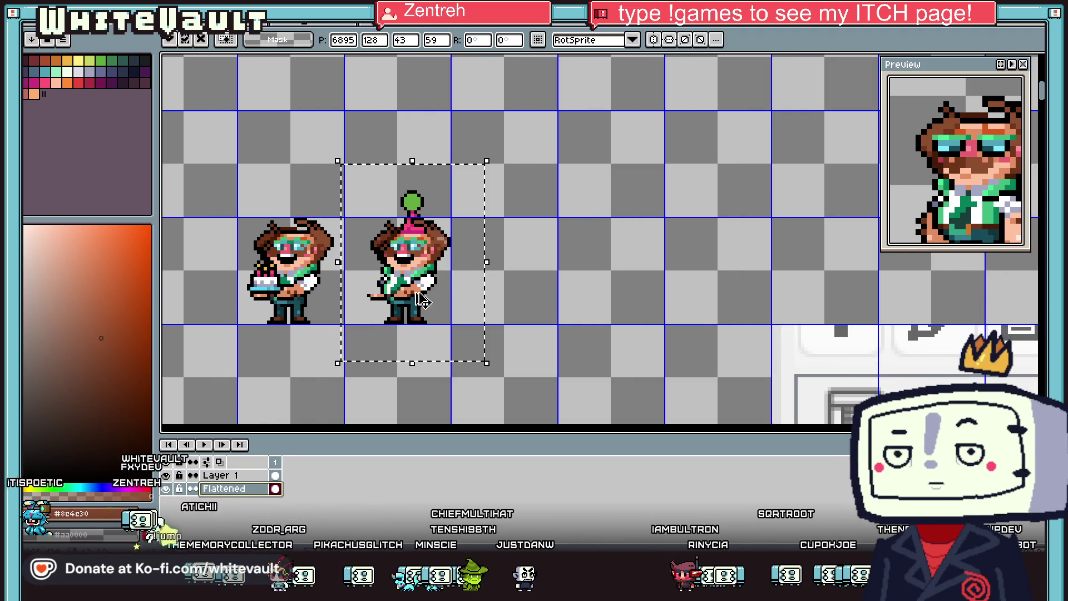
mouse_move(423, 301)
left_mouse_down()
mouse_move(576, 303)
mouse_move(549, 304)
left_mouse_up()
key("ctrl+d")
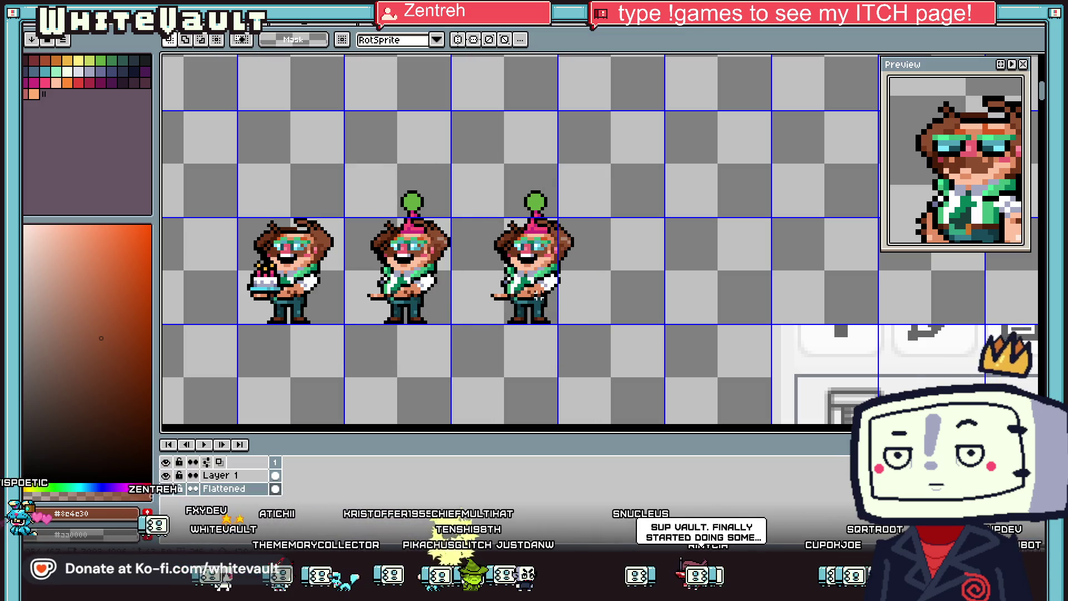
scroll(478, 281, "up", 2)
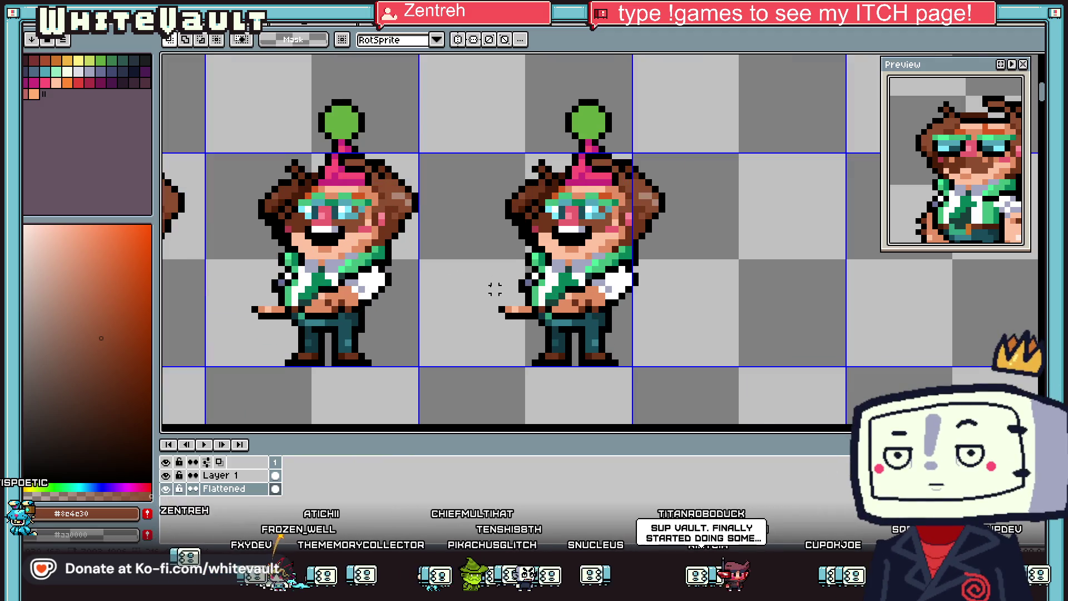
Step: Draw the handheld's brown-orange left edge in the party-hat copy's hands
key("i")
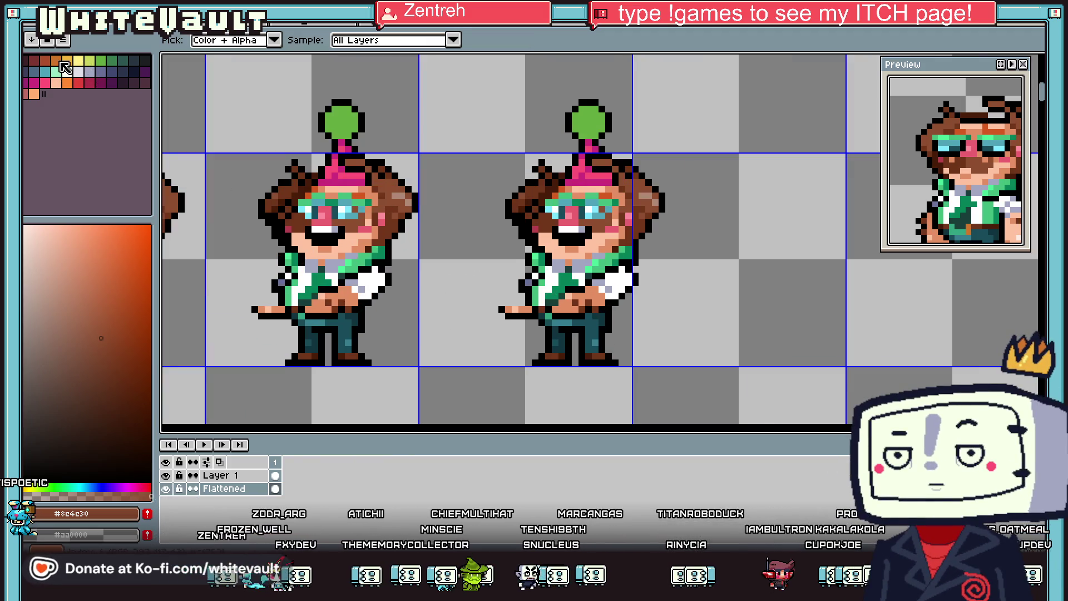
left_click(61, 63)
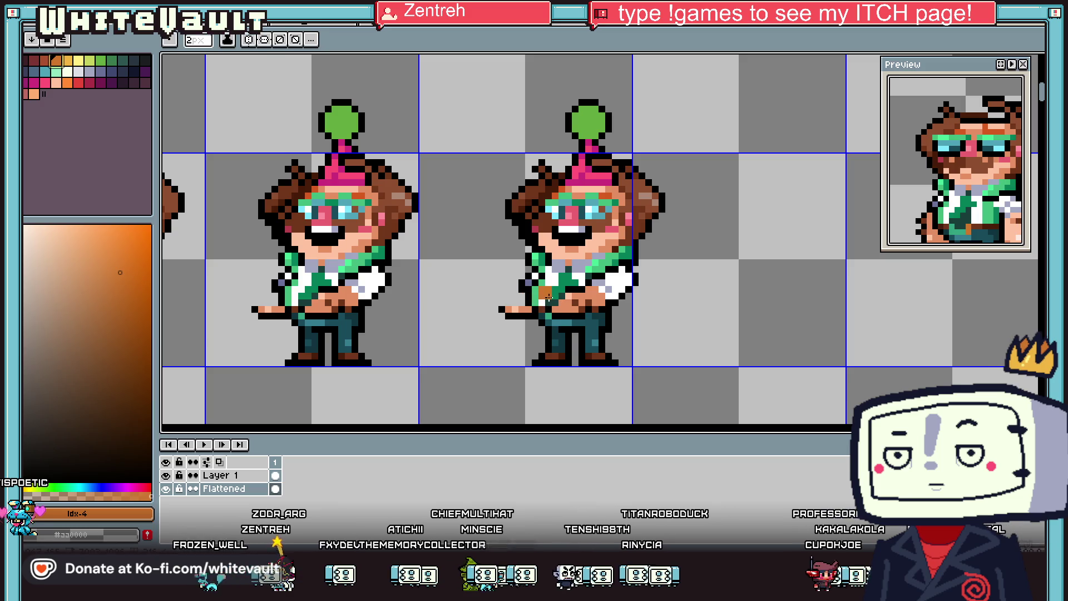
mouse_move(501, 302)
left_mouse_down()
mouse_move(501, 269)
mouse_move(548, 248)
mouse_move(555, 294)
mouse_move(546, 250)
left_mouse_up()
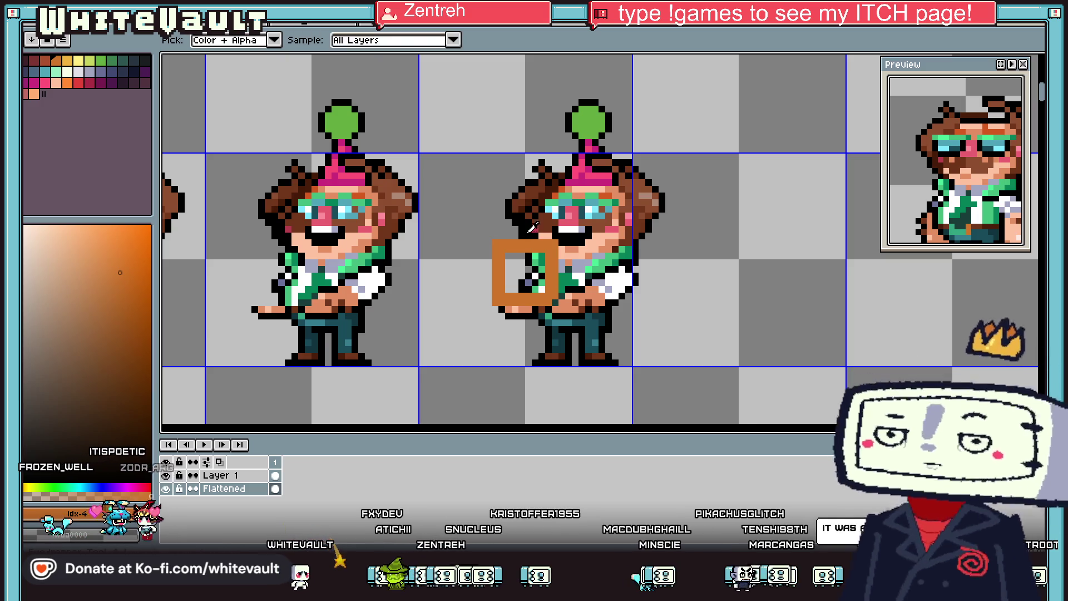
left_click(539, 239, "alt")
key("v")
key("b")
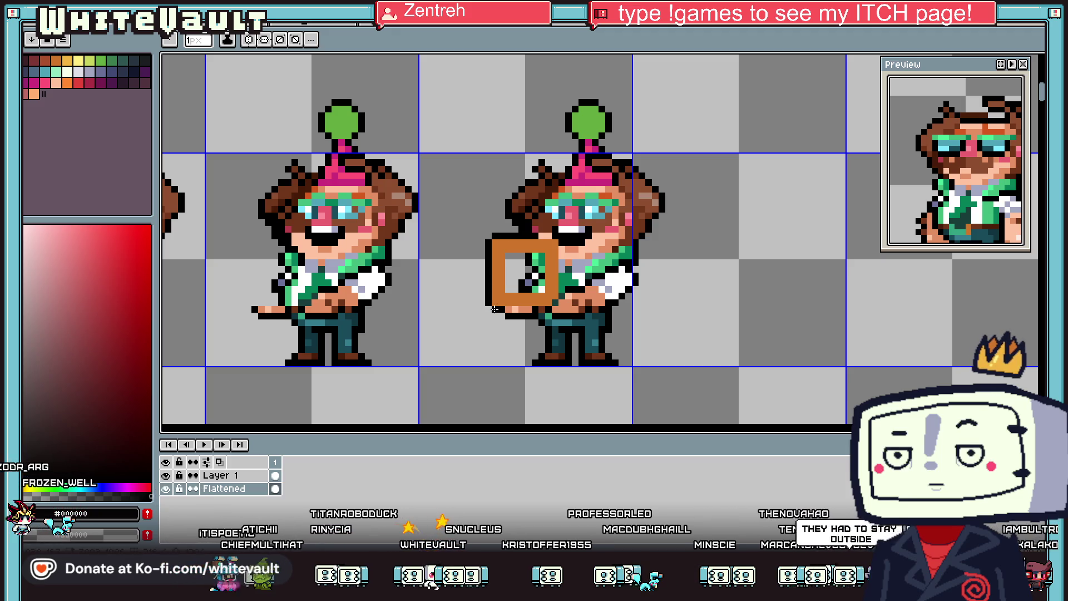
scroll(555, 303, "up", 1)
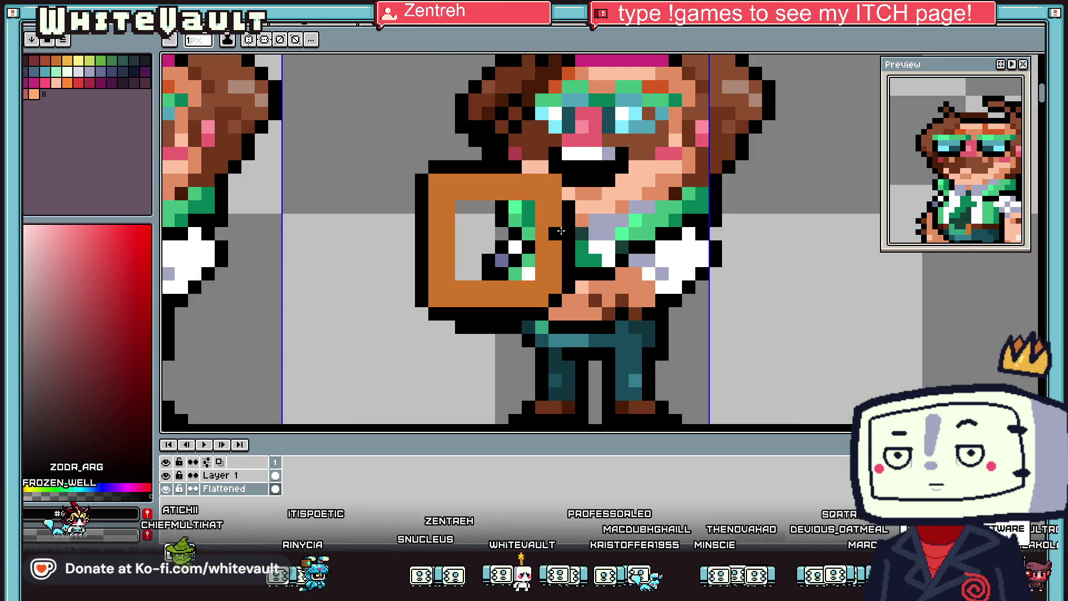
Step: Recolour the device frame with jacket green and fill its screen solid black
left_click(551, 256, "alt")
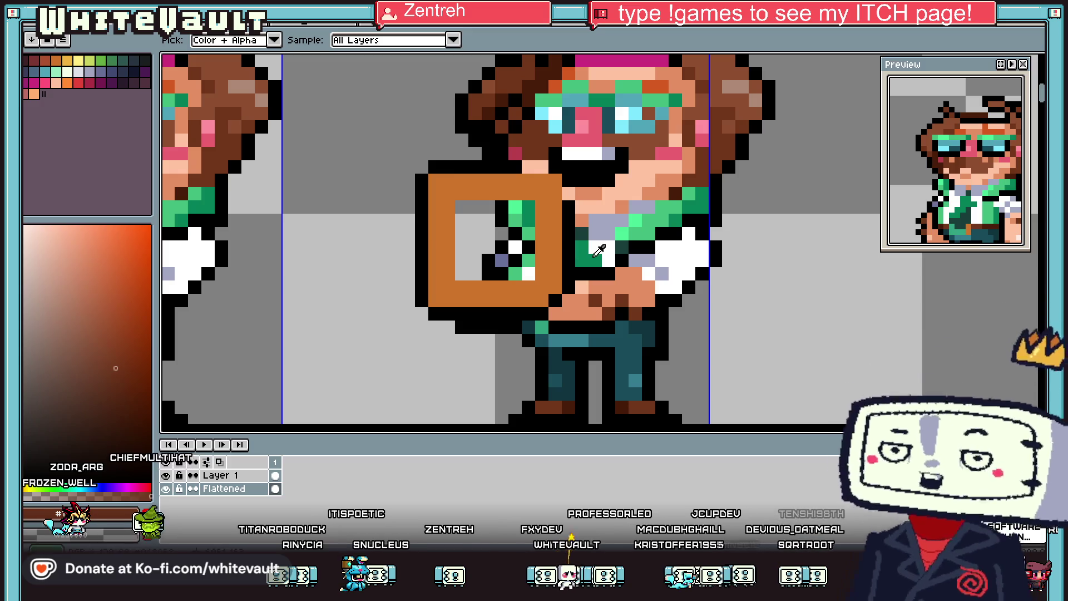
left_click(528, 219, "alt")
left_click(551, 241)
left_click(551, 240)
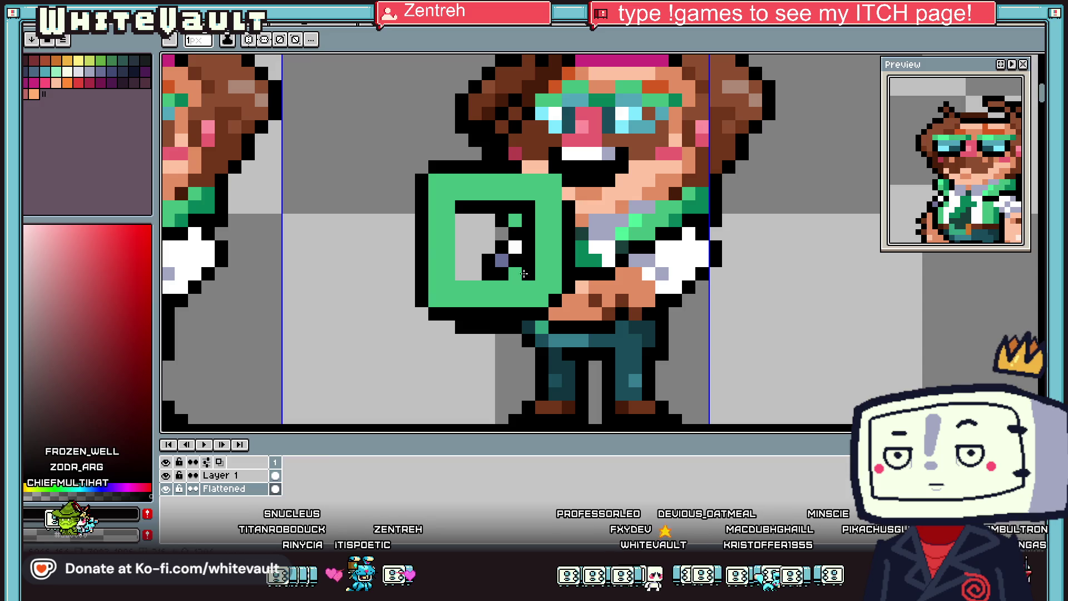
left_click(488, 246)
left_click(517, 256)
left_click(501, 260)
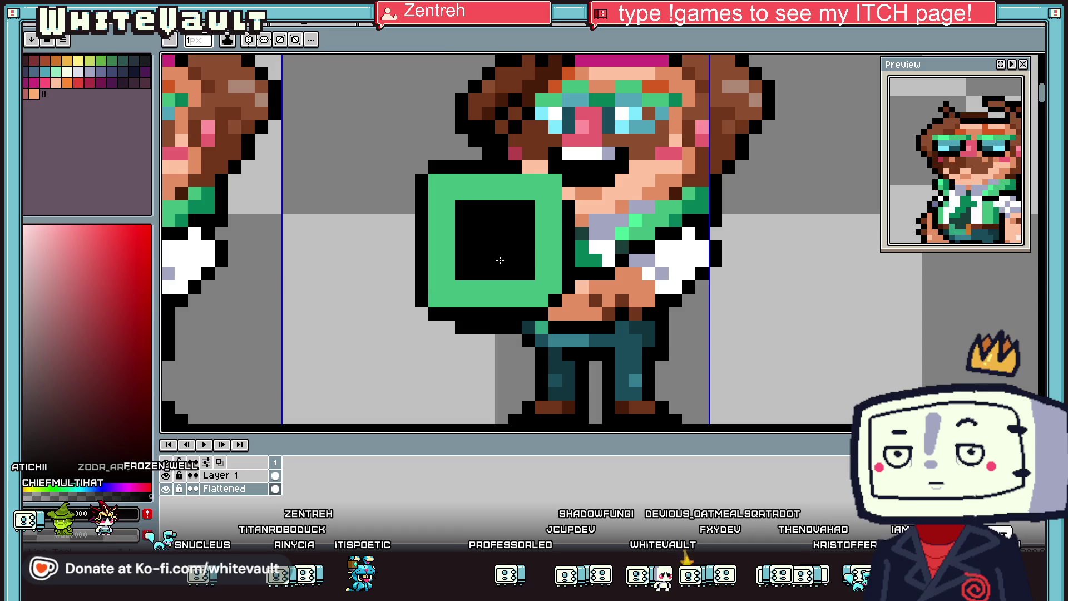
Step: Shade the device's right column dark green and sample the artwork's green
left_click(584, 249)
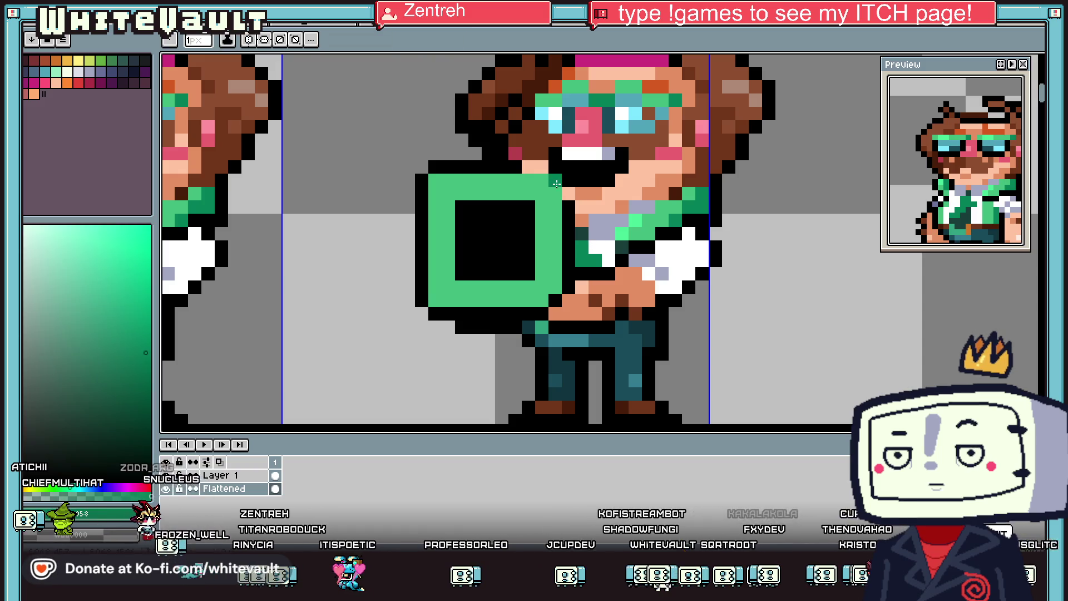
left_click_drag(557, 184, 555, 286)
left_click(555, 199, "alt")
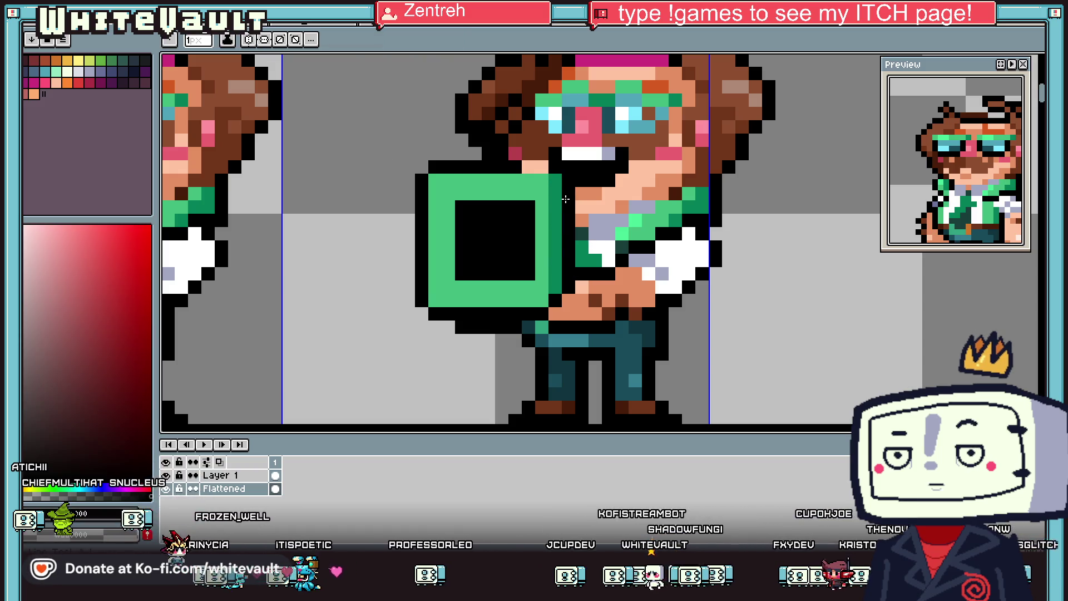
key("alt")
left_click(583, 236, "alt")
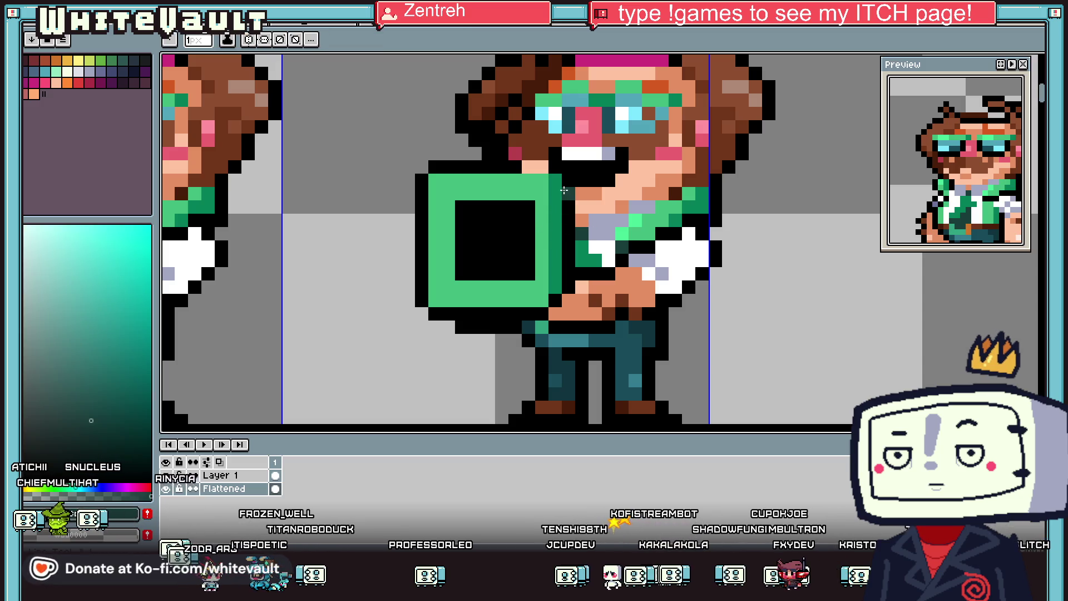
left_click(535, 178, "alt")
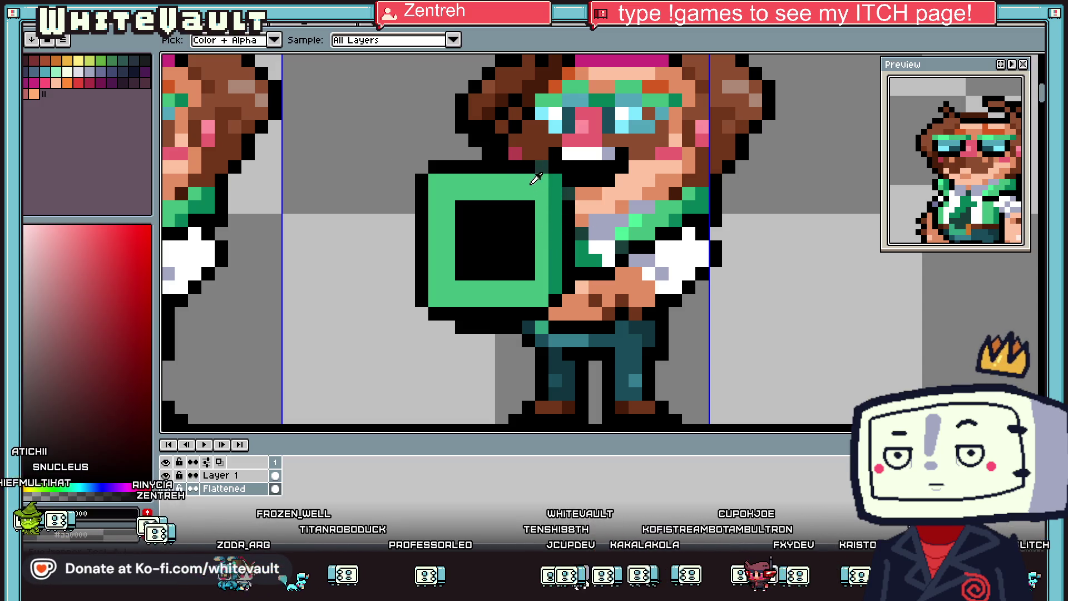
left_click(559, 178, "alt")
scroll(462, 272, "down", 5)
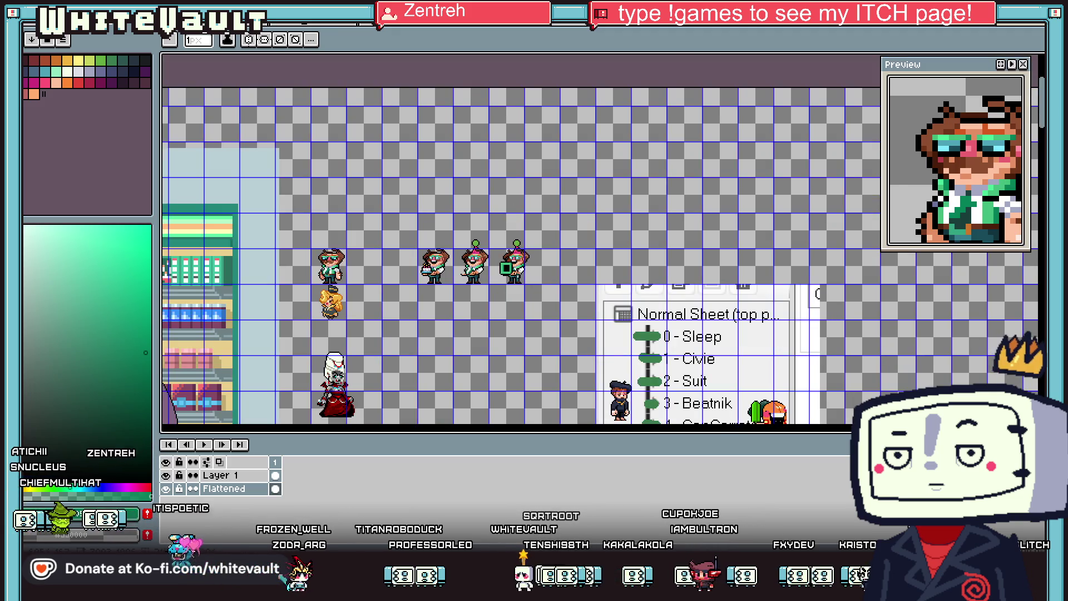
Step: Add black outline pixels on the square's left side, bottom edge and top inner edge
scroll(500, 272, "up", 5)
left_click(495, 356, "alt")
left_click_drag(509, 245, 508, 367)
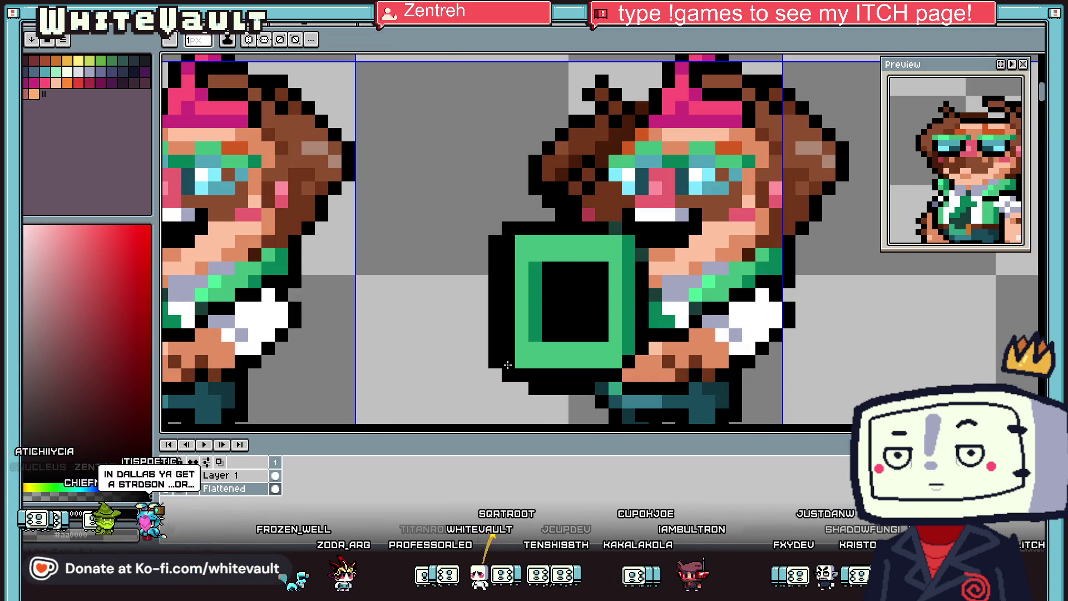
key("alt")
left_click(543, 331, "alt")
left_click(548, 334, "alt")
left_click_drag(548, 348, 601, 345)
left_click(540, 276, "alt")
left_click(553, 261, "alt")
left_click_drag(550, 256, 594, 259)
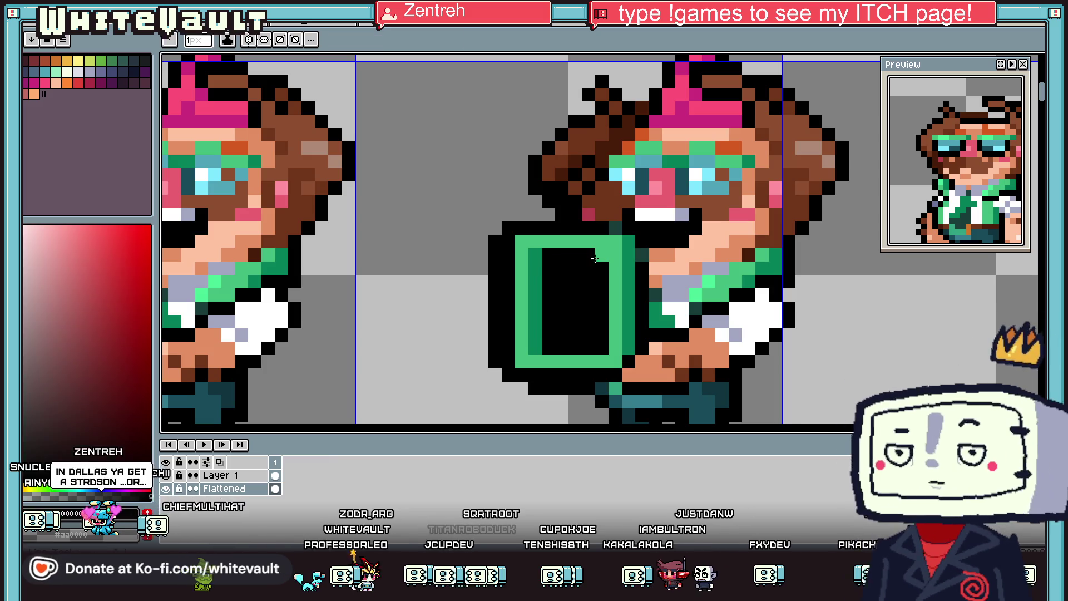
Step: Paint a yellow-orange row along the screen bottom and erase the stray left column
left_click(554, 361, "alt")
key("alt")
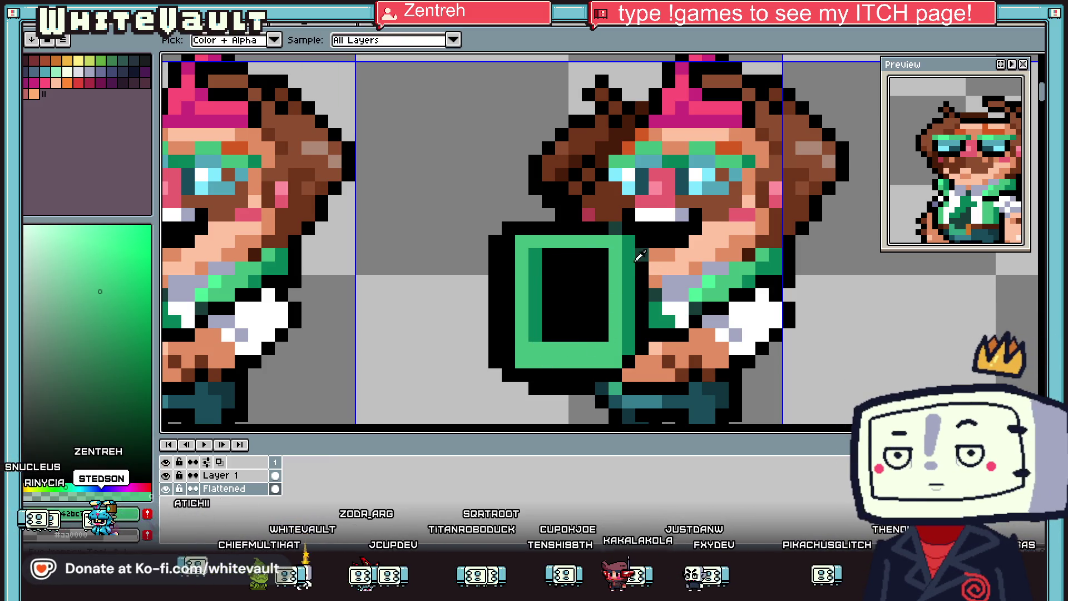
left_click(66, 63)
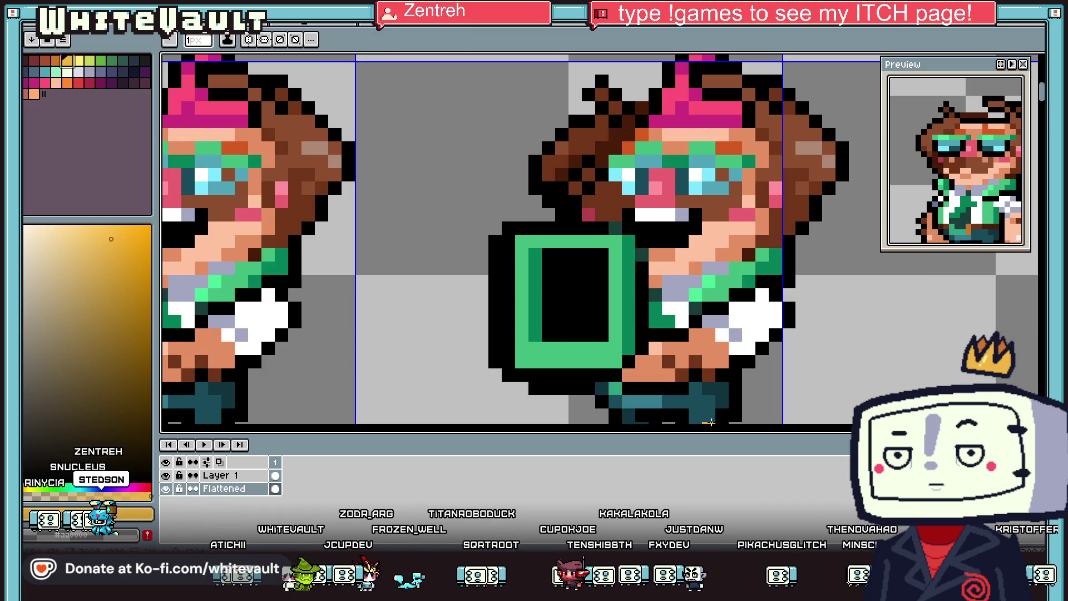
mouse_move(554, 352)
left_mouse_down()
mouse_move(576, 349)
mouse_move(546, 361)
mouse_move(581, 361)
left_mouse_up()
left_click(484, 274, "alt")
left_click_drag(493, 238, 495, 375)
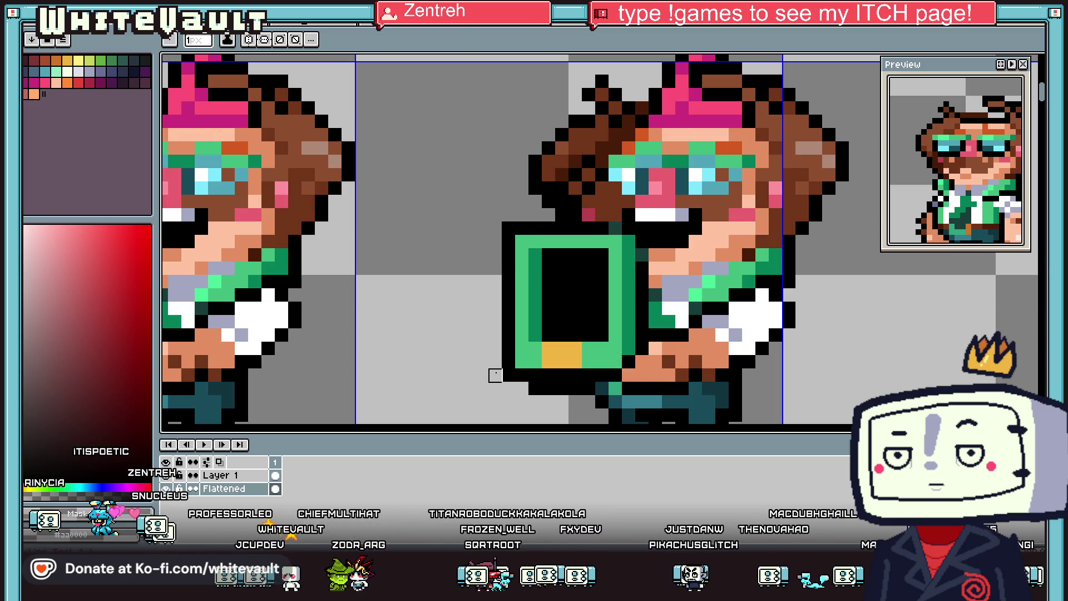
scroll(522, 388, "down", 4)
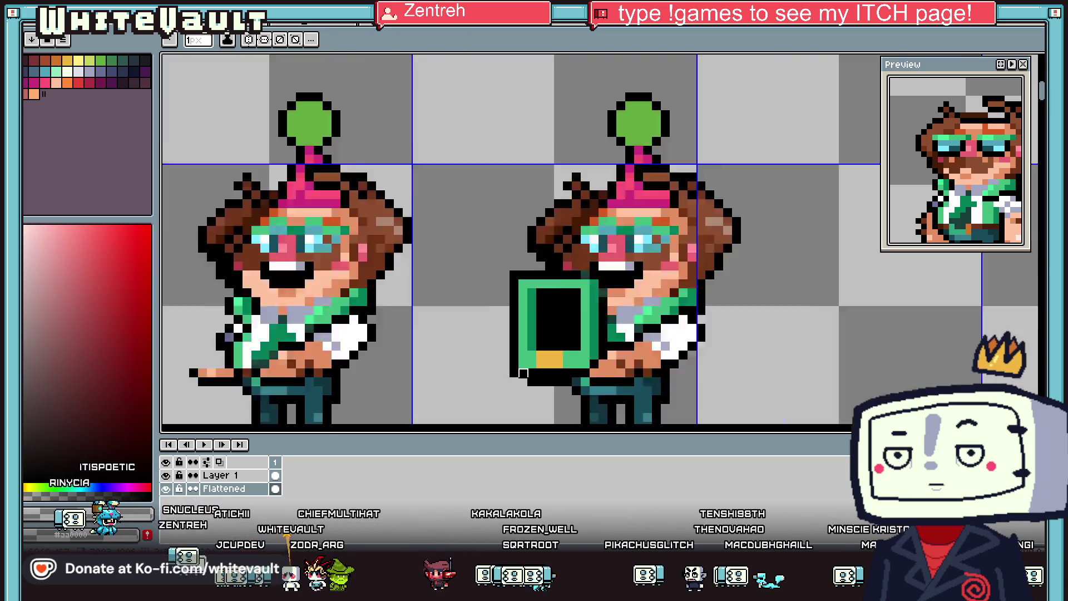
scroll(551, 350, "up", 2)
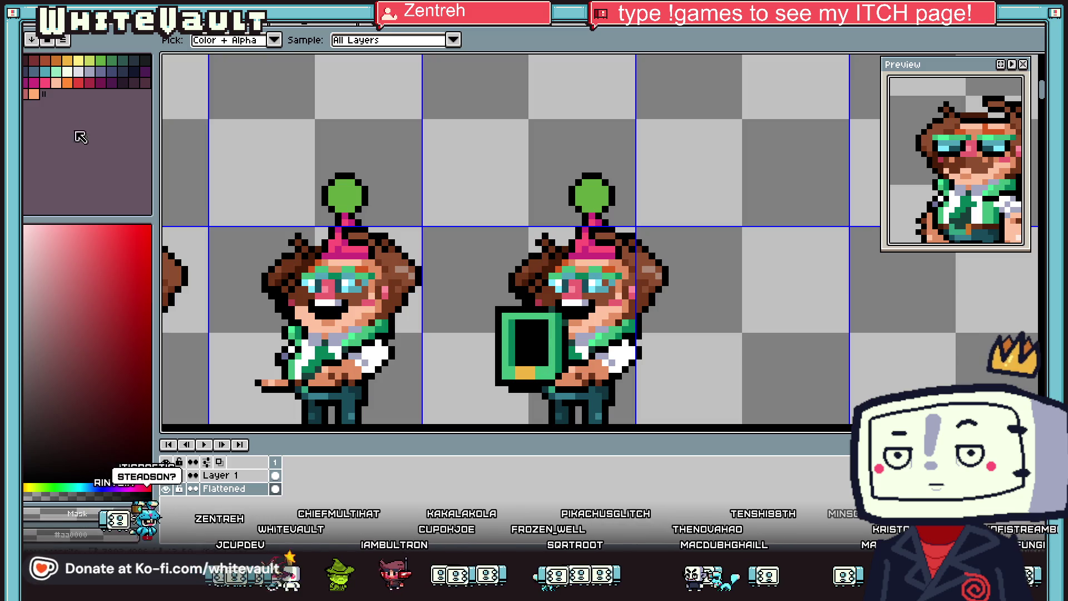
Step: Bucket-fill the black screen light peach instead of yellow
left_click(526, 373, "alt")
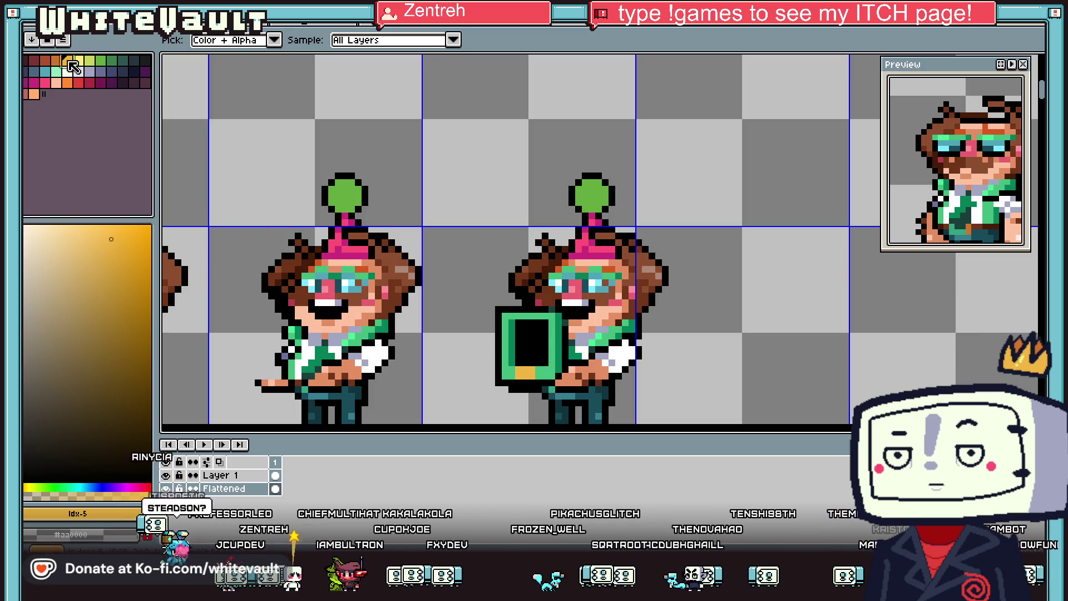
key("g")
left_click(533, 344)
key("ctrl+z")
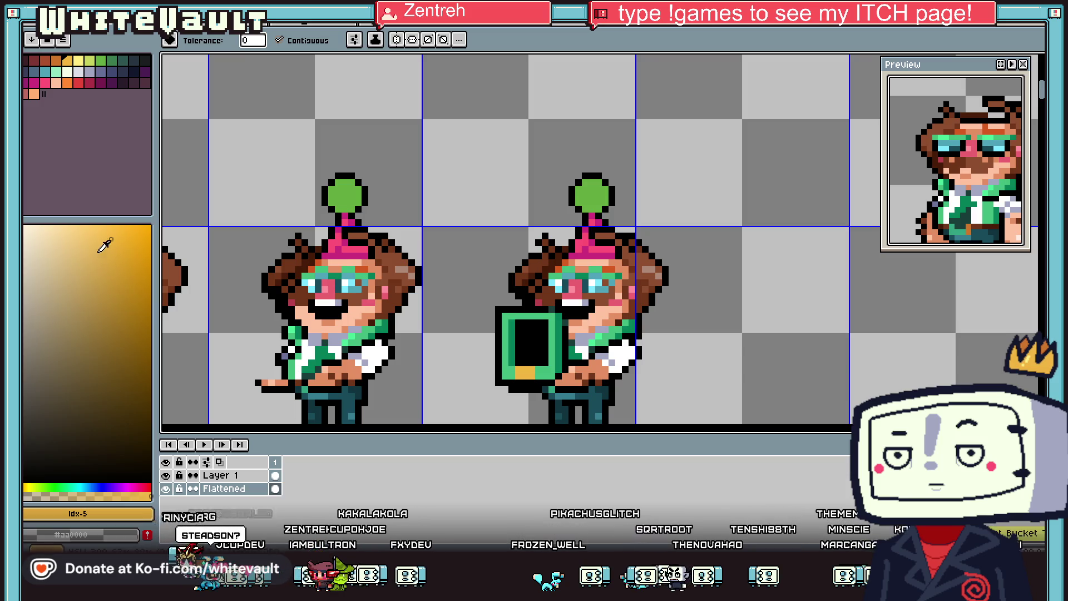
left_click(537, 336)
scroll(538, 336, "down", 3)
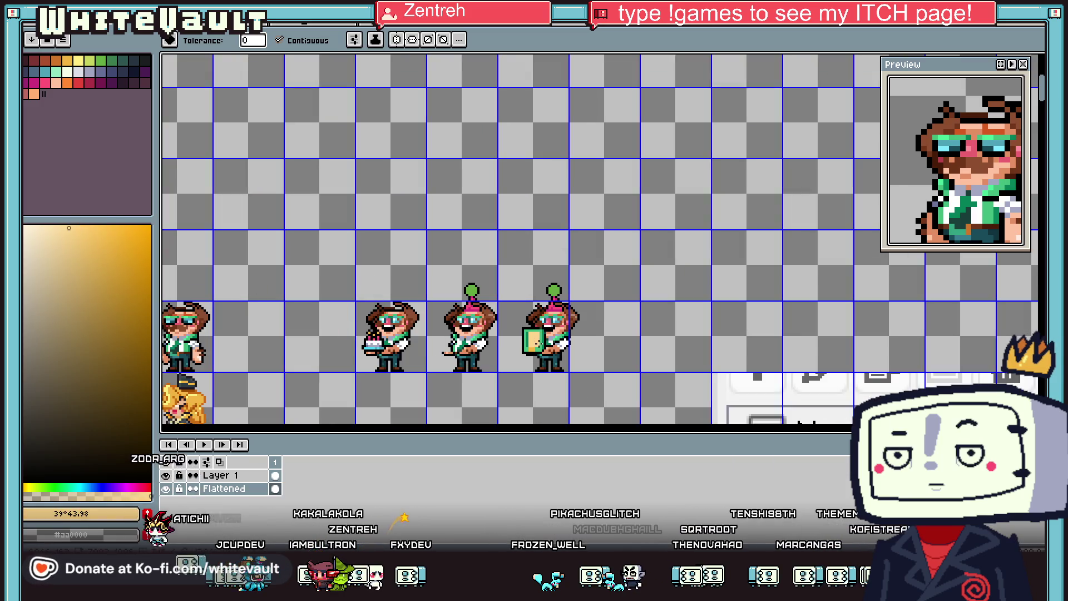
Step: Darken the screen's top row with a darker yellow
scroll(532, 343, "up", 4)
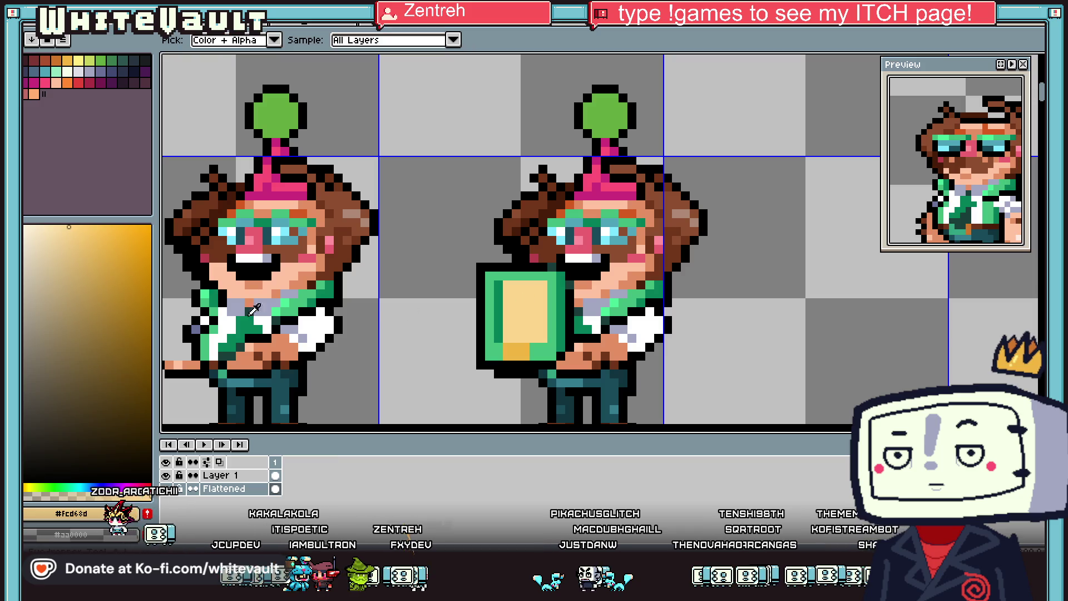
left_click(97, 251)
key("b")
scroll(510, 288, "up", 2)
left_click_drag(501, 281, 573, 280)
left_click(521, 330)
key("ctrl+z")
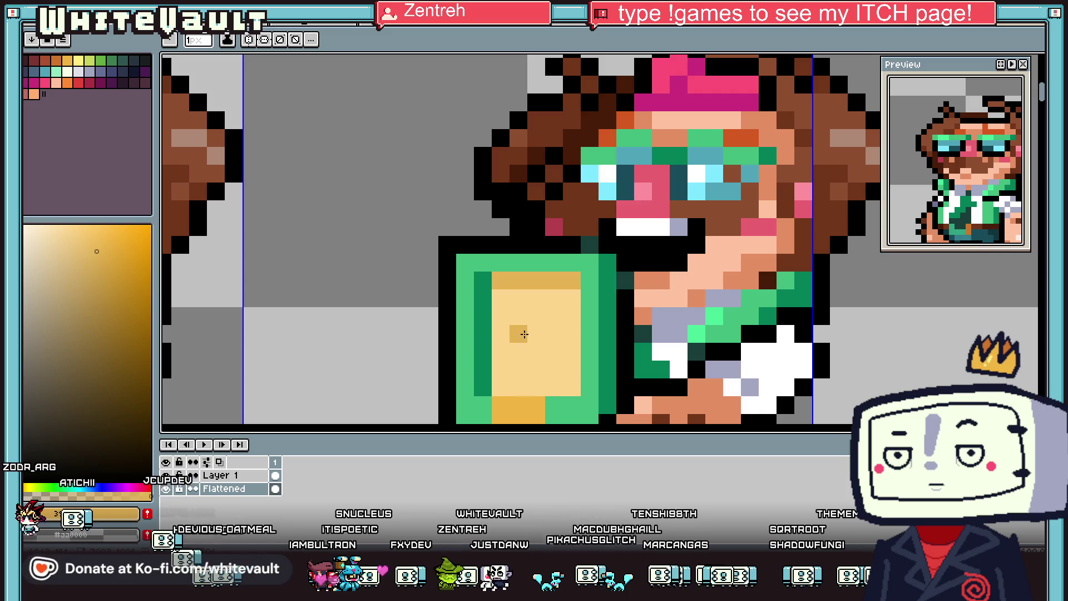
Step: Add a darker yellow 2x2 block and scattered shading pixels to the screen
mouse_move(519, 334)
left_mouse_down()
mouse_move(512, 353)
mouse_move(536, 352)
mouse_move(500, 388)
left_mouse_up()
left_click(555, 370)
left_click(554, 388)
left_click(508, 324)
left_click(501, 333)
scroll(523, 334, "down", 4)
scroll(582, 379, "down", 1)
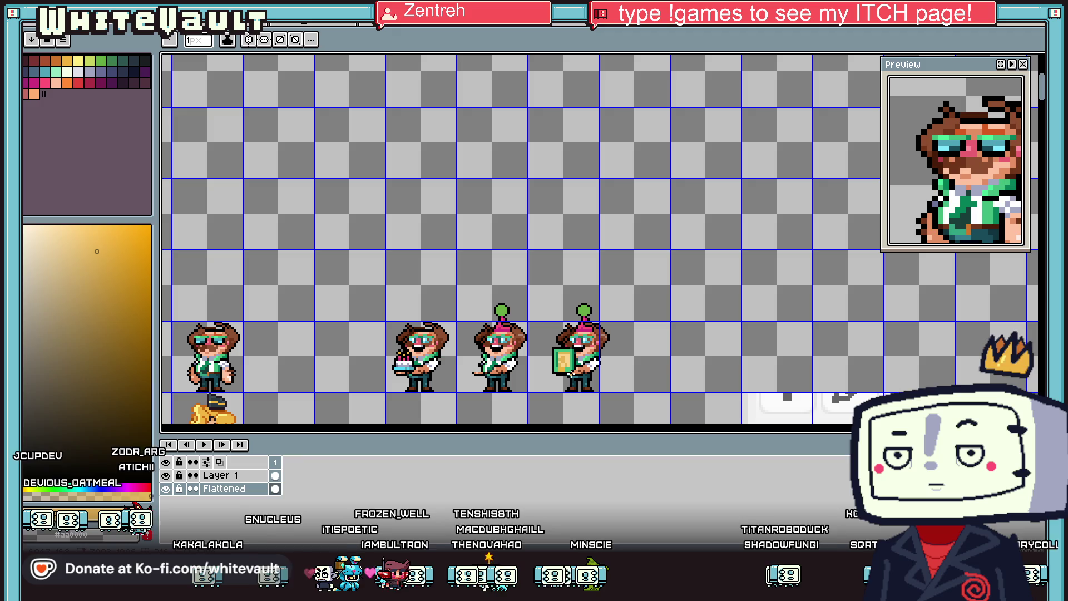
scroll(557, 370, "up", 3)
scroll(557, 369, "up", 3)
Step: Paint the screen's bottom-left cells orange, leaving one cell light yellow
key("alt")
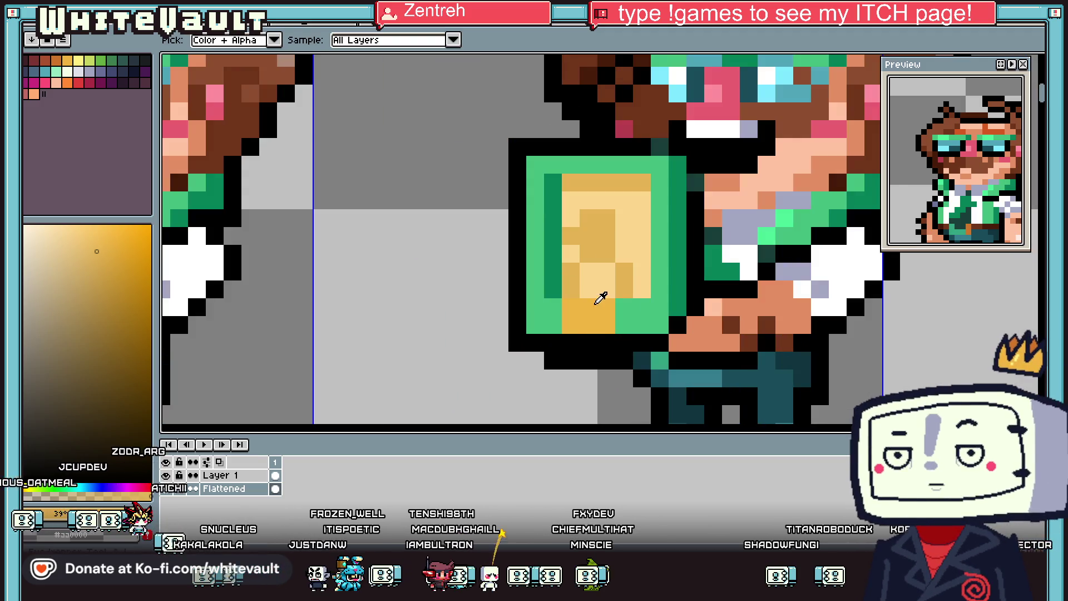
left_click(67, 82)
left_click_drag(571, 306, 607, 322)
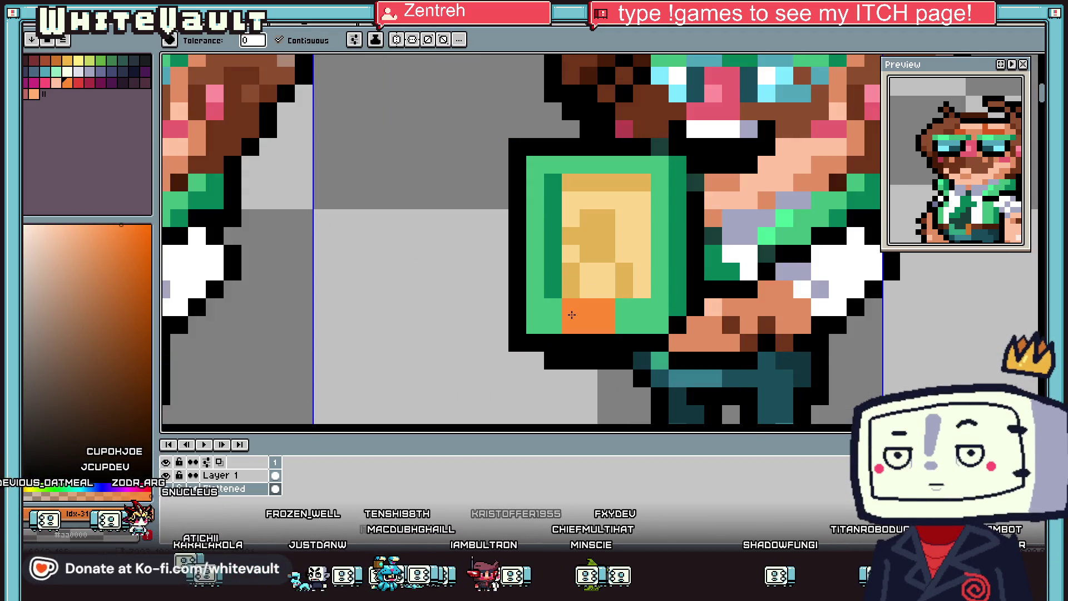
left_click(78, 60)
left_click(573, 313)
scroll(583, 322, "down", 3)
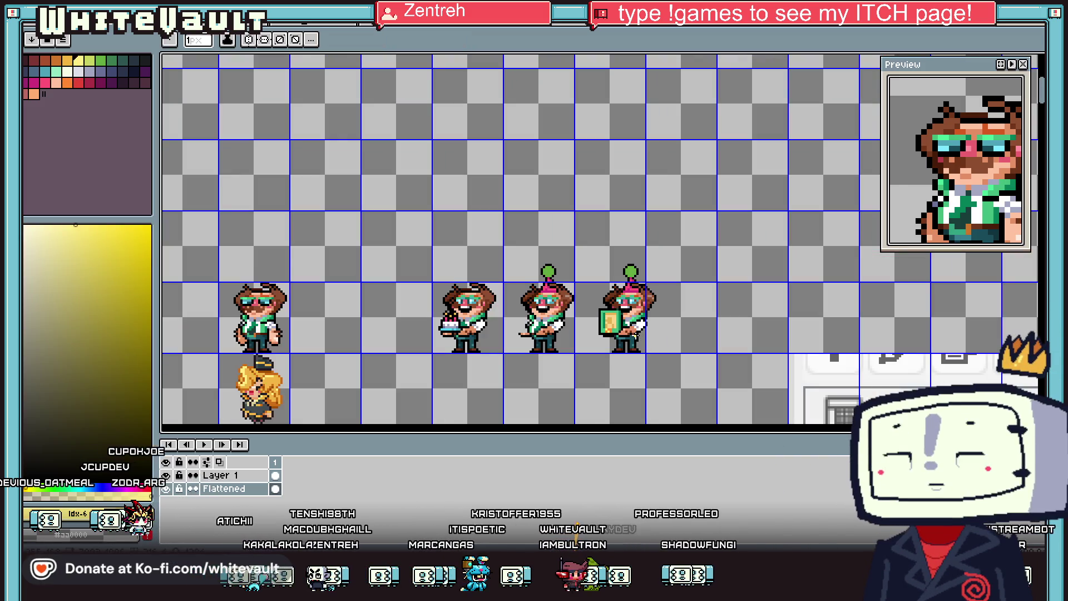
scroll(608, 313, "up", 2)
left_click(605, 317, "alt")
scroll(608, 313, "down", 4)
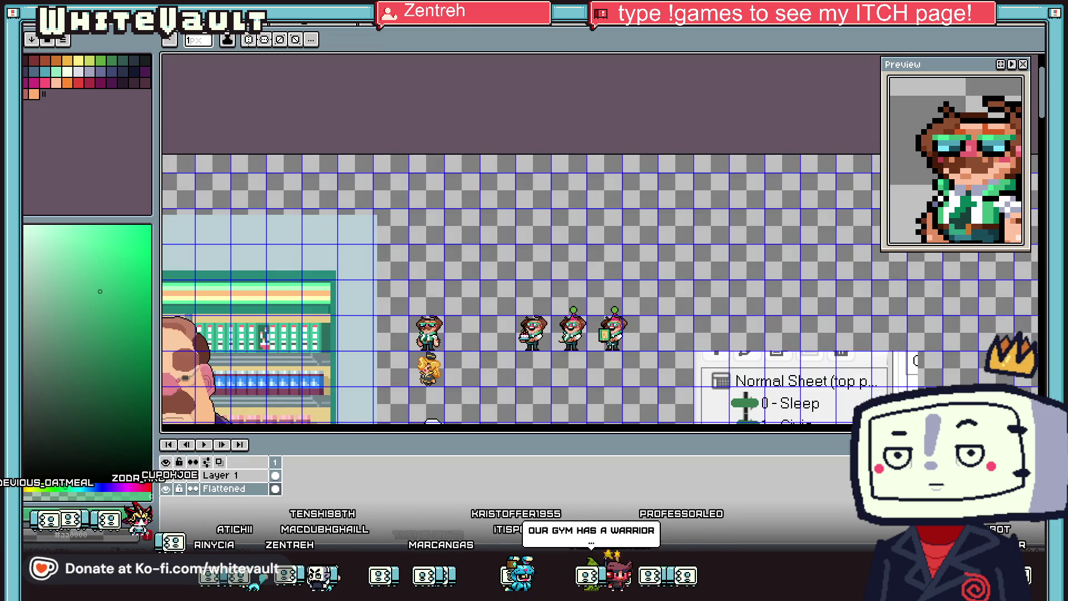
scroll(613, 343, "up", 2)
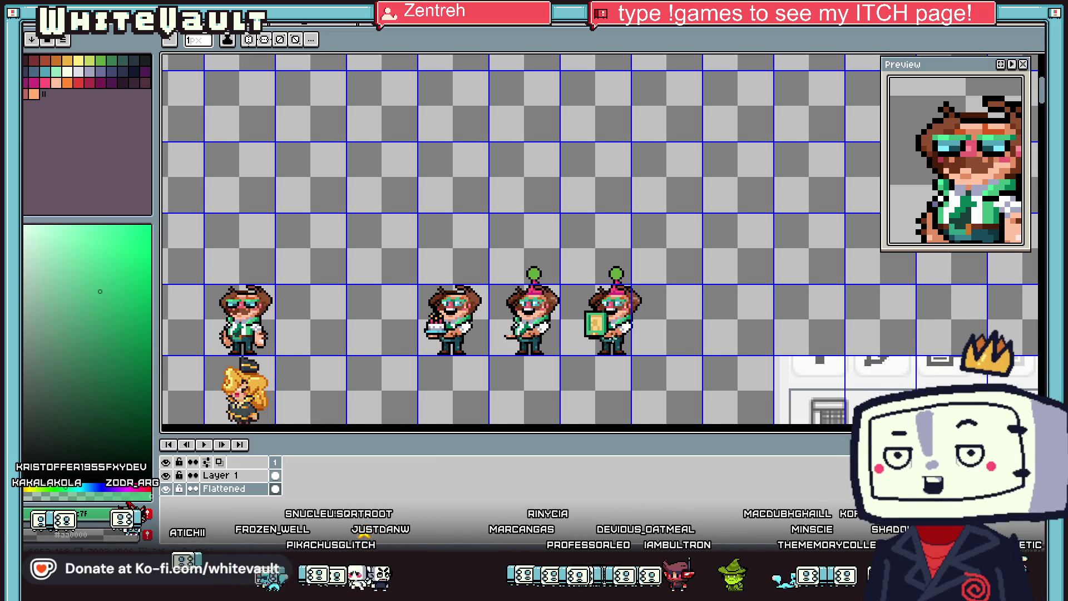
scroll(562, 271, "up", 1)
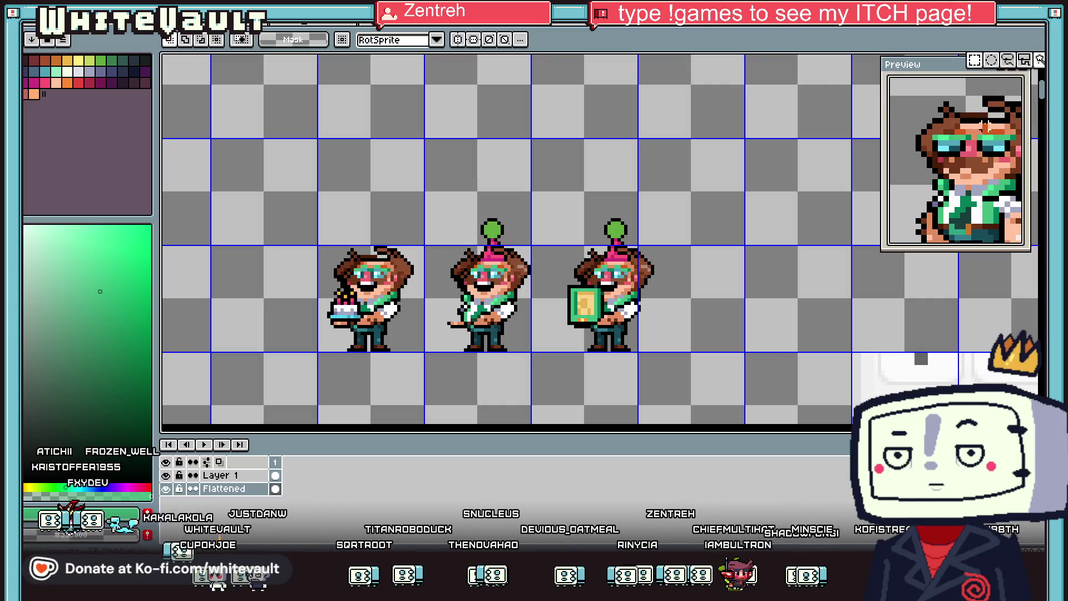
Step: Delete Layer 1 and place a copy of the handheld sprite to its right
right_click(228, 488)
left_click(291, 485)
mouse_move(547, 203)
left_mouse_down()
mouse_move(675, 395)
mouse_move(789, 356)
left_mouse_up()
left_click(302, 200)
Step: Paste hatless hair over the new copy's party hat and commit it
left_click_drag(301, 200, 450, 281)
left_click_drag(810, 189, 690, 275)
key("Delete")
key("ctrl+v")
left_click_drag(387, 222, 754, 222)
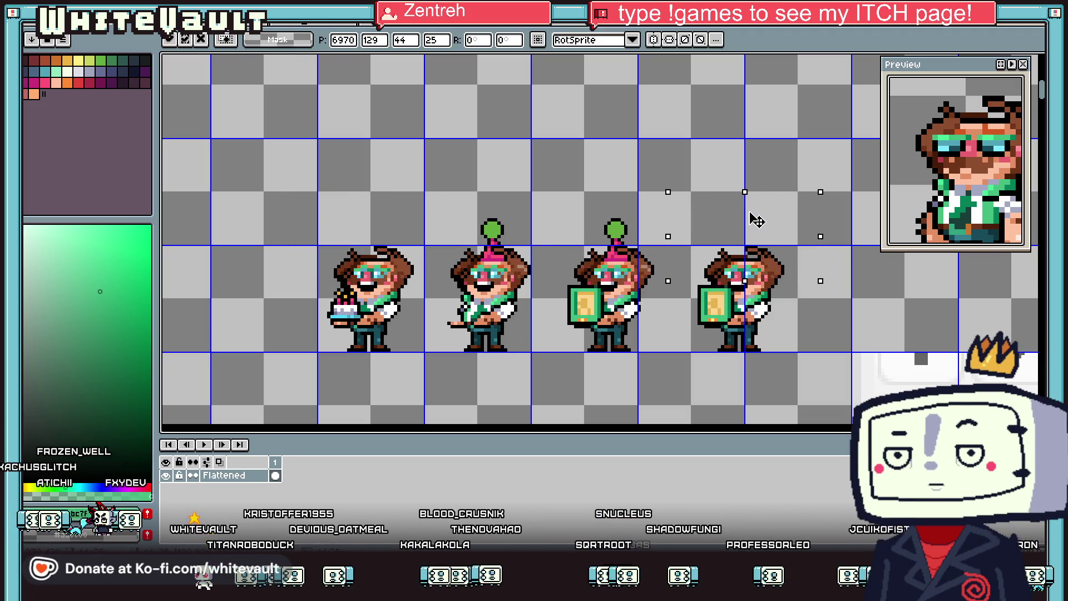
key("Return")
scroll(759, 222, "down", 2)
scroll(787, 246, "up", 1)
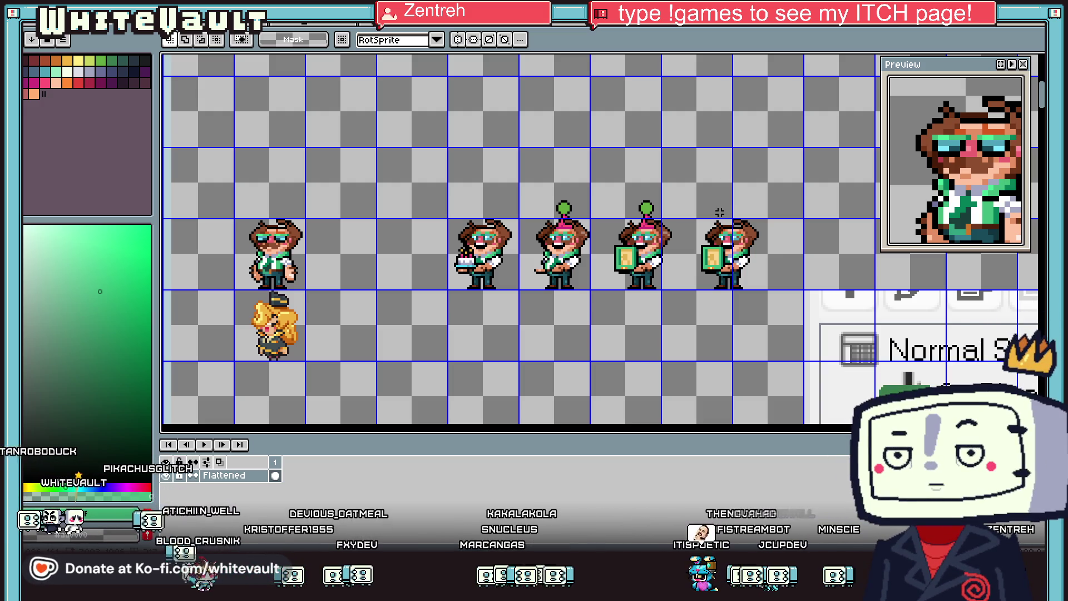
Step: Move the hatless handheld sprite and the cake sprite up into a new row
mouse_move(689, 204)
left_mouse_down()
mouse_move(774, 328)
mouse_move(556, 159)
mouse_move(510, 165)
left_mouse_up()
mouse_move(424, 185)
left_mouse_down()
mouse_move(520, 296)
mouse_move(521, 267)
mouse_move(613, 172)
mouse_move(591, 231)
left_mouse_up()
scroll(556, 222, "up", 2)
left_click(676, 227)
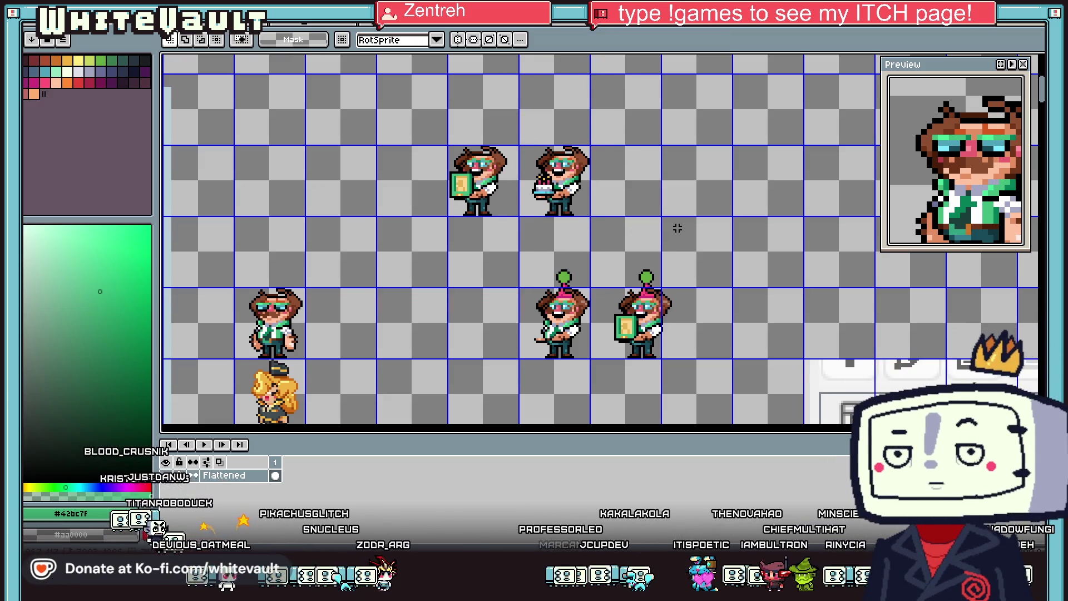
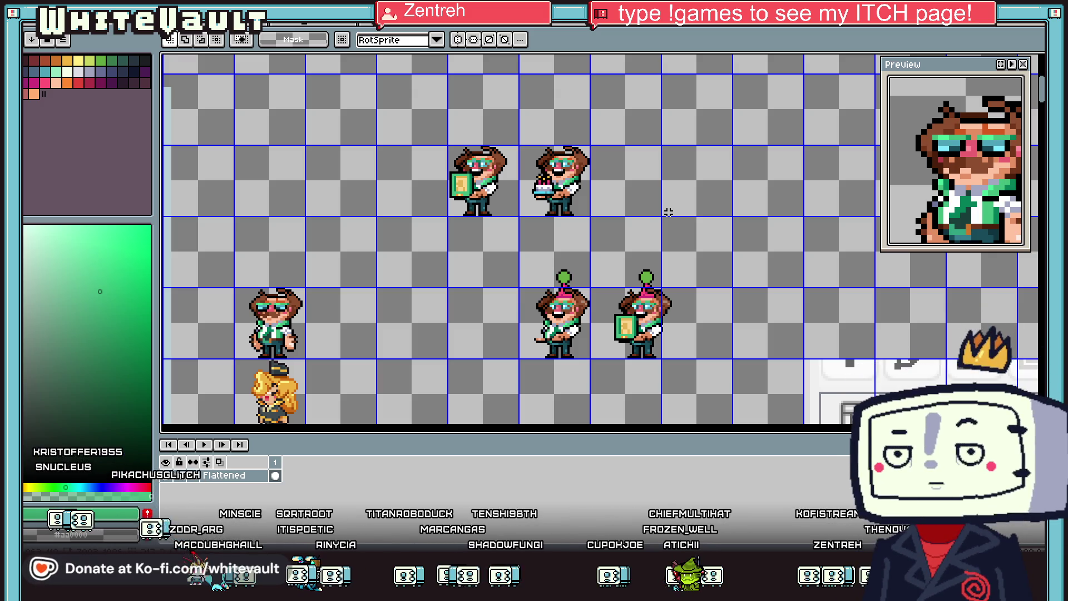
Step: Duplicate the party-hat sprite into the top row and swap its hat for the middle sprite's brown hair
mouse_move(508, 250)
left_mouse_down()
mouse_move(589, 334)
mouse_move(604, 381)
mouse_move(631, 144)
left_mouse_up()
key("ctrl+d")
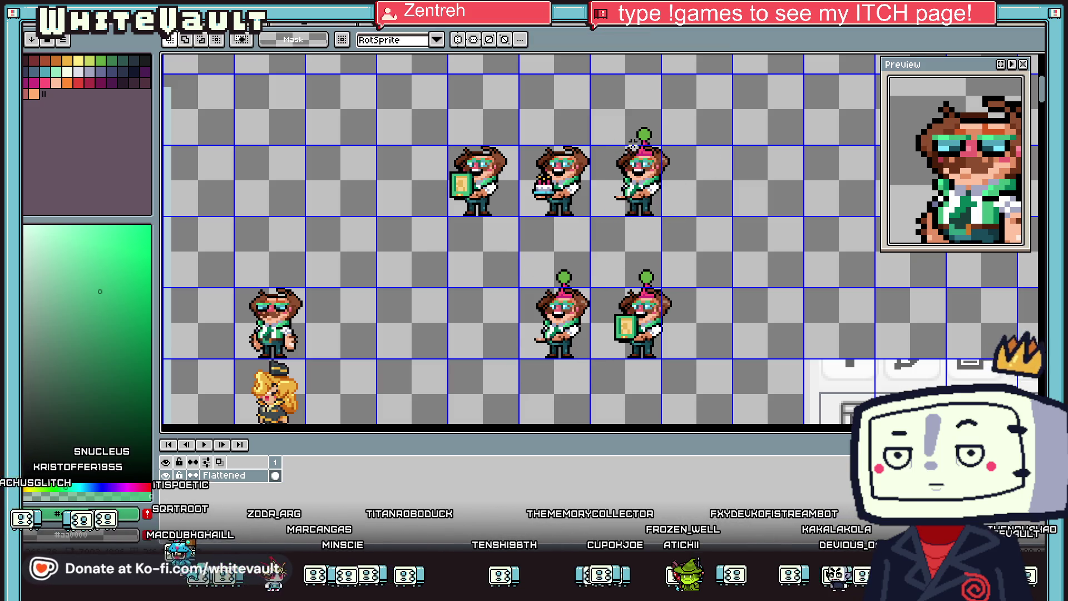
scroll(631, 146, "up", 1)
left_click_drag(476, 114, 585, 181)
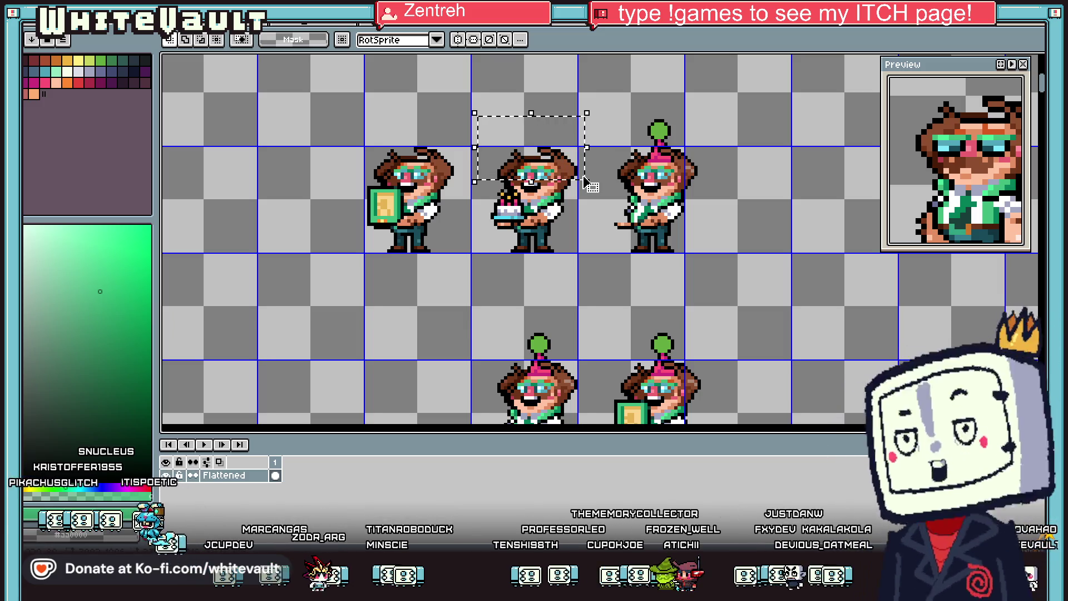
key("ctrl+d")
left_click_drag(589, 87, 713, 161)
key("Delete")
key("ctrl+v")
mouse_move(602, 151)
left_mouse_down()
mouse_move(712, 167)
mouse_move(740, 207)
left_mouse_up()
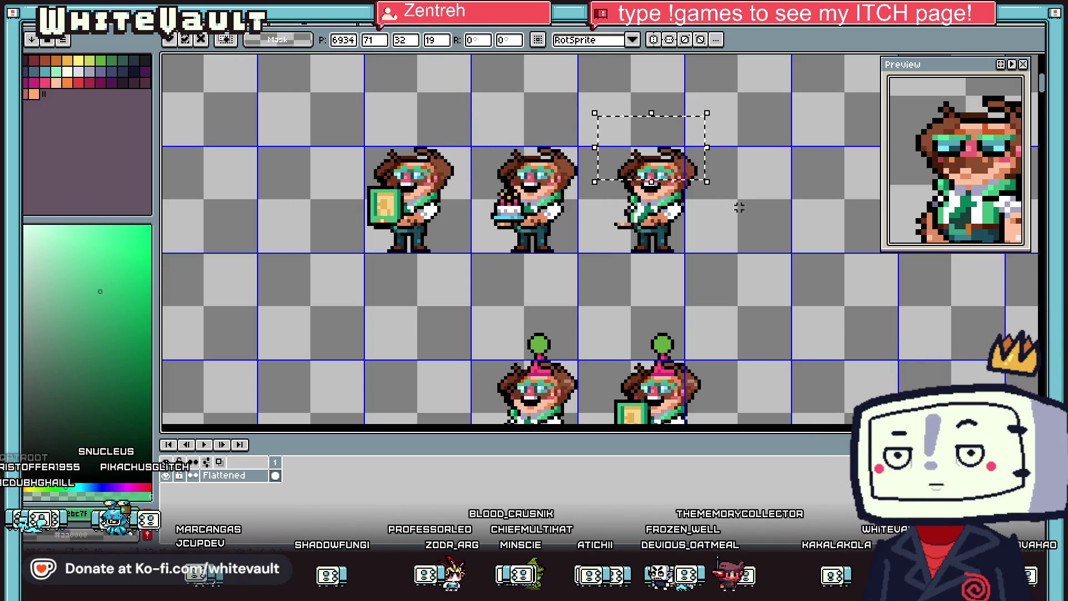
key("ctrl+d")
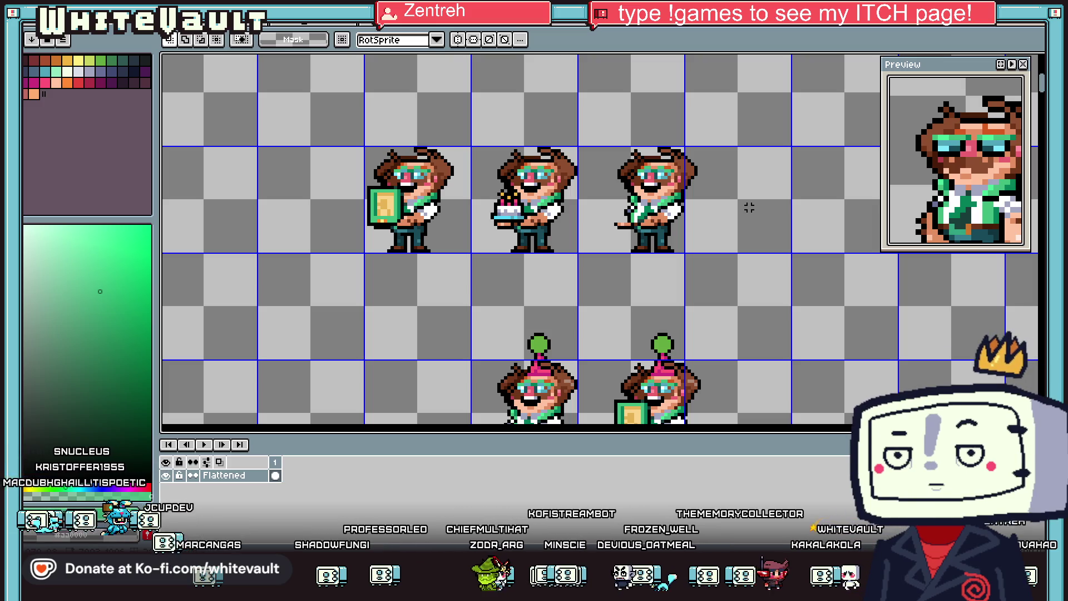
Step: Select and then deselect the card-holding and cake-holding sprites to check them
scroll(668, 243, "up", 1)
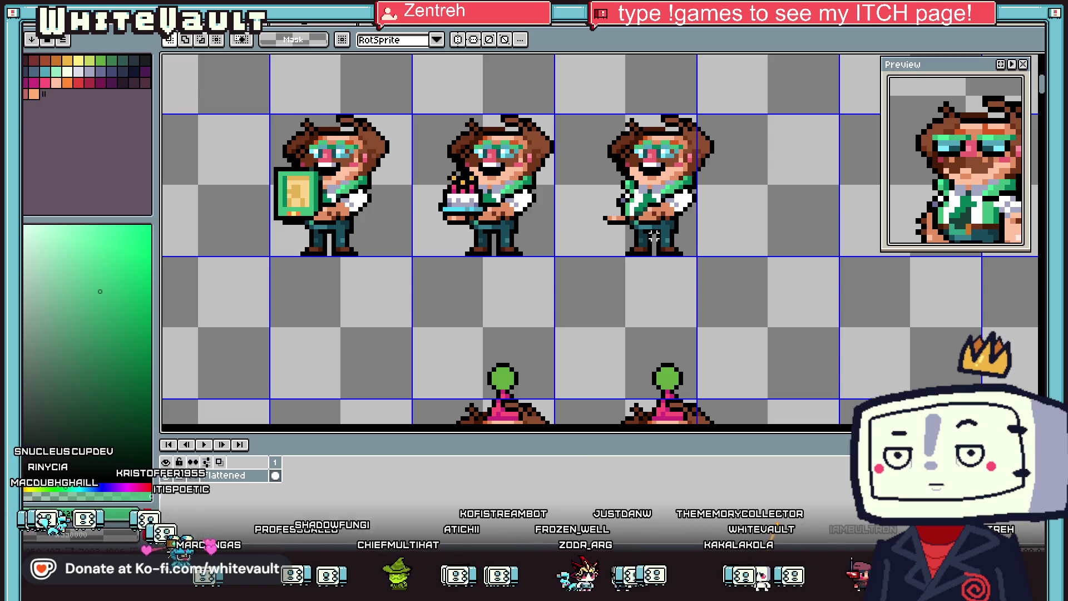
scroll(654, 236, "down", 2)
scroll(654, 236, "up", 1)
left_click_drag(433, 235, 464, 273)
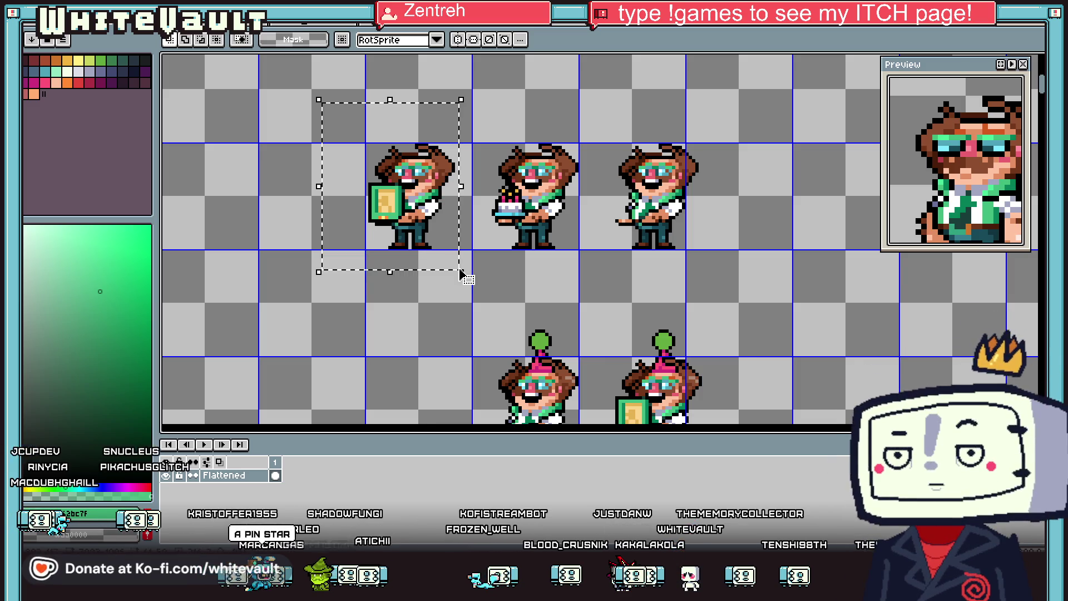
left_click(523, 284)
left_click_drag(465, 91, 606, 276)
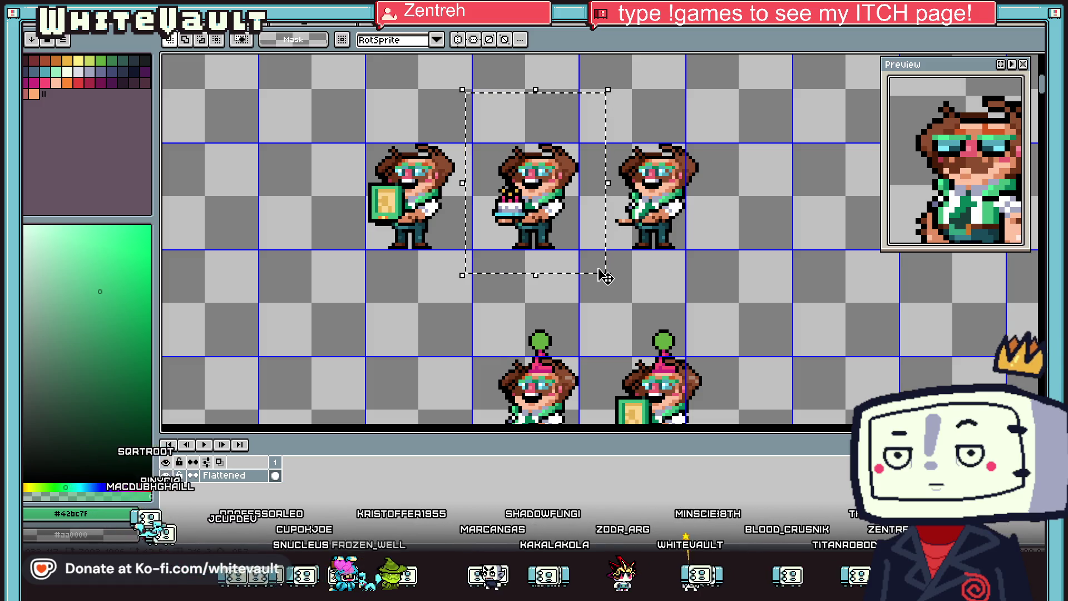
left_click(625, 239)
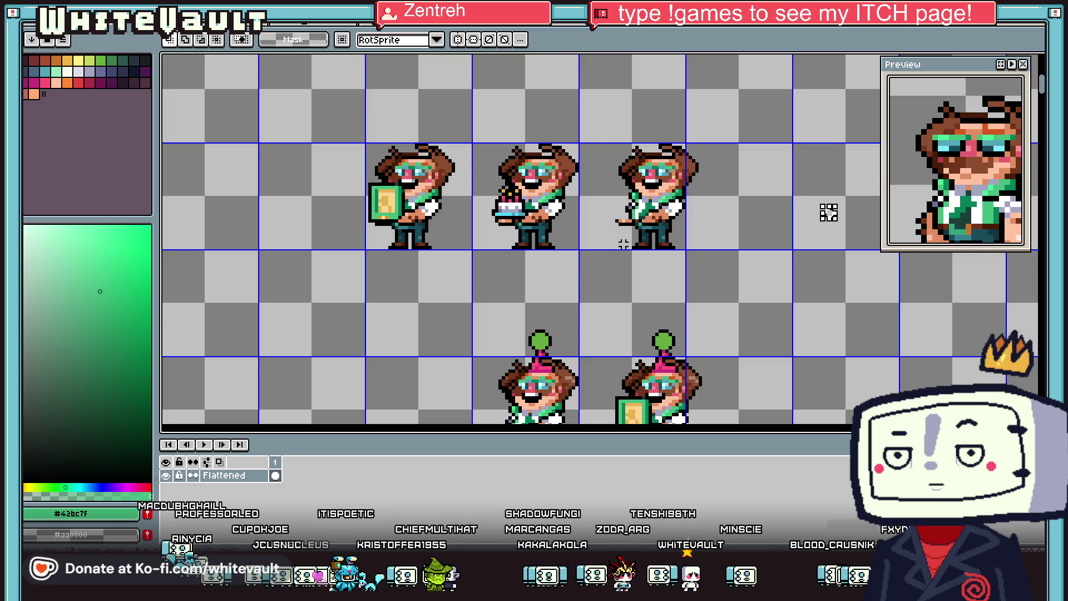
Step: Move the standing sprite's hand onto the third character's right side, hanging down
scroll(604, 213, "up", 1)
key("b")
scroll(637, 201, "up", 1)
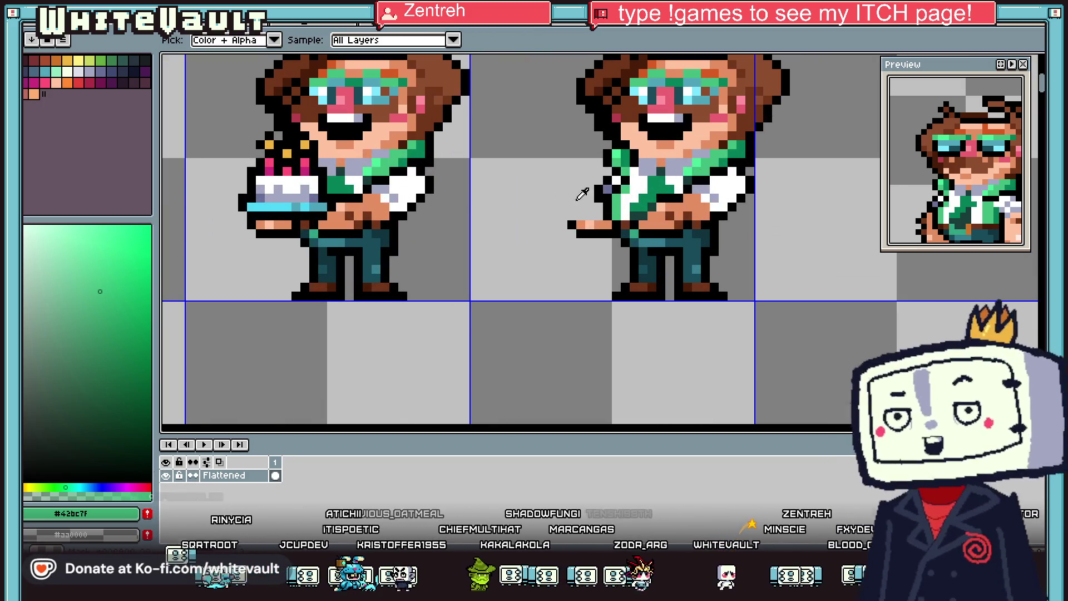
scroll(547, 288, "down", 3)
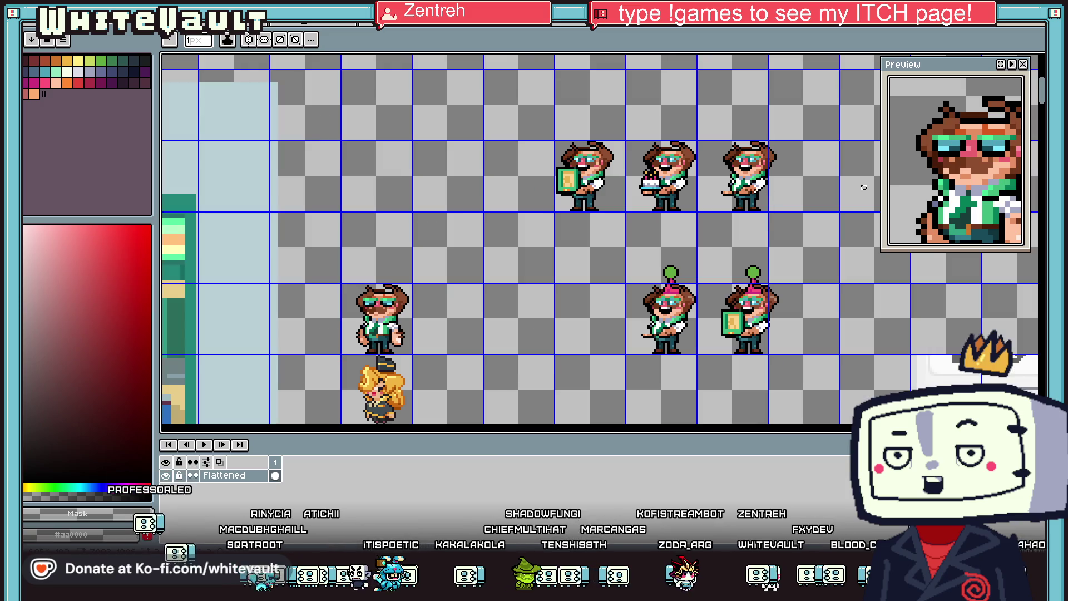
scroll(547, 288, "up", 1)
key("w")
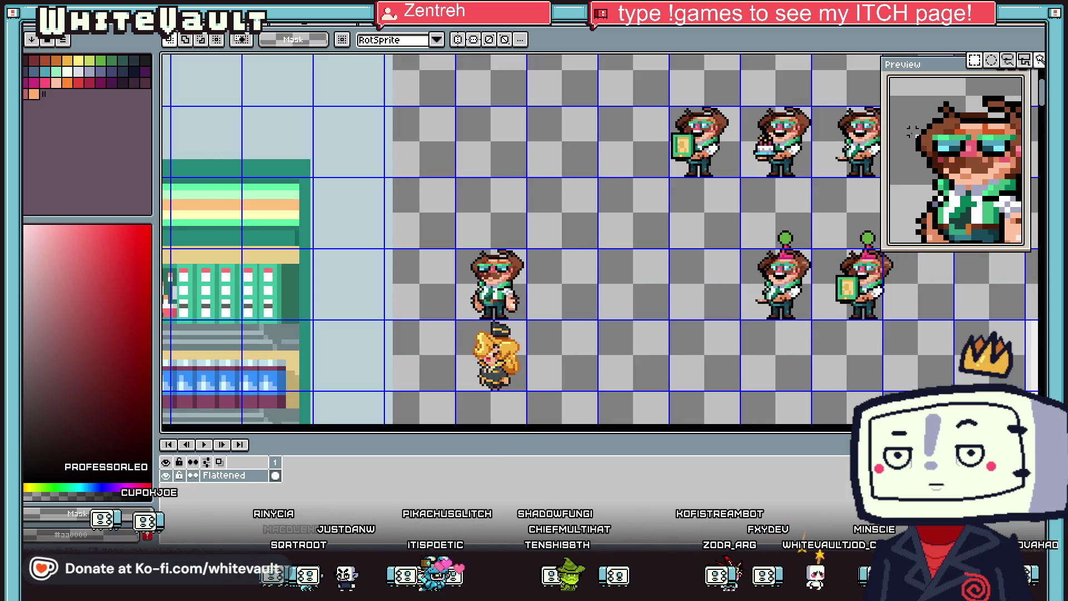
mouse_move(490, 279)
left_mouse_down()
mouse_move(534, 320)
mouse_move(538, 301)
mouse_move(543, 326)
mouse_move(857, 166)
mouse_move(832, 170)
mouse_move(690, 294)
left_mouse_up()
scroll(595, 259, "up", 3)
left_click(596, 259)
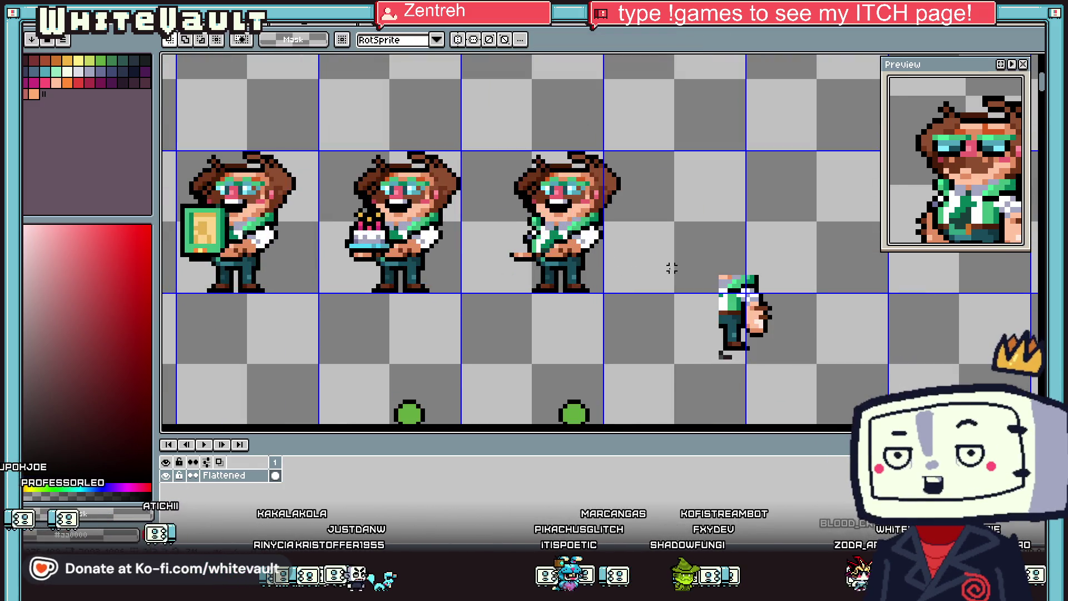
left_click_drag(680, 245, 818, 384)
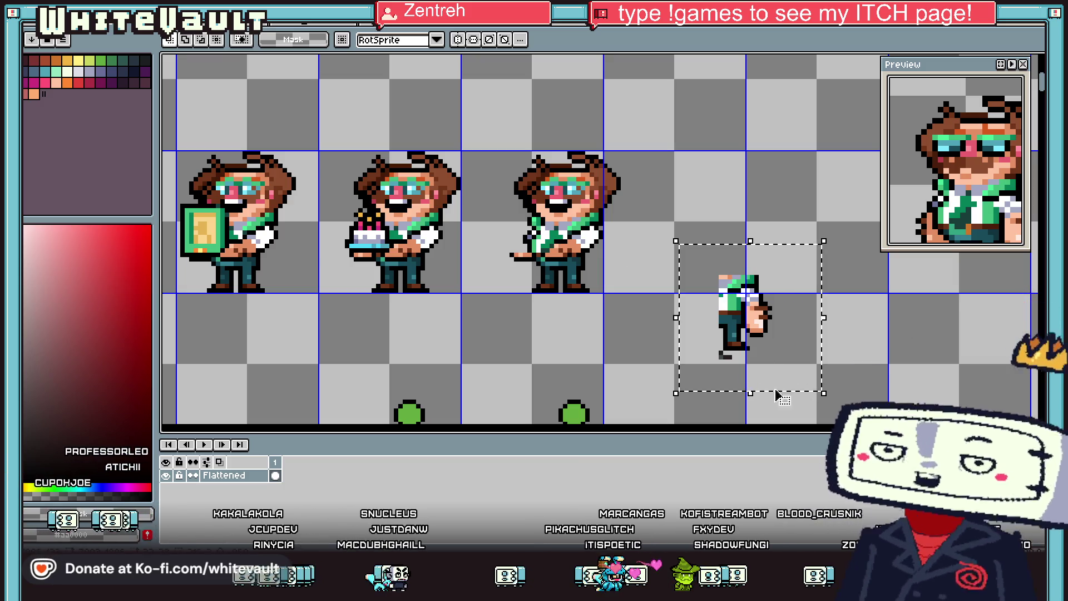
left_click_drag(739, 349, 702, 381)
left_click(703, 382)
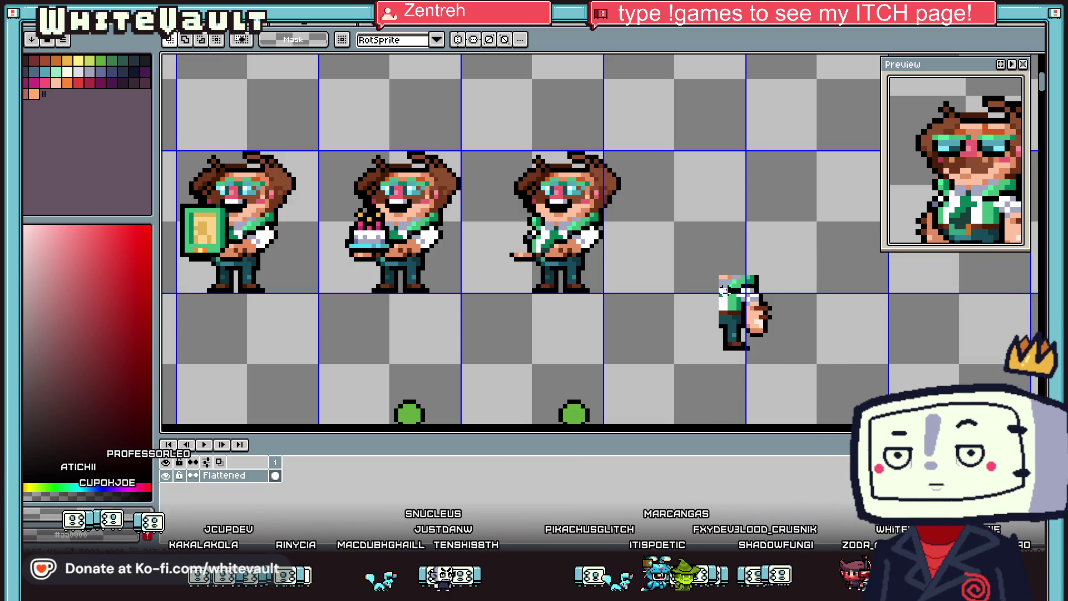
mouse_move(667, 237)
left_mouse_down()
mouse_move(847, 411)
mouse_move(676, 345)
mouse_move(661, 323)
left_mouse_up()
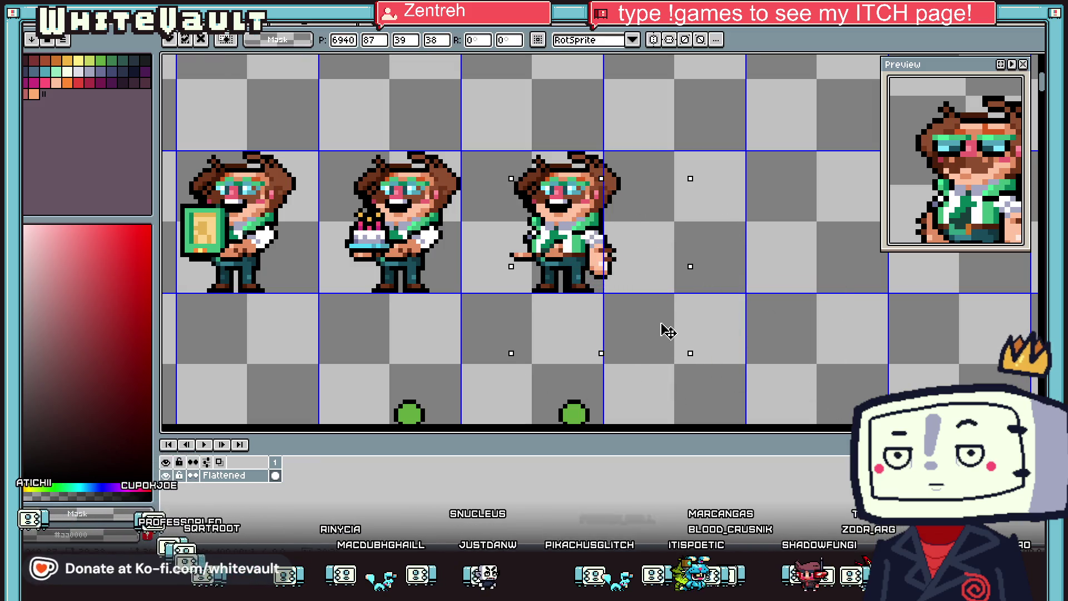
key("ctrl+d")
Step: Paint the white gap between the third character's legs dark
scroll(582, 302, "up", 3)
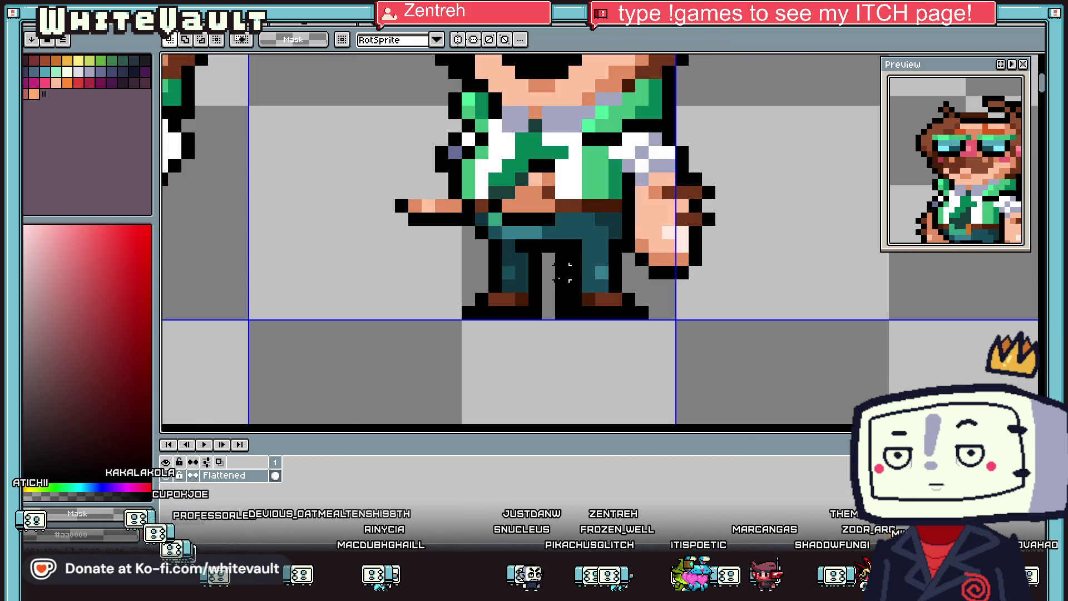
left_click_drag(562, 255, 555, 331)
scroll(556, 312, "down", 3)
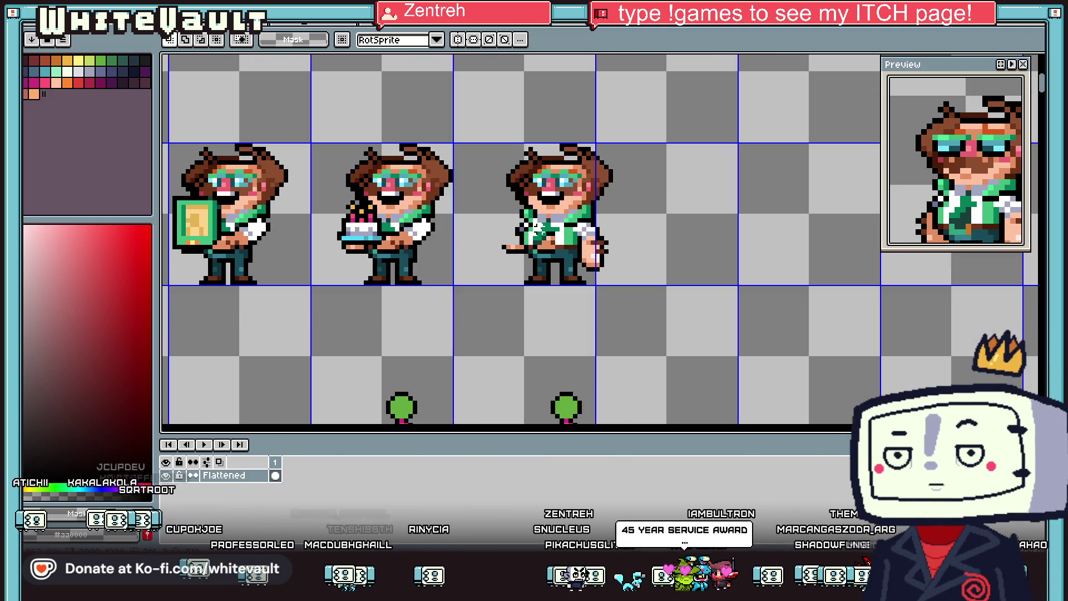
scroll(499, 221, "up", 2)
key("i")
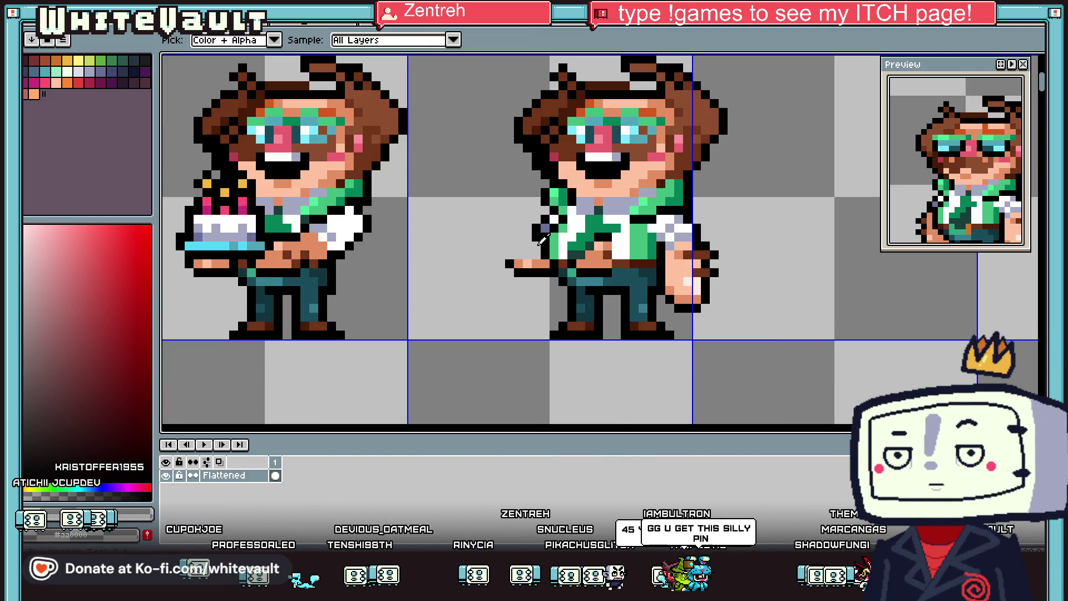
scroll(538, 242, "up", 2)
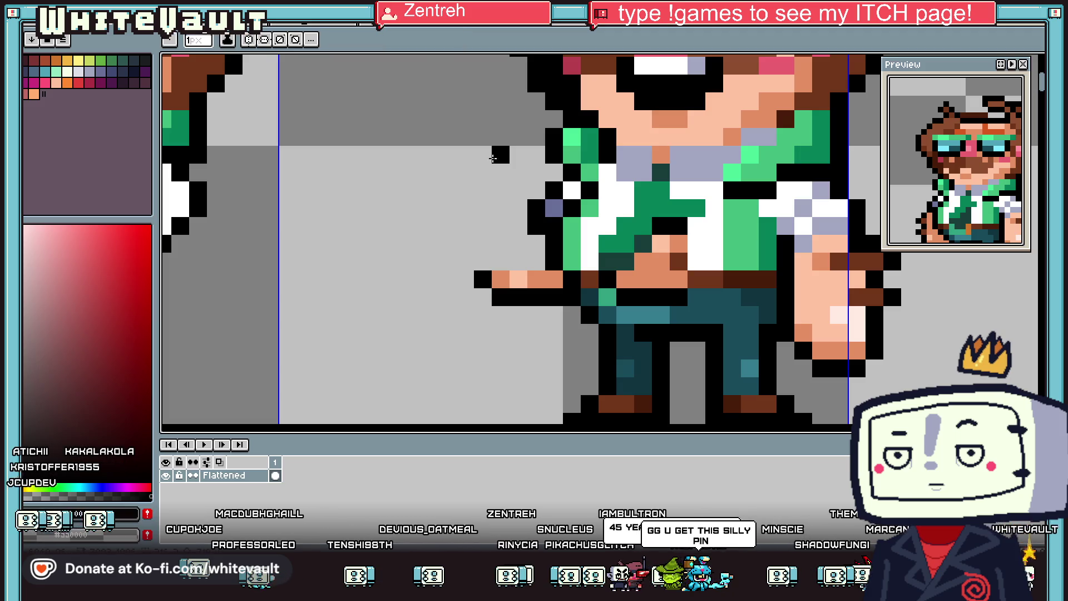
Step: Pick the orange skin colour and pencil the first pixels of a pointing hand
key("alt")
left_click(504, 272, "alt")
left_click(447, 208)
left_click(447, 173)
left_click(462, 173)
left_click(483, 190)
left_click(483, 208)
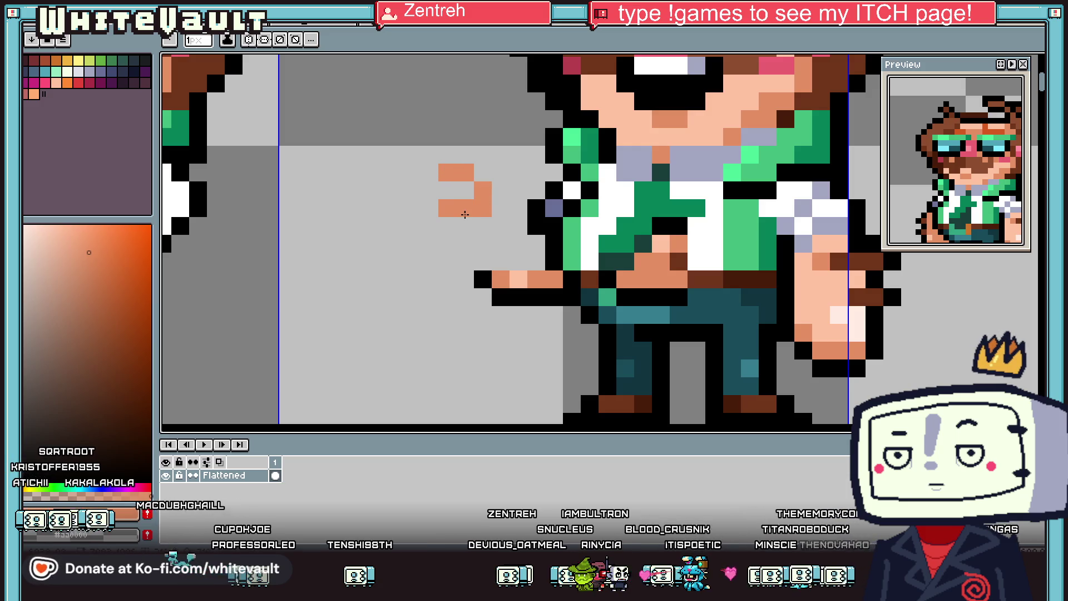
left_click(450, 226)
left_click(465, 244)
left_click(483, 244)
Step: Fill in the hand's middle columns and join it to the arm's skin
left_click(501, 226)
left_click(483, 226)
left_click(501, 208)
left_click(501, 244)
left_click(519, 226)
left_click(518, 244)
left_click(537, 243)
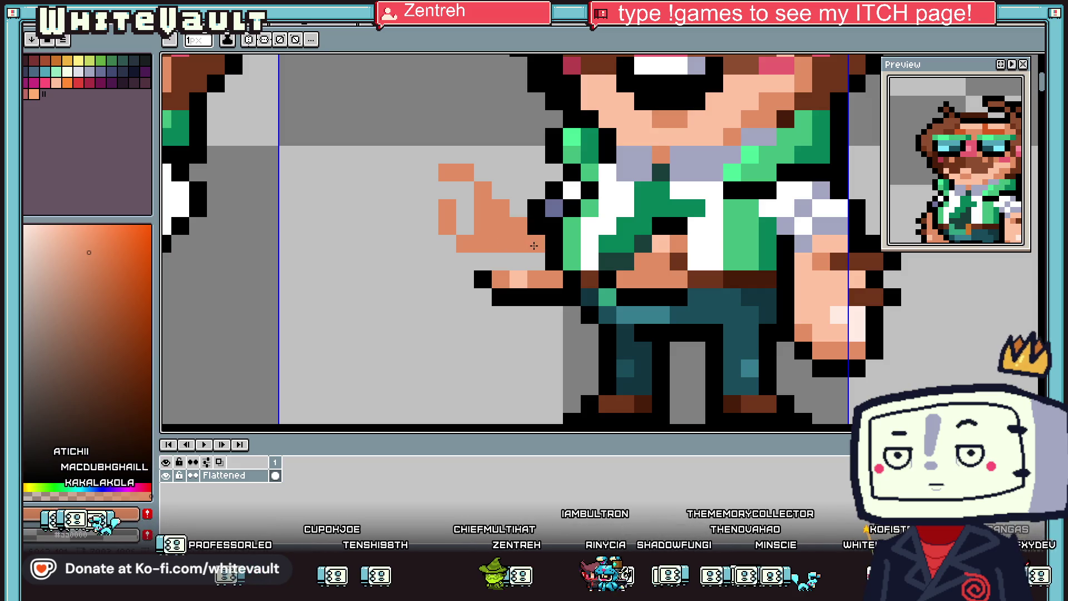
left_click(519, 262)
left_click(501, 262)
left_click(483, 262)
scroll(487, 254, "down", 3)
scroll(458, 216, "up", 2)
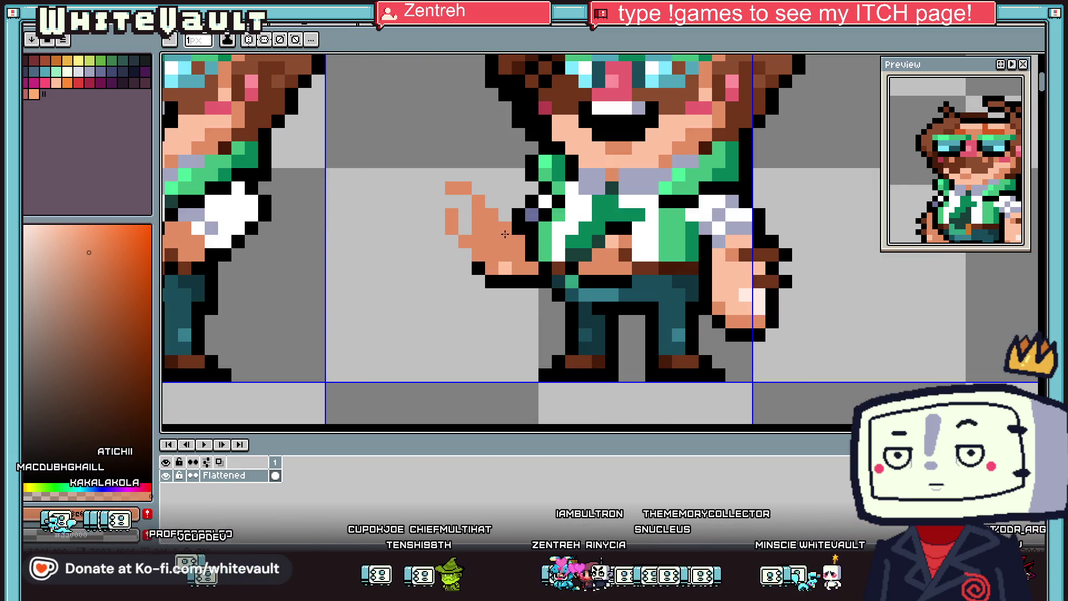
scroll(458, 217, "down", 2)
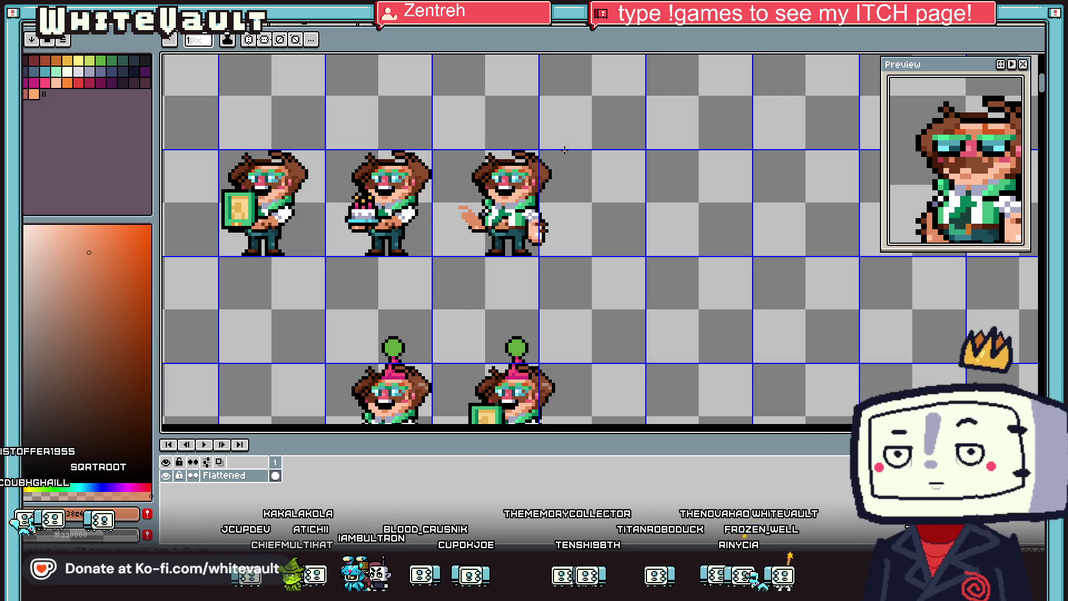
Step: Select the new hand, raise it two pixels and commit the move
key("m")
scroll(445, 259, "up", 3)
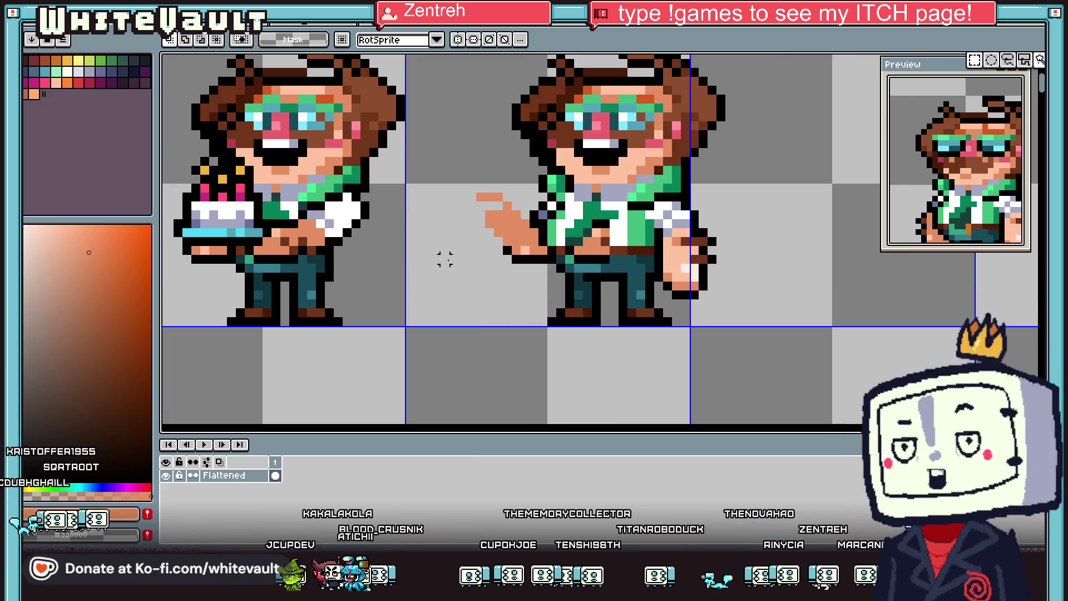
scroll(445, 259, "up", 1)
mouse_move(444, 161)
left_mouse_down()
mouse_move(560, 310)
mouse_move(566, 334)
left_mouse_up()
mouse_move(549, 202)
left_mouse_down()
mouse_move(573, 226)
mouse_move(590, 227)
left_mouse_up()
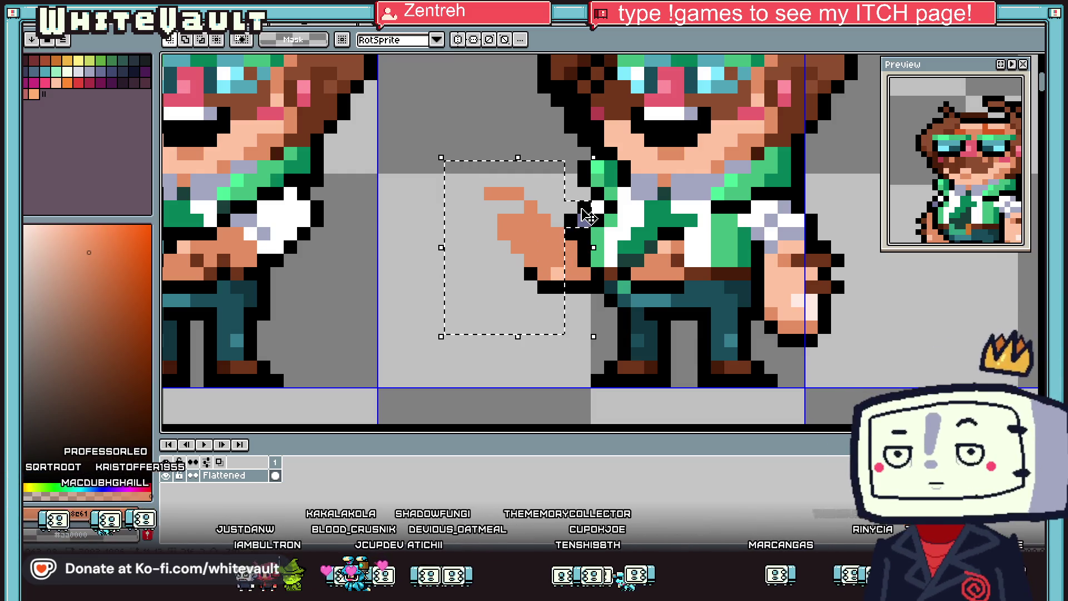
scroll(611, 255, "up", 1)
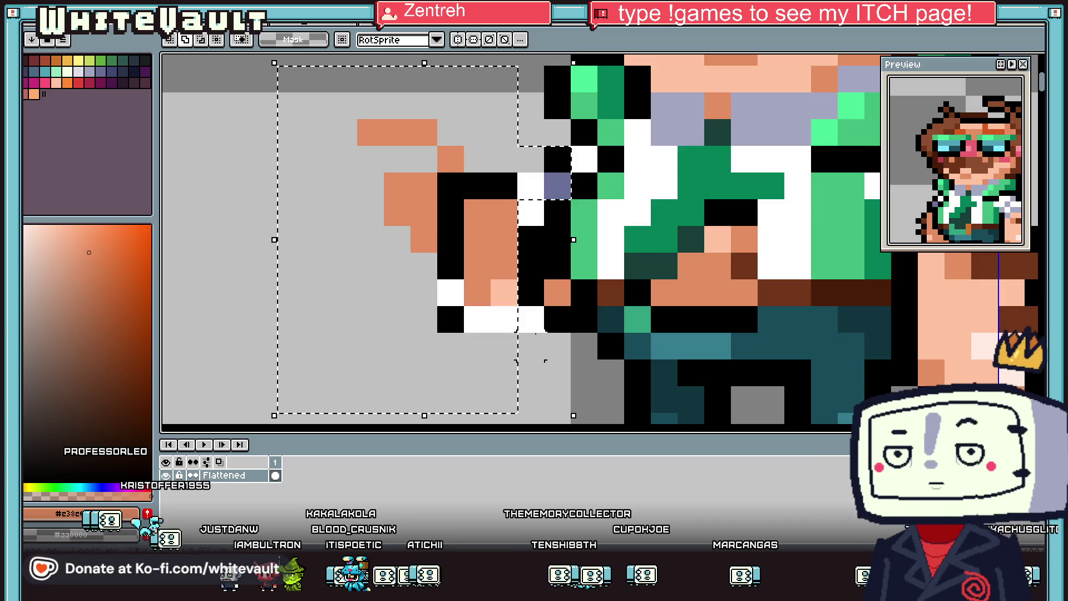
left_click_drag(520, 334, 532, 272)
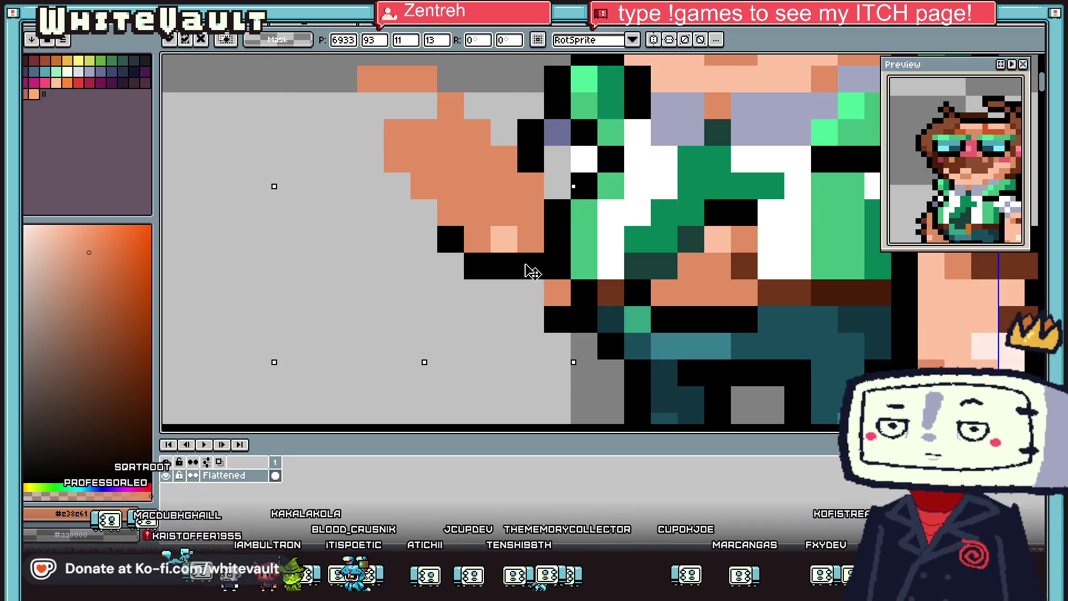
scroll(523, 256, "down", 6)
key("Return")
scroll(505, 226, "up", 3)
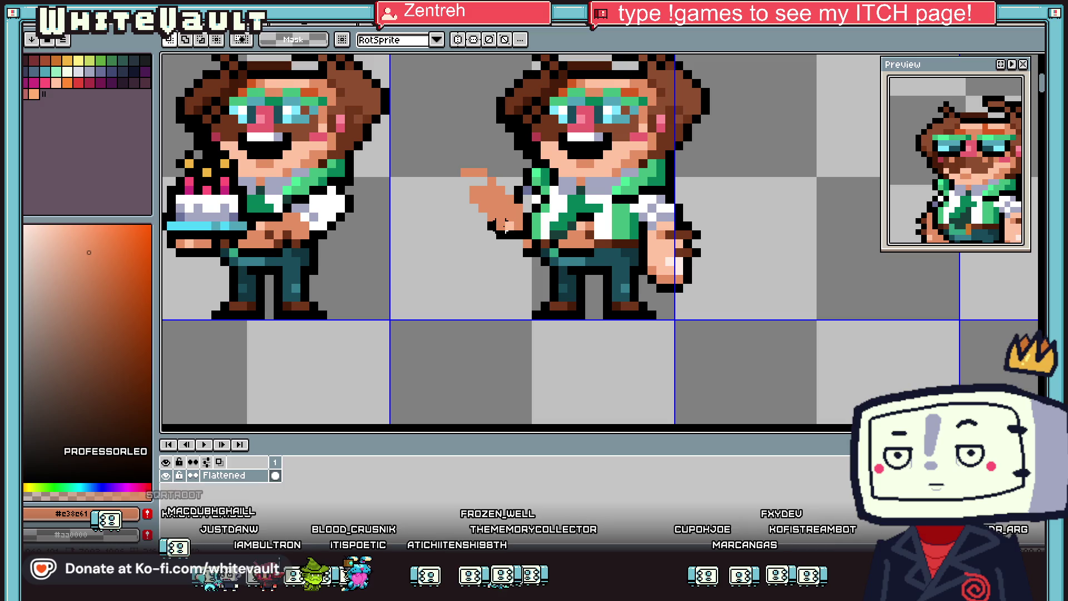
scroll(491, 225, "up", 1)
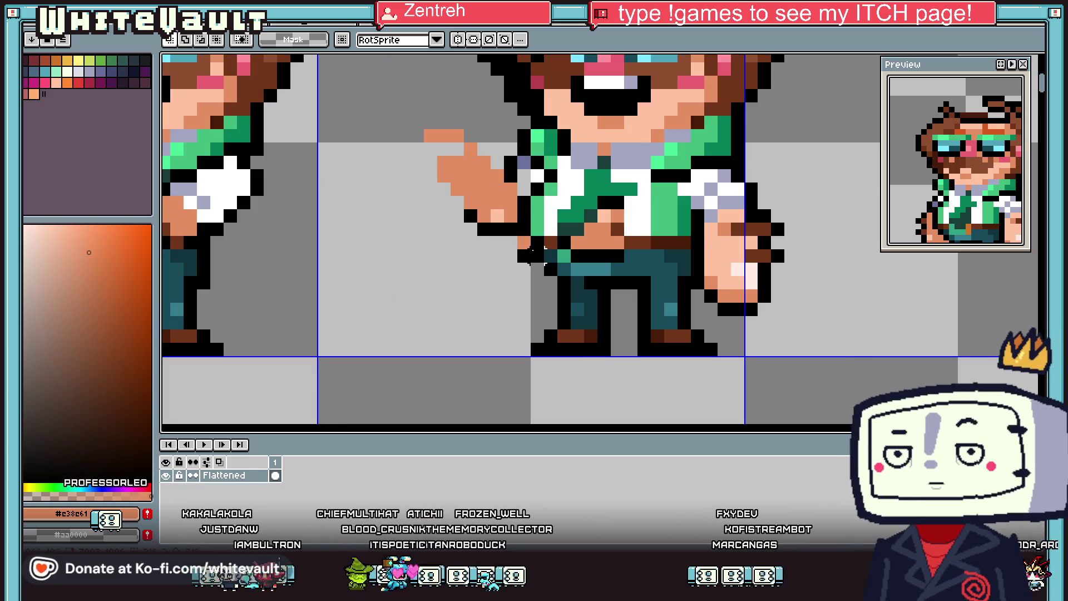
key("b")
left_click(524, 243, "alt")
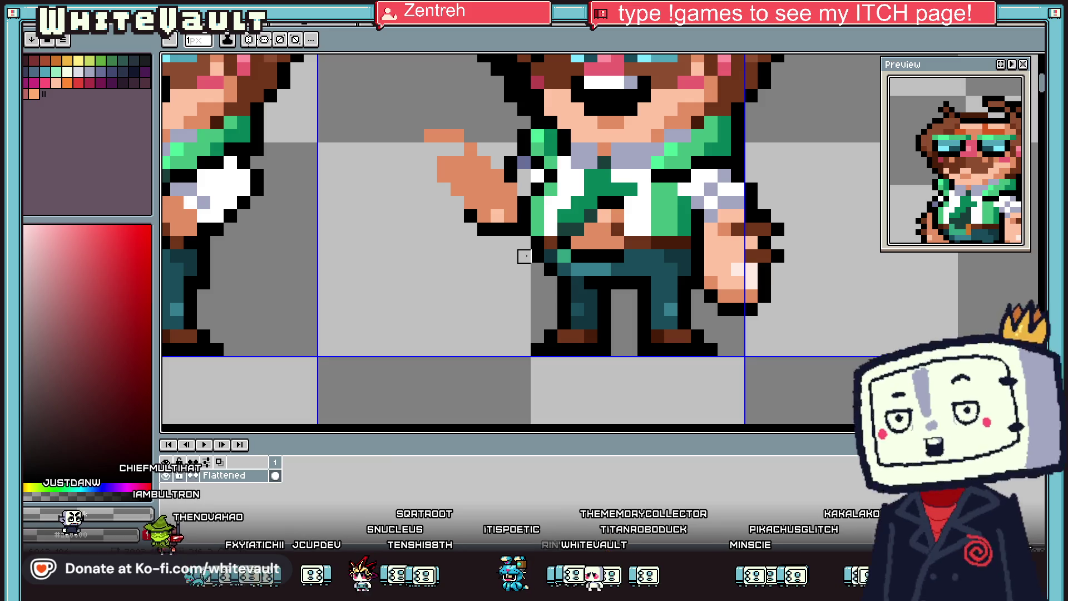
Step: Zoom in and out to inspect the third character's outstretched arm
scroll(497, 204, "down", 4)
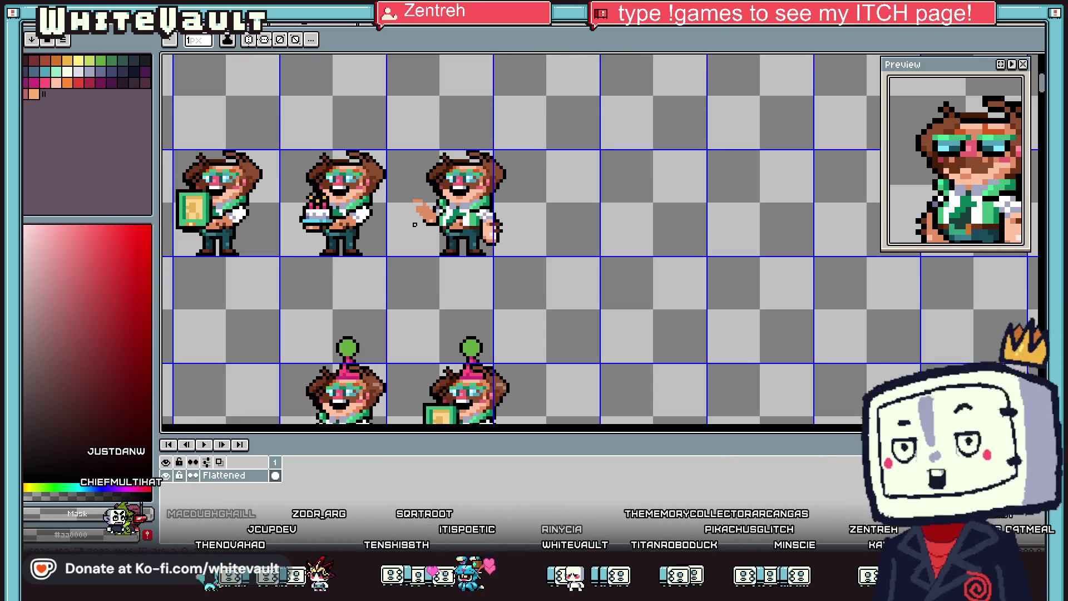
scroll(404, 194, "up", 4)
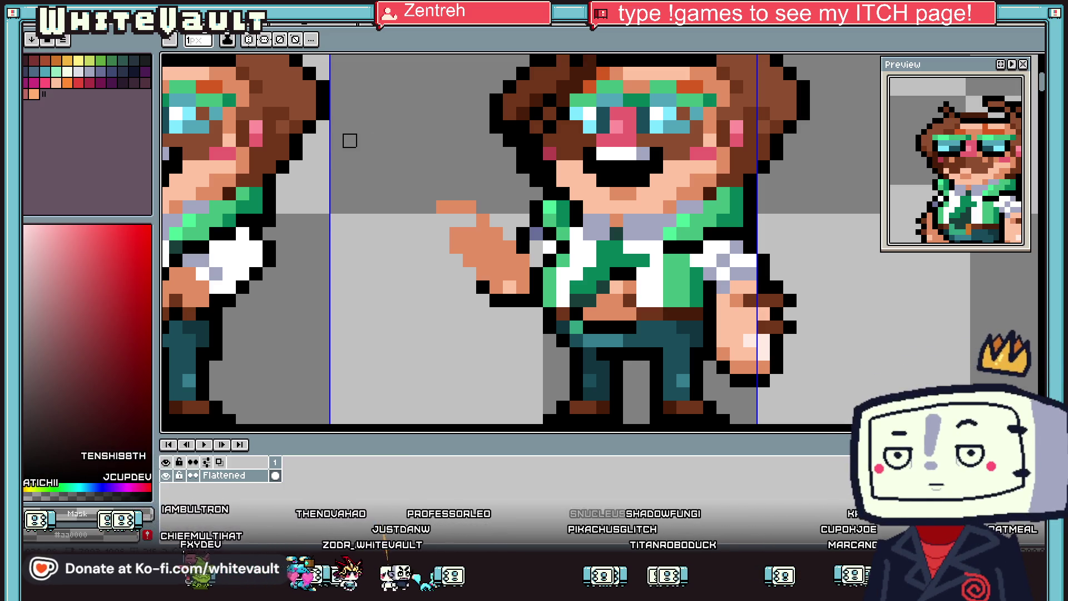
scroll(534, 222, "down", 2)
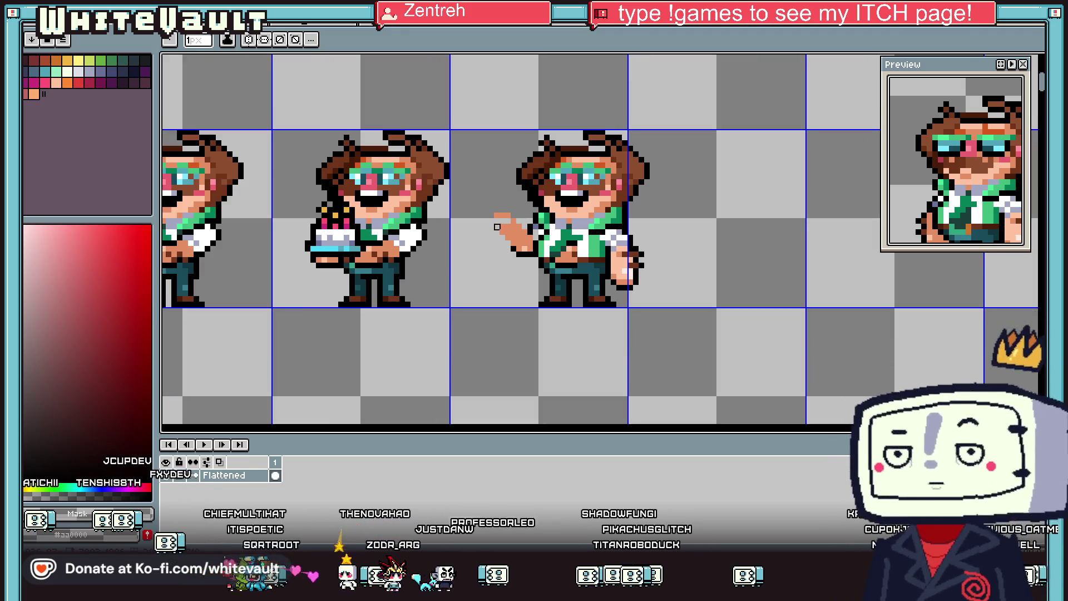
Step: Paint a red fingertip pixel with two yellow pixels beside and below it
scroll(513, 226, "up", 2)
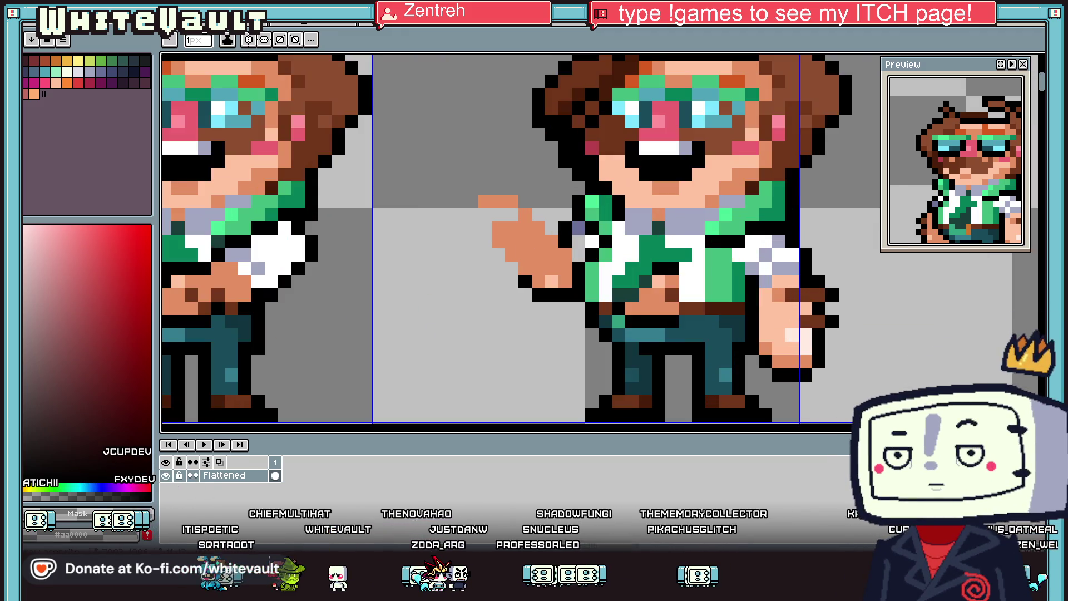
key("i")
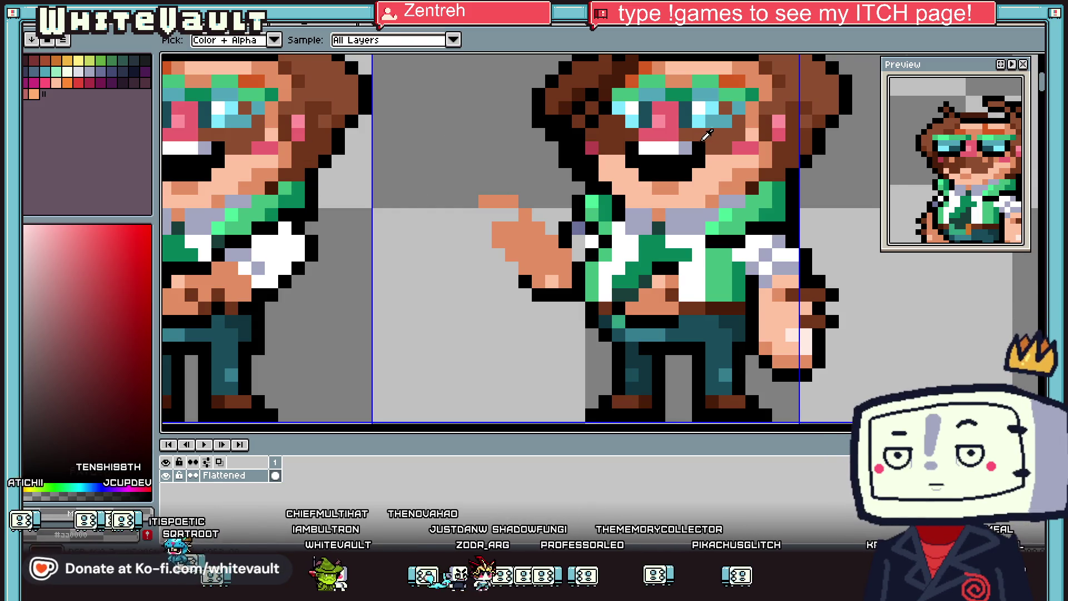
scroll(706, 135, "down", 2)
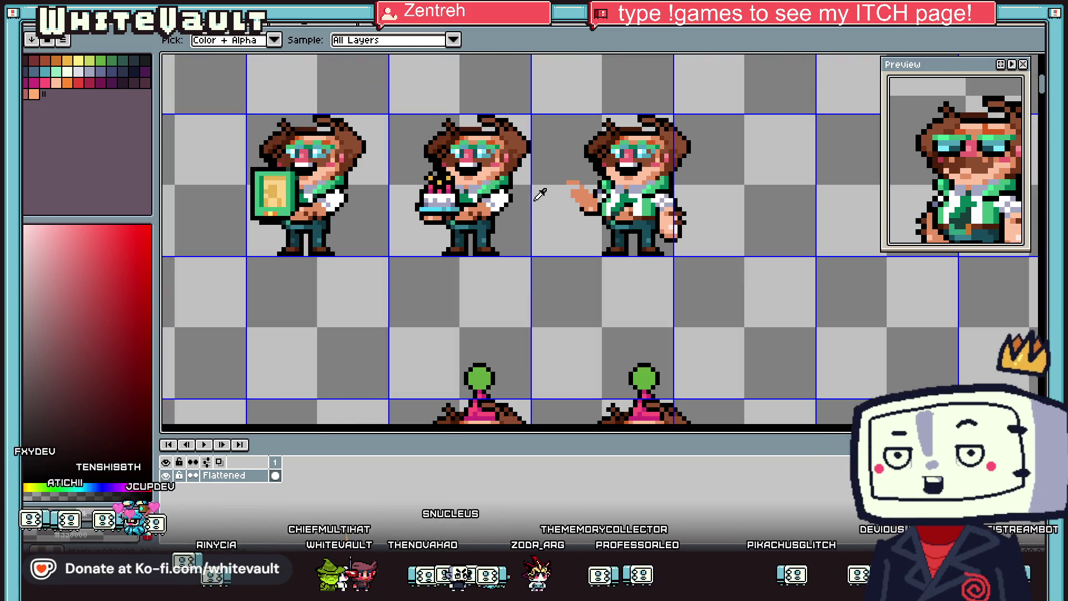
scroll(543, 189, "down", 1)
scroll(518, 312, "down", 1)
left_click(548, 273)
scroll(548, 273, "up", 3)
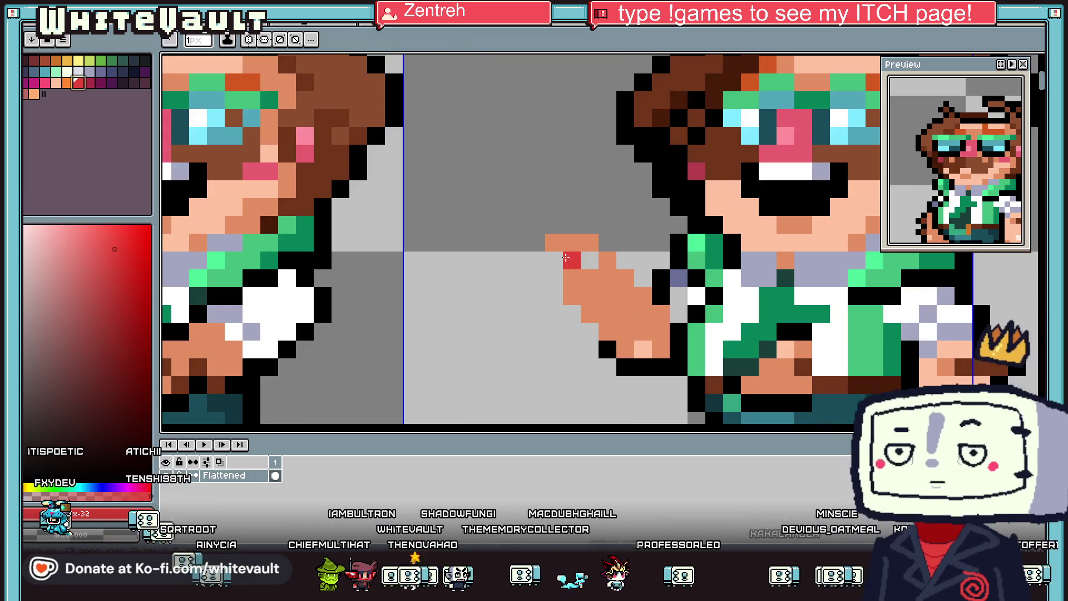
left_click(554, 260)
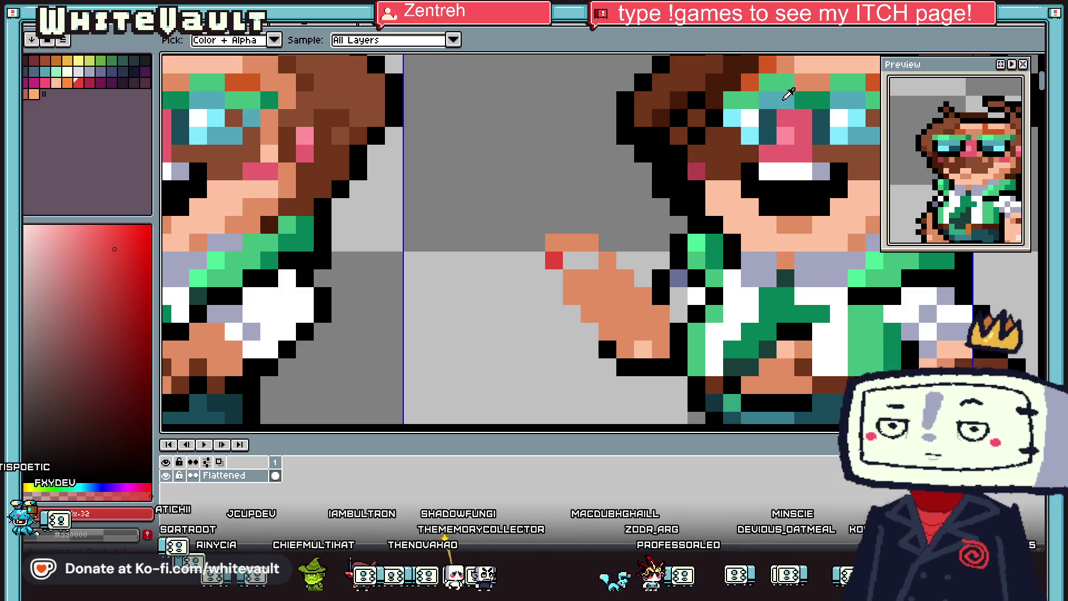
left_click(78, 60)
left_click(572, 260)
left_click(554, 278)
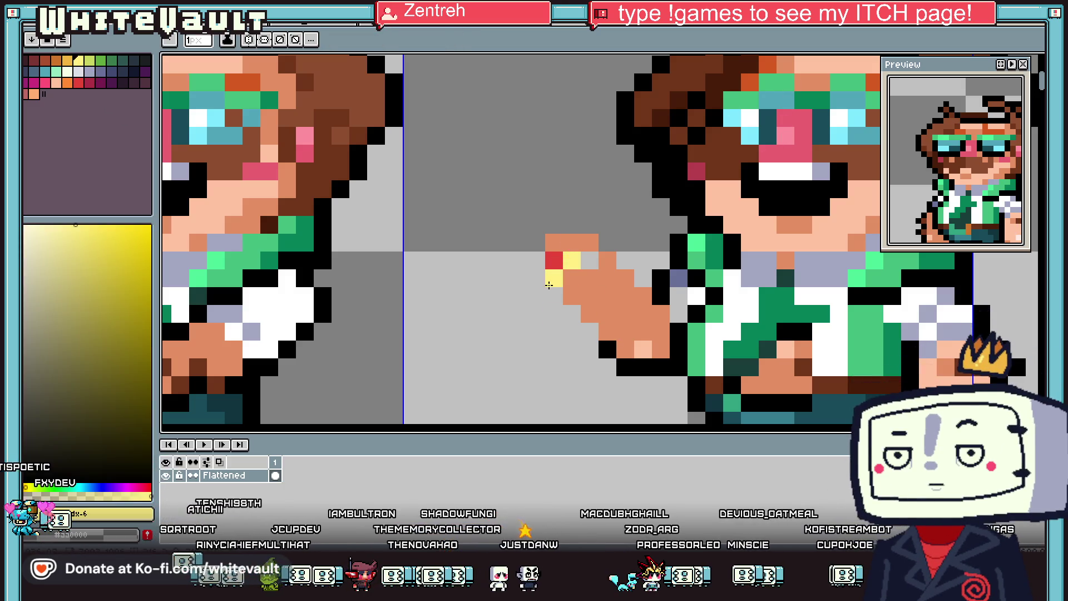
Step: Draw a black outline above the fingertip and blacken the grey pixel beside it
left_click(675, 284, "alt")
mouse_move(643, 278)
left_mouse_down()
mouse_move(581, 223)
mouse_move(536, 245)
mouse_move(554, 296)
mouse_move(588, 331)
left_mouse_up()
left_click(585, 264)
scroll(588, 331, "down", 3)
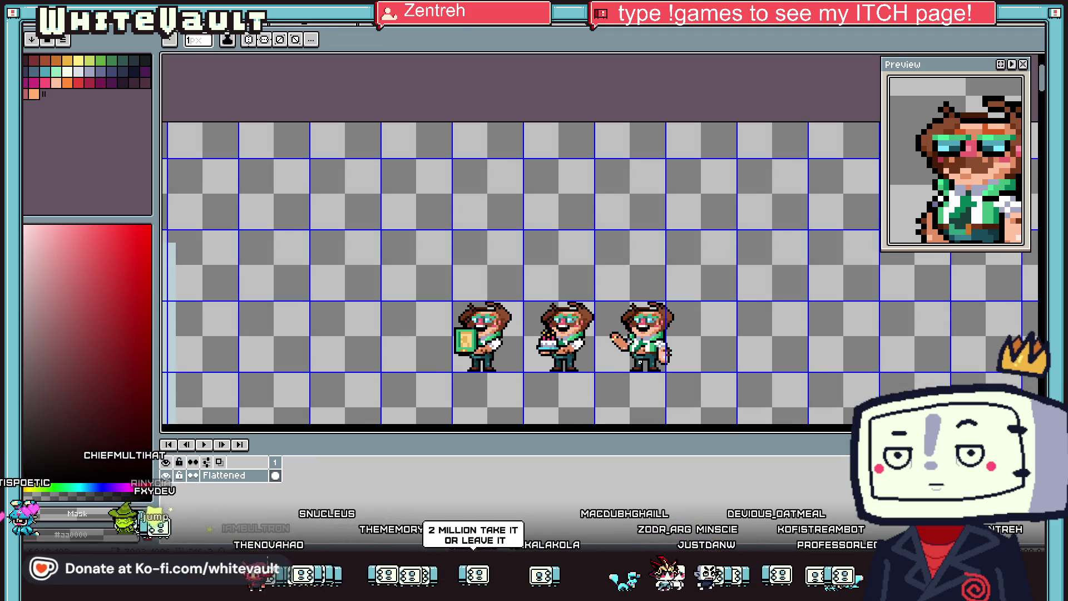
scroll(619, 368, "up", 5)
Step: Shade the hand with darker brown pixels down from the knuckles
key("i")
left_click(625, 286)
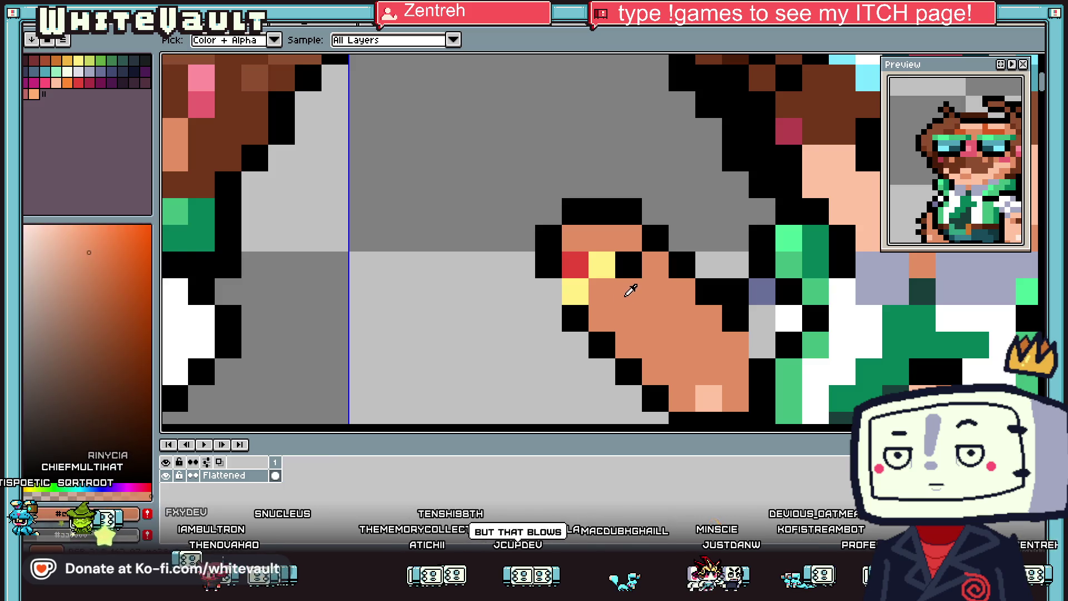
left_click(114, 302)
key("b")
left_click(626, 280)
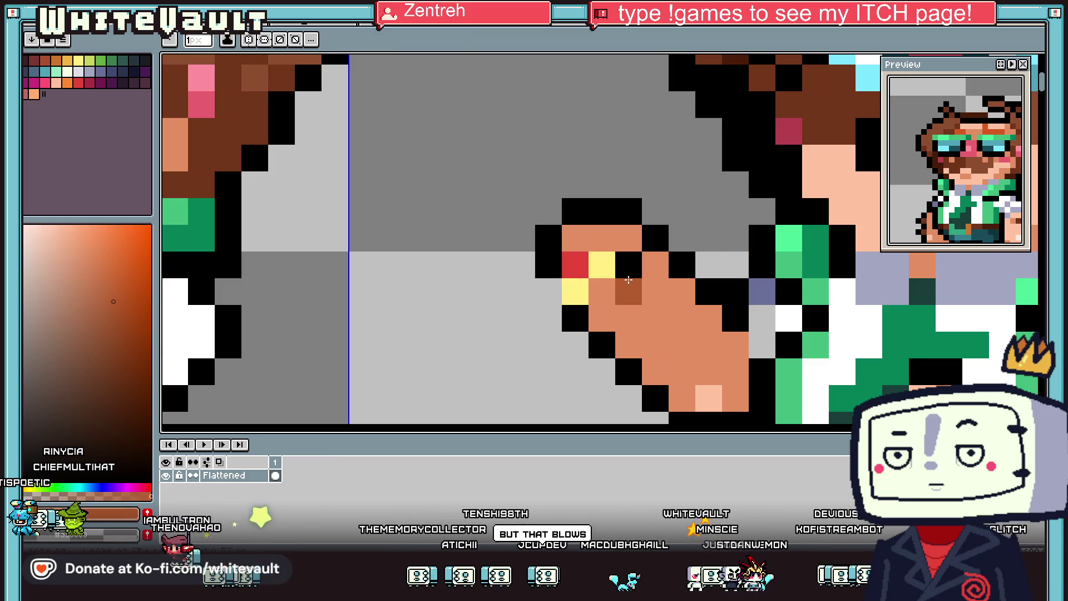
left_click(651, 287)
left_click(651, 315)
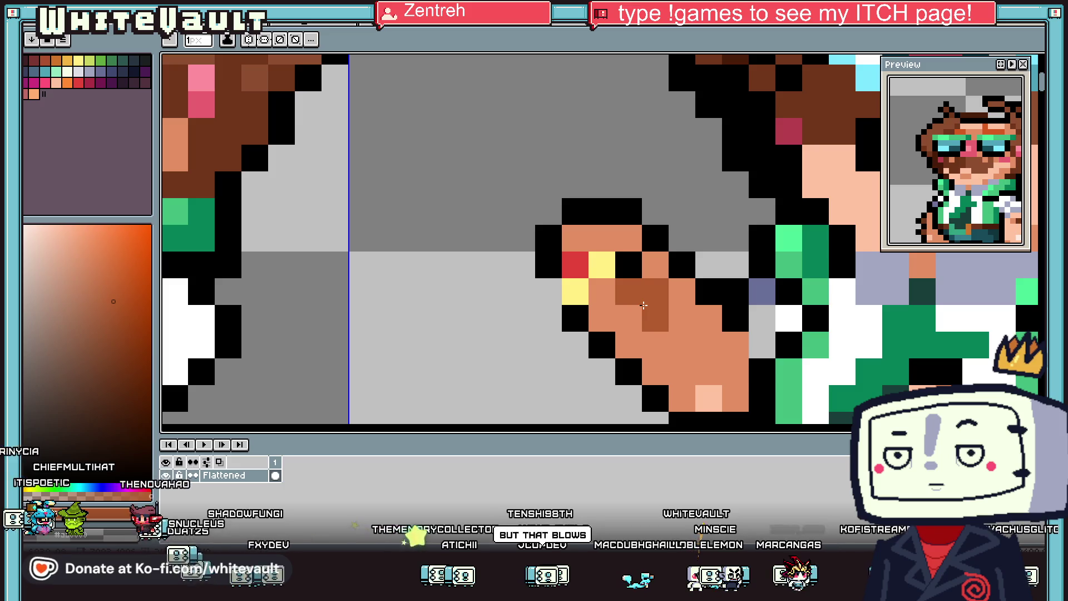
left_click(641, 292, "alt")
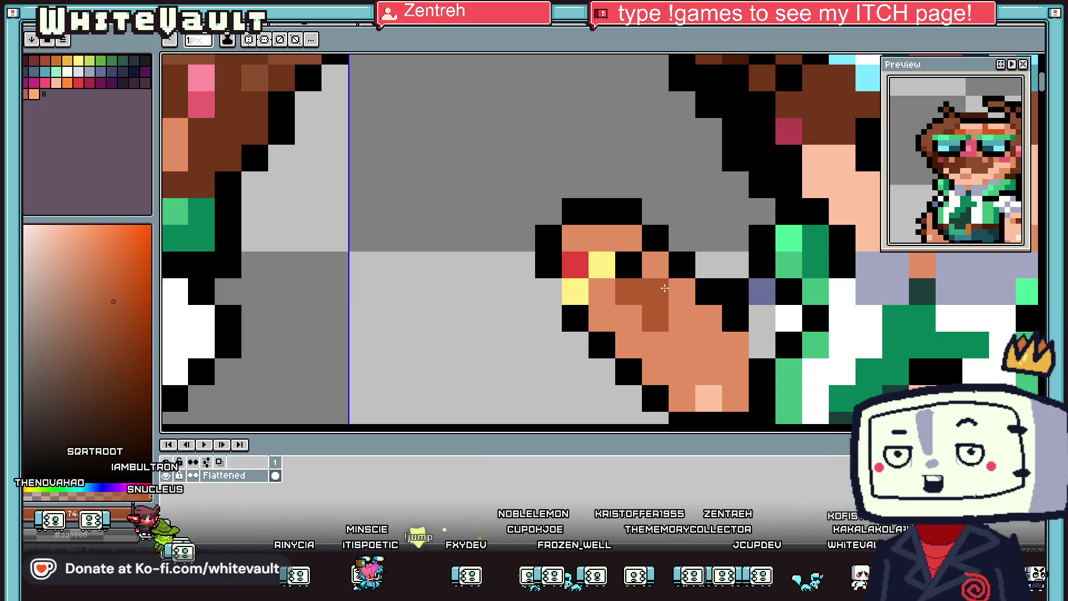
scroll(665, 287, "down", 4)
scroll(667, 287, "up", 4)
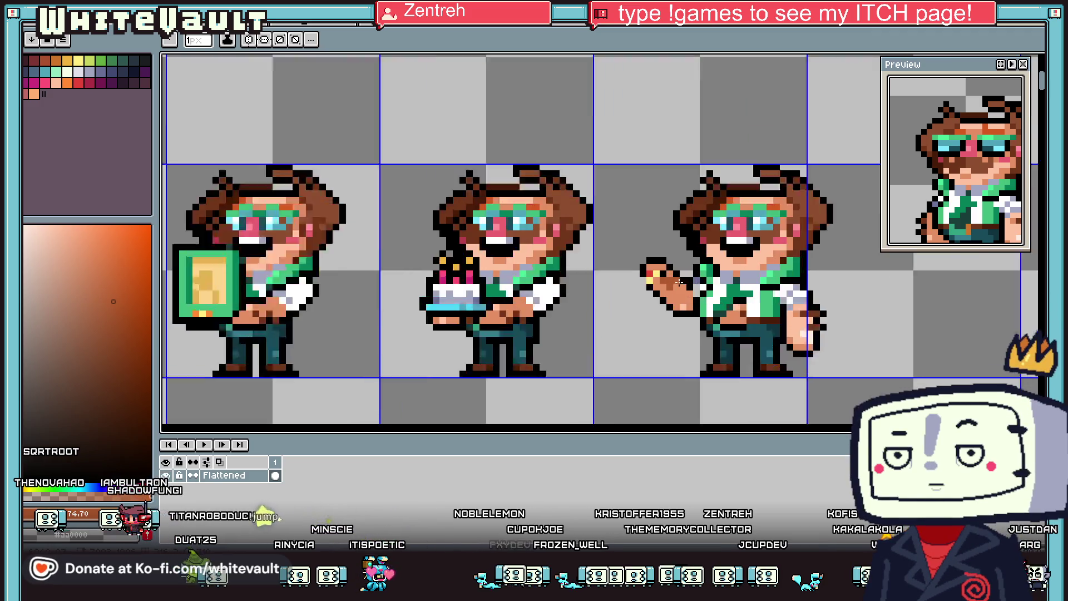
Step: Blacken two outline pixels and clear stray pixels along the hand's lower edge
scroll(668, 286, "up", 3)
left_click(680, 286)
left_click(665, 322)
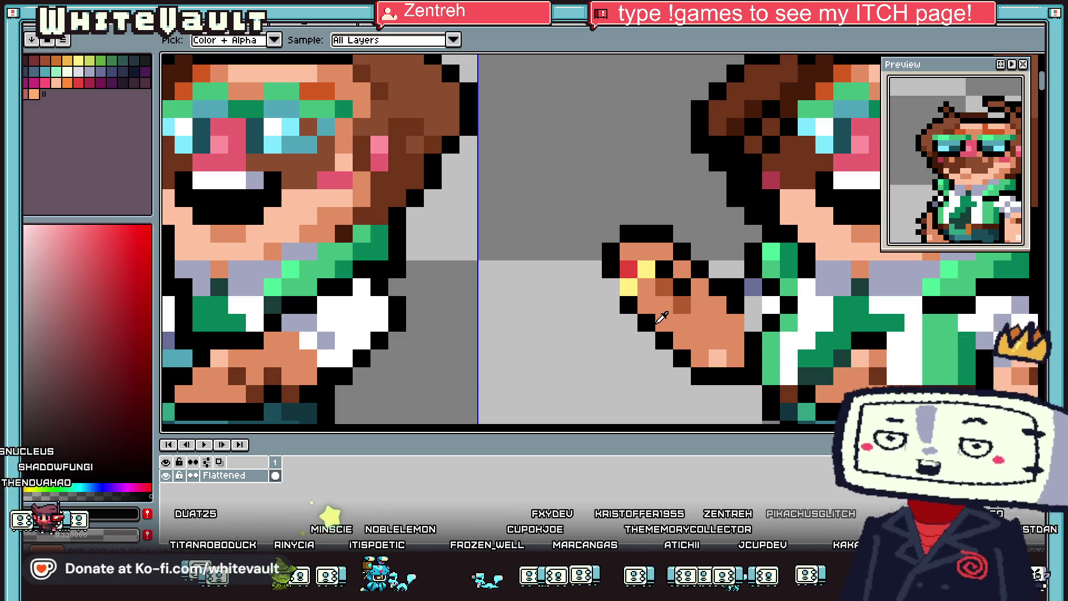
key("alt")
left_click(700, 358)
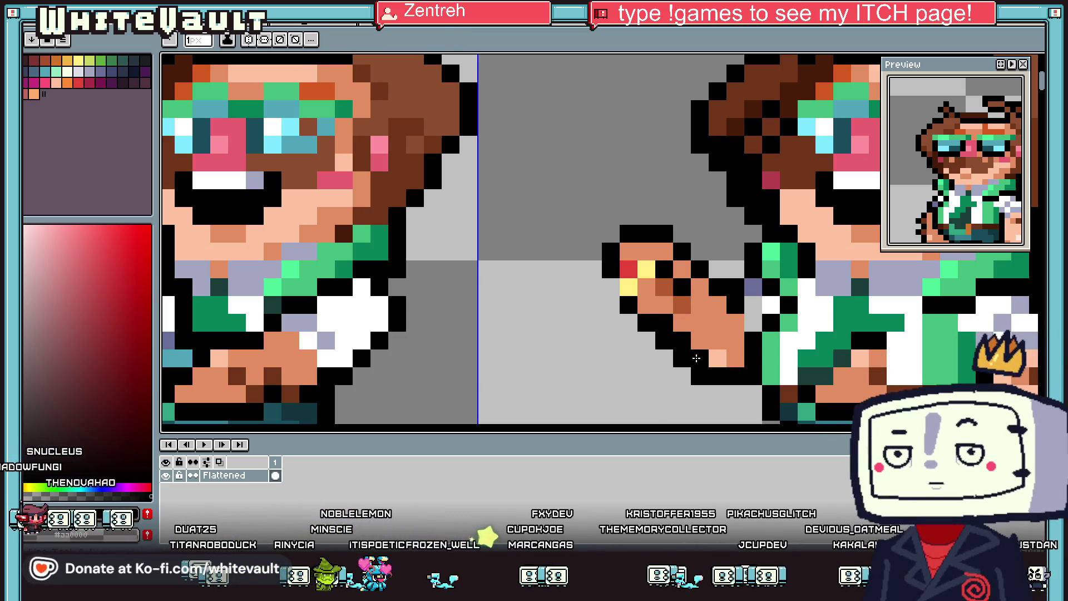
left_click_drag(700, 376, 682, 358)
scroll(699, 305, "down", 4)
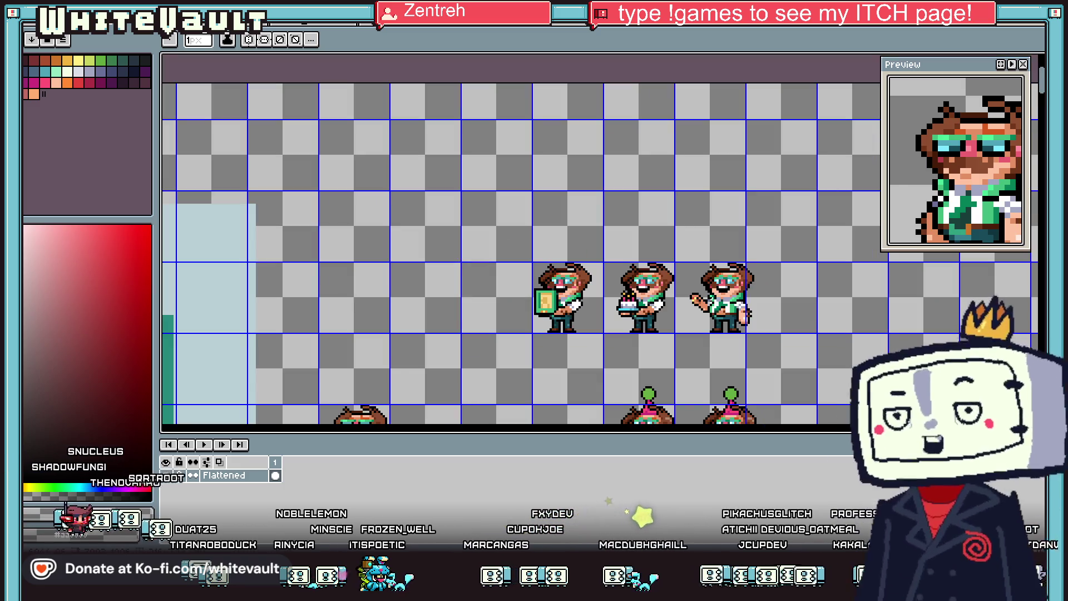
scroll(702, 295, "up", 4)
Step: Sample the skin tone and lasso around the outstretched hand
key("alt")
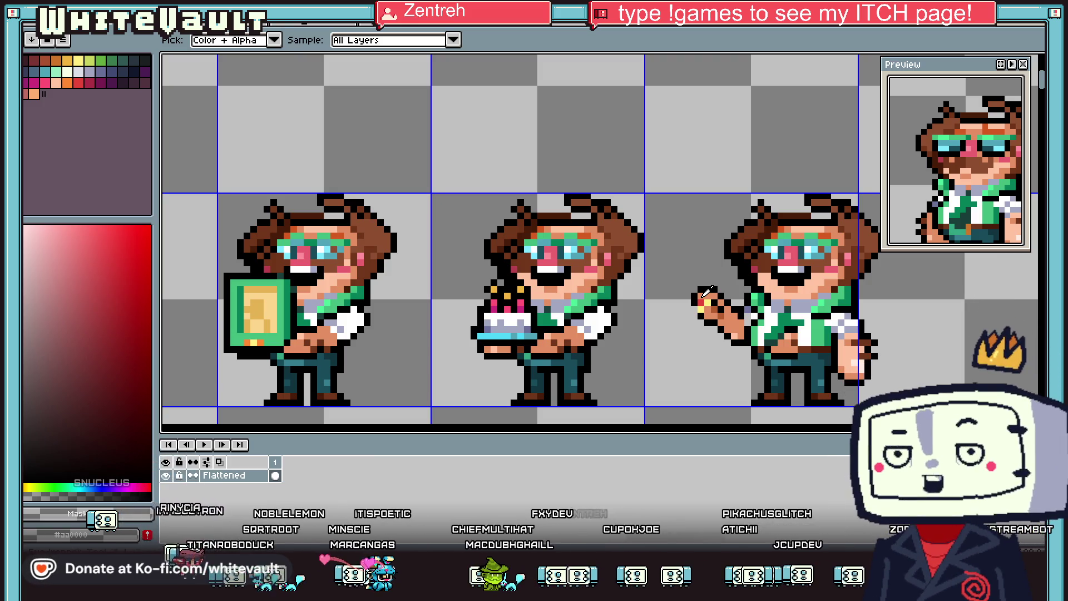
scroll(718, 300, "up", 2)
scroll(723, 306, "down", 1)
left_click(734, 315)
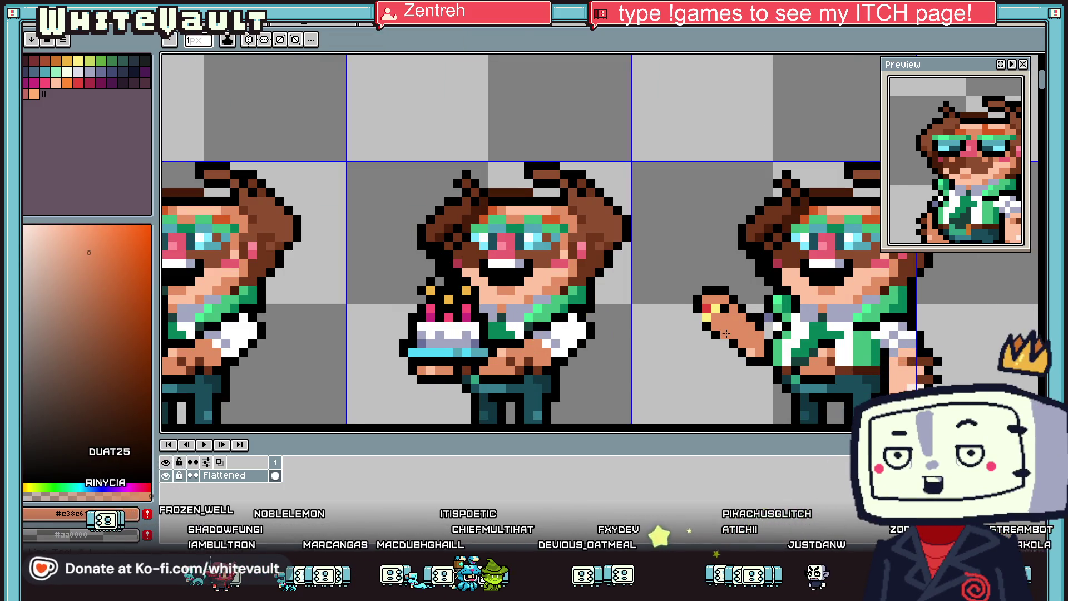
scroll(751, 328, "down", 3)
scroll(752, 332, "up", 2)
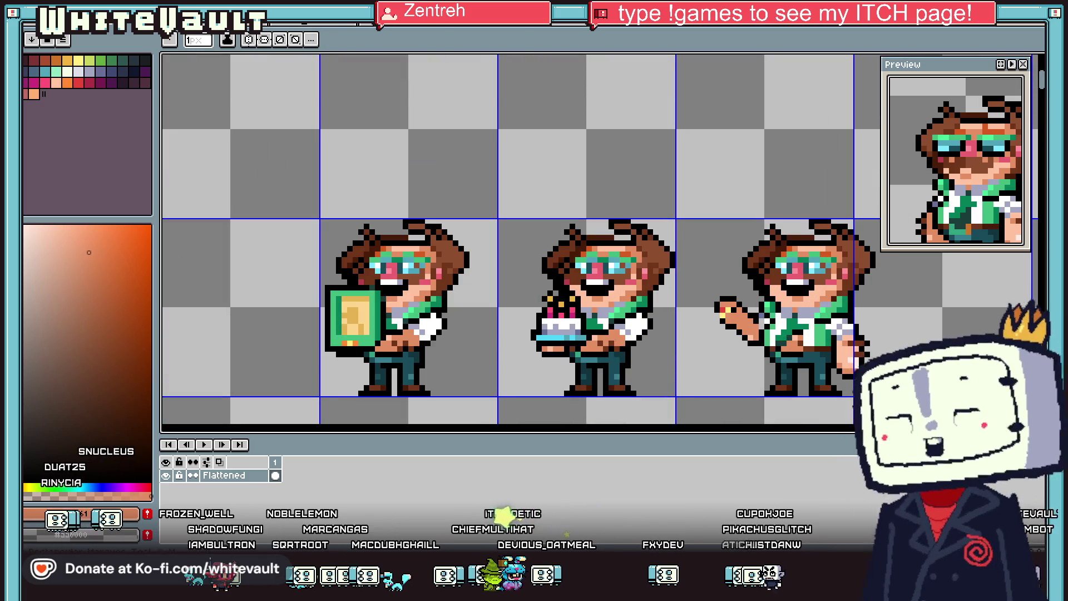
key("q")
scroll(723, 312, "up", 1)
mouse_move(750, 292)
left_mouse_down()
mouse_move(740, 388)
mouse_move(762, 385)
mouse_move(763, 370)
mouse_move(759, 380)
left_mouse_up()
scroll(1029, 322, "down", 3)
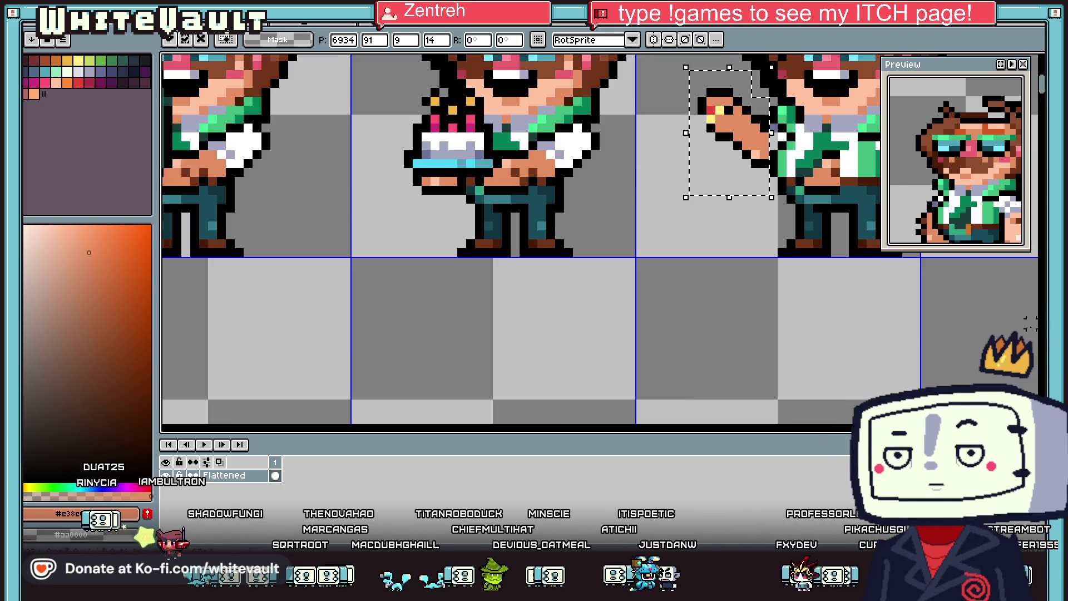
Step: Commit the hand transform at its original 0° angle and pan back to the three sprites
scroll(868, 321, "down", 2)
key("Return")
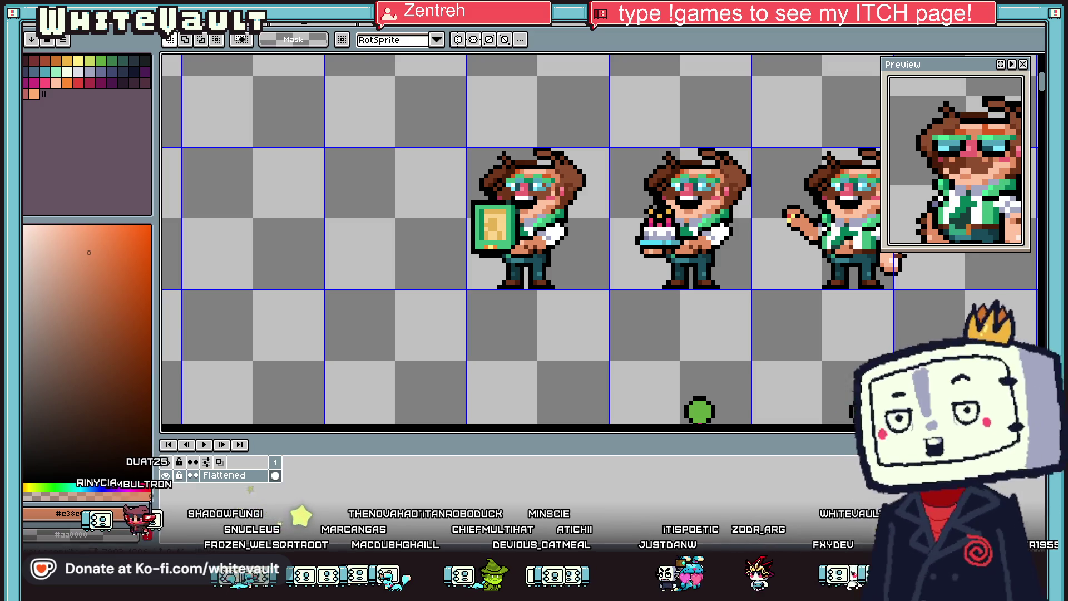
scroll(599, 239, "right", 3)
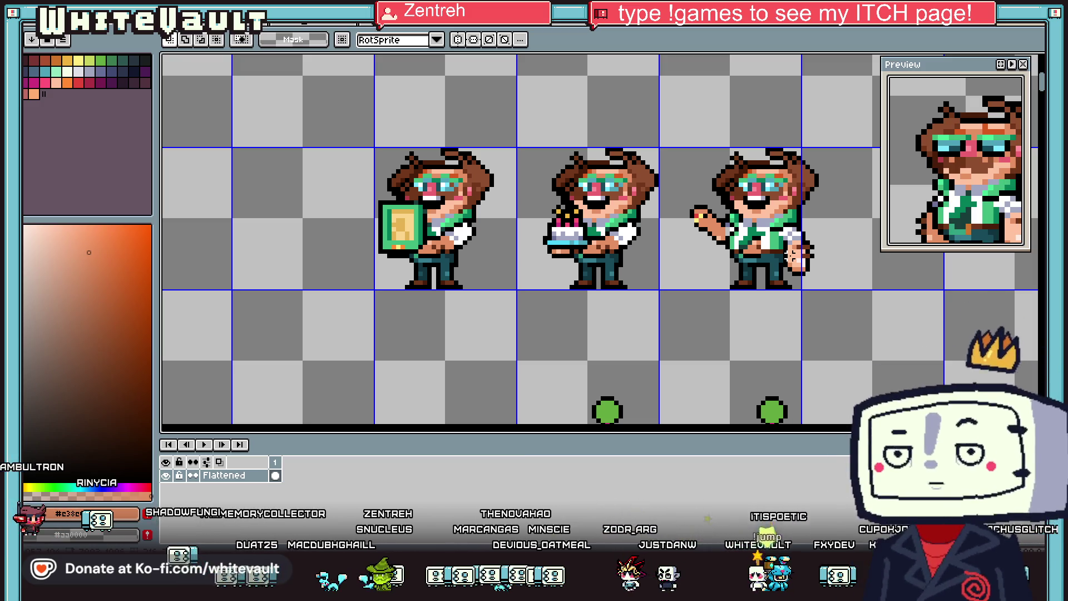
key("i")
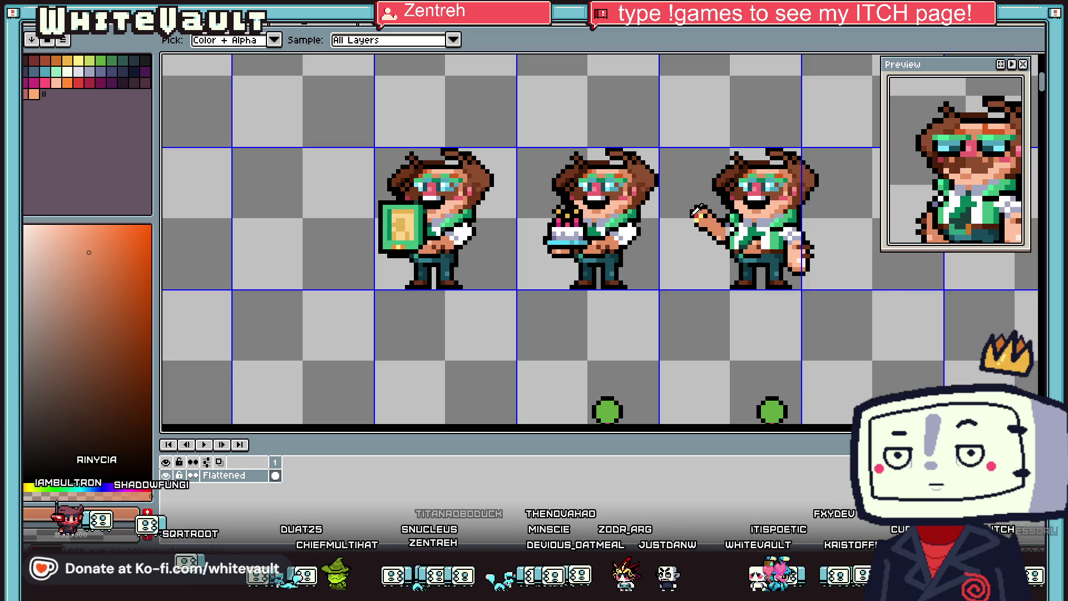
scroll(704, 214, "up", 3)
Step: Turn both yellow fingertip pixels black
left_click(662, 259)
left_click(660, 239)
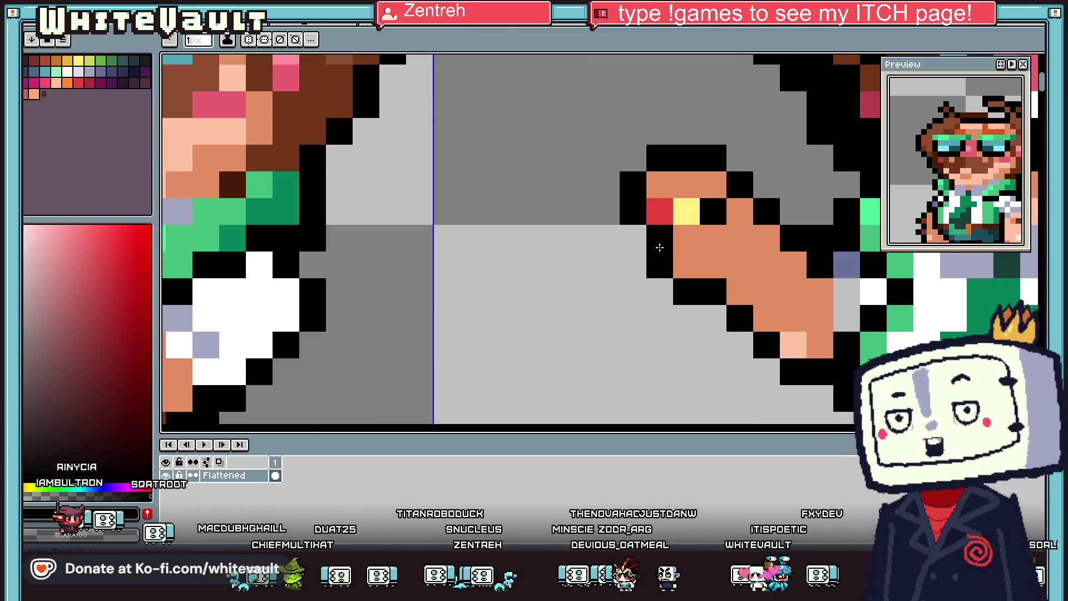
key("b")
left_click(687, 212)
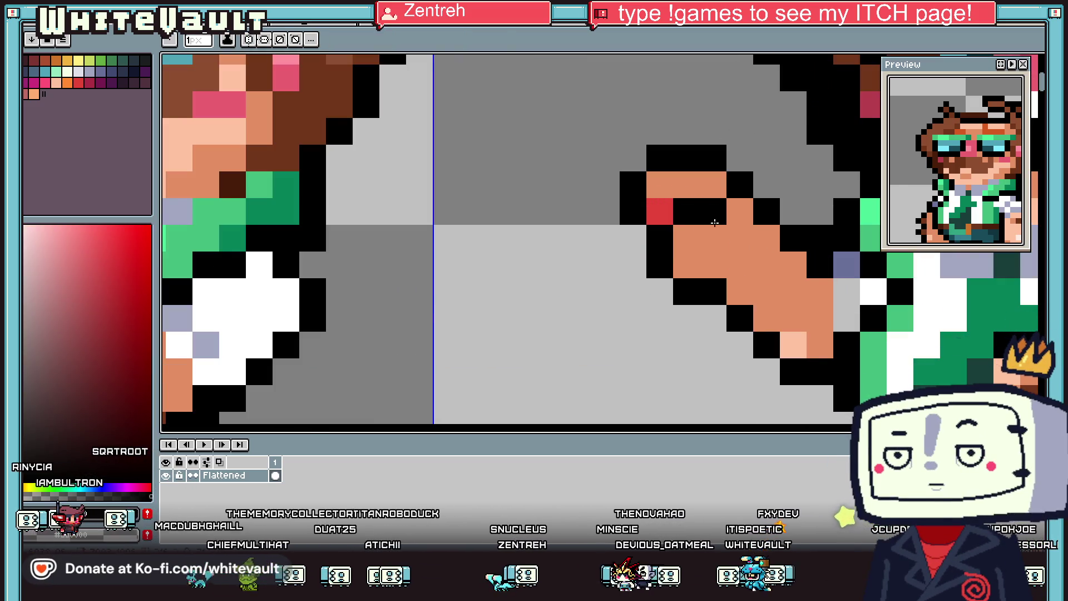
Step: Add a brown shading pixel between the fingers
scroll(715, 222, "down", 4)
scroll(737, 219, "up", 4)
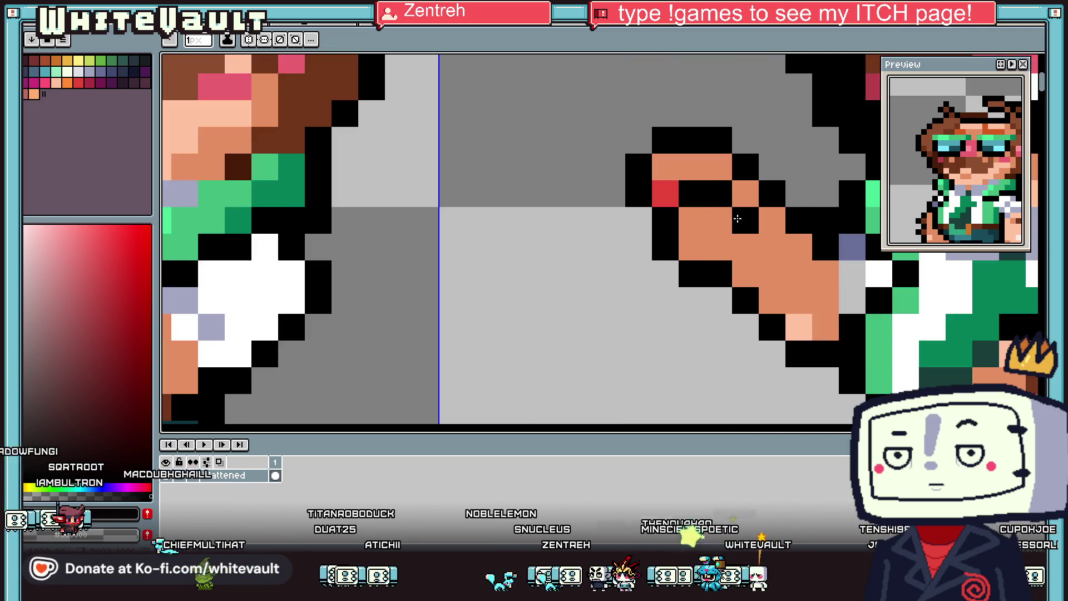
left_click(767, 244, "alt")
left_click(715, 220)
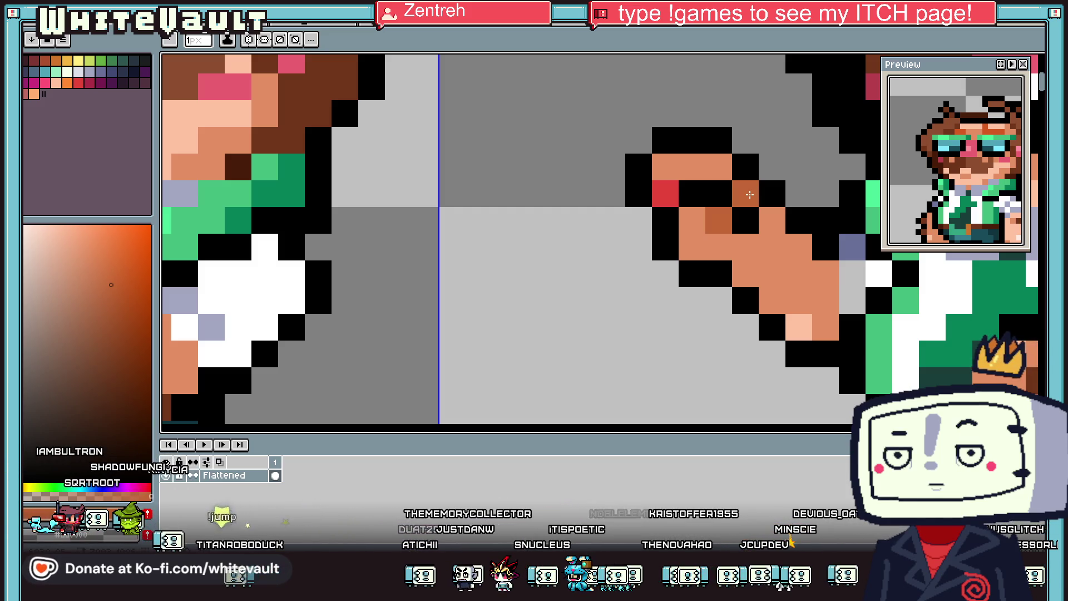
scroll(750, 194, "down", 5)
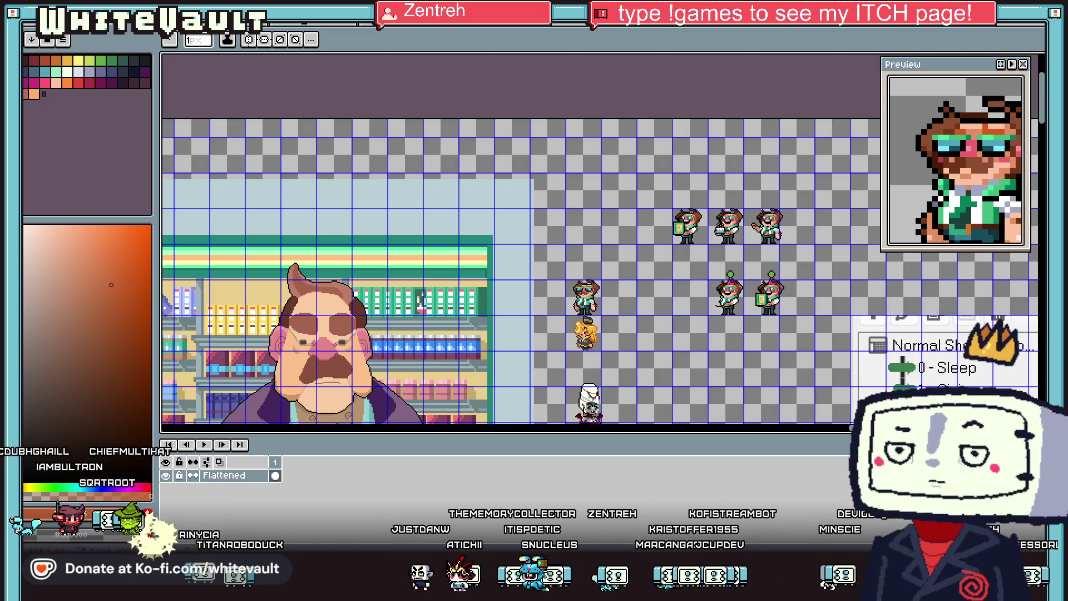
Step: Marquee-select the third sprite's raised hand, then drop the selection again
scroll(767, 223, "up", 6)
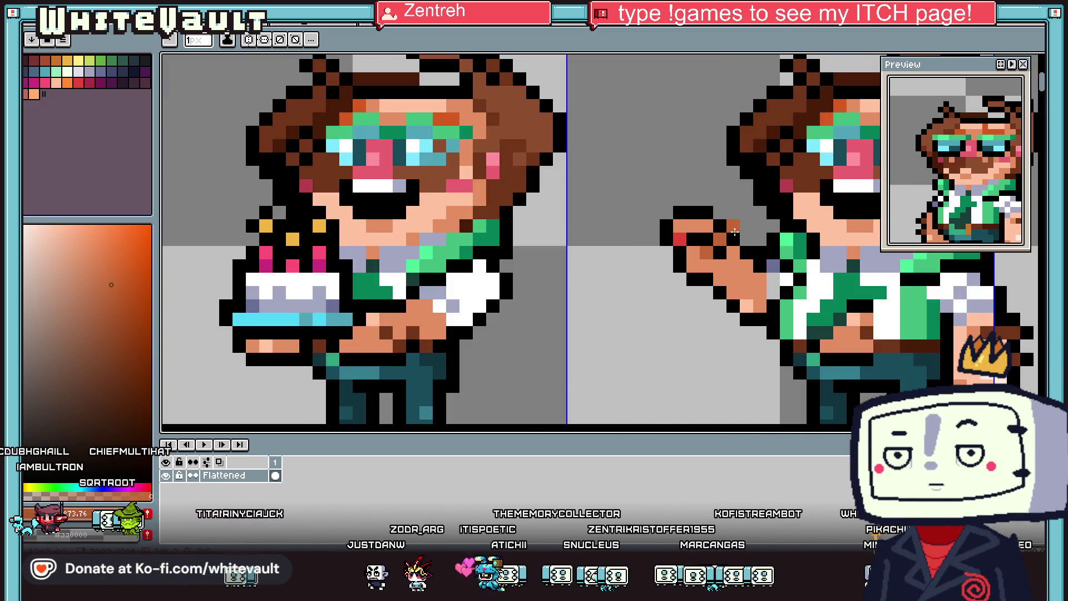
scroll(743, 229, "down", 1)
key("m")
left_click_drag(706, 215, 747, 277)
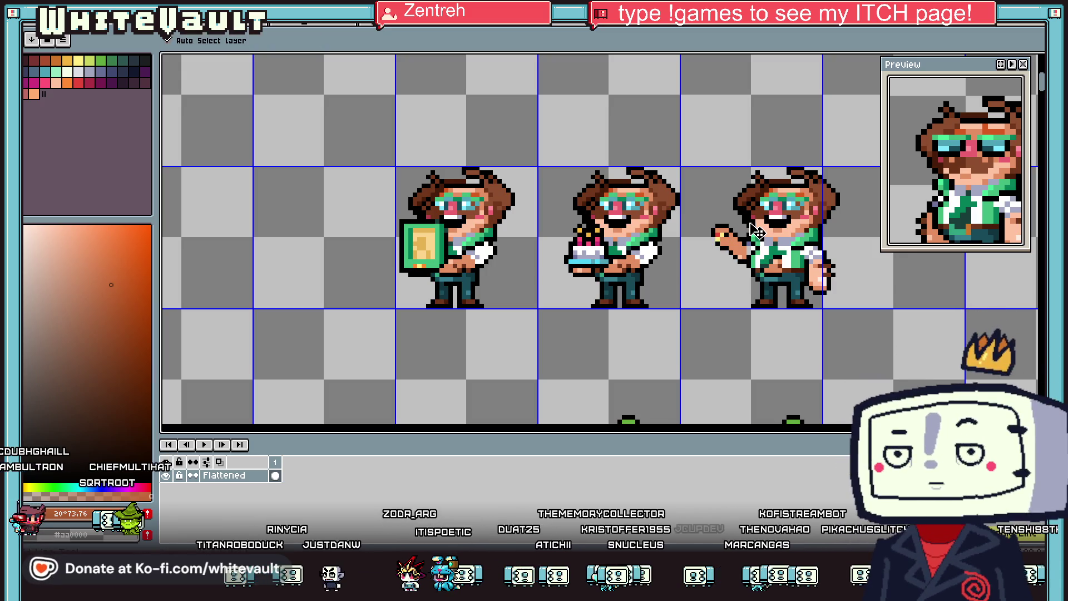
key("v")
key("ctrl+d")
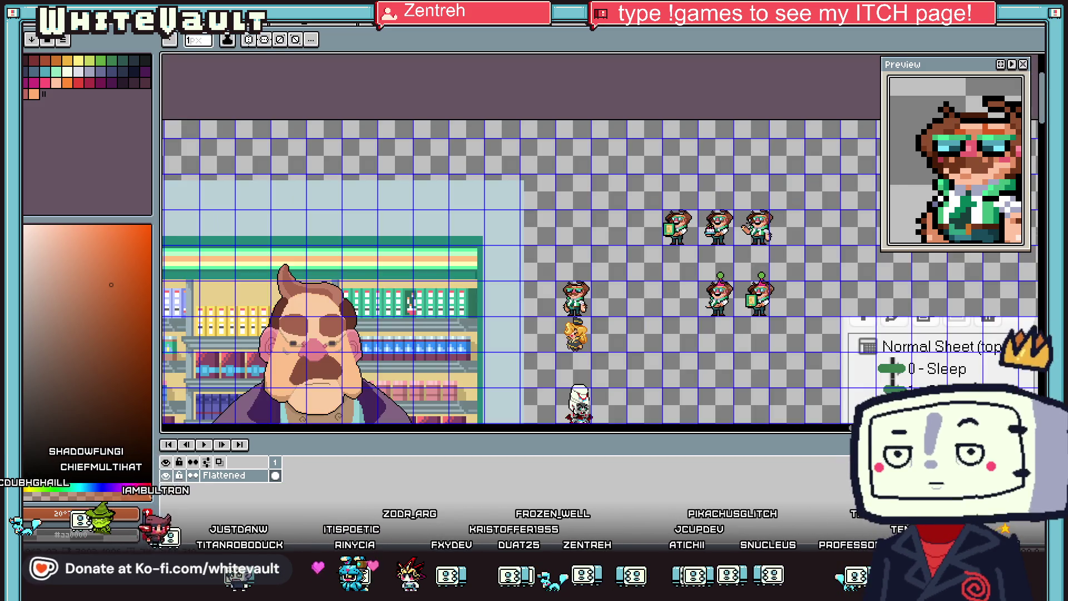
scroll(733, 228, "up", 1)
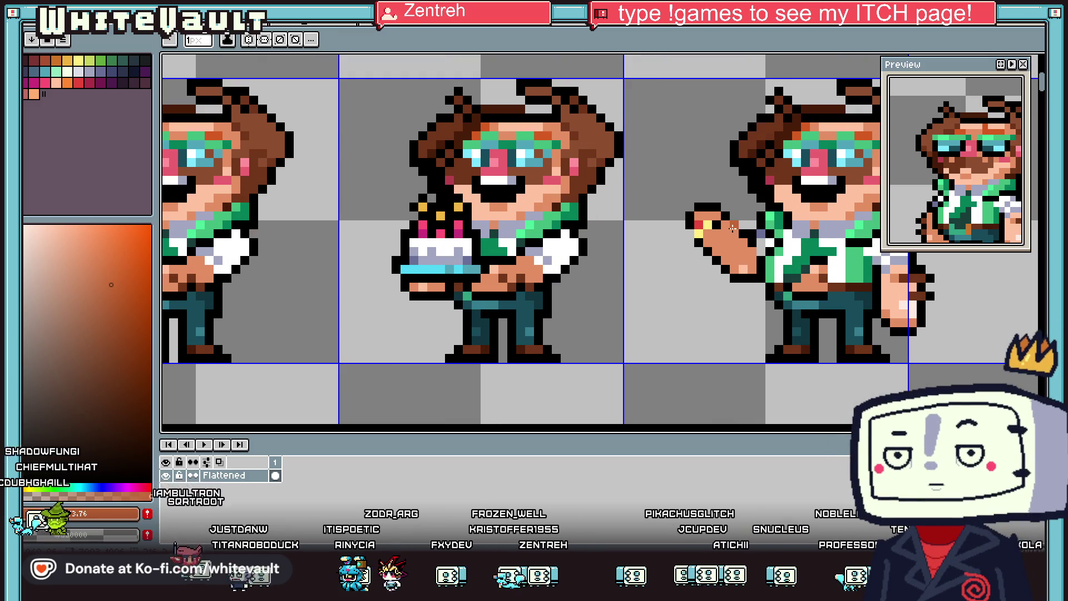
key("v")
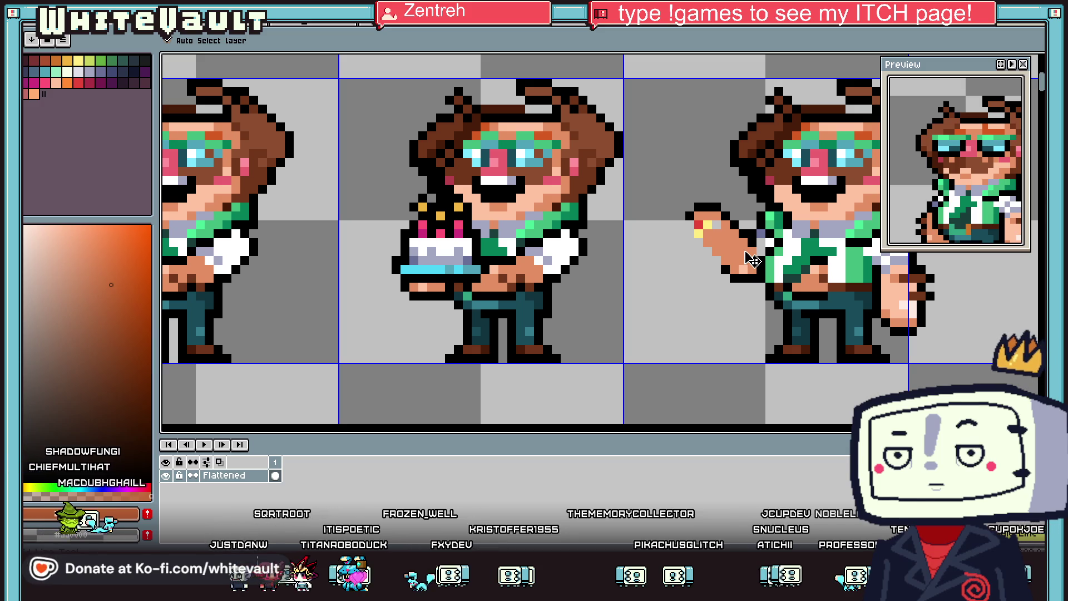
Step: Sample the hand's skin tone and its darker orange with the eyedropper
key("b")
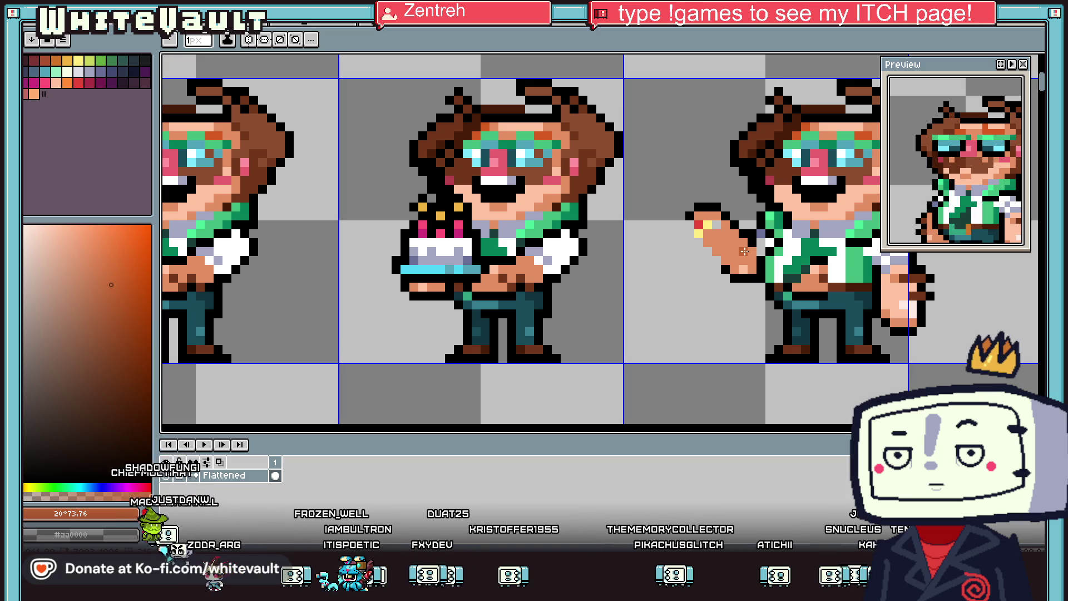
key("i")
left_click(742, 239)
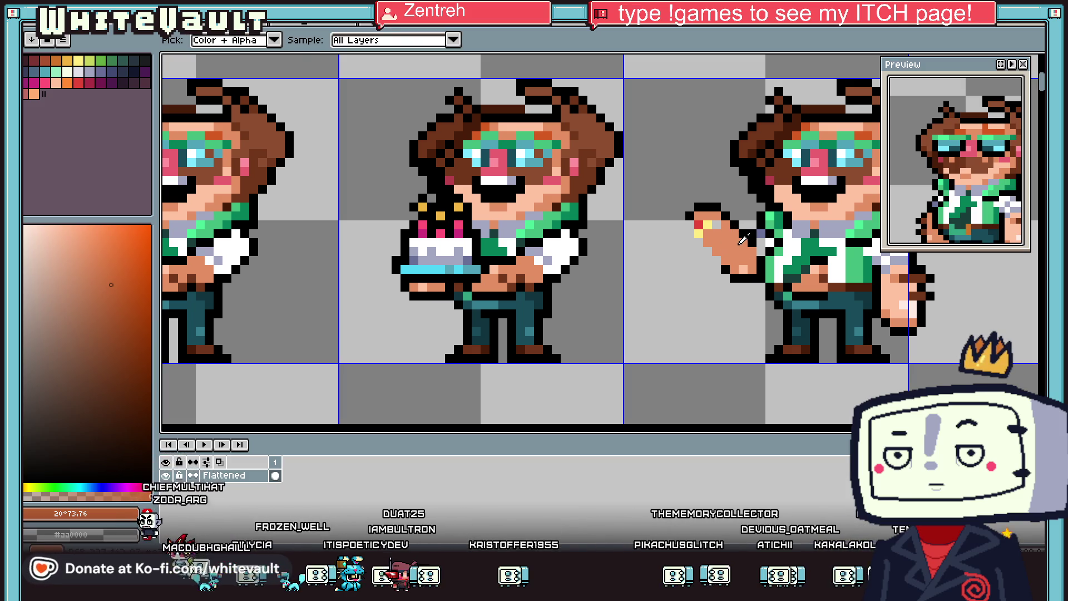
left_click(718, 224)
key("b")
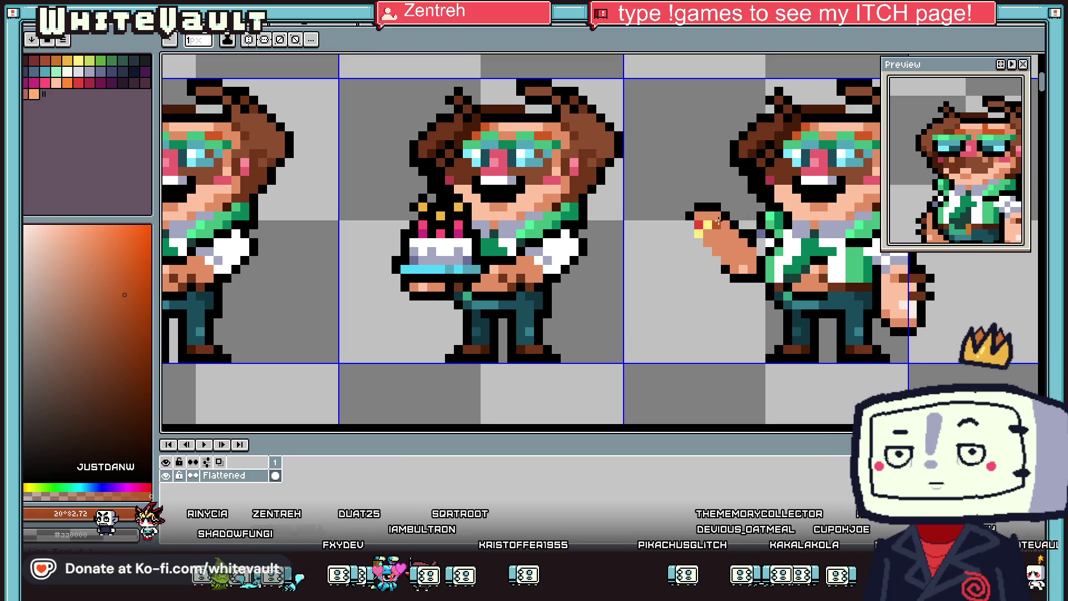
scroll(719, 223, "up", 2)
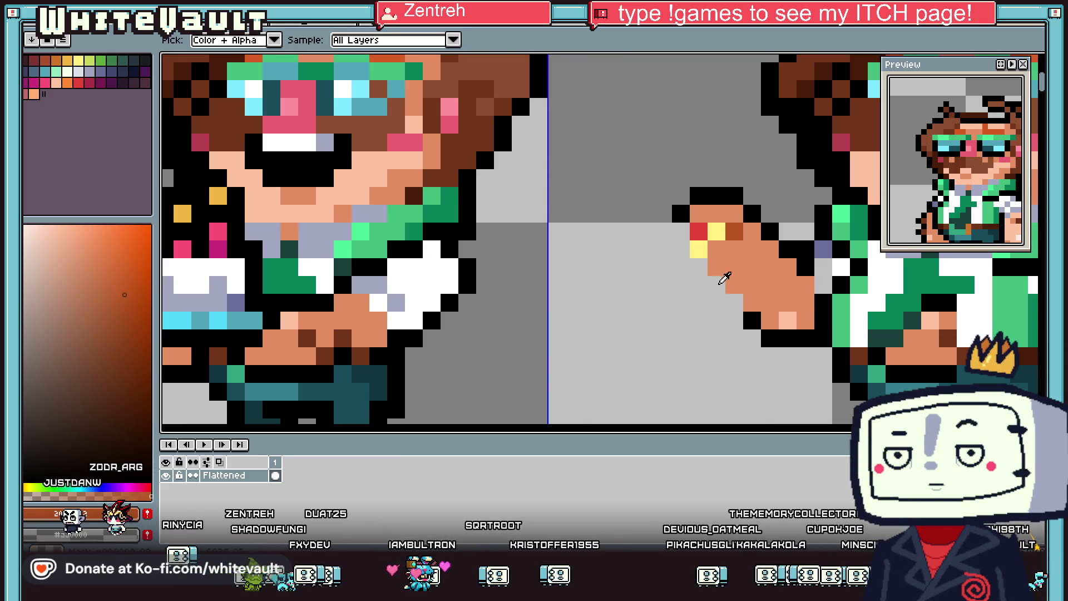
Step: Draw a black outline along the hand's lower-left edge and erase two stray pixels
left_click(772, 320, "alt")
mouse_move(772, 320)
left_mouse_down()
mouse_move(717, 267)
mouse_move(701, 269)
left_mouse_up()
left_click(716, 284)
right_click(753, 320)
right_click(770, 338)
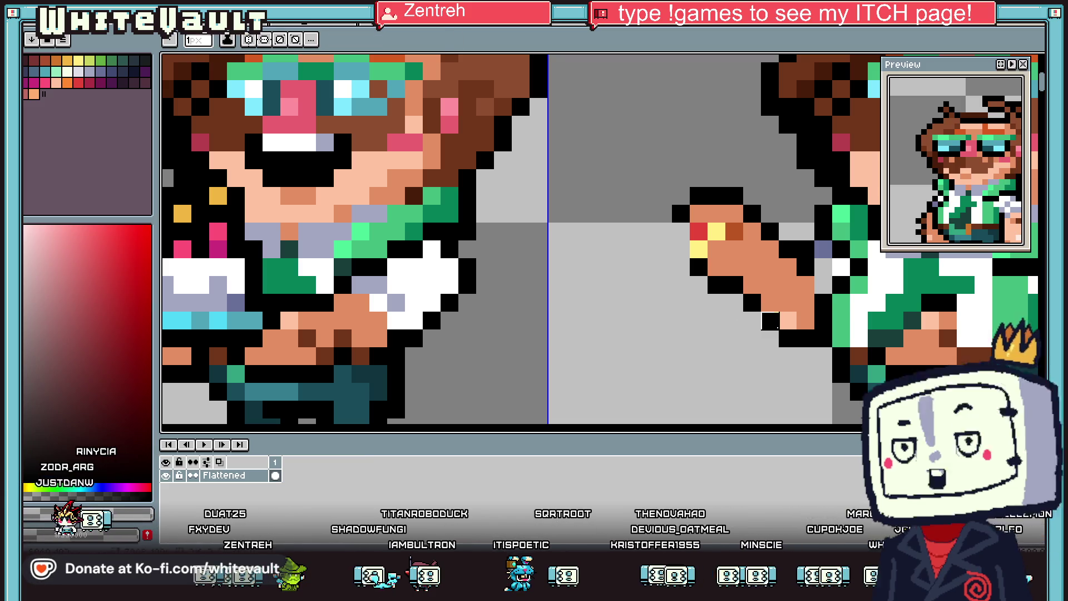
Step: Sample orange from the hand and a blue-grey colour from the sprite
left_click(790, 319, "alt")
scroll(790, 319, "down", 3)
scroll(844, 227, "up", 3)
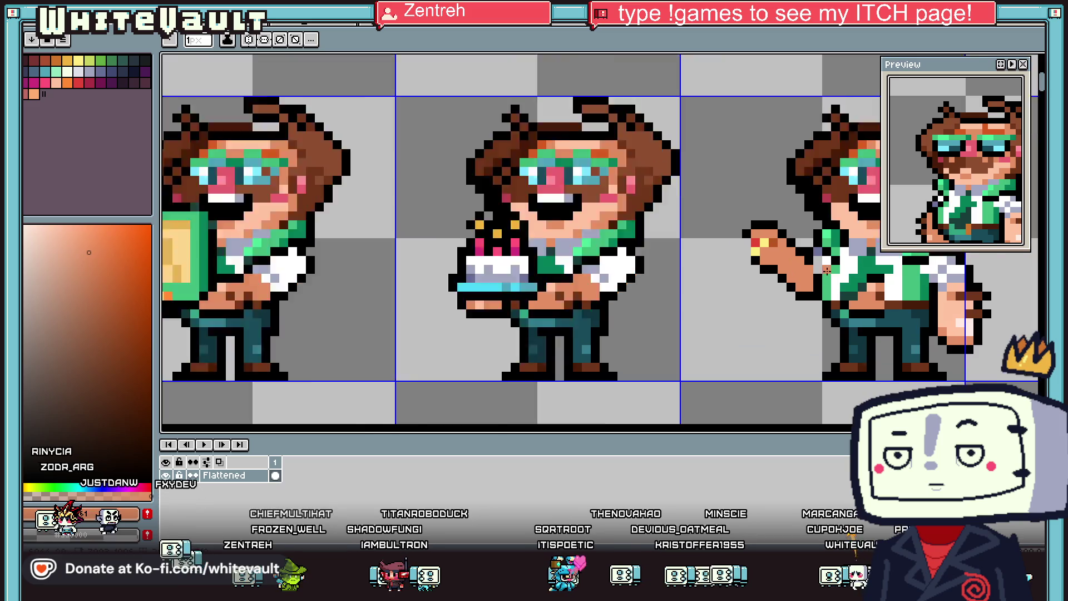
left_click(813, 240, "alt")
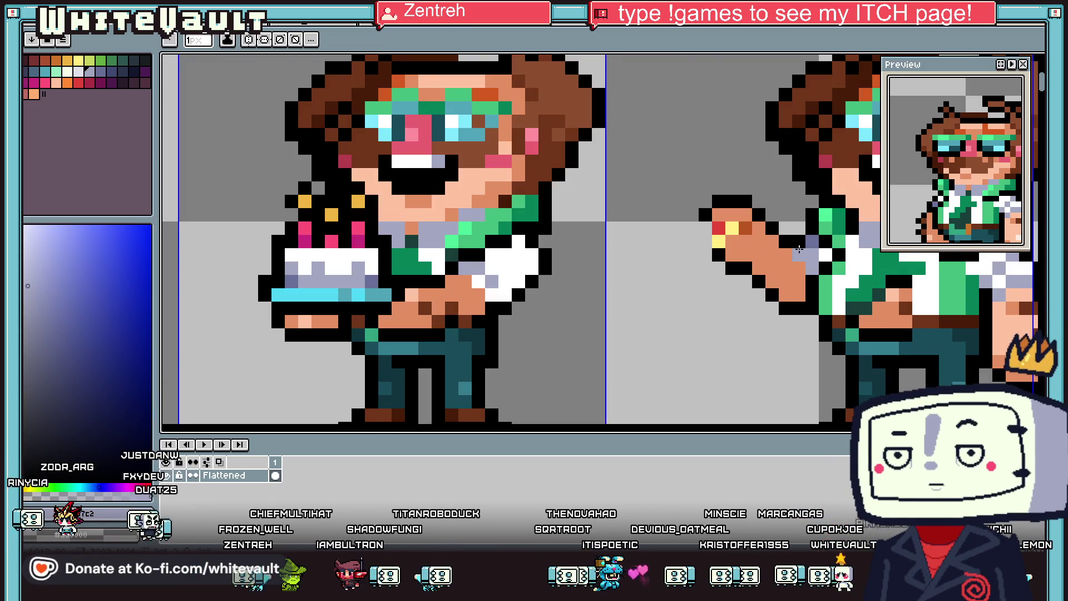
Step: Select the raised hand and forearm, shift them up slightly, and commit
key("m")
left_click_drag(684, 192, 768, 331)
mouse_move(726, 209)
left_mouse_down()
mouse_move(806, 356)
mouse_move(799, 341)
left_mouse_up()
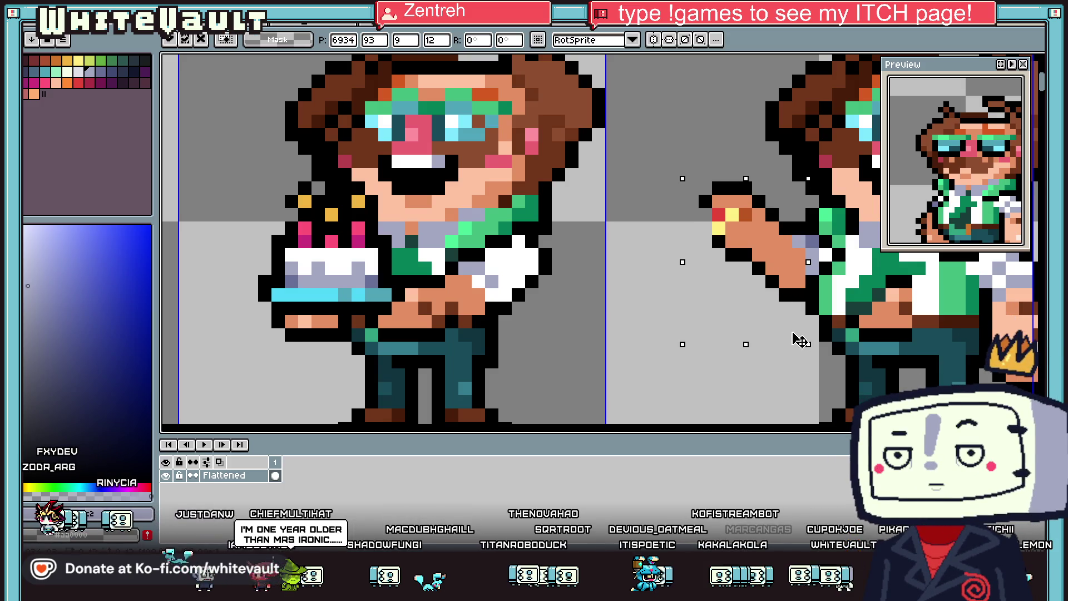
key("ctrl+d")
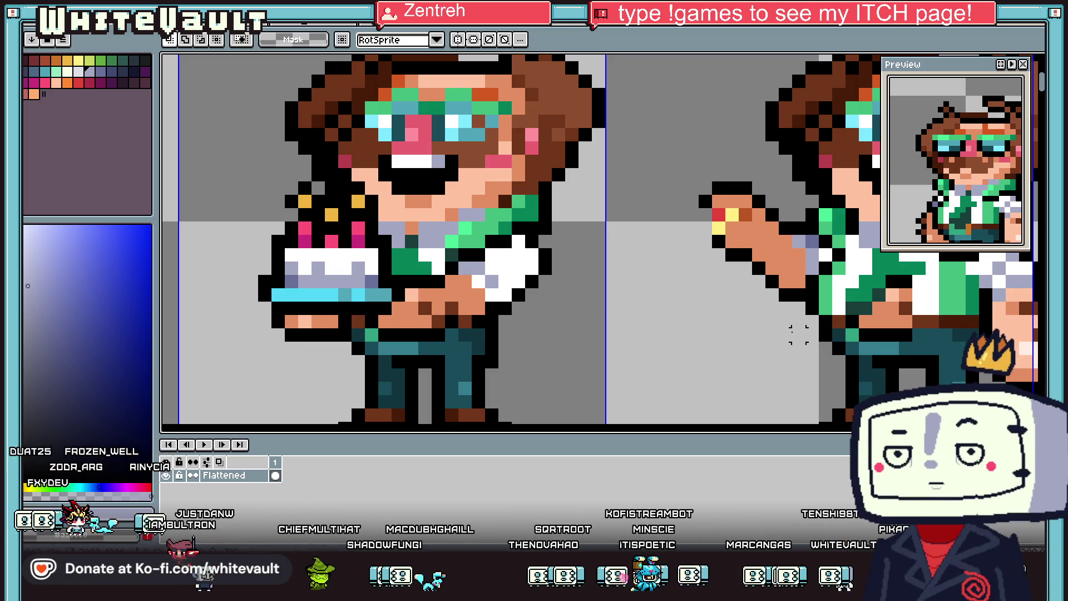
scroll(799, 334, "down", 5)
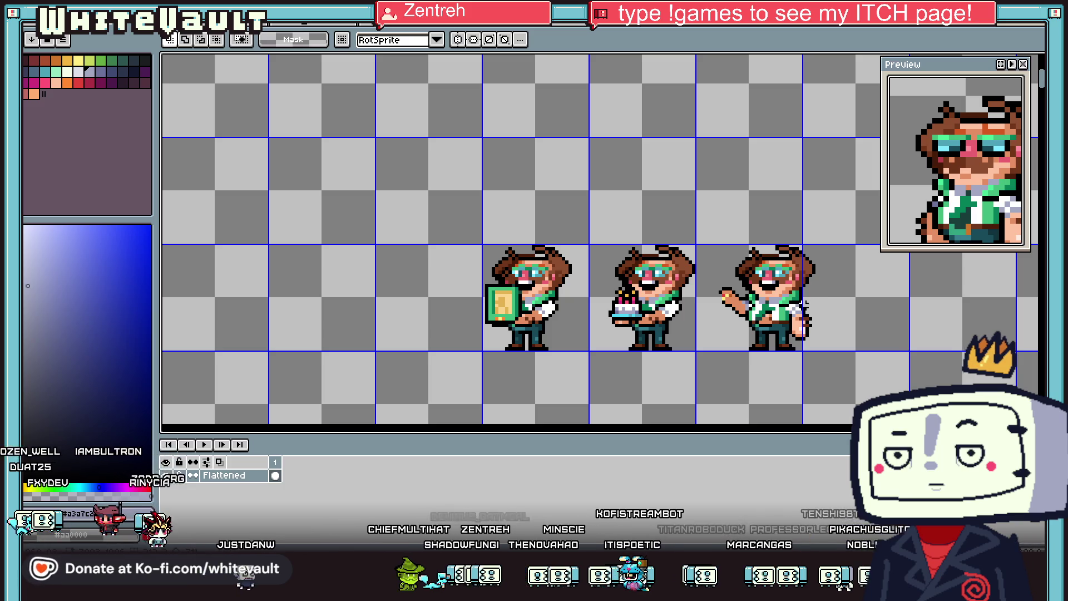
scroll(806, 303, "up", 5)
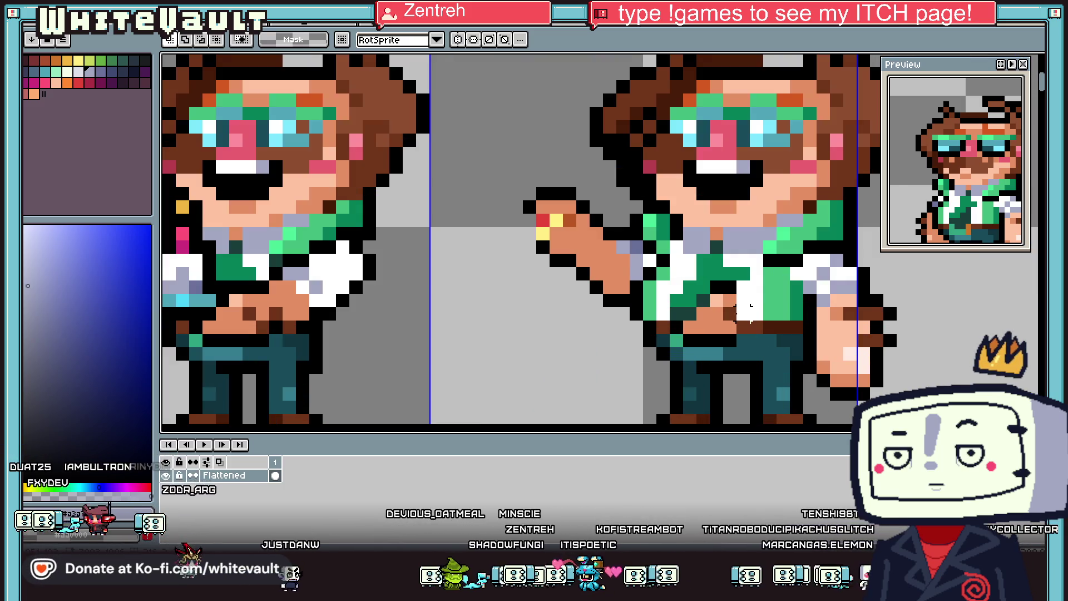
scroll(750, 306, "down", 5)
scroll(433, 379, "down", 2)
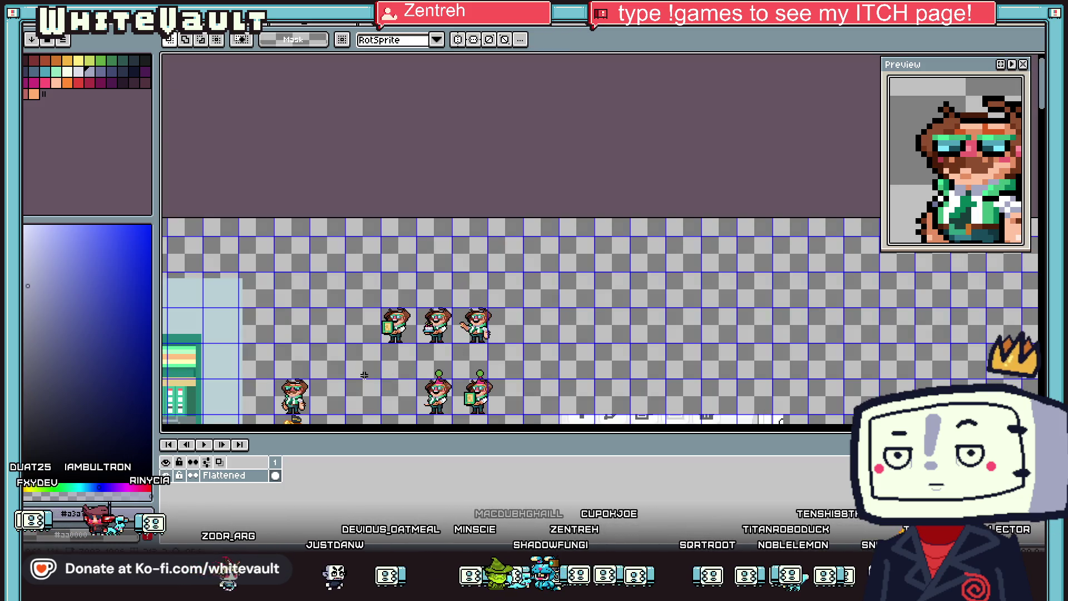
scroll(285, 406, "up", 4)
Step: Drag a torso piece onto the waving character's belt and drop it in place
left_click(325, 394)
mouse_move(329, 398)
left_mouse_down()
mouse_move(501, 61)
mouse_move(667, 390)
mouse_move(786, 431)
mouse_move(751, 226)
mouse_move(361, 244)
mouse_move(352, 255)
left_mouse_up()
scroll(361, 245, "up", 2)
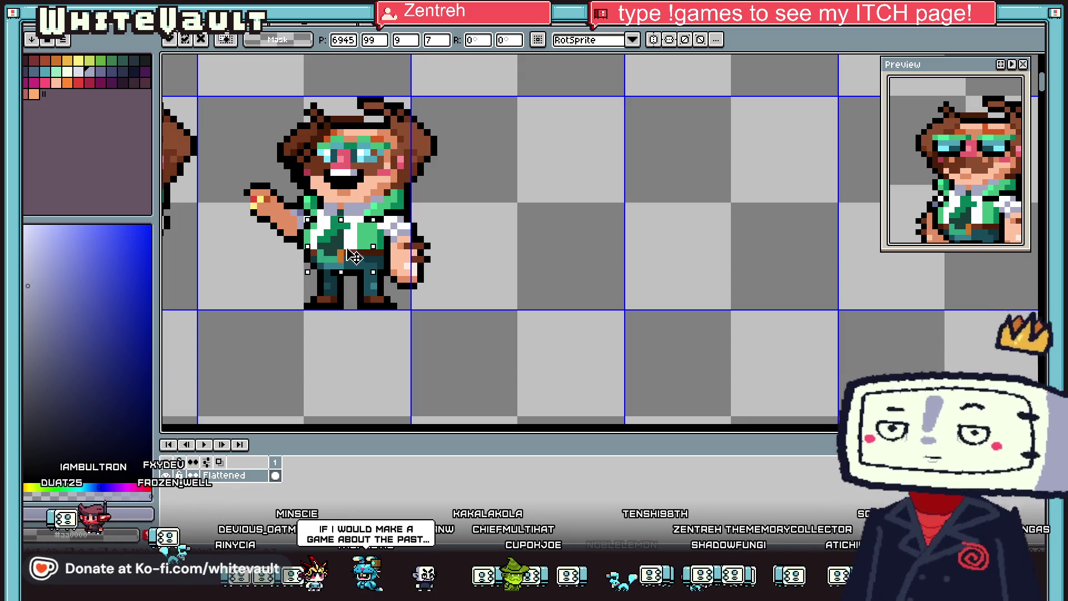
key("Return")
scroll(352, 253, "down", 3)
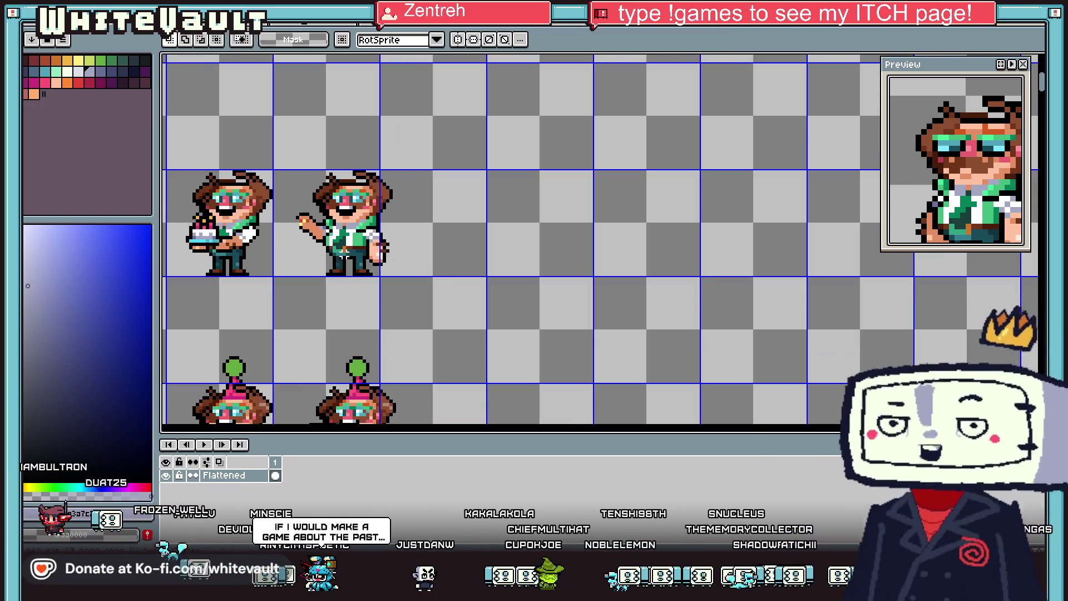
scroll(330, 245, "up", 5)
key("b")
left_click(343, 239, "alt")
Step: Paint an orange buckle on the belt, repaint its top row dark green, and resample orange and brown
mouse_move(331, 246)
left_mouse_down()
mouse_move(311, 239)
mouse_move(345, 233)
left_mouse_up()
left_click(334, 220, "alt")
left_click(322, 245, "alt")
left_click(384, 226, "alt")
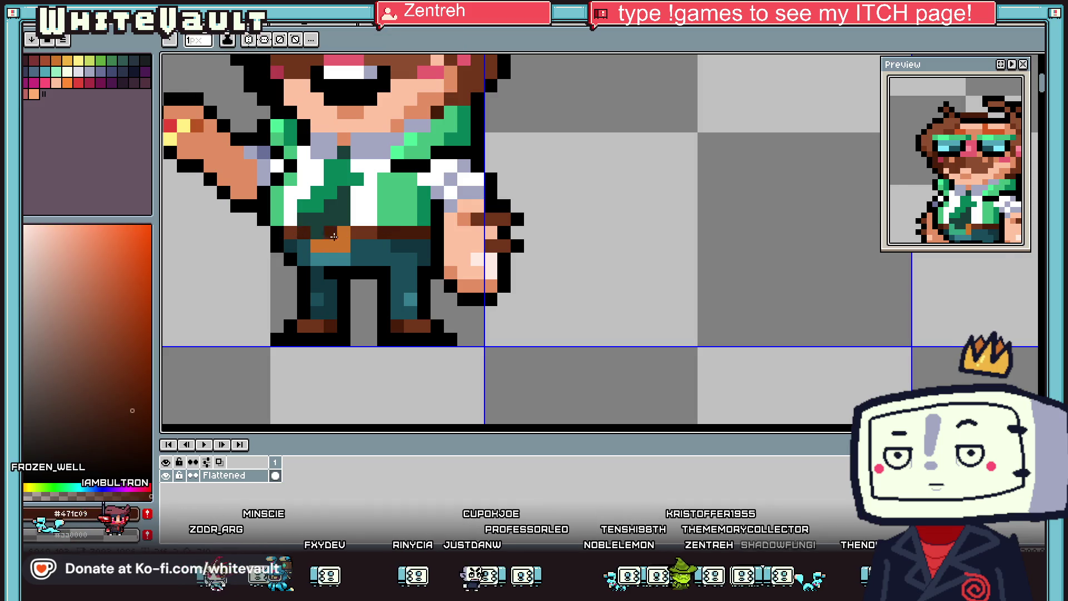
scroll(331, 234, "down", 3)
scroll(350, 238, "up", 3)
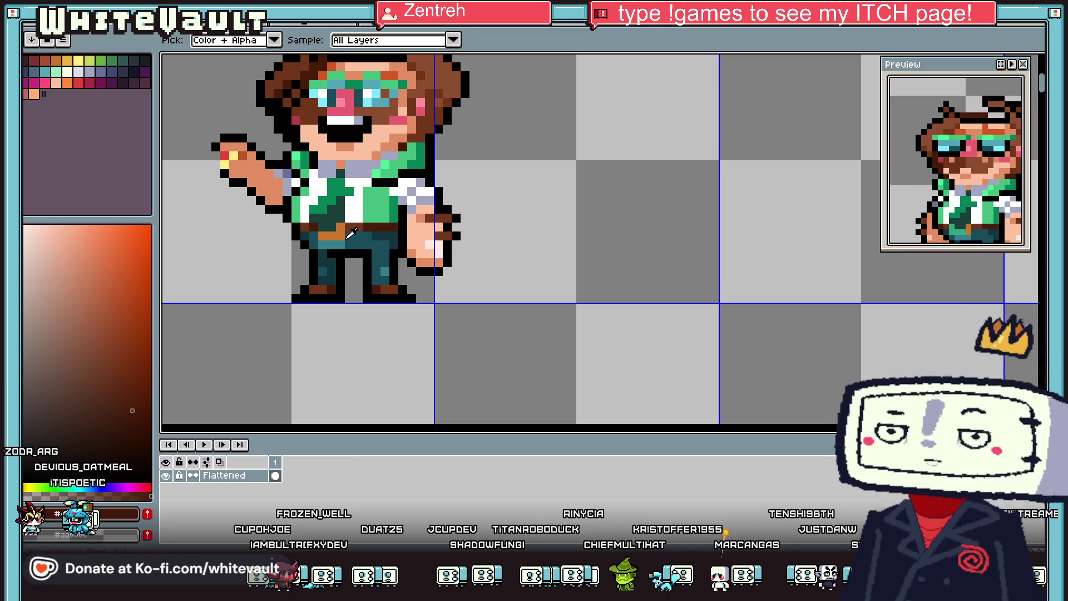
scroll(352, 234, "down", 2)
scroll(327, 198, "up", 3)
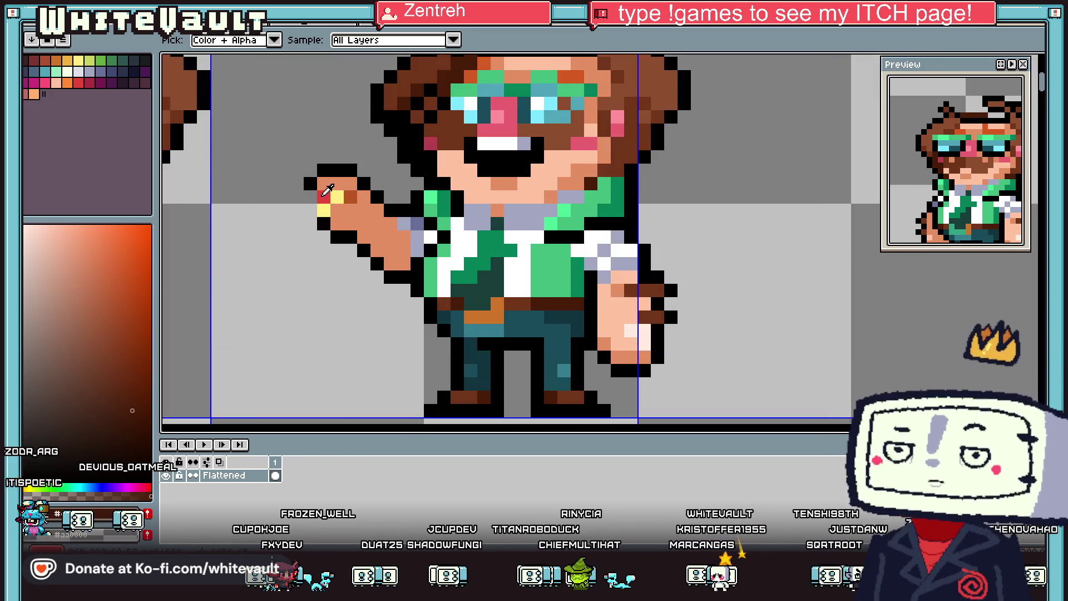
Step: Sample the fingertip's red and the hand's dark orange
left_click(324, 194)
scroll(328, 184, "down", 2)
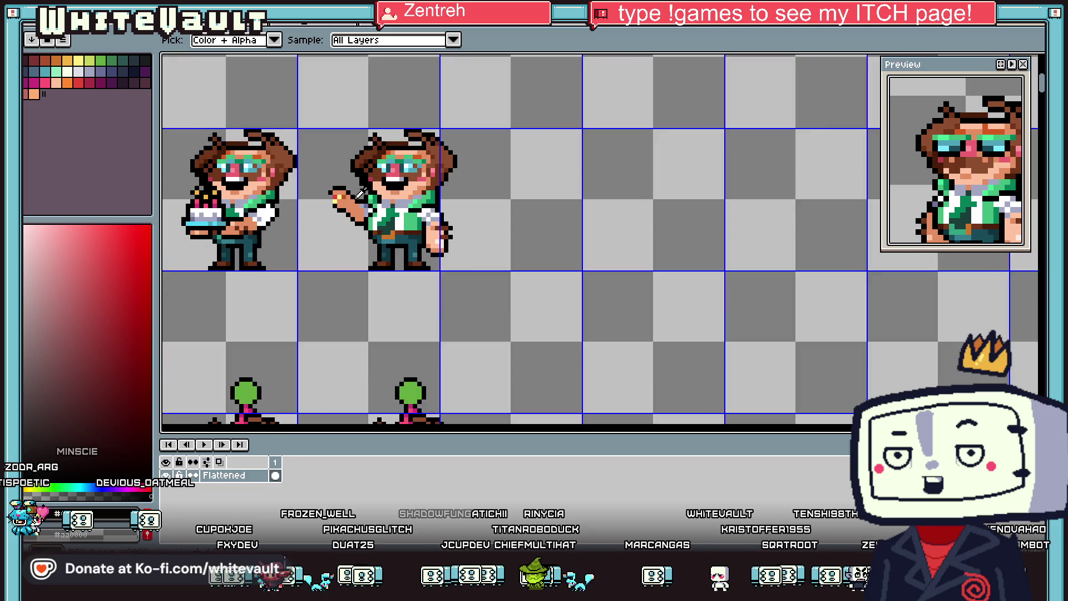
scroll(345, 195, "up", 2)
scroll(356, 201, "up", 1)
scroll(370, 214, "down", 3)
scroll(370, 214, "down", 2)
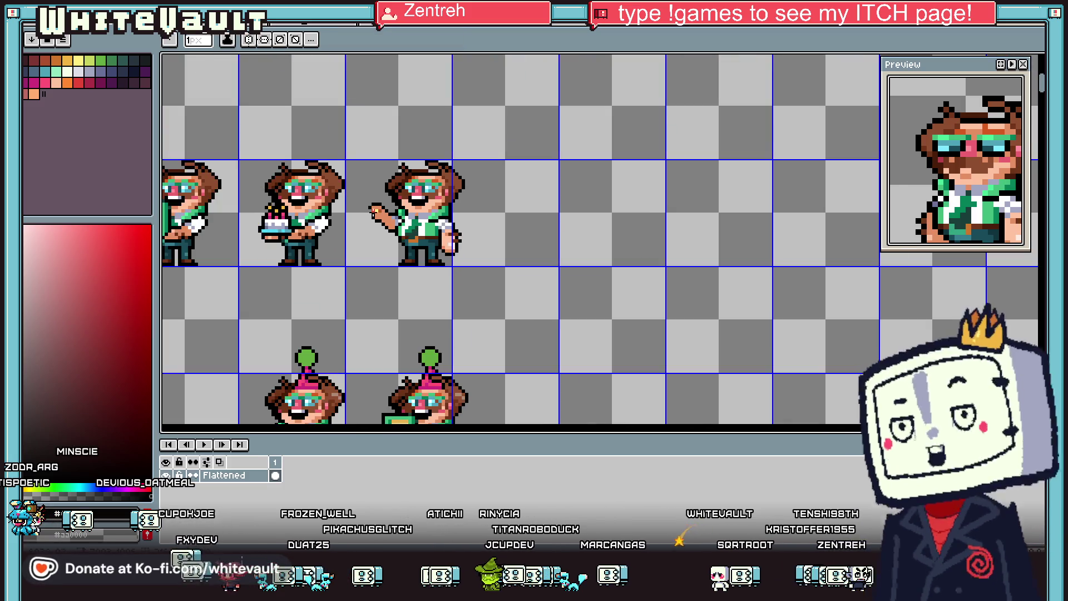
scroll(393, 213, "up", 2)
scroll(387, 214, "down", 2)
key("i")
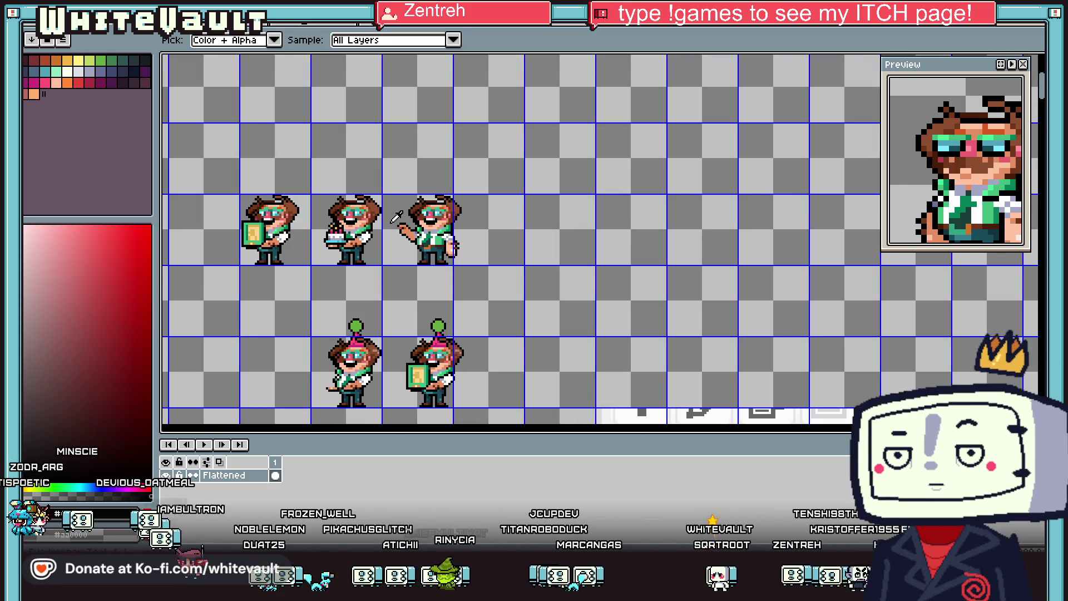
scroll(401, 217, "up", 3)
left_click(445, 210)
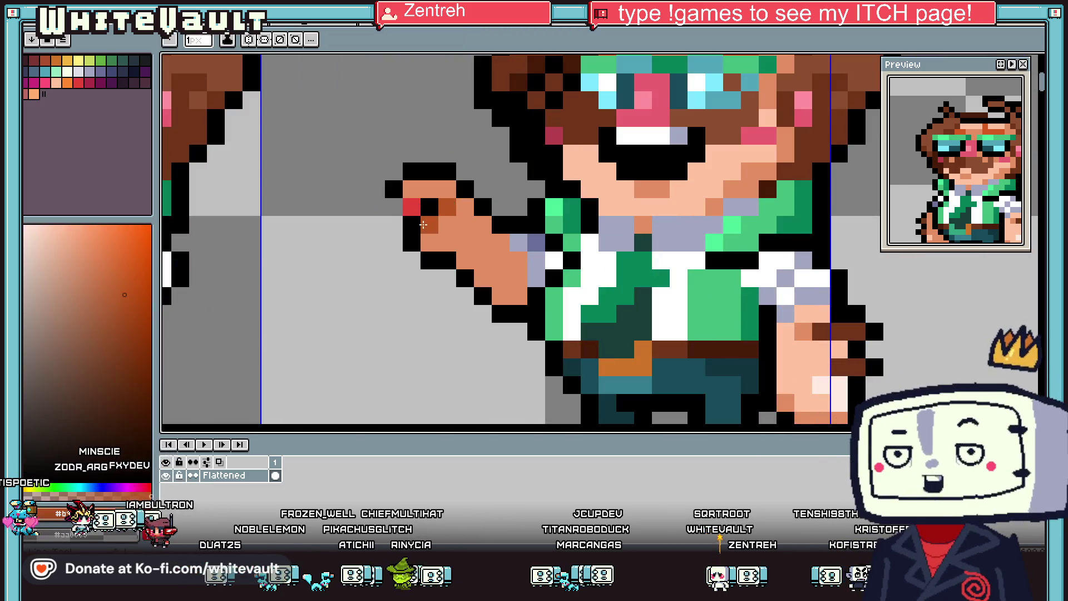
scroll(373, 210, "down", 2)
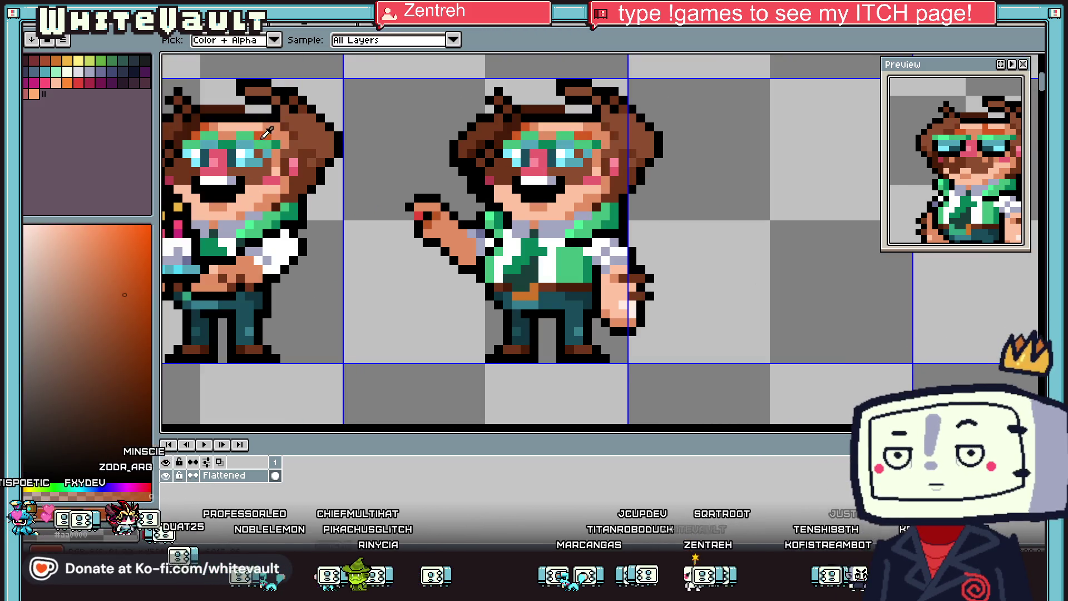
Step: Choose pale yellow from the palette and sample the hand's orange-brown
left_click(84, 64)
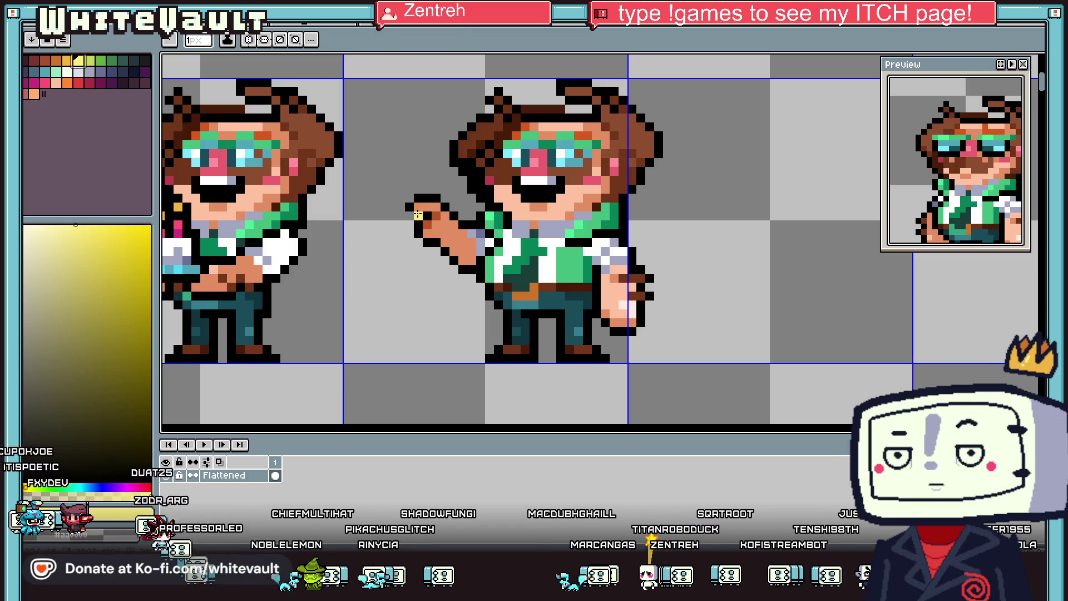
scroll(417, 215, "down", 3)
scroll(497, 273, "up", 3)
key("i")
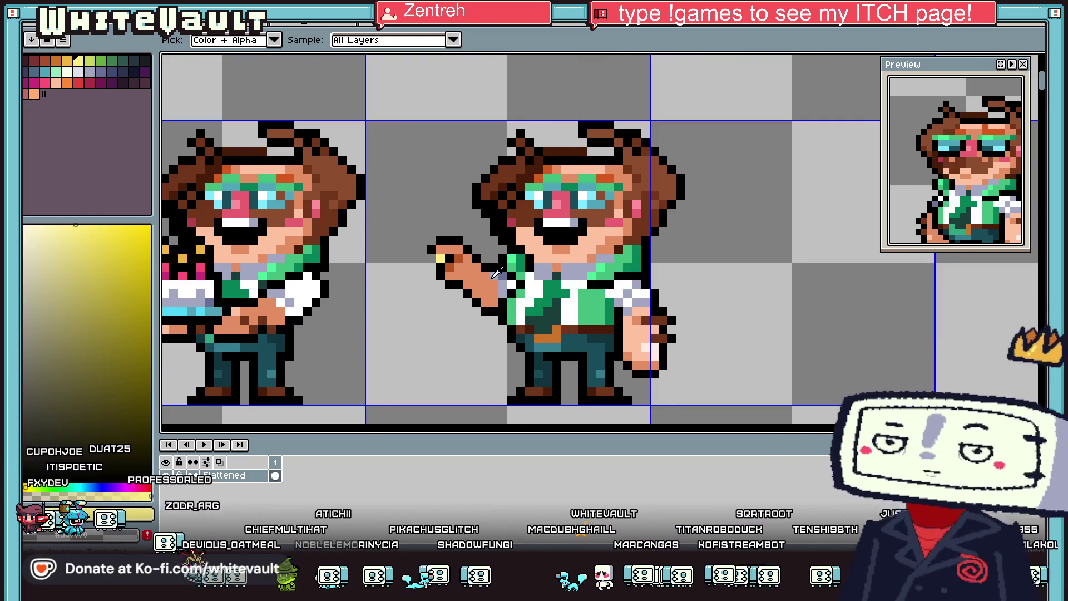
scroll(497, 273, "up", 2)
left_click(480, 261)
key("b")
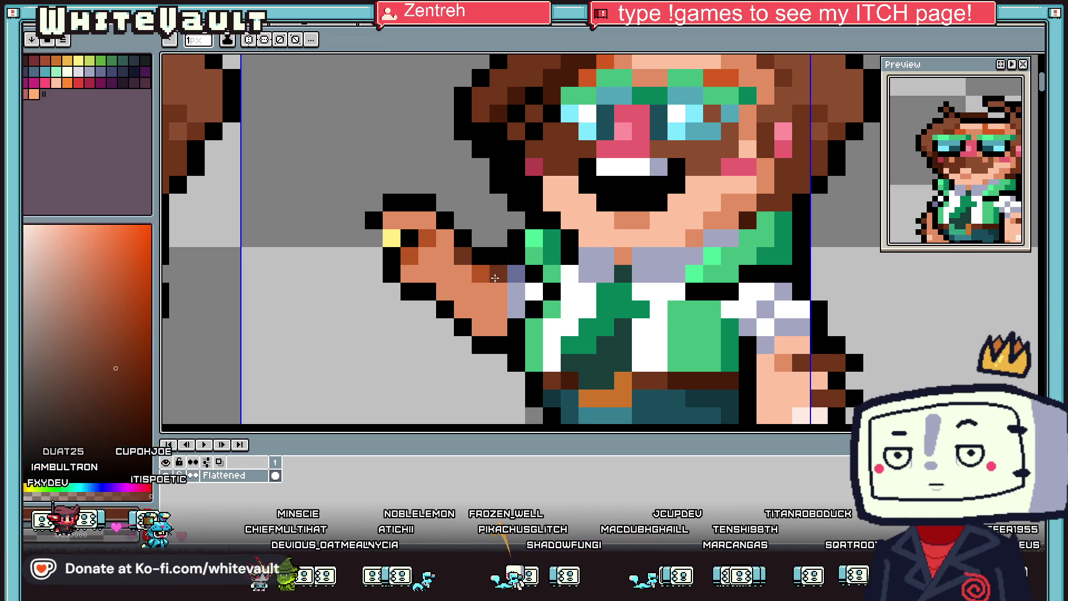
scroll(483, 289, "down", 4)
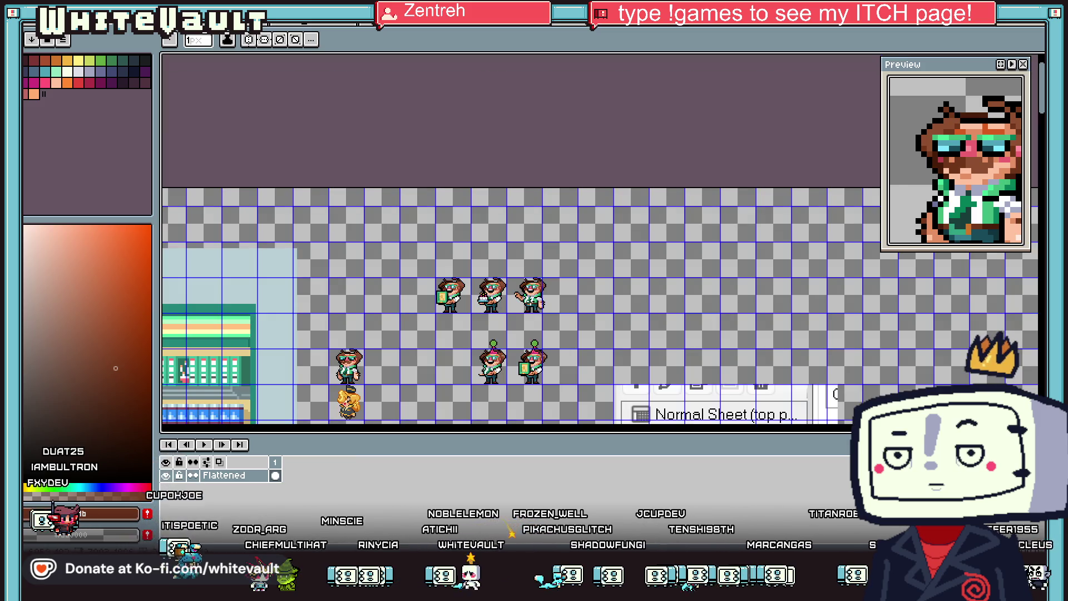
scroll(512, 295, "up", 3)
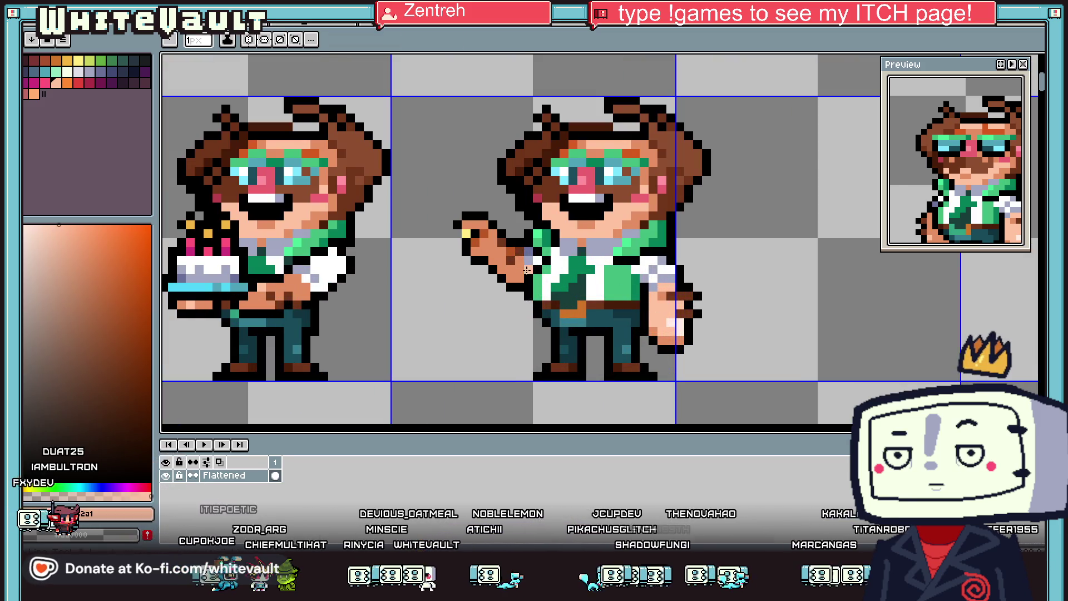
scroll(466, 266, "up", 2)
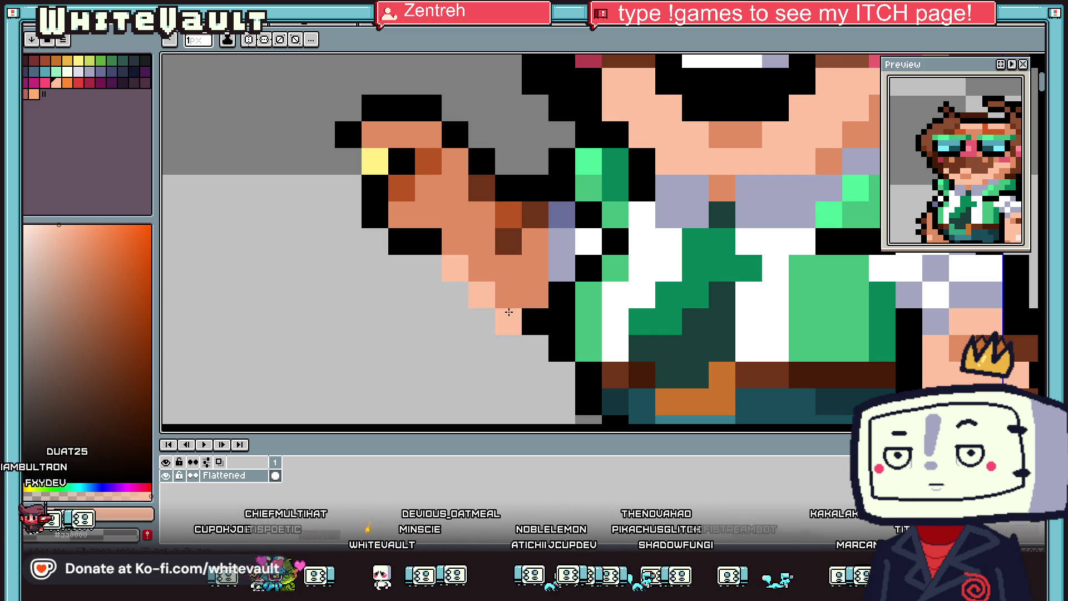
Step: Blacken two grey edge pixels on the hand and turn a stray black pixel into skin
left_click(519, 184, "alt")
left_click_drag(509, 161, 482, 147)
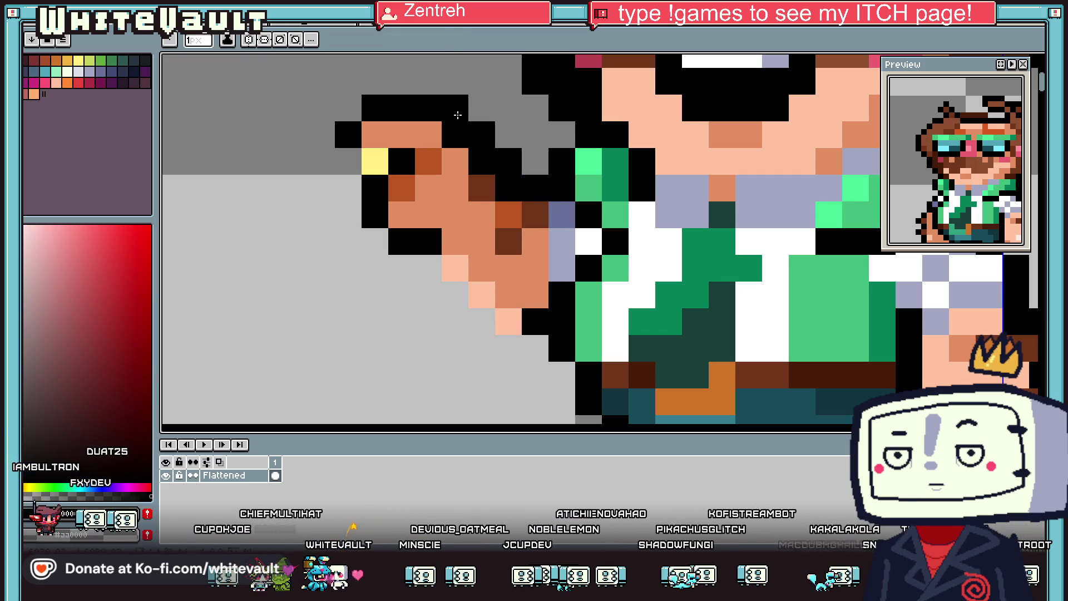
left_click(451, 137, "alt")
left_click(509, 188)
Step: Sample black and the light skin colour from the hand's artwork
key("alt")
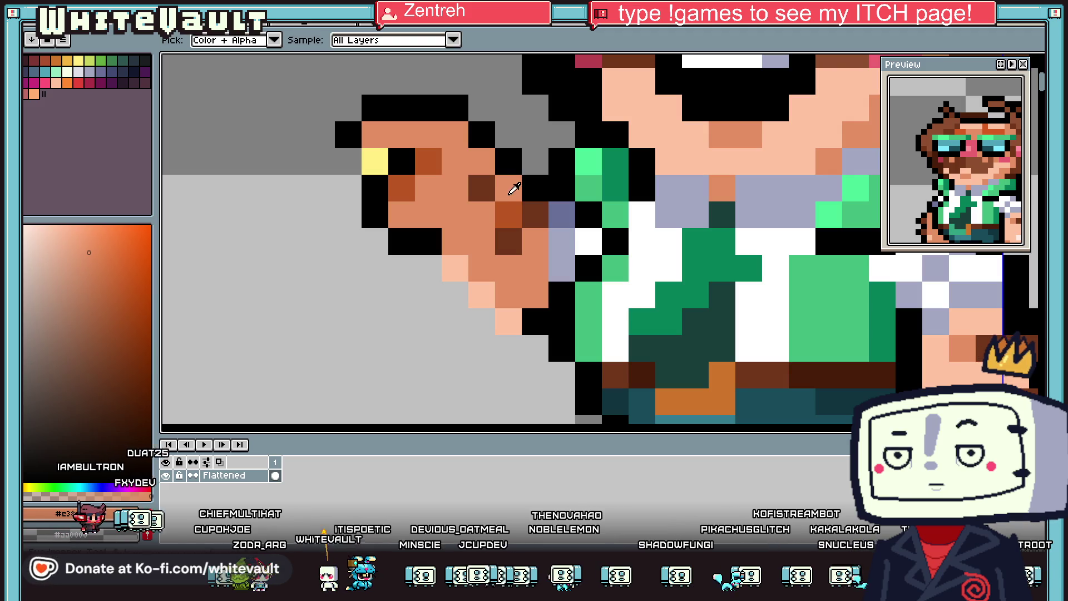
left_click(443, 238, "alt")
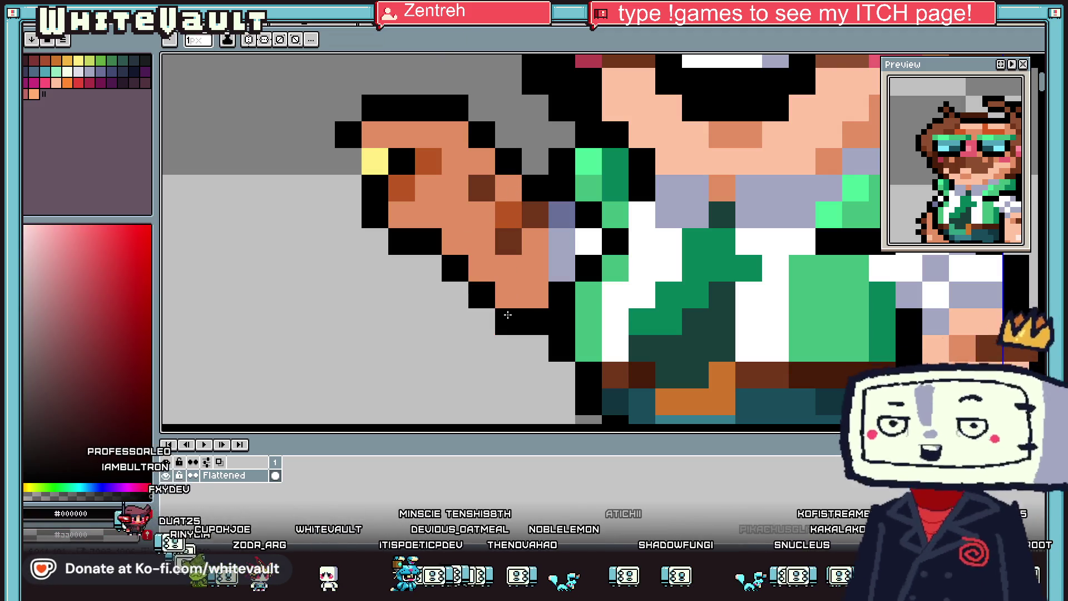
scroll(573, 281, "down", 5)
left_click(694, 314, "alt")
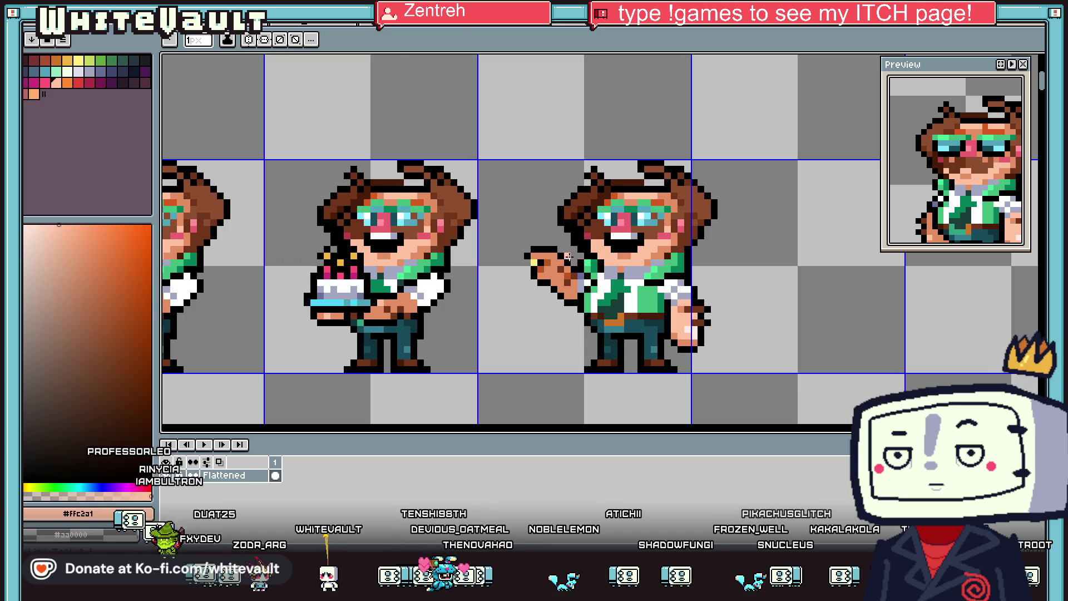
scroll(567, 257, "up", 3)
scroll(586, 298, "down", 3)
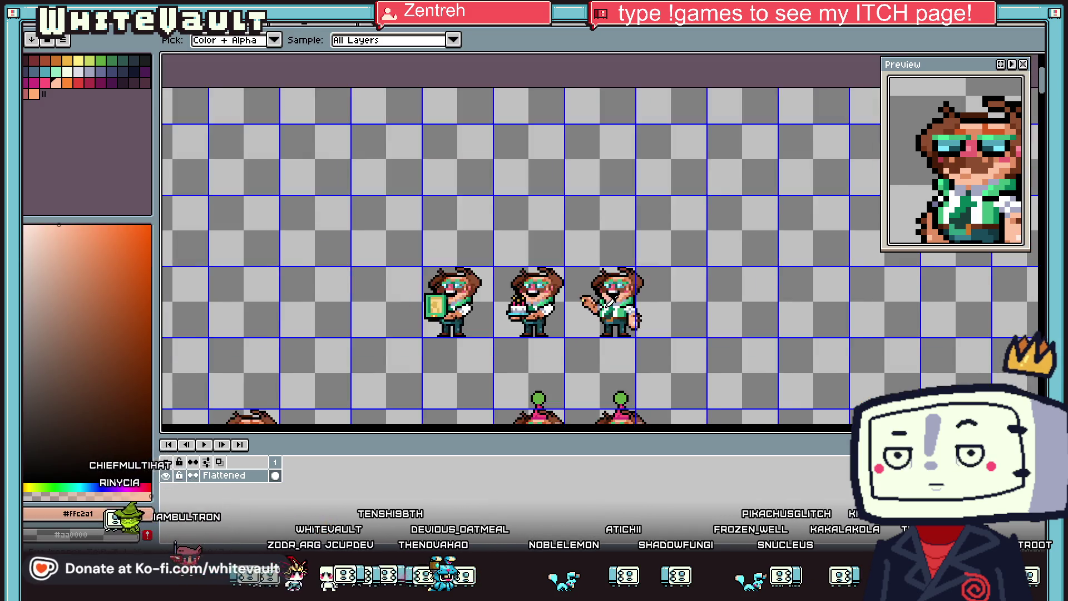
scroll(586, 298, "up", 3)
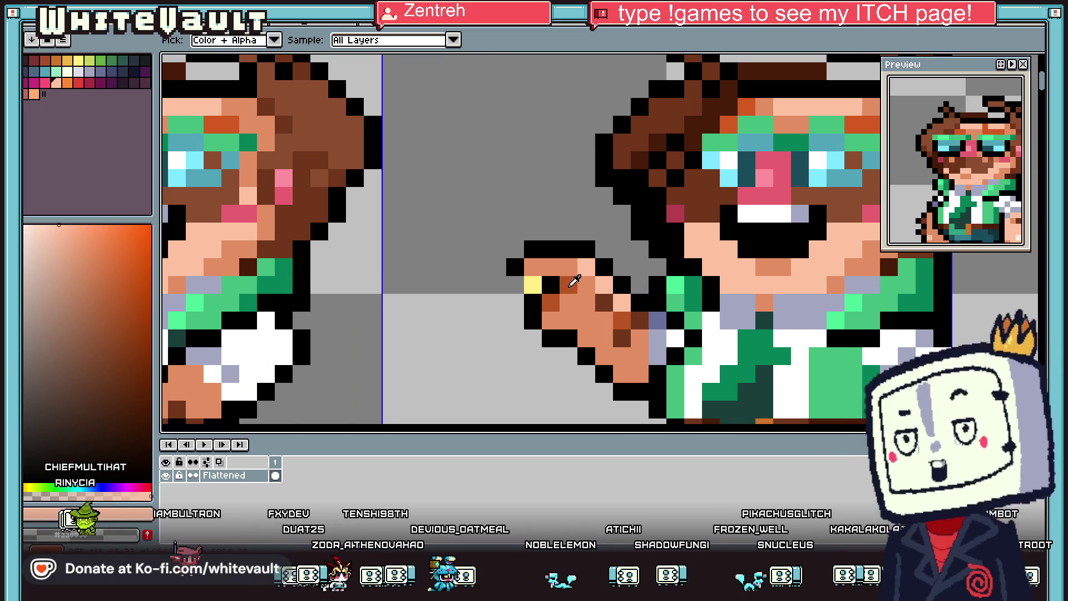
left_click(564, 284, "alt")
scroll(563, 285, "down", 3)
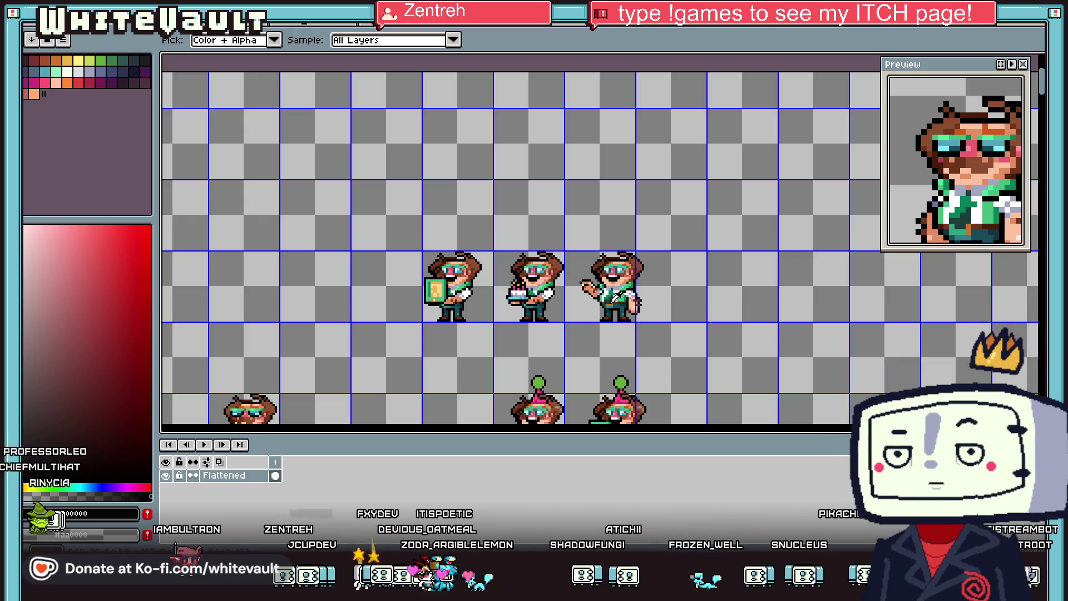
scroll(635, 291, "up", 4)
Step: Repaint a row and three more hand pixels in light peach skin tone
left_click(606, 268, "alt")
left_click_drag(557, 266, 595, 266)
left_click(577, 301)
left_click(590, 301)
left_click(594, 315)
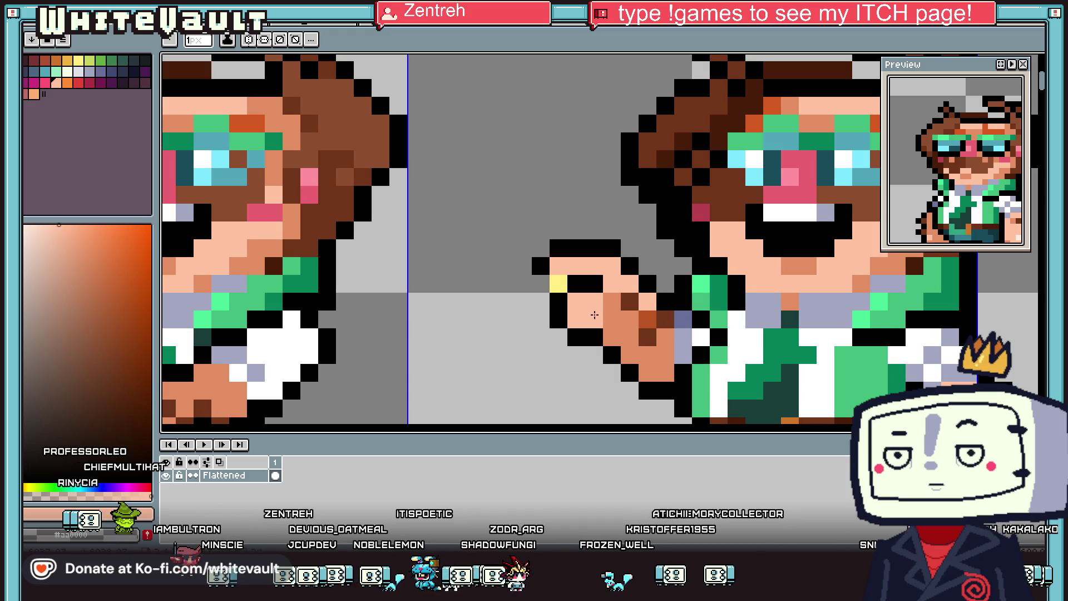
scroll(608, 304, "down", 4)
Step: Repaint black hand pixels in skin tone, clear the corner stray, and adjust an outline pixel
key("alt")
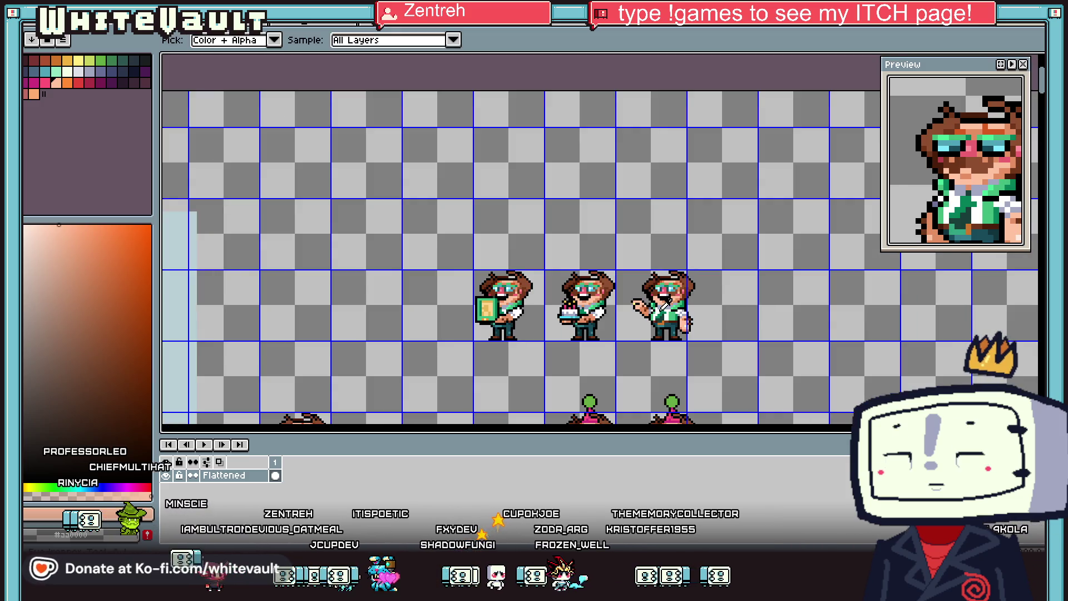
scroll(643, 306, "up", 4)
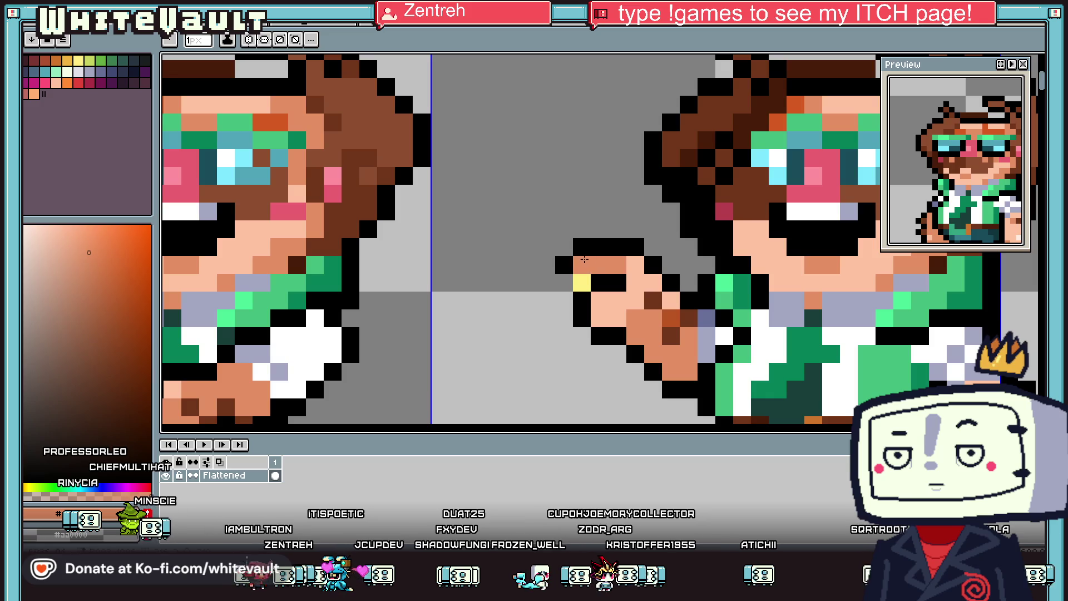
scroll(595, 297, "down", 5)
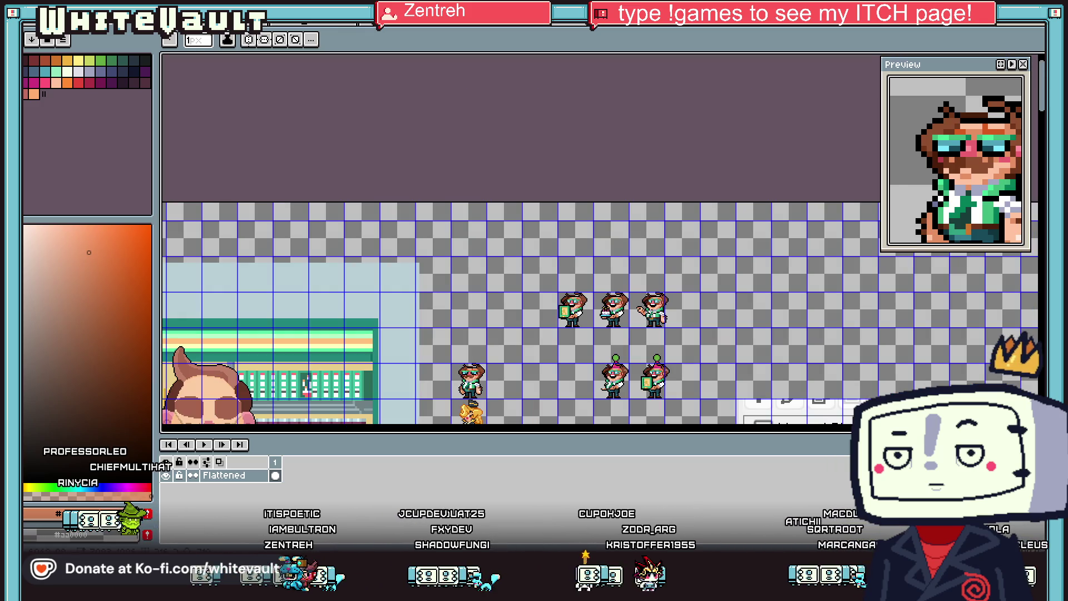
scroll(608, 268, "up", 5)
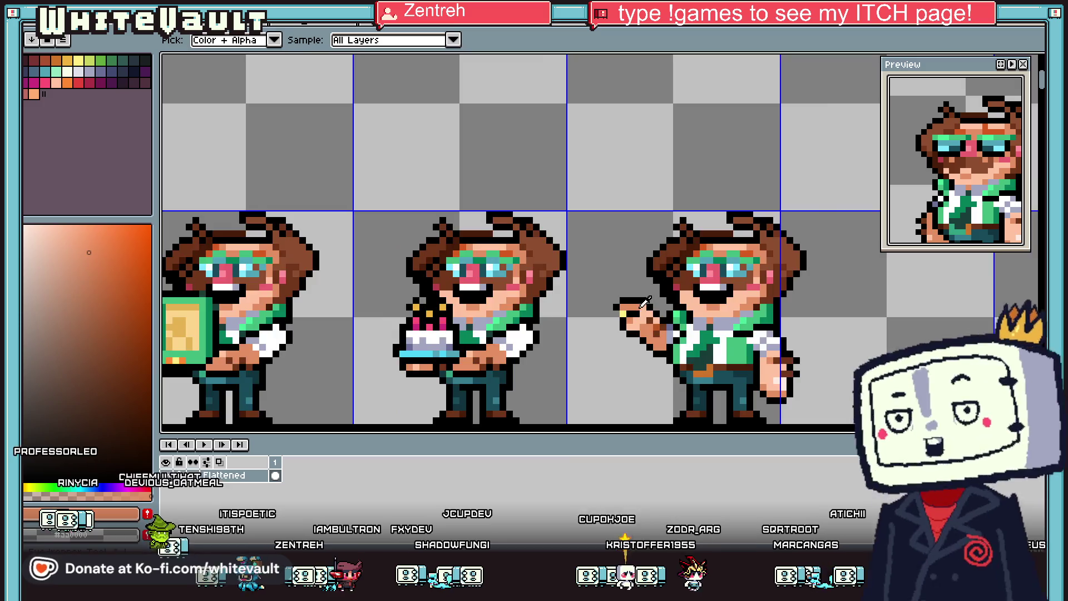
left_click(595, 308, "alt")
left_click_drag(613, 308, 631, 290)
left_click(608, 277, "alt")
scroll(608, 277, "down", 5)
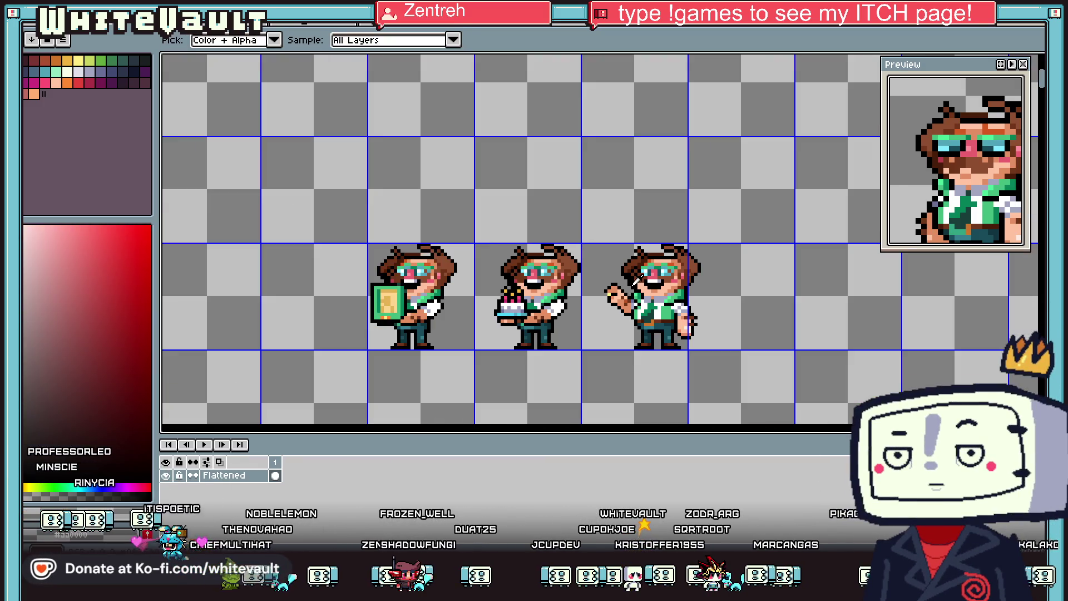
scroll(609, 298, "up", 5)
left_click(609, 298)
left_click(609, 297)
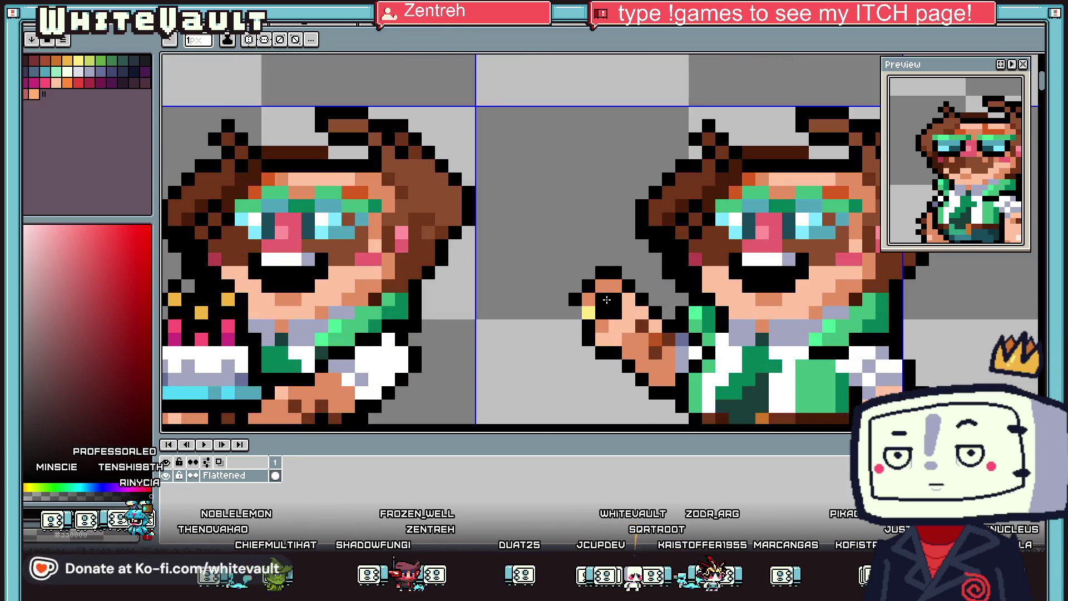
scroll(610, 298, "down", 5)
Step: Sample canvas colours, ending with the peach skin colour from the face
key("v")
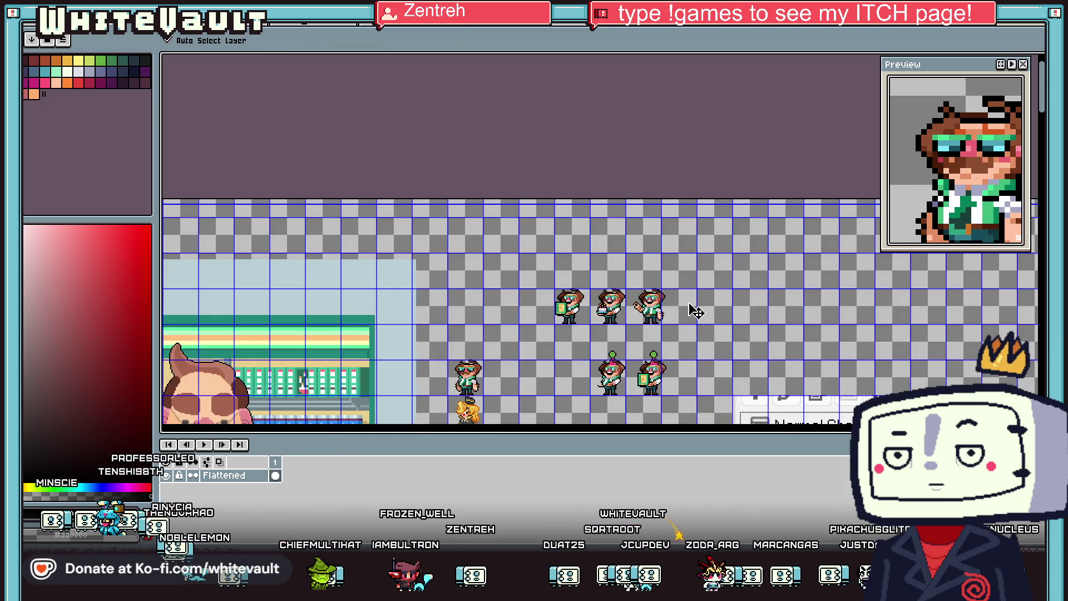
key("i")
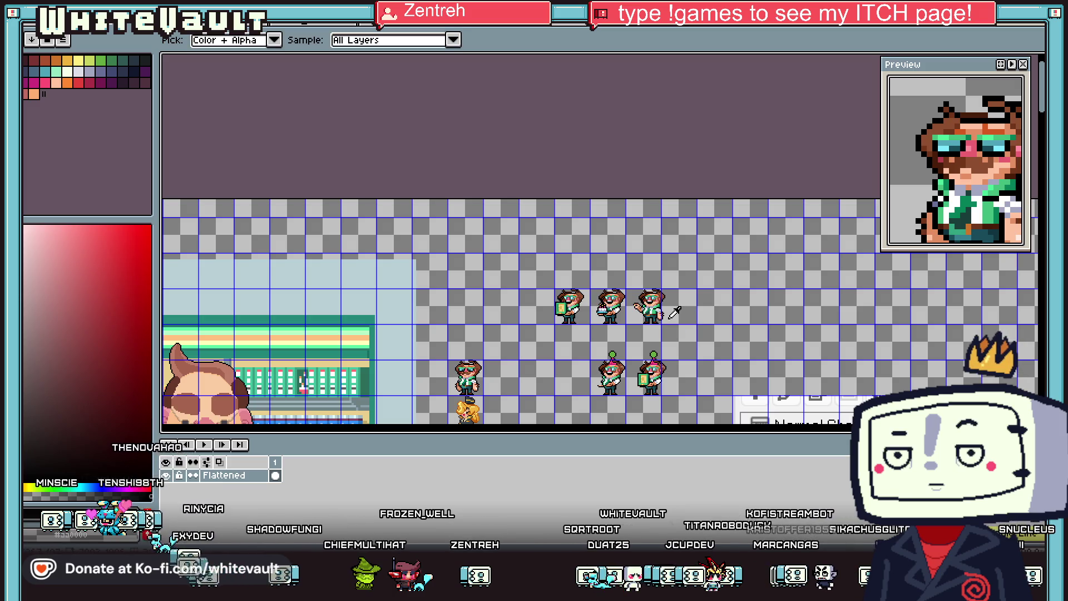
scroll(674, 313, "up", 1)
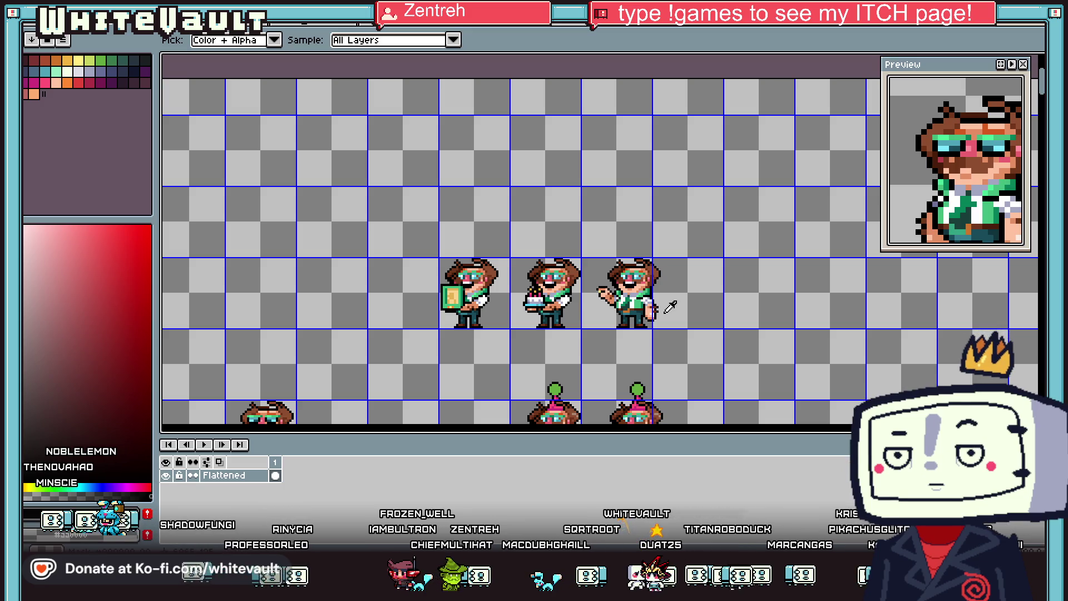
scroll(600, 300, "up", 1)
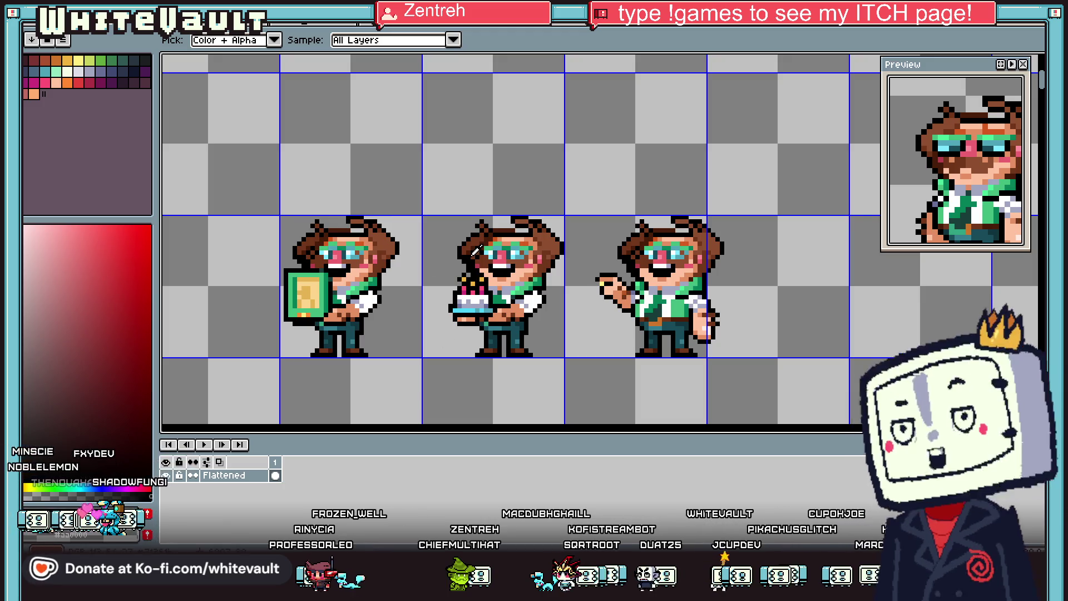
scroll(658, 292, "down", 1)
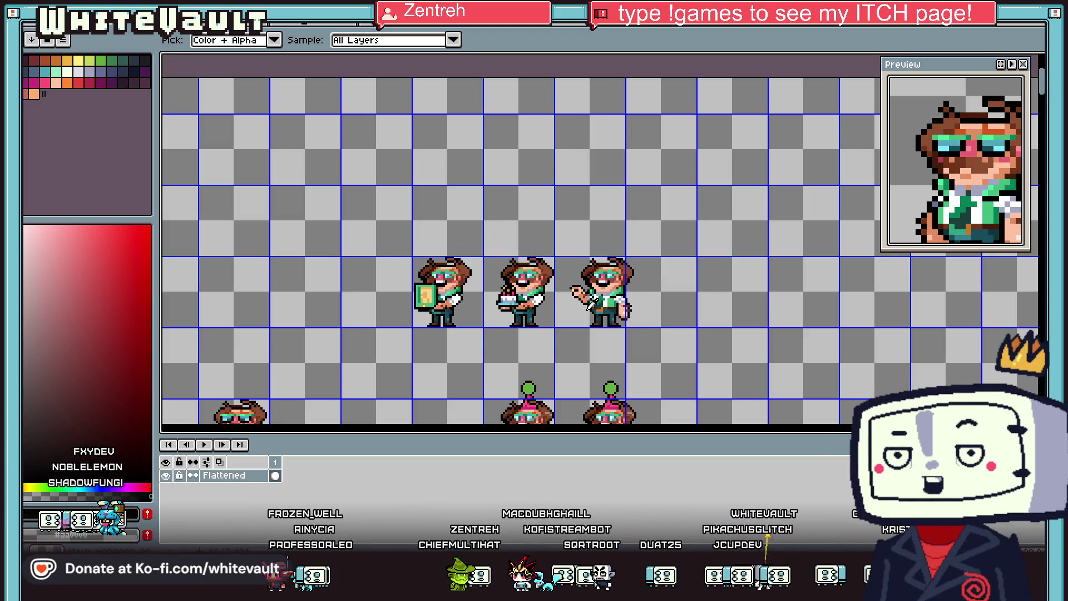
scroll(573, 286, "up", 1)
key("b")
scroll(571, 280, "up", 1)
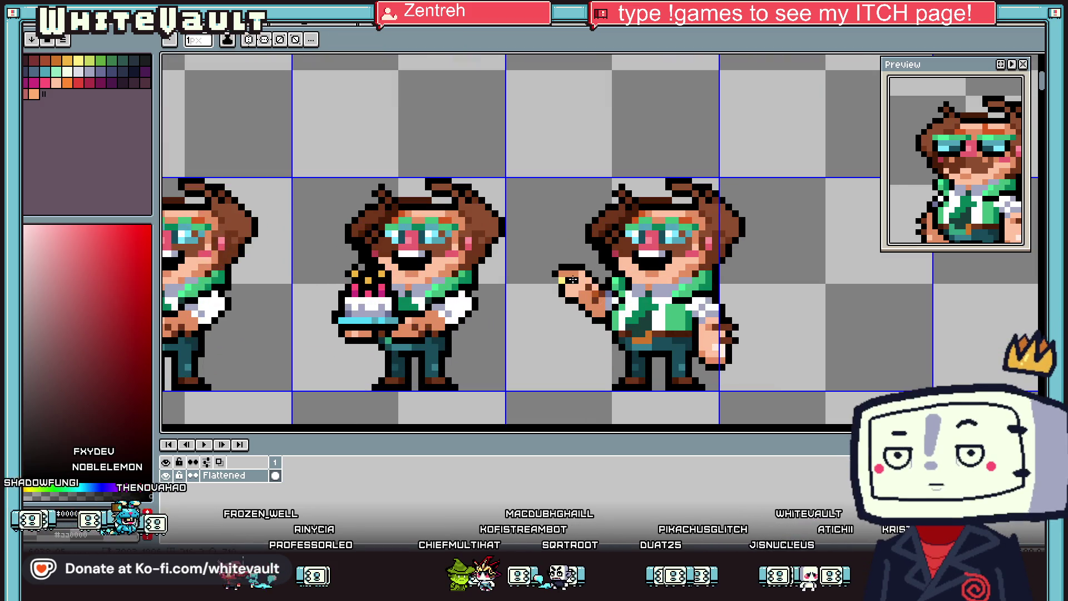
left_click(559, 278, "alt")
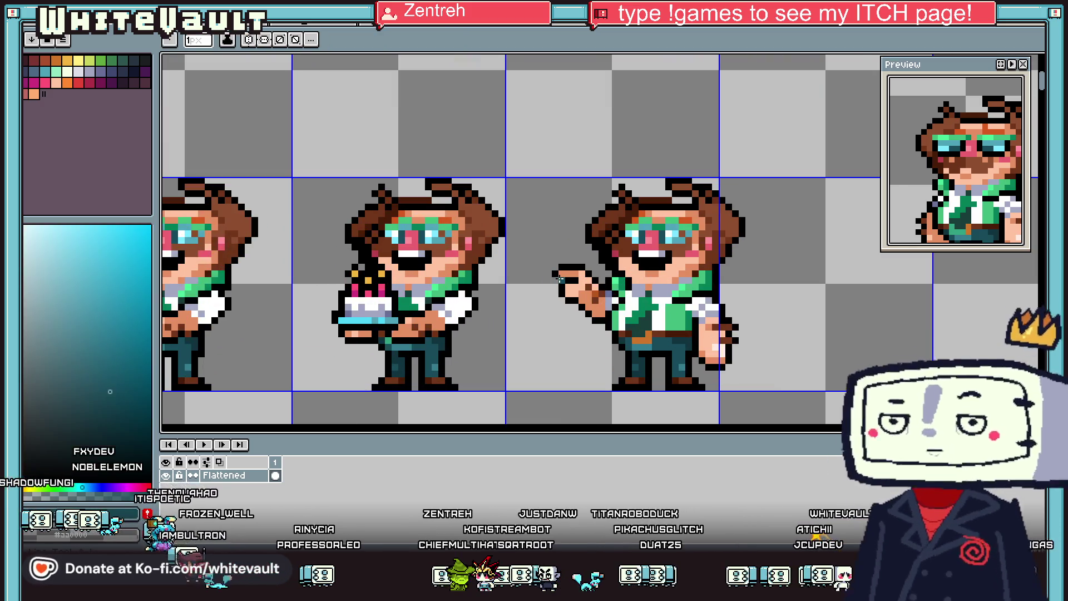
scroll(612, 286, "down", 2)
scroll(640, 295, "down", 1)
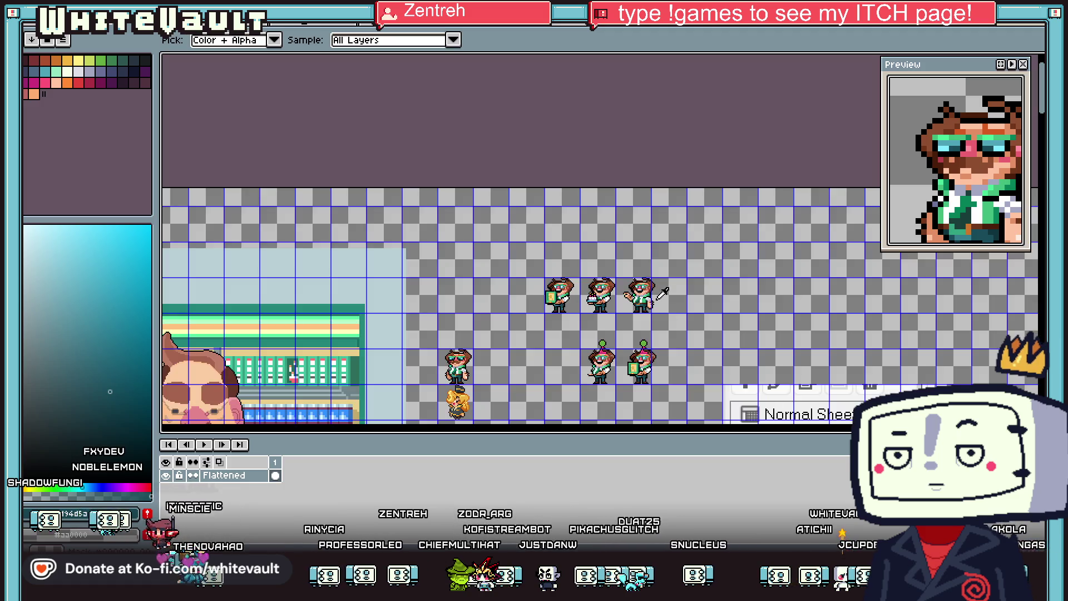
scroll(573, 298, "up", 4)
left_click(568, 300)
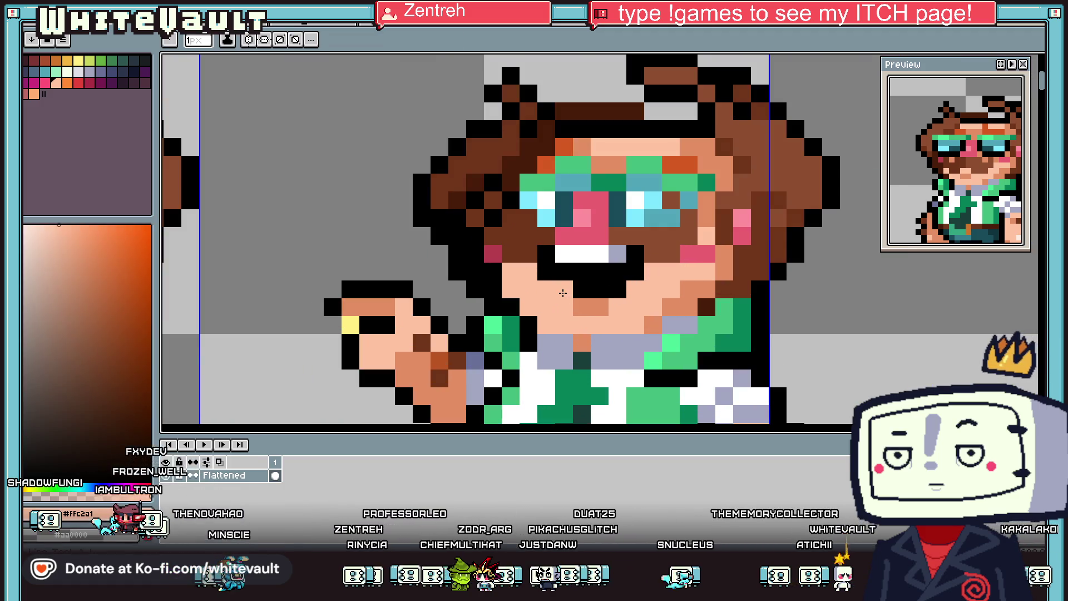
Step: Select the waving character's mouth, lower it one pixel, and fill the gap above with brown
key("m")
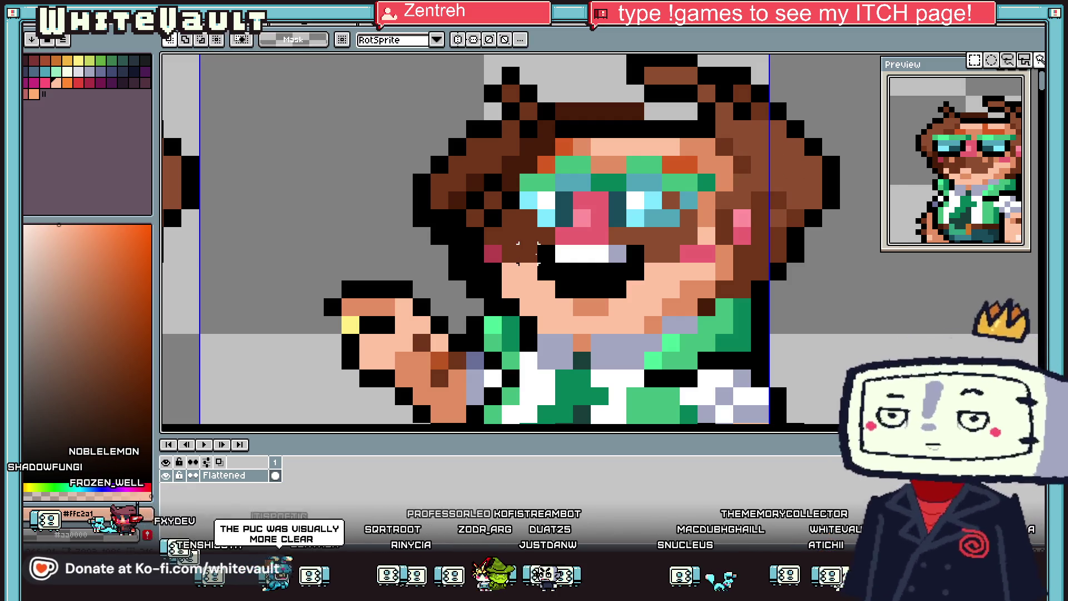
mouse_move(540, 248)
left_mouse_down()
mouse_move(634, 290)
mouse_move(638, 307)
left_mouse_up()
key("ctrl+d")
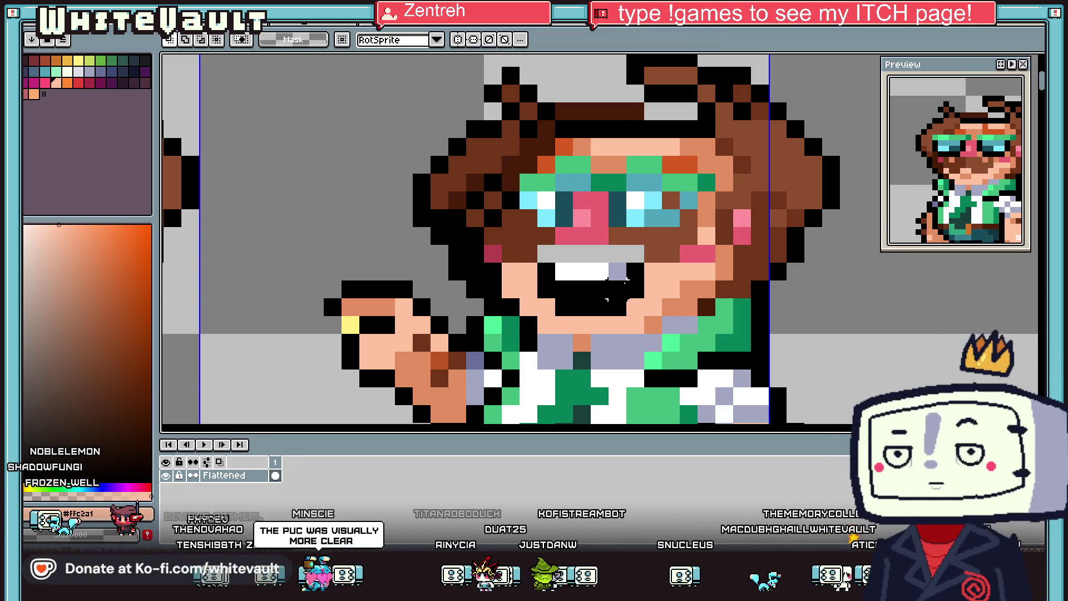
key("b")
left_click(651, 238, "alt")
left_click_drag(598, 253, 637, 253)
left_click_drag(543, 253, 573, 253)
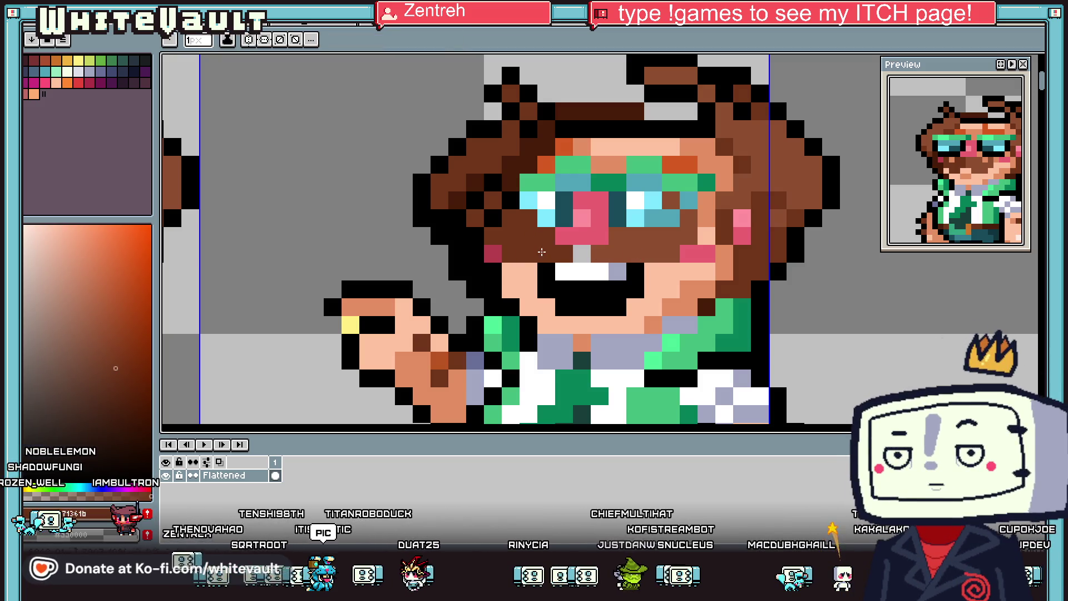
left_click(548, 254)
Step: Repaint the mouth's upper row white and its bottom pixels peach
scroll(605, 249, "down", 5)
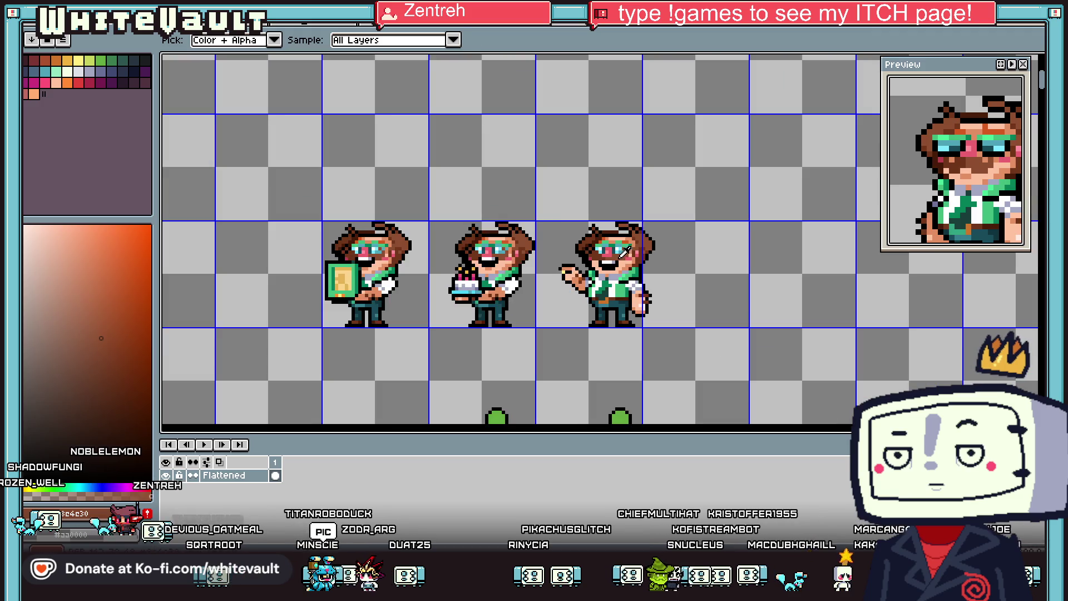
scroll(625, 251, "up", 5)
left_click(544, 267, "alt")
left_click(522, 301)
mouse_move(522, 300)
left_mouse_down()
mouse_move(563, 289)
mouse_move(500, 310)
left_mouse_up()
left_click(591, 266, "alt")
left_click(591, 290)
left_click(612, 315, "alt")
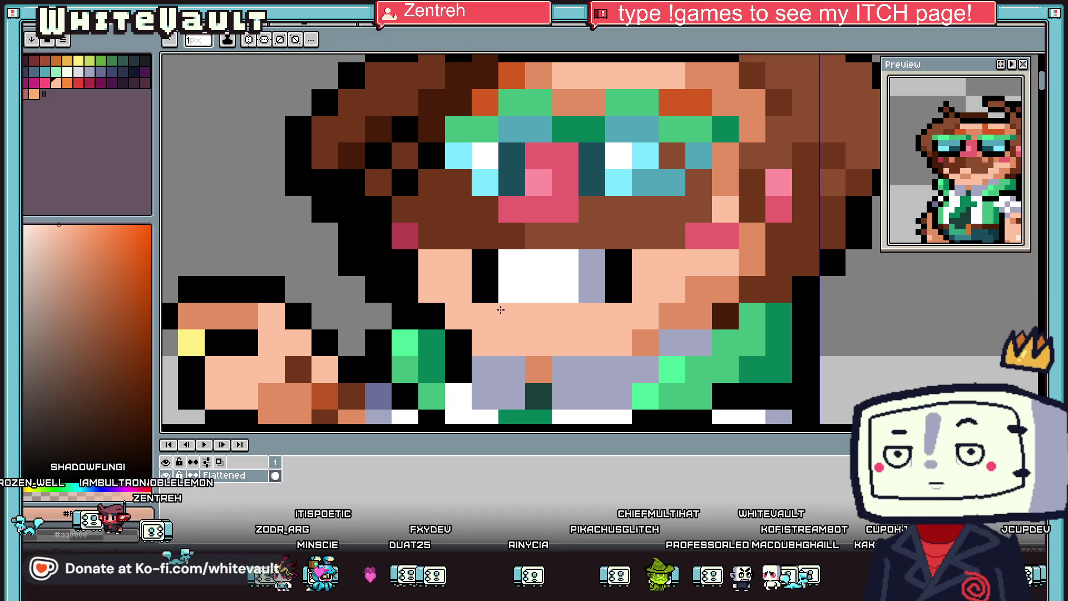
Step: Paint the teeth row white and blacken the peach pixel left of the mouth
key("alt")
left_click(487, 276, "alt")
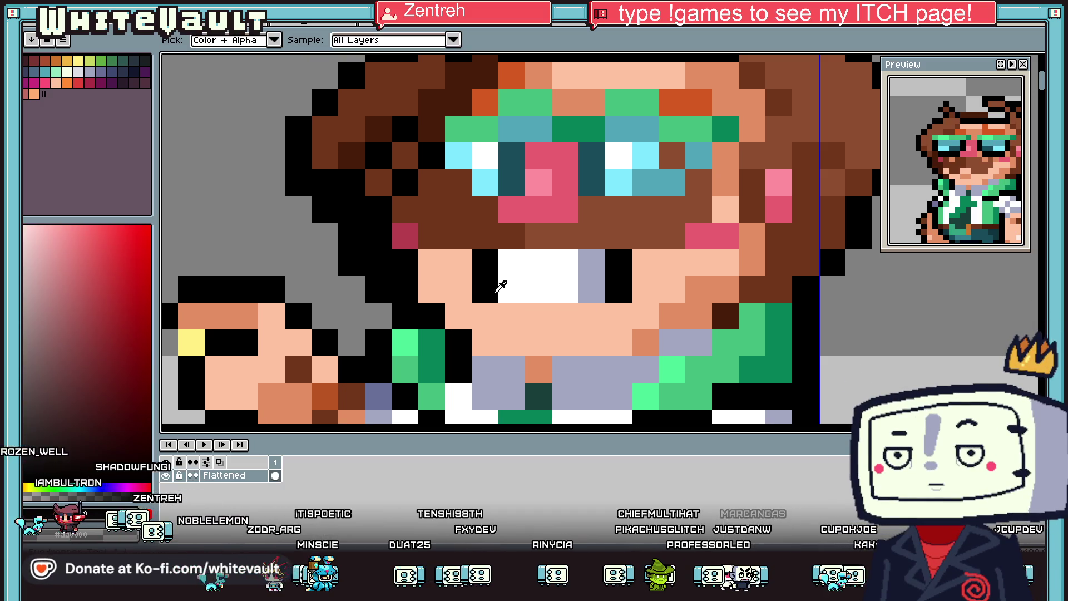
left_click(503, 283, "alt")
left_click_drag(503, 311, 582, 310)
left_click(615, 281, "alt")
left_click(455, 306)
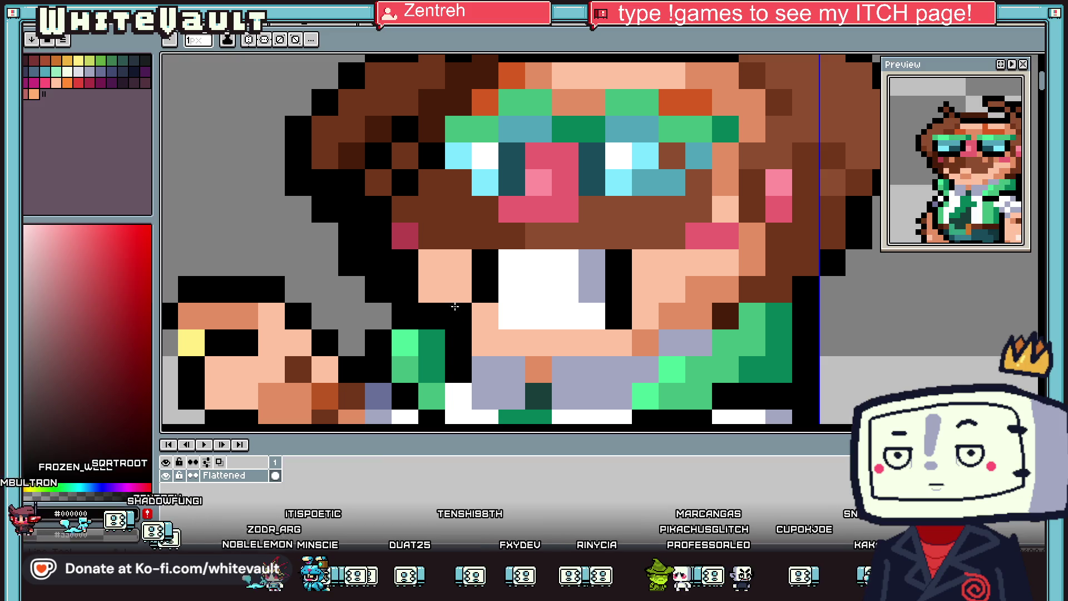
Step: Paint the mouth's lower row peach skin tone and darken its top row
scroll(508, 288, "down", 6)
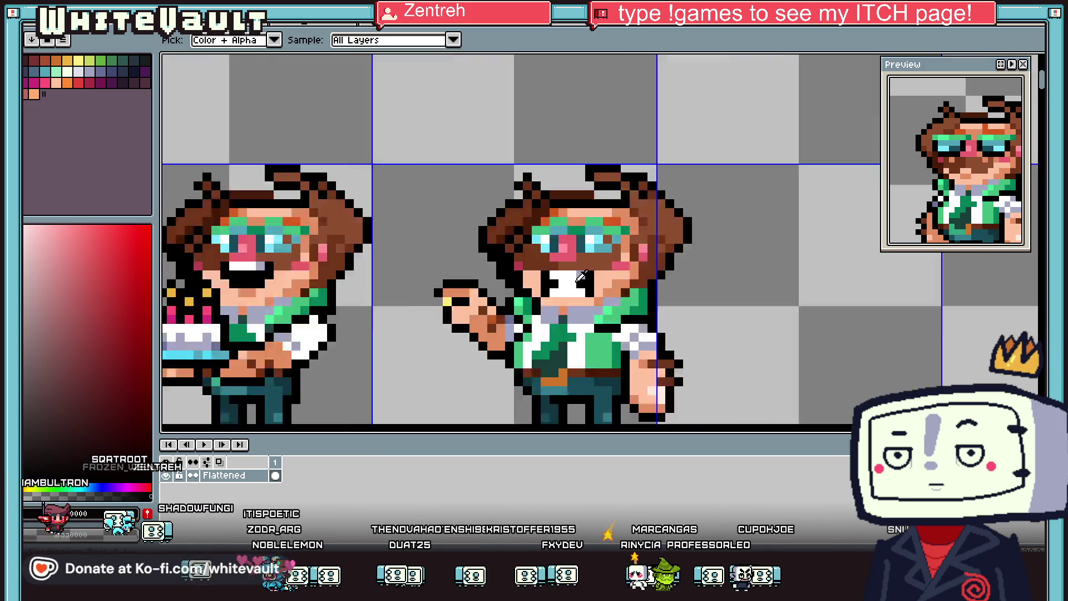
scroll(606, 295, "up", 3)
scroll(606, 295, "up", 3)
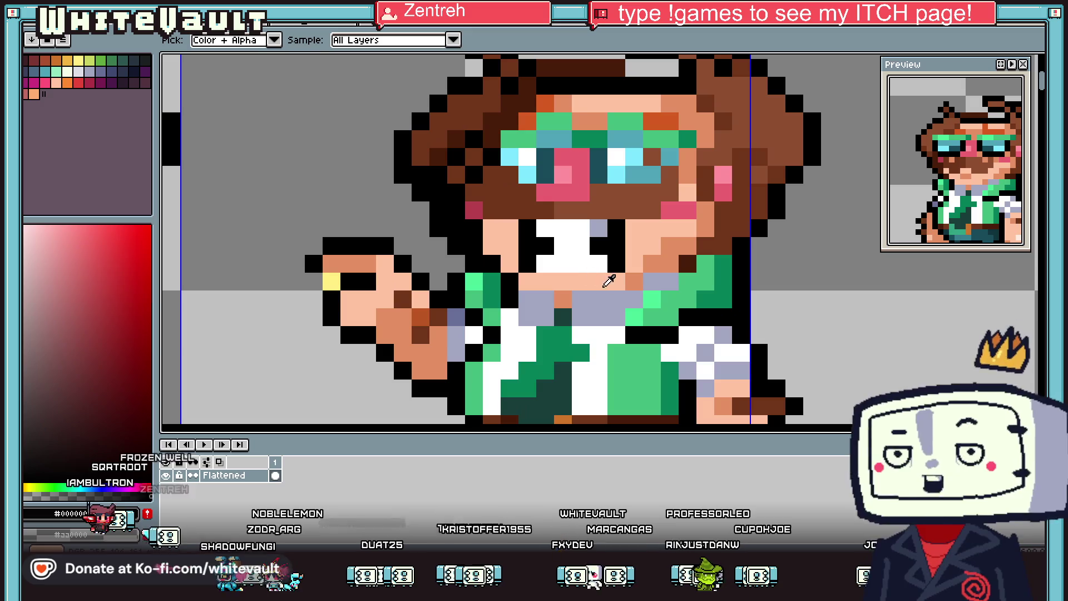
left_click(556, 281, "alt")
mouse_move(559, 299)
left_mouse_down()
mouse_move(609, 293)
mouse_move(605, 281)
left_mouse_up()
left_click(634, 281, "alt")
scroll(598, 283, "down", 3)
scroll(598, 283, "down", 2)
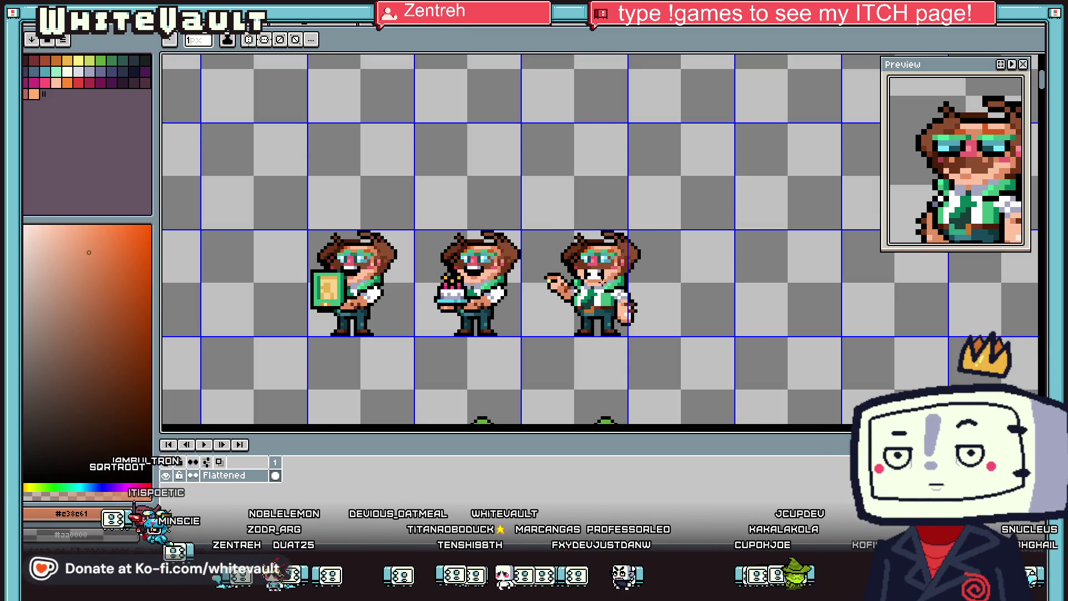
Step: Zoom in on the card, cake and waving poses and switch to colour sampling
scroll(599, 273, "up", 4)
left_click(598, 271, "alt")
scroll(598, 271, "up", 1)
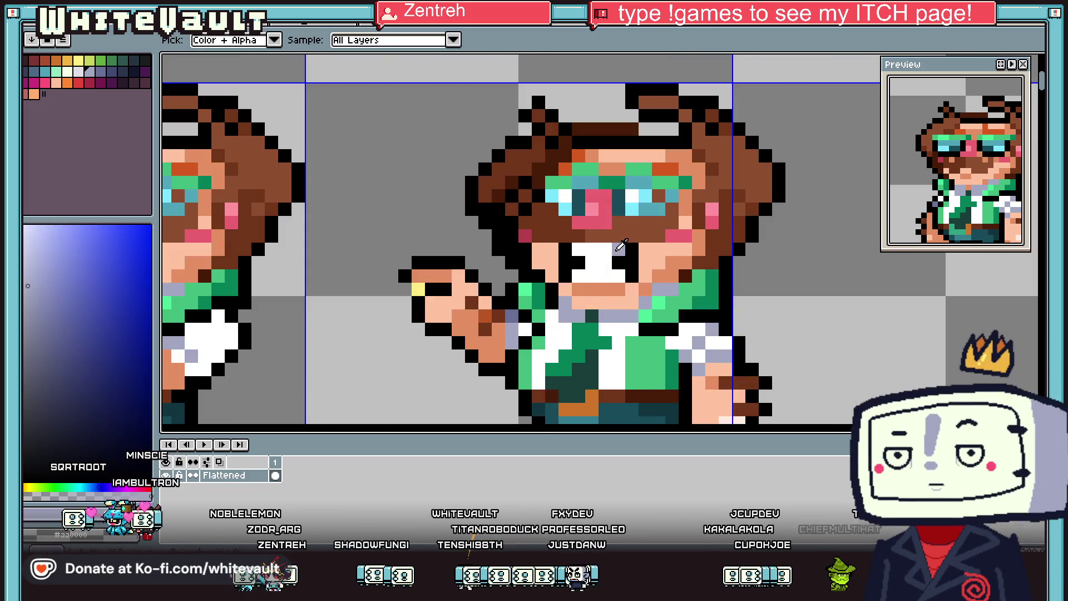
scroll(598, 271, "down", 4)
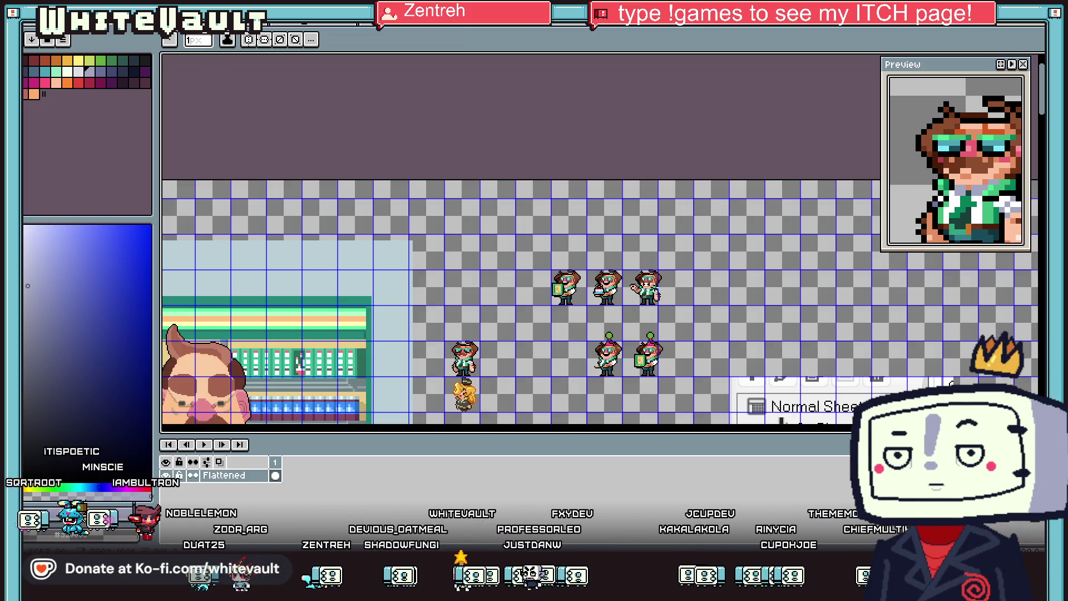
scroll(655, 286, "up", 4)
scroll(662, 301, "down", 1)
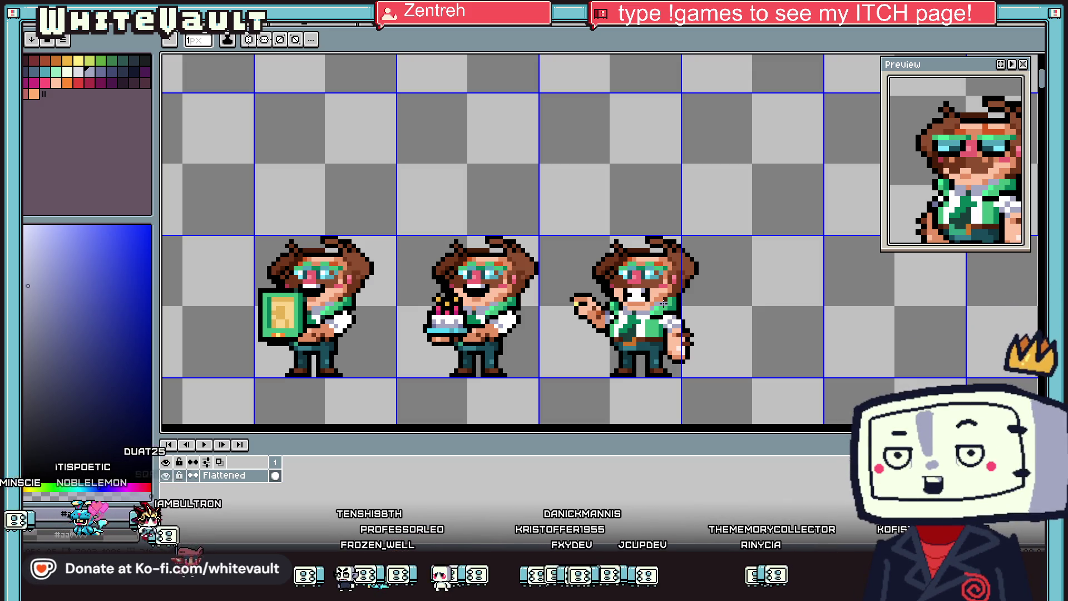
scroll(501, 299, "down", 3)
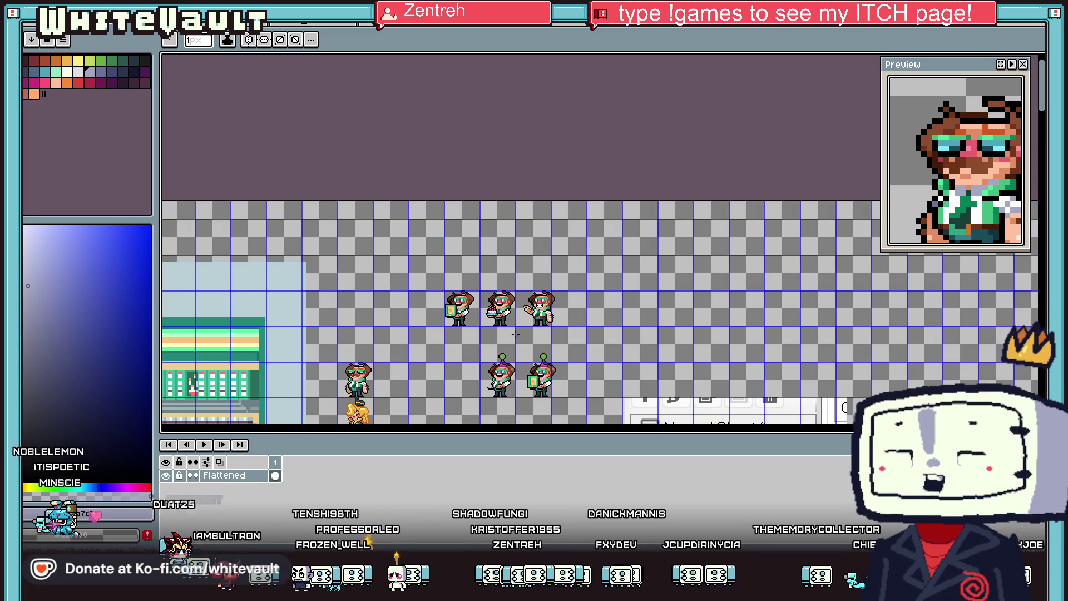
scroll(484, 231, "up", 1)
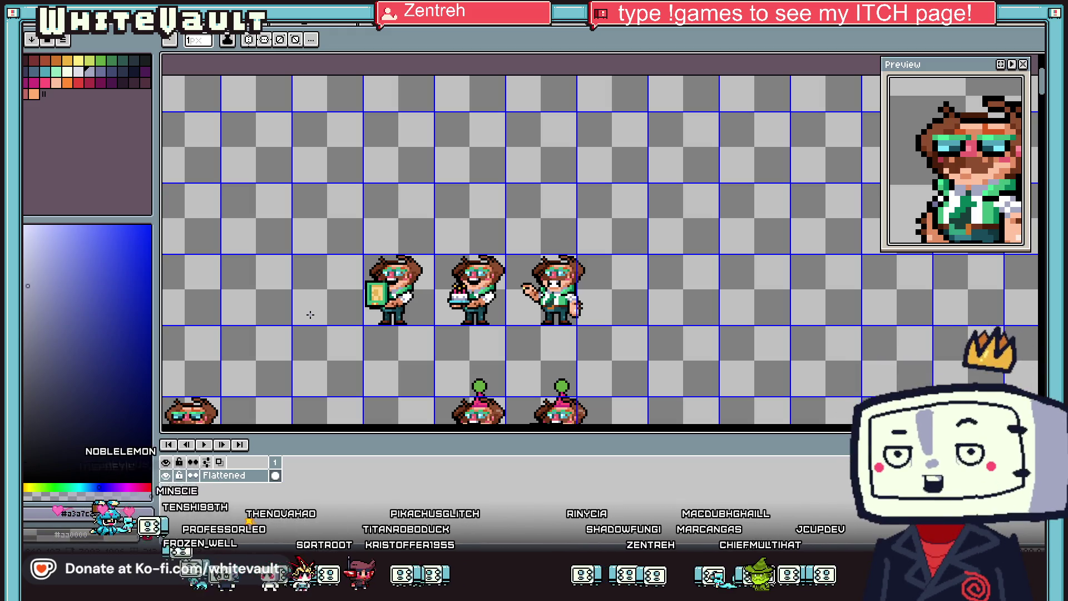
scroll(443, 266, "up", 2)
scroll(456, 250, "down", 1)
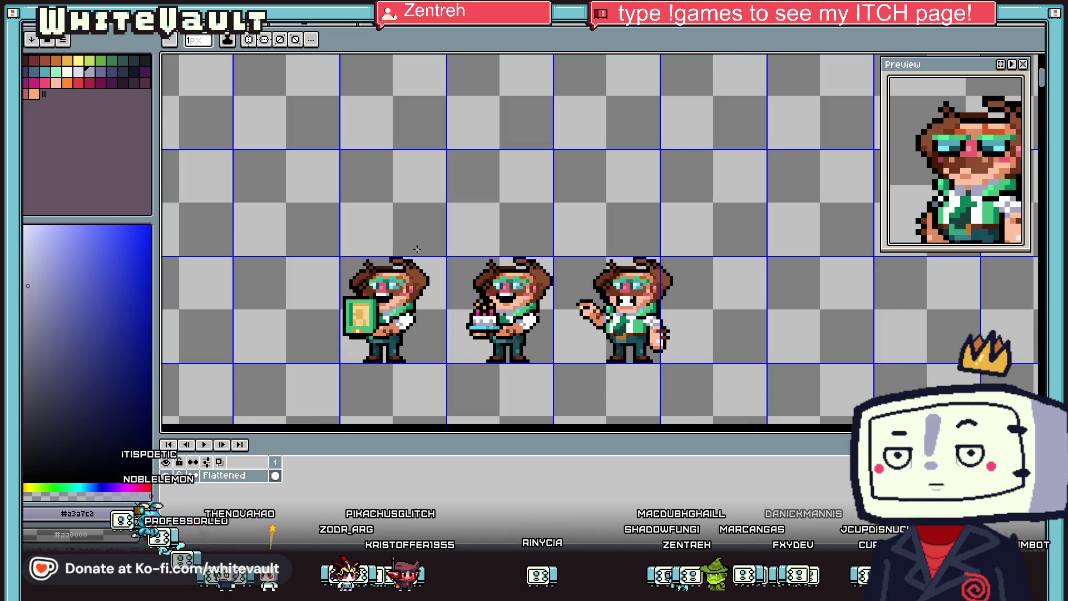
key("alt")
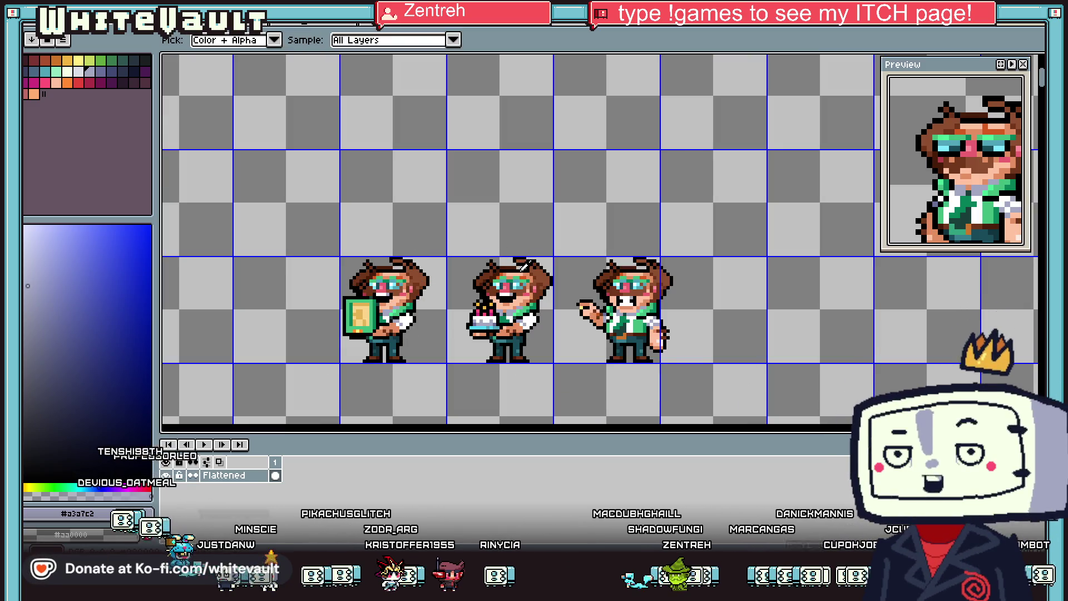
Step: Pick black from the sprite's hair outline
left_click(523, 271)
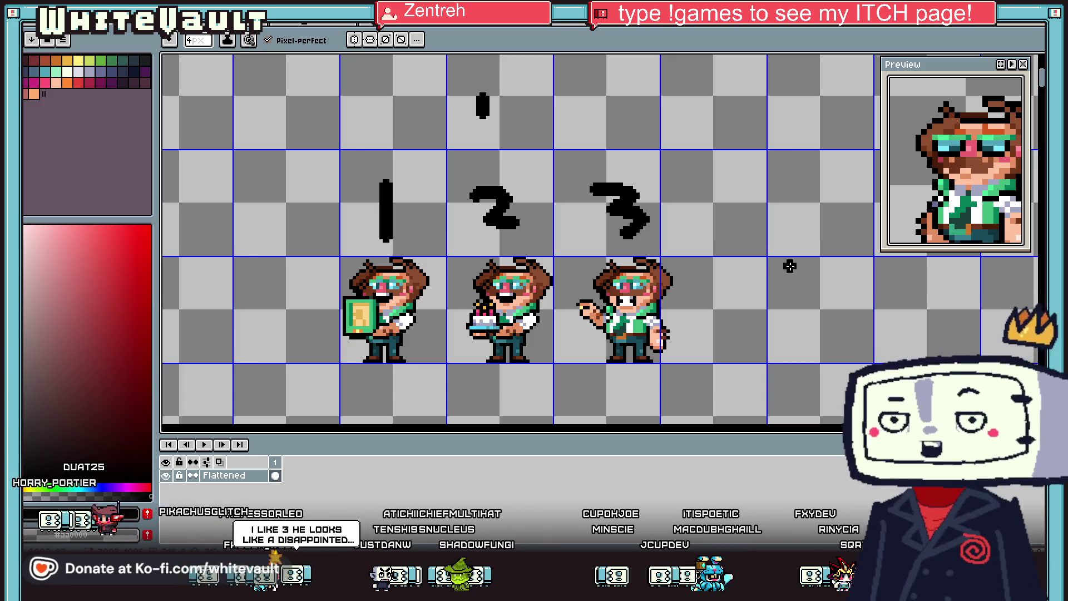
Step: Draw short black tally marks above the 3 and above the 1
left_click_drag(637, 110, 636, 120)
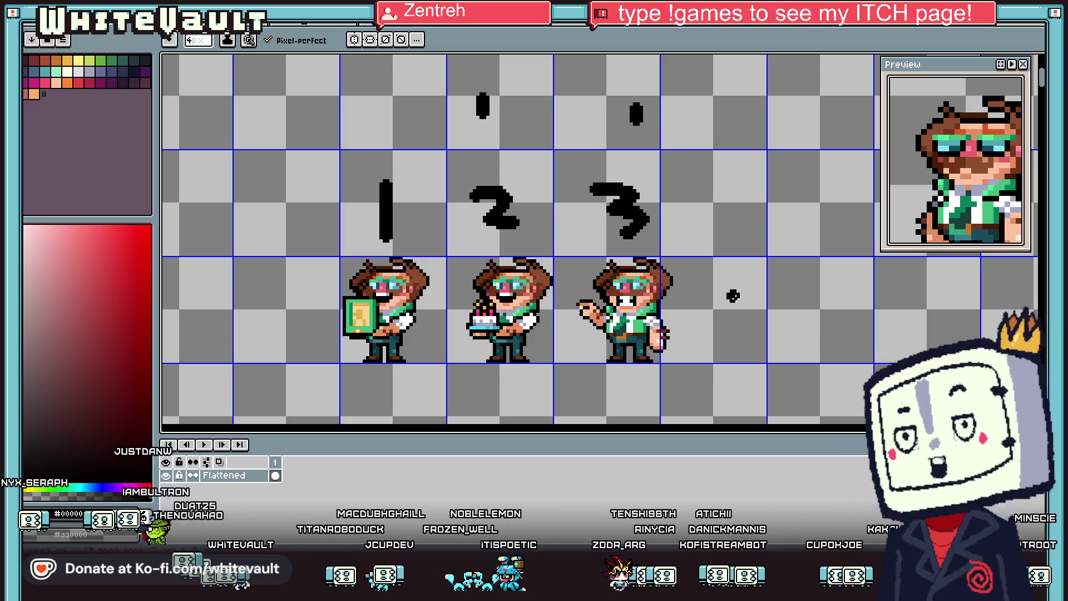
scroll(623, 344, "down", 1)
scroll(635, 347, "up", 1)
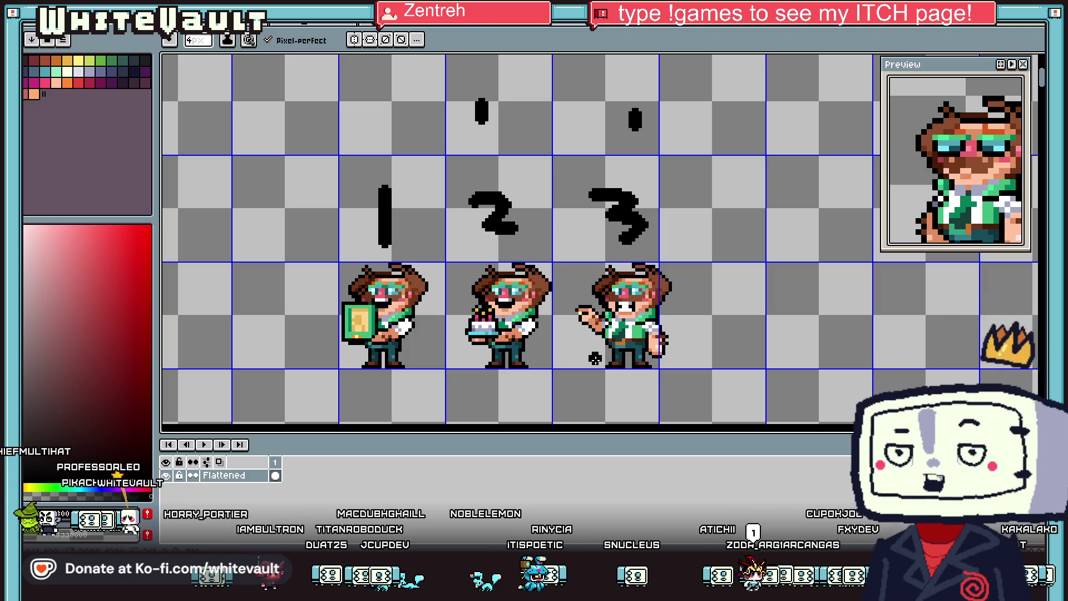
left_click_drag(378, 122, 384, 111)
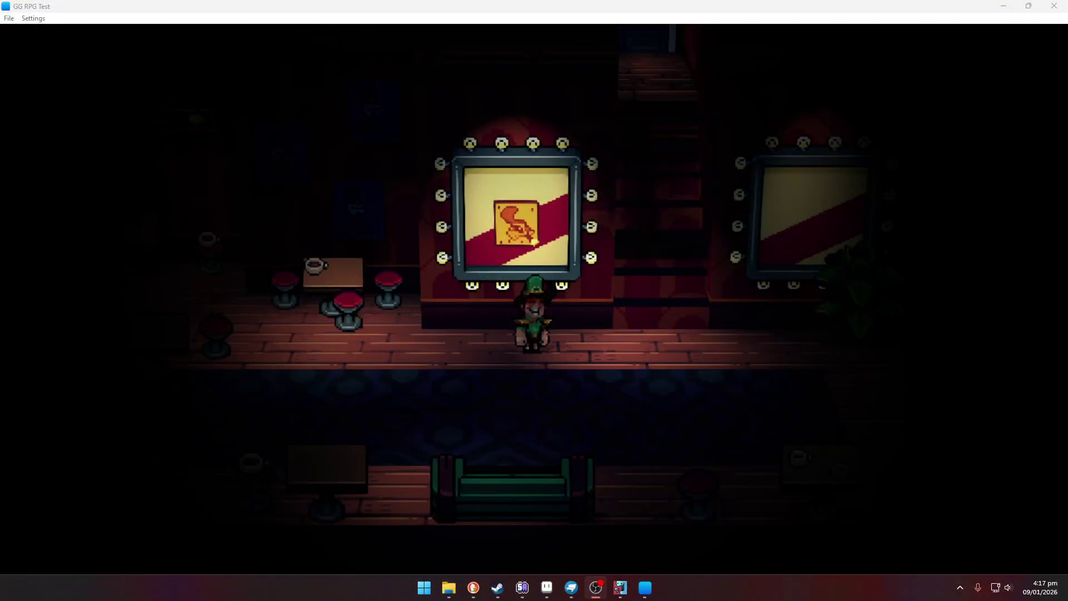
Step: Walk the character around the café counter and down to a café table
left_click(704, 240)
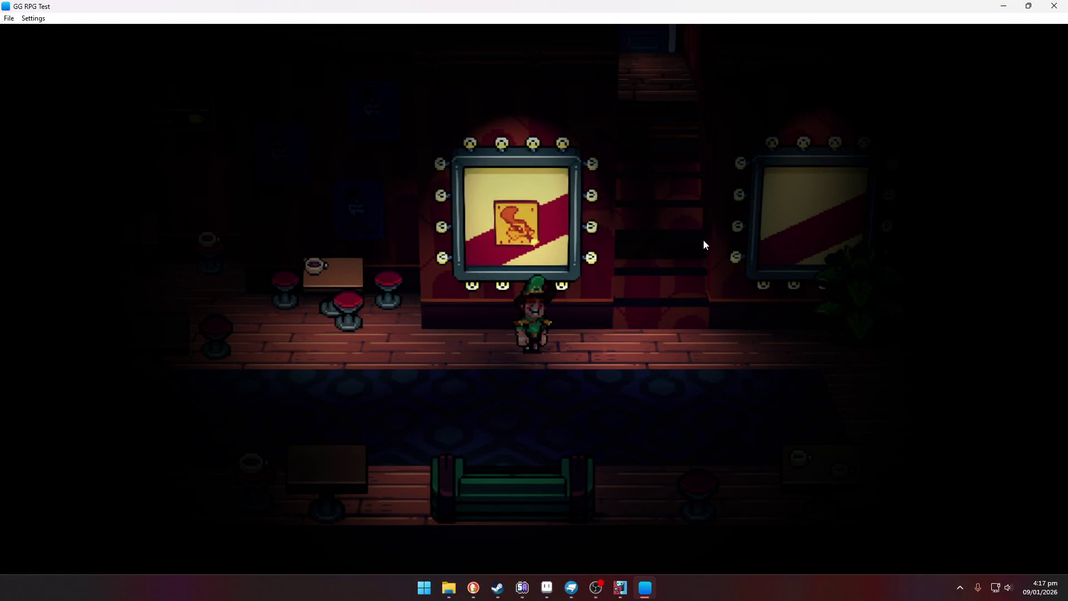
key("Left")
key("Down")
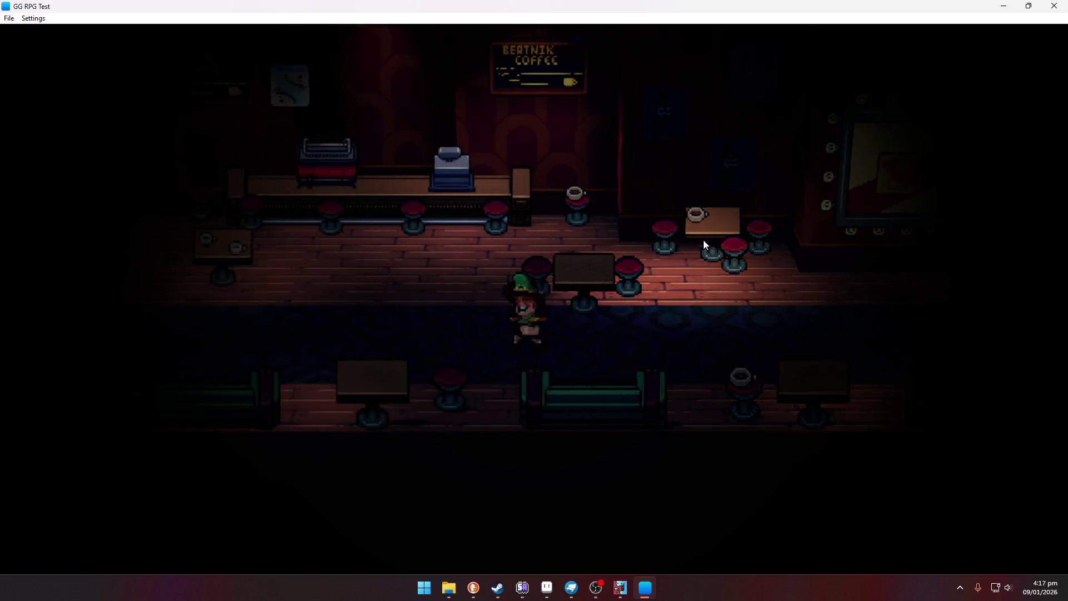
key("Left")
key("Up")
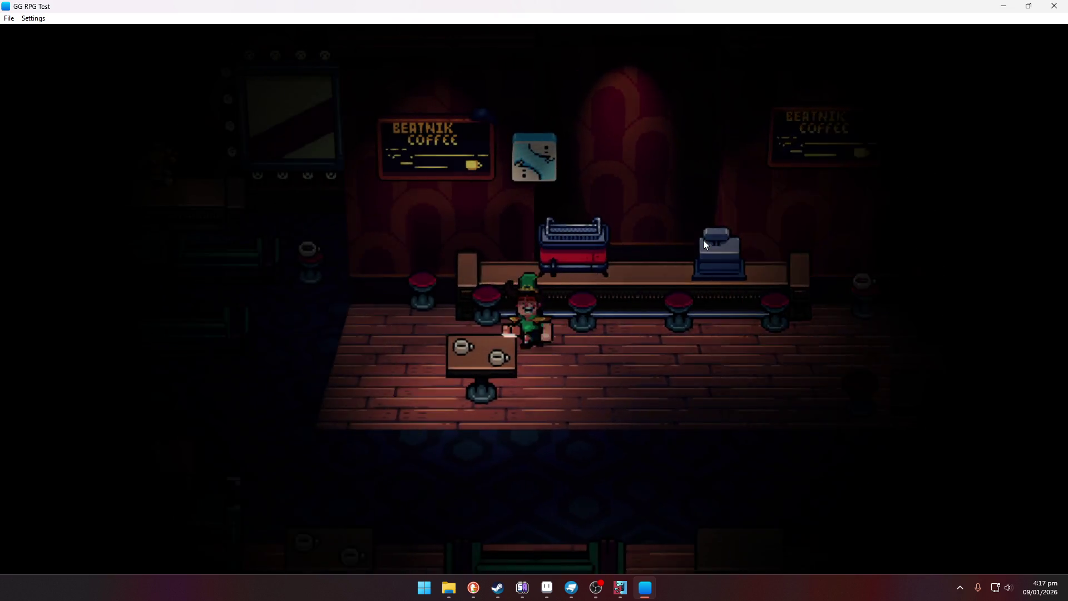
key("Right")
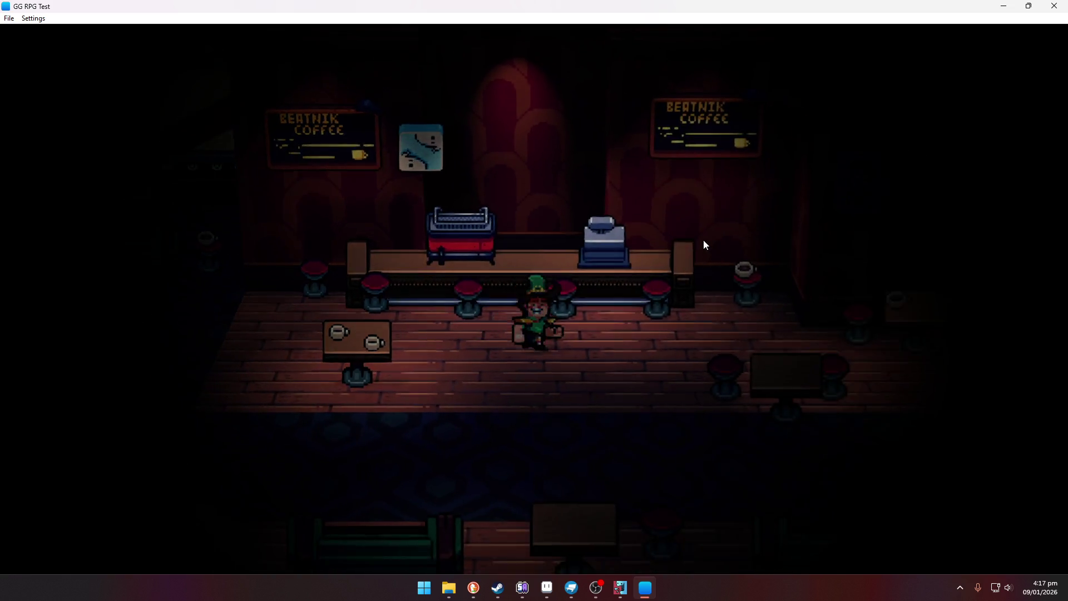
key("Right")
key("Down")
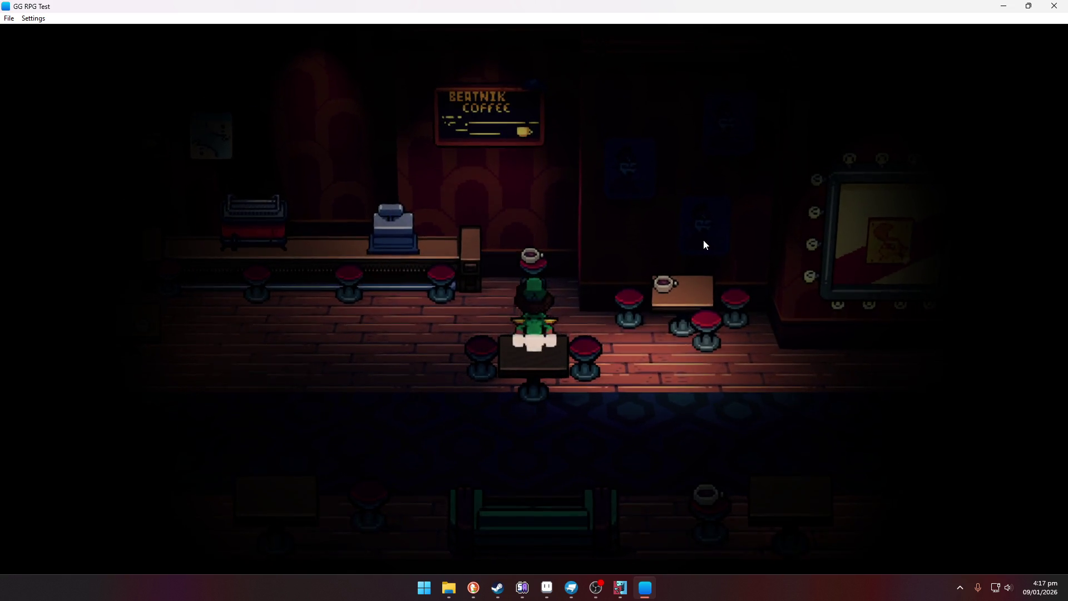
Step: Walk back past the lit mirrors, up the stairs and out the top doorway
key("Right")
key("Down")
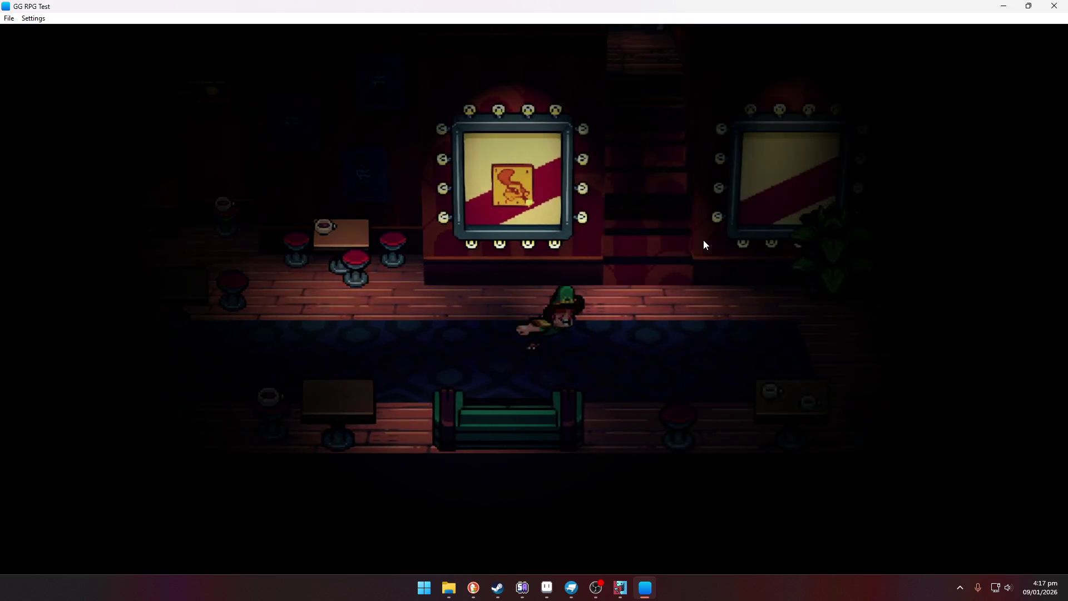
key("Right")
key("Up")
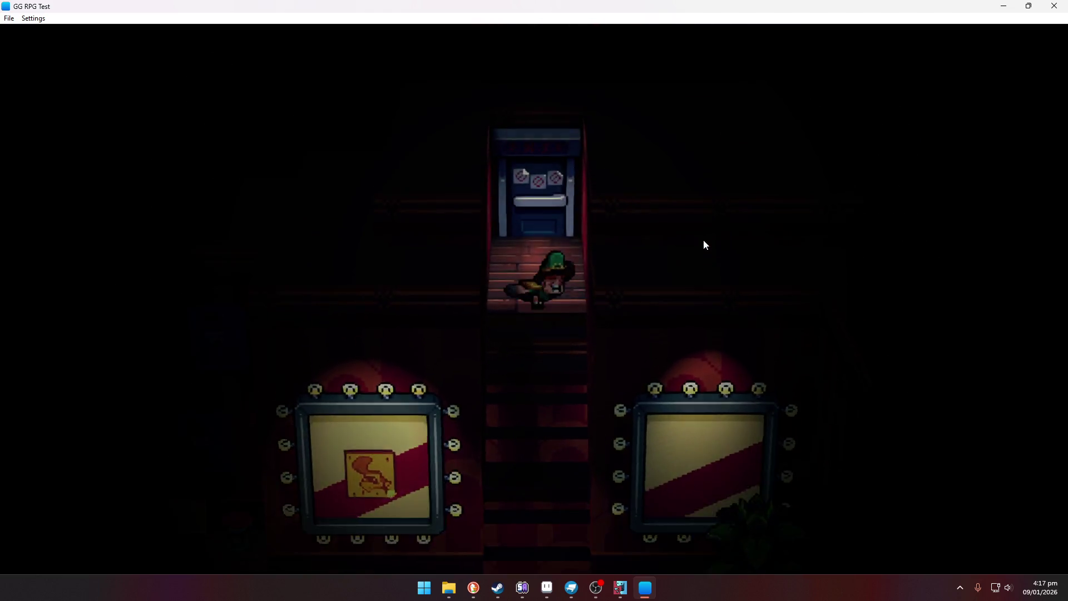
key("Up")
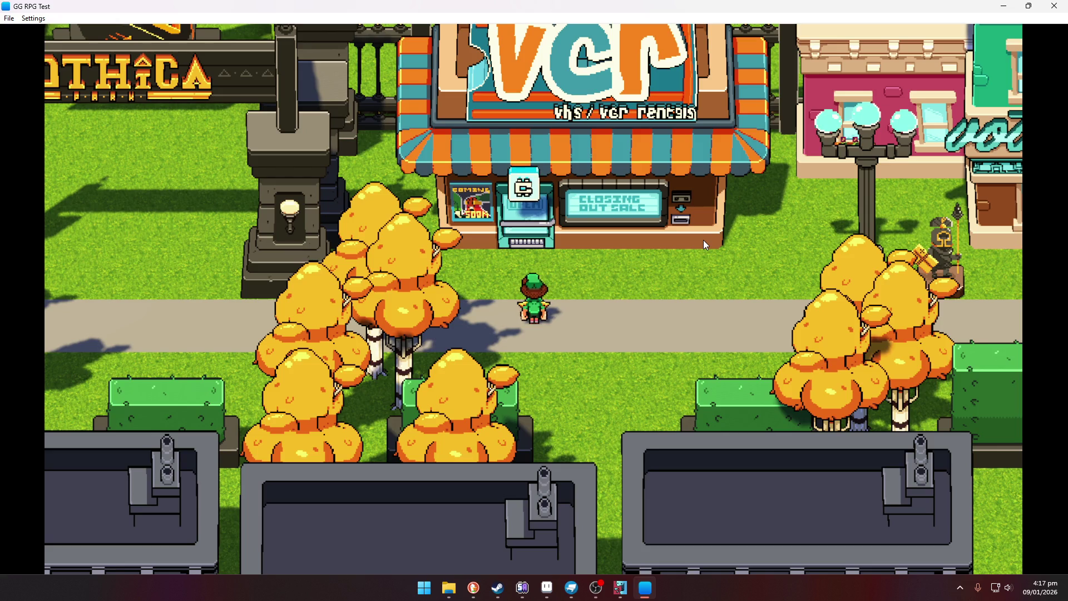
key("Up")
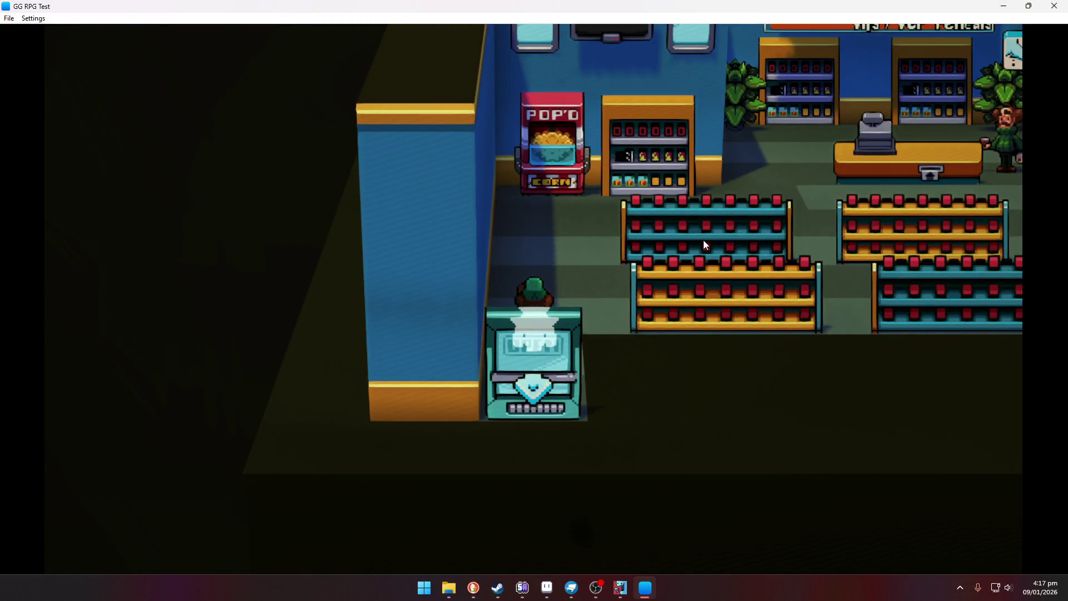
key("Up")
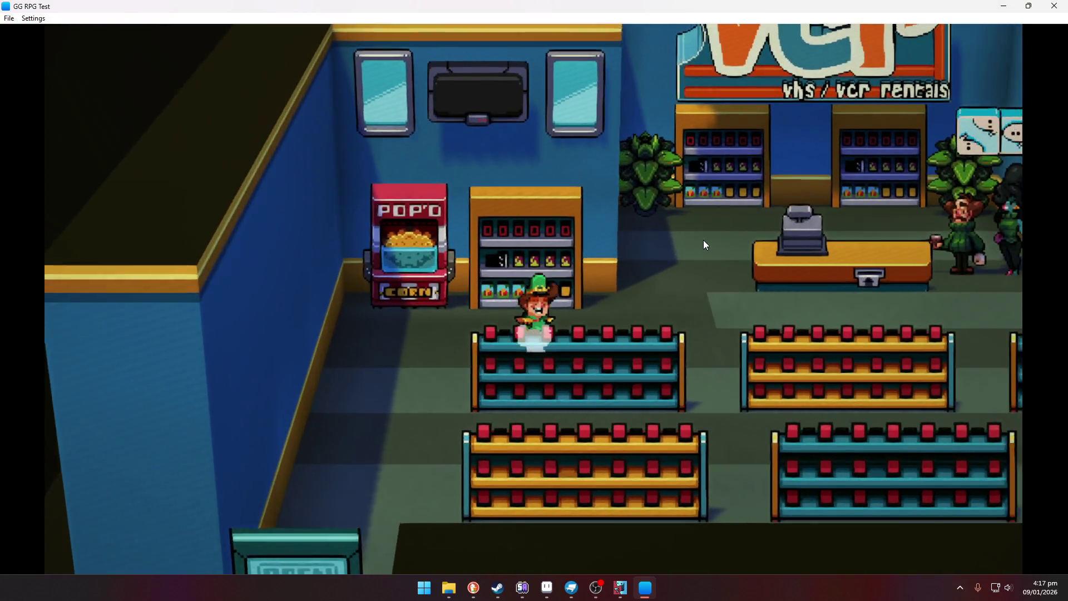
key("Right")
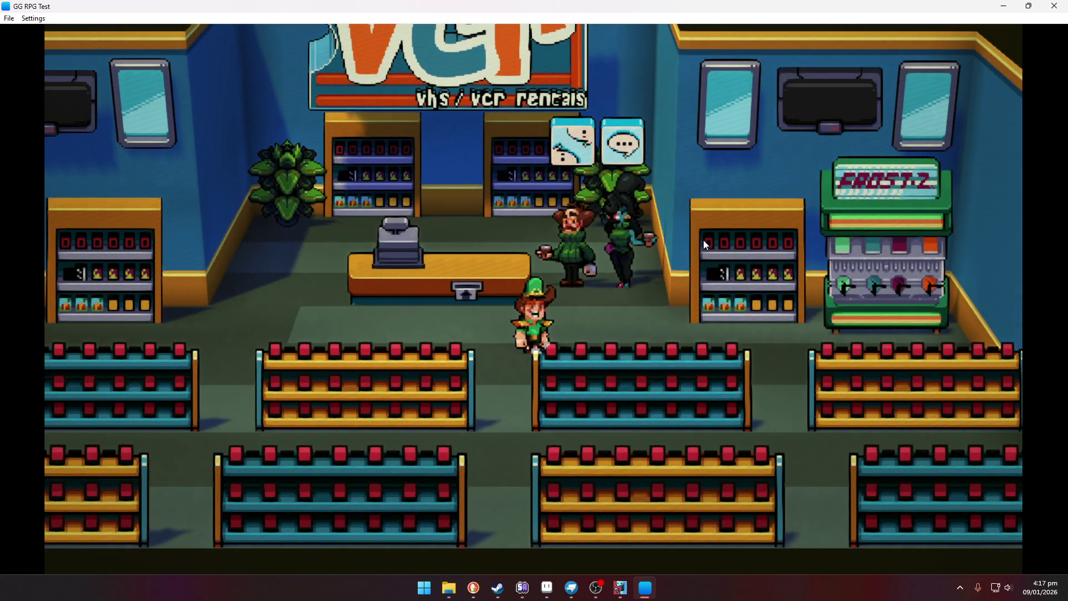
key("Up")
key("Left")
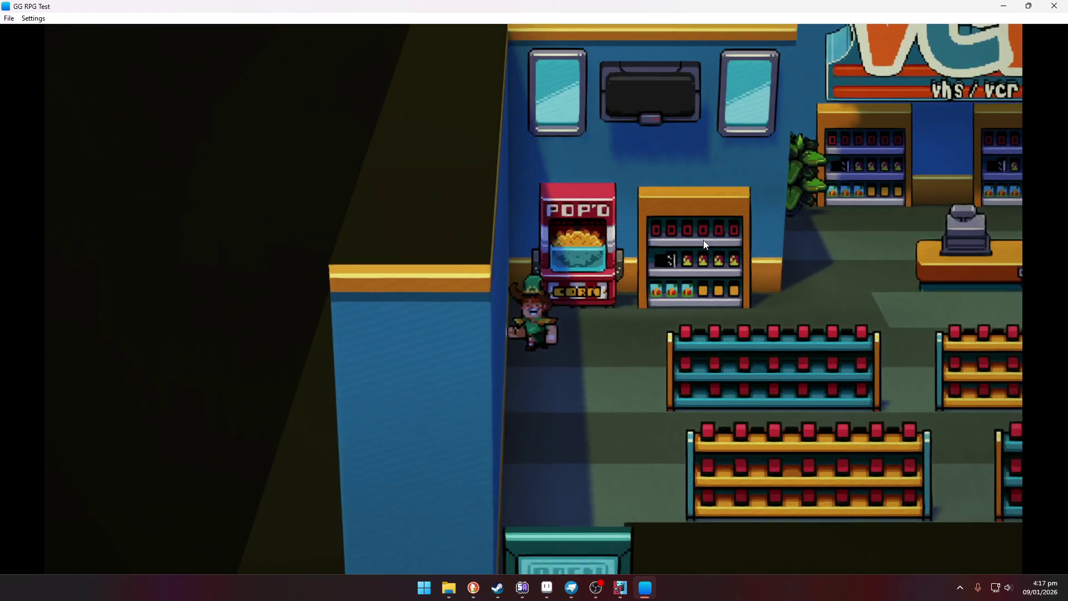
key("Down")
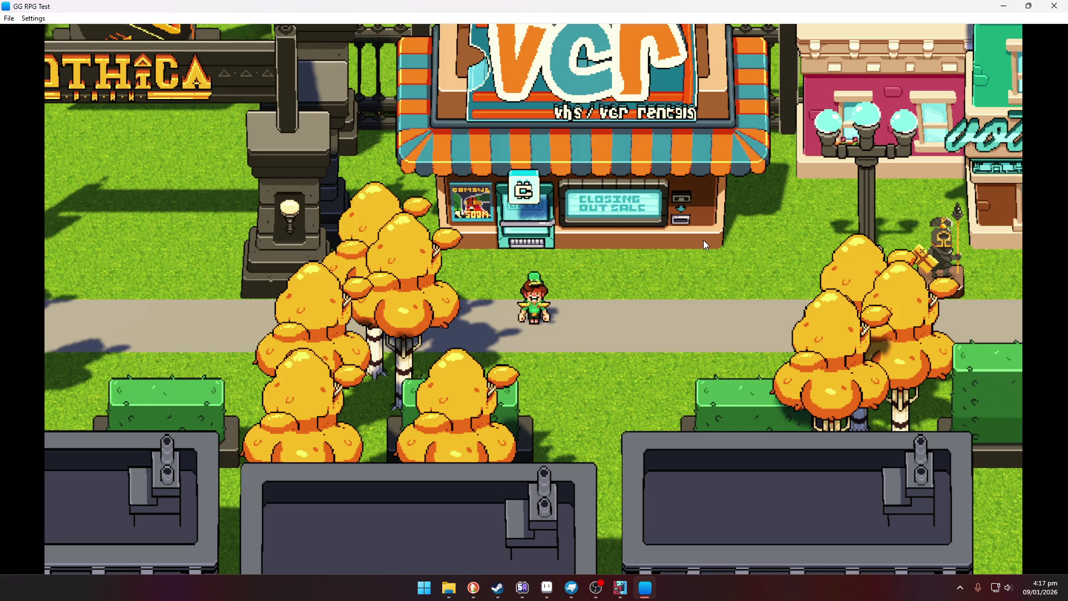
Step: Walk right along the street past the Vothica Cafe and vet toward the arch, then back
key("Right")
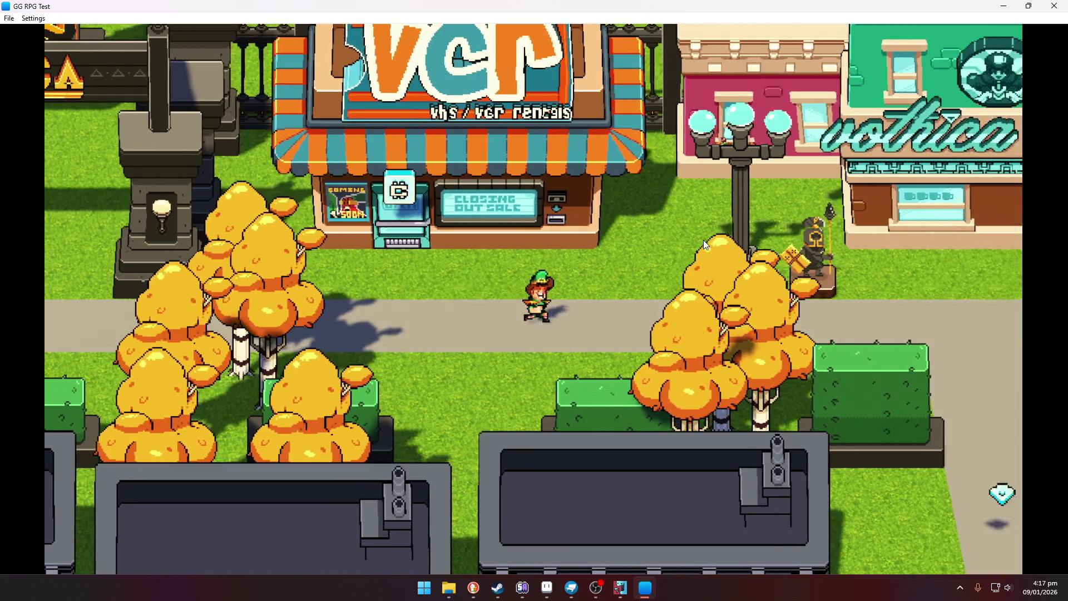
key("Right")
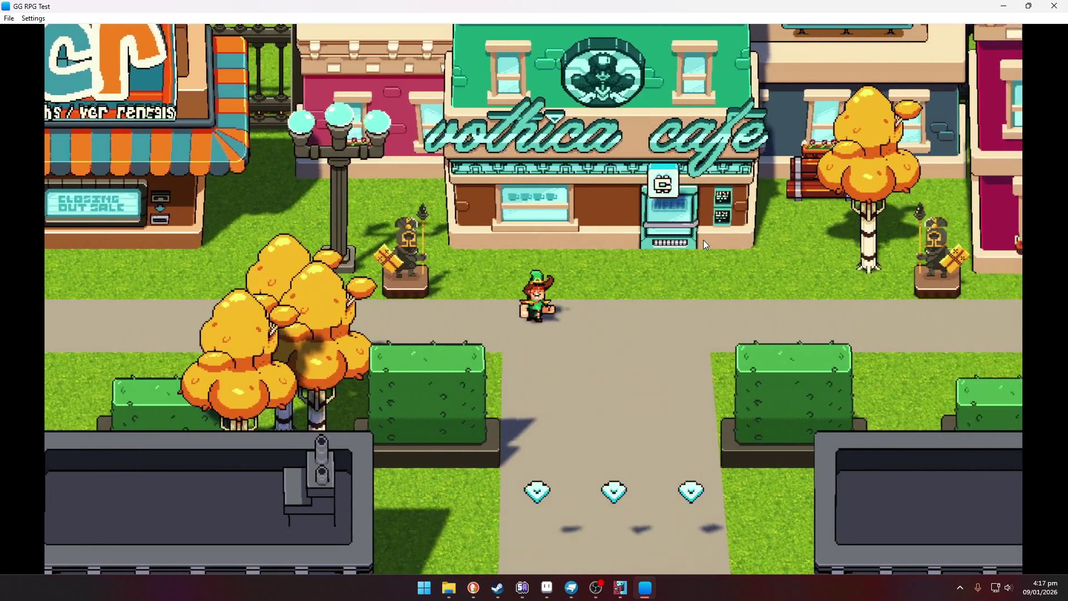
key("Right")
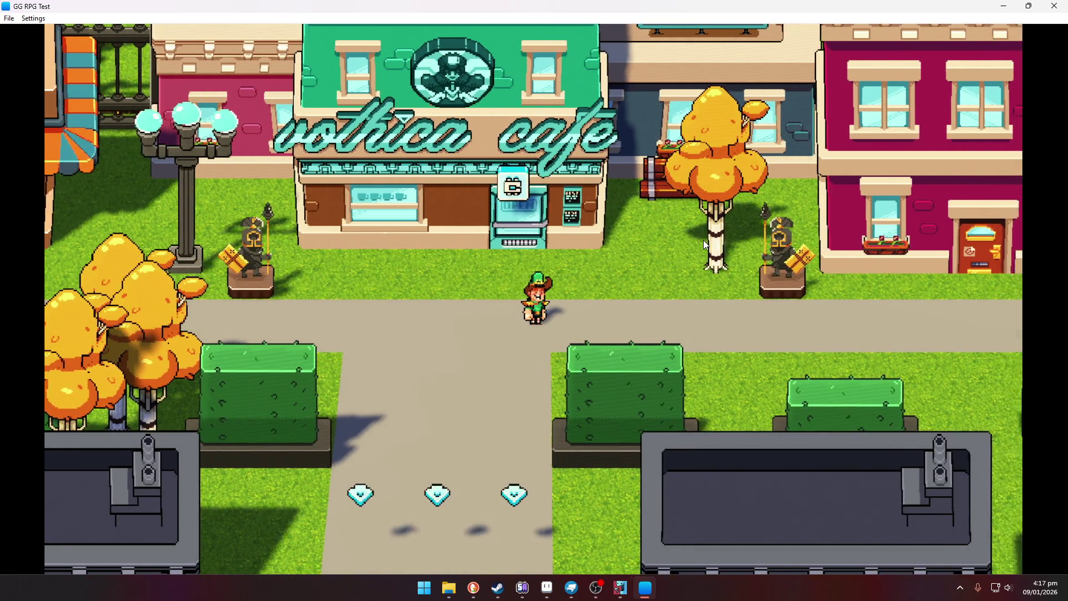
key("Right")
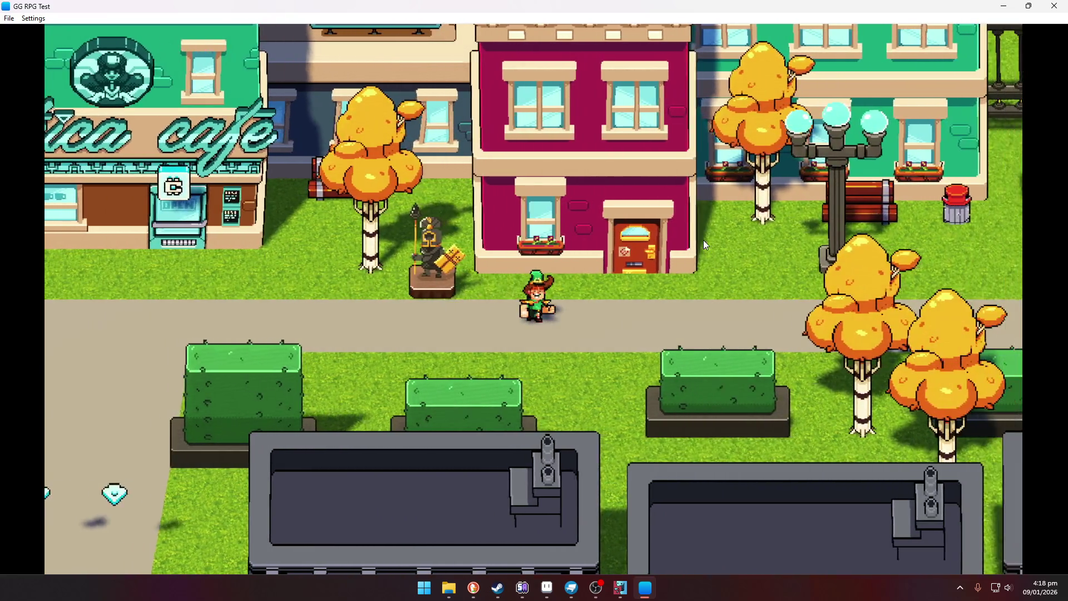
key("Right")
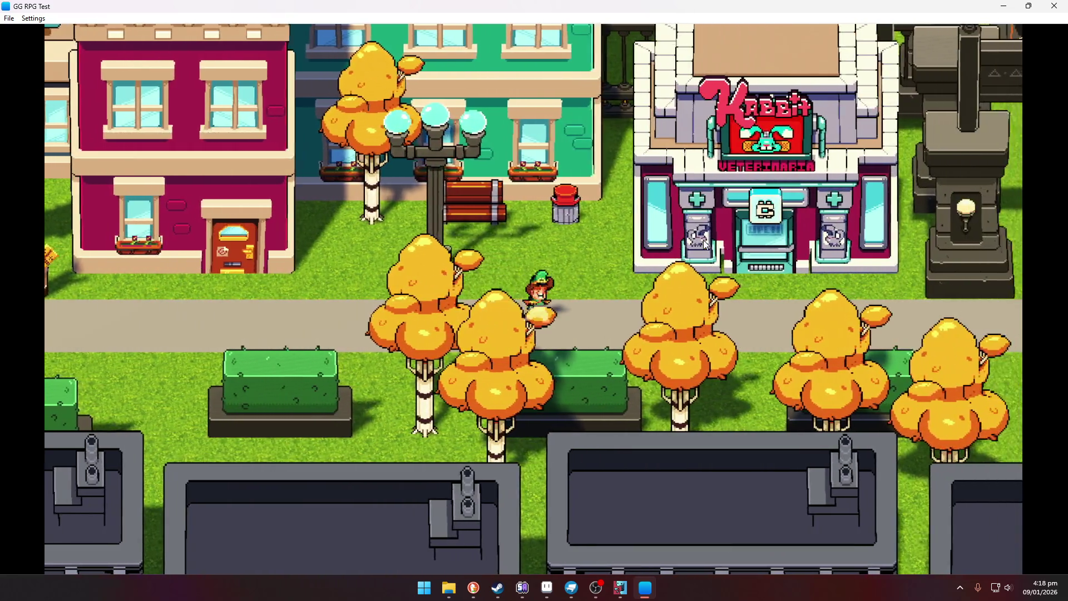
key("Right")
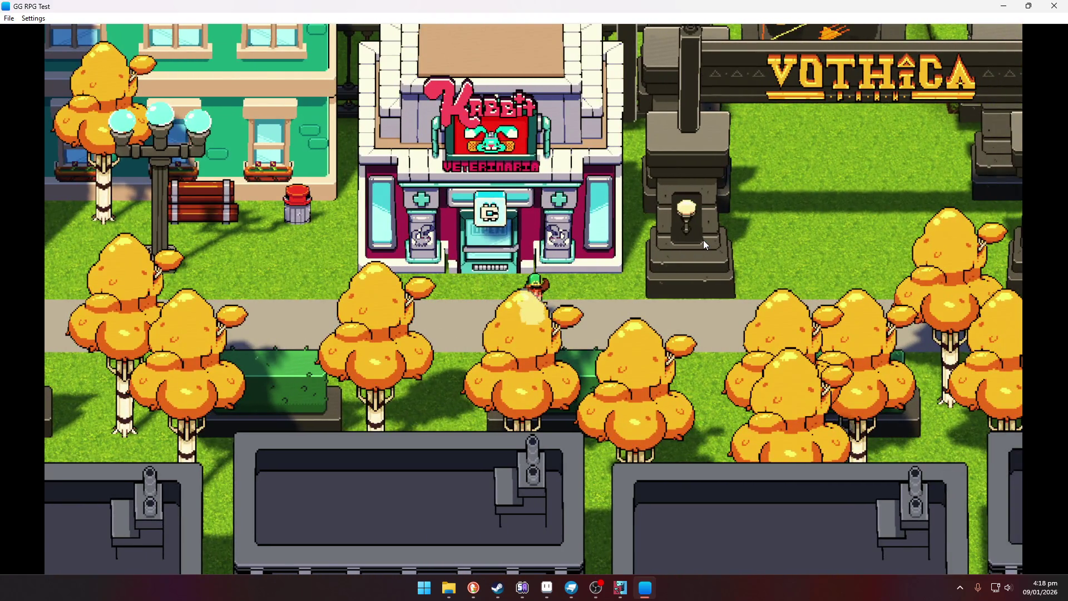
key("Right")
key("Left")
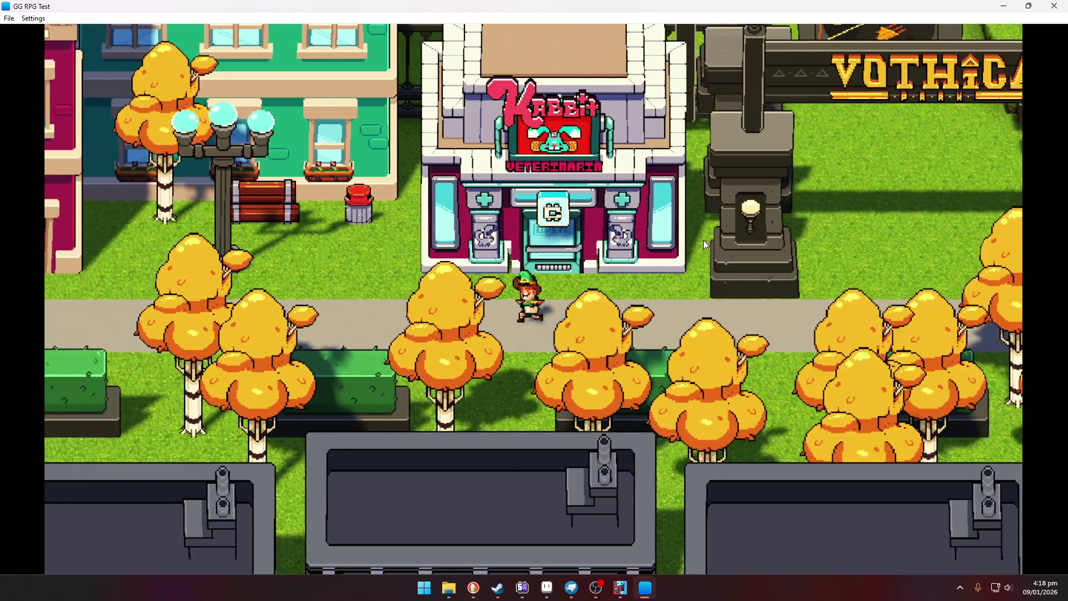
key("Left")
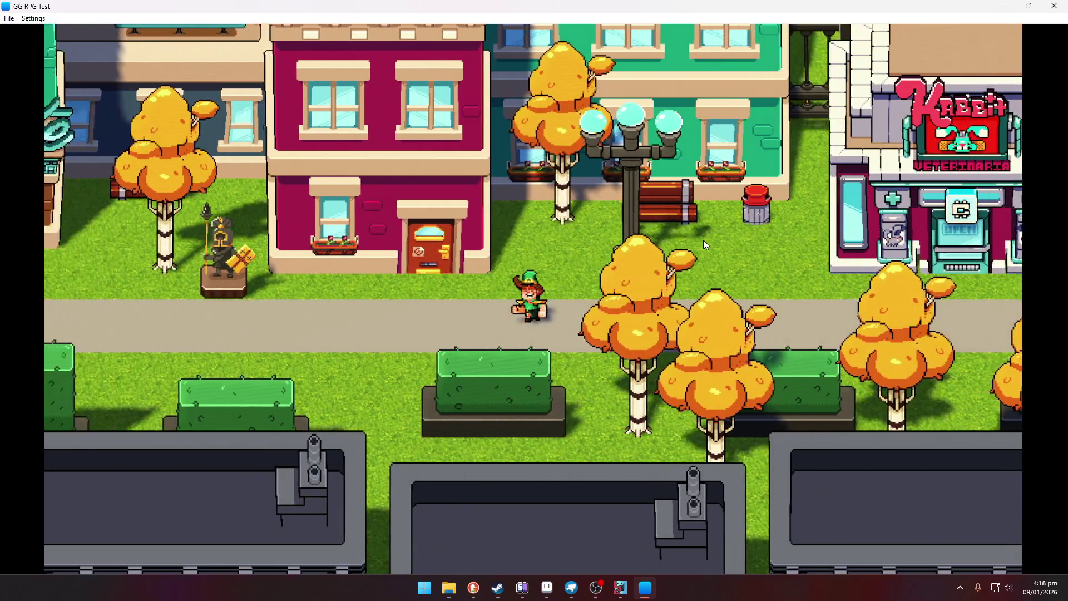
key("Left")
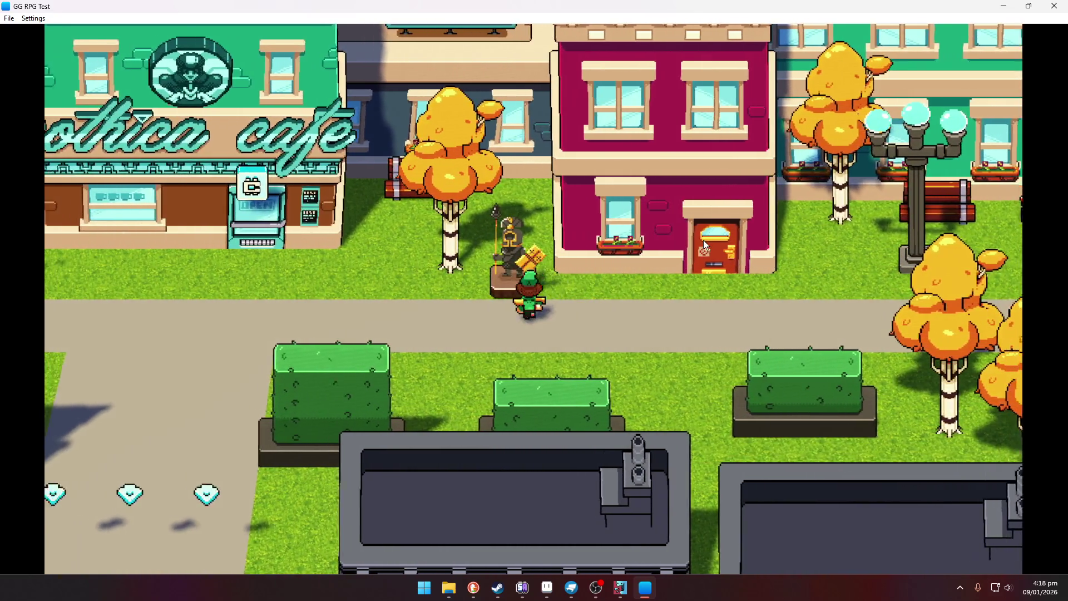
key("Right")
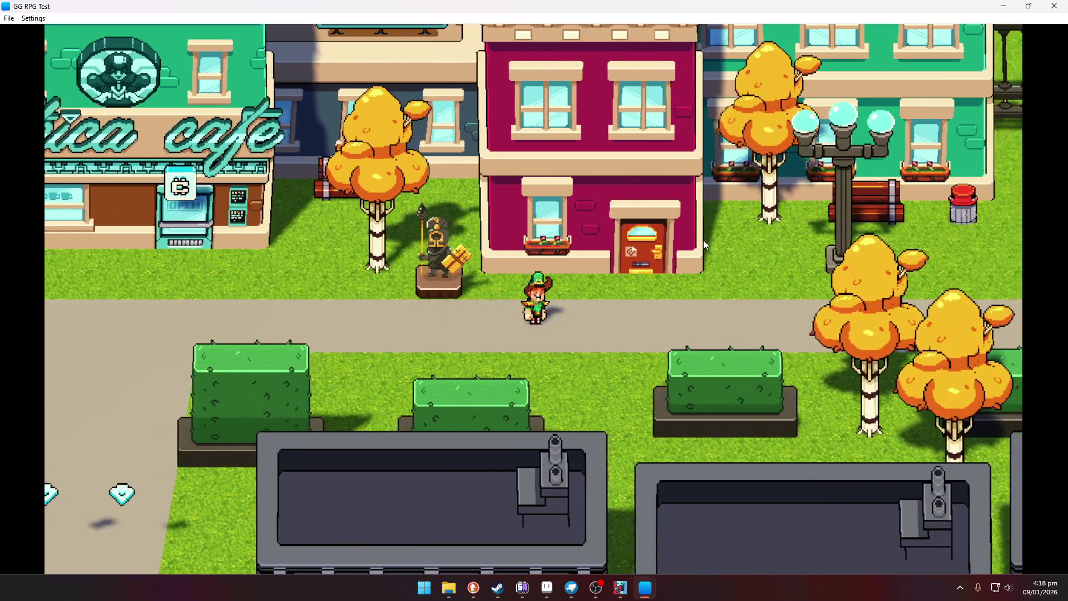
Step: Step into the Kaberit vet, then walk left and enter the café
key("Up")
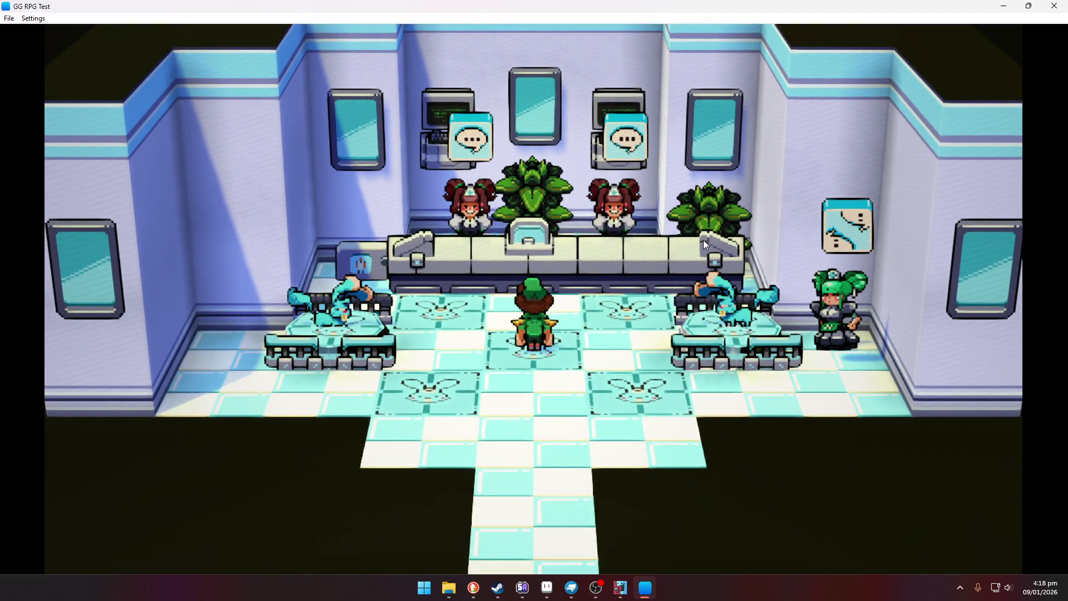
key("Down")
key("Down")
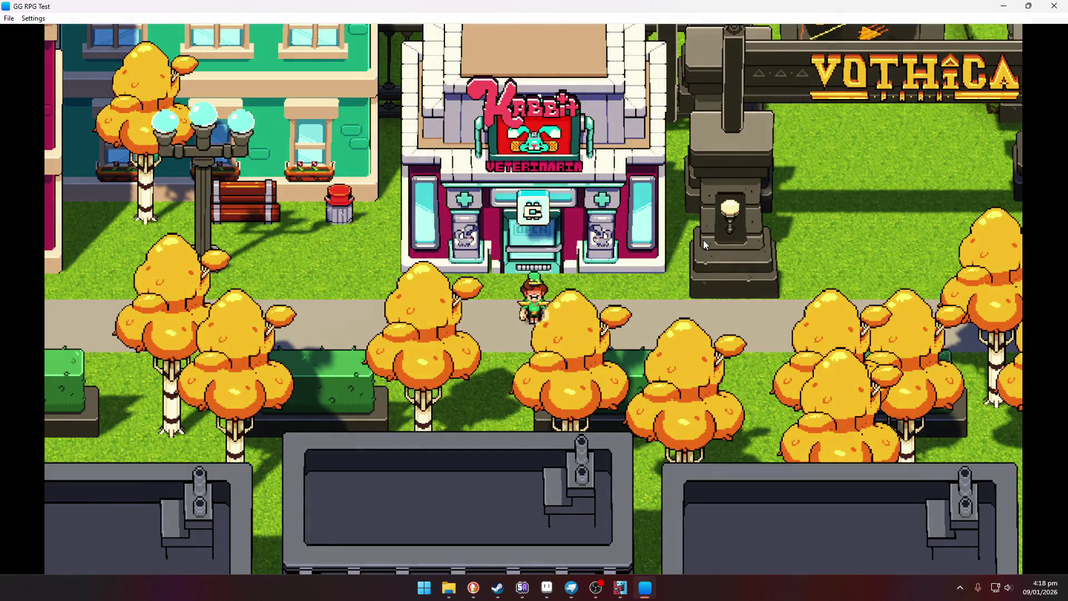
key("Left")
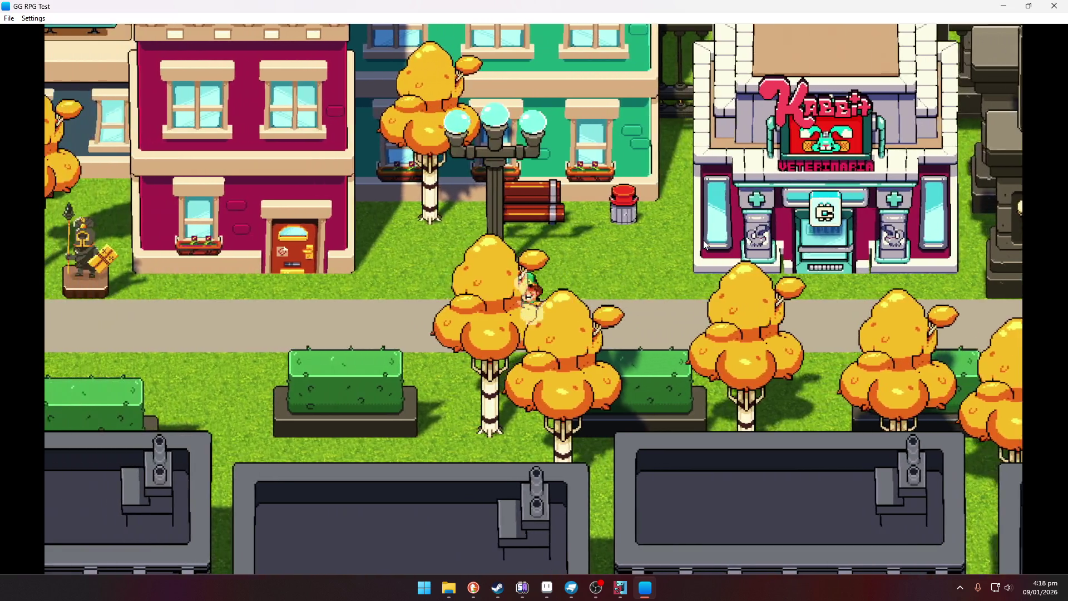
key("Left")
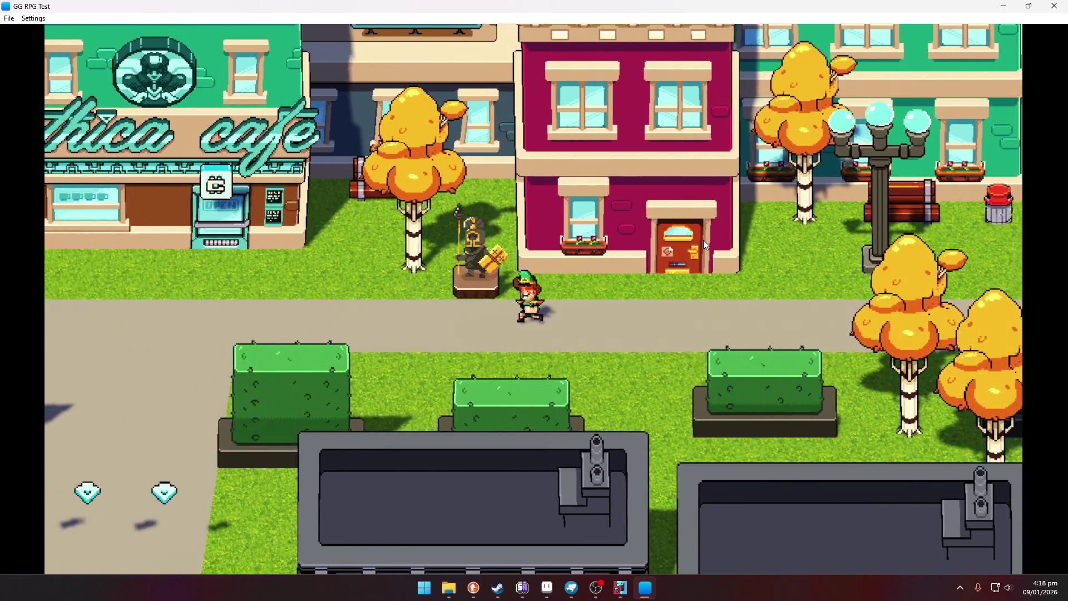
key("Left")
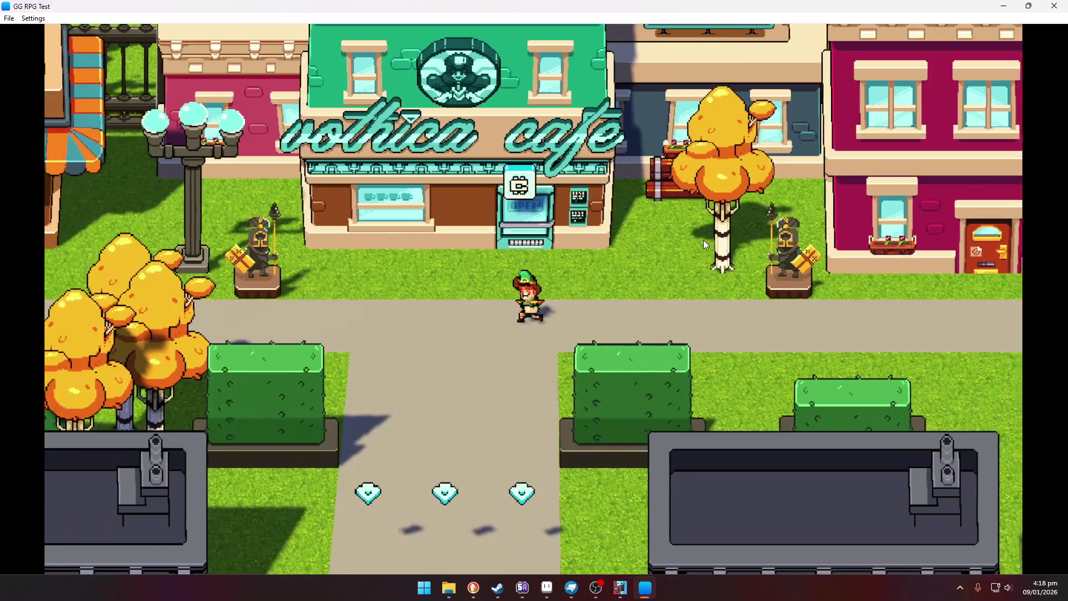
key("Up")
key("Up")
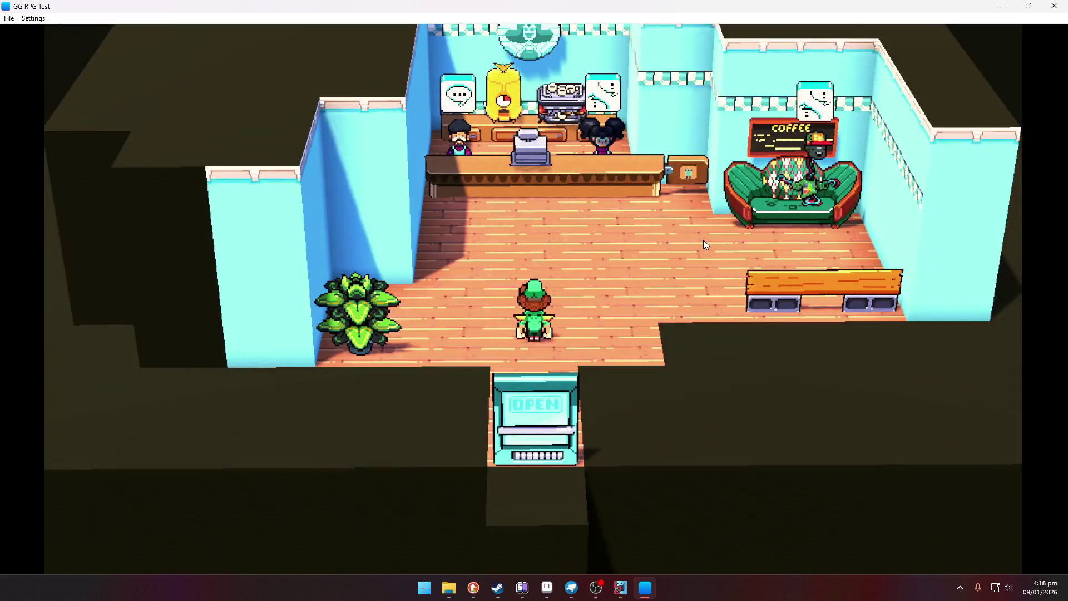
key("Up")
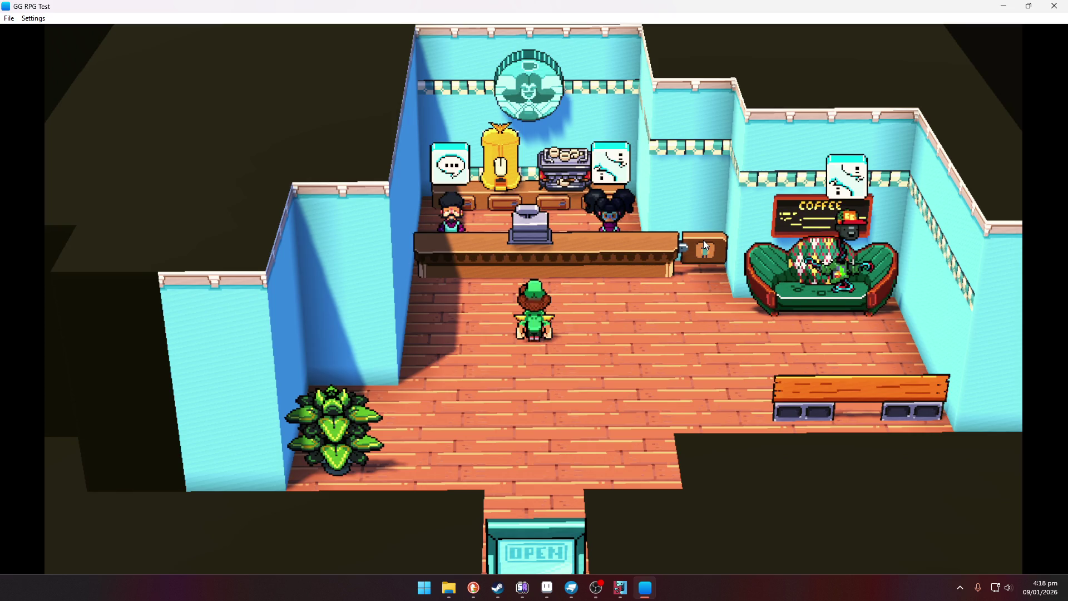
Step: Leave the café and walk down the street to The Green Weenie hot dog counter
key("Down")
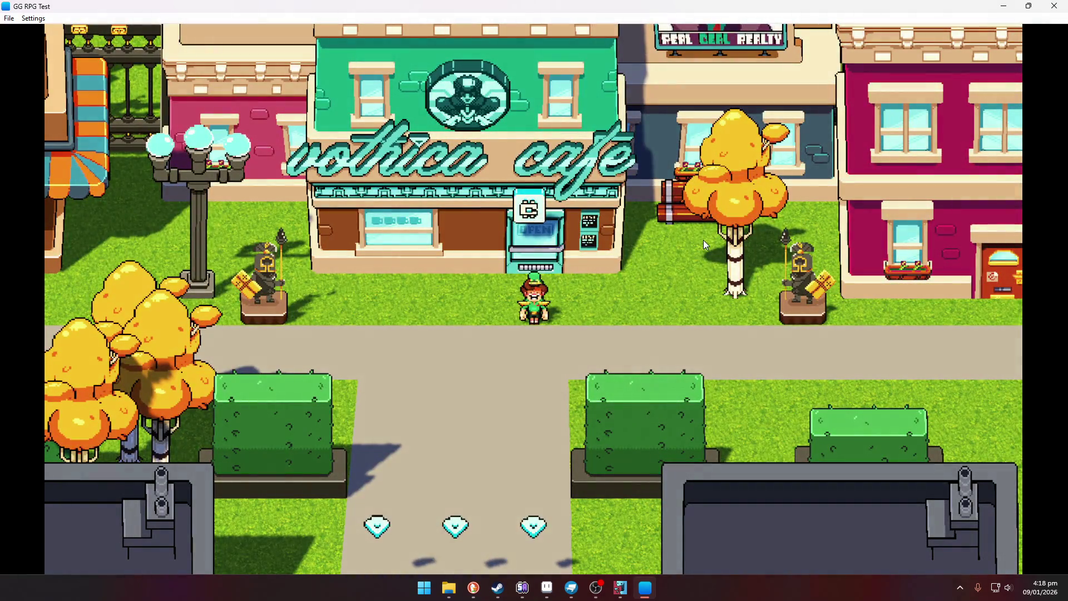
key("Down")
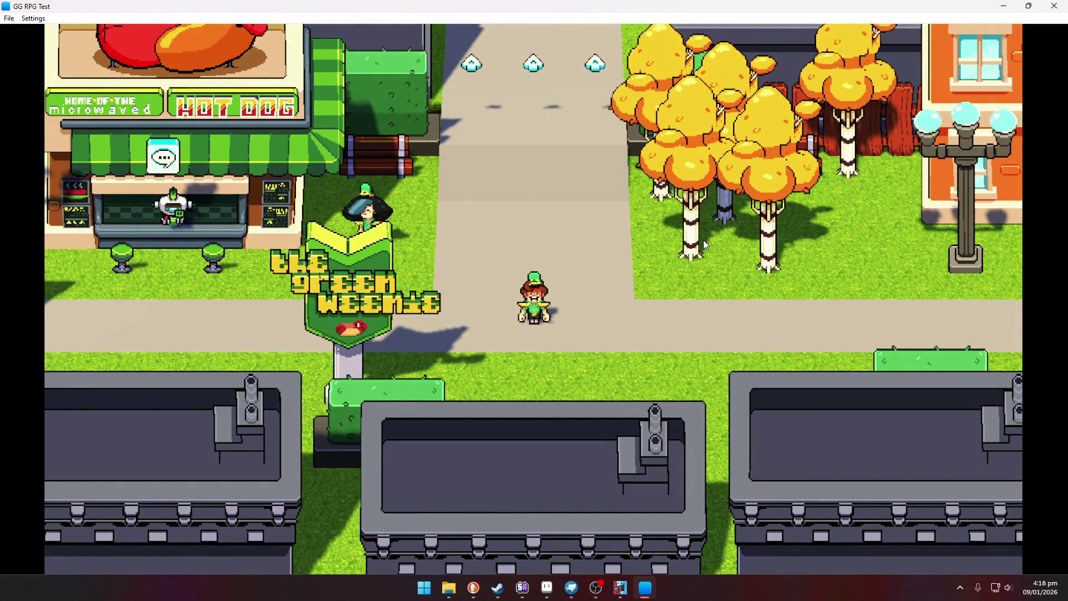
key("Left")
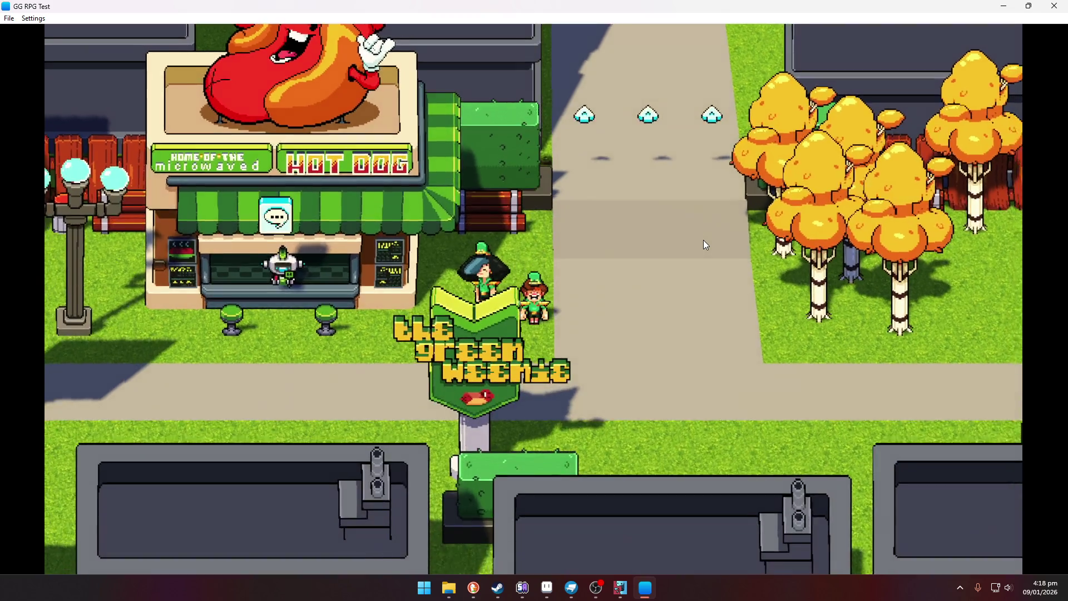
key("Left")
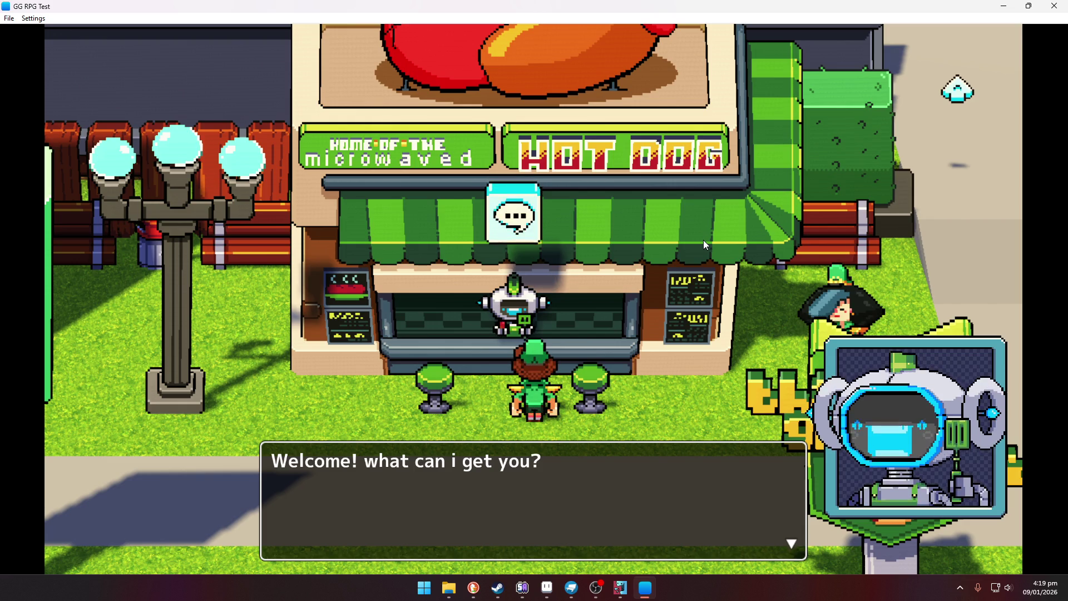
Step: Advance the robot vendor's no-money dialogue through to its goodbye
key("Return")
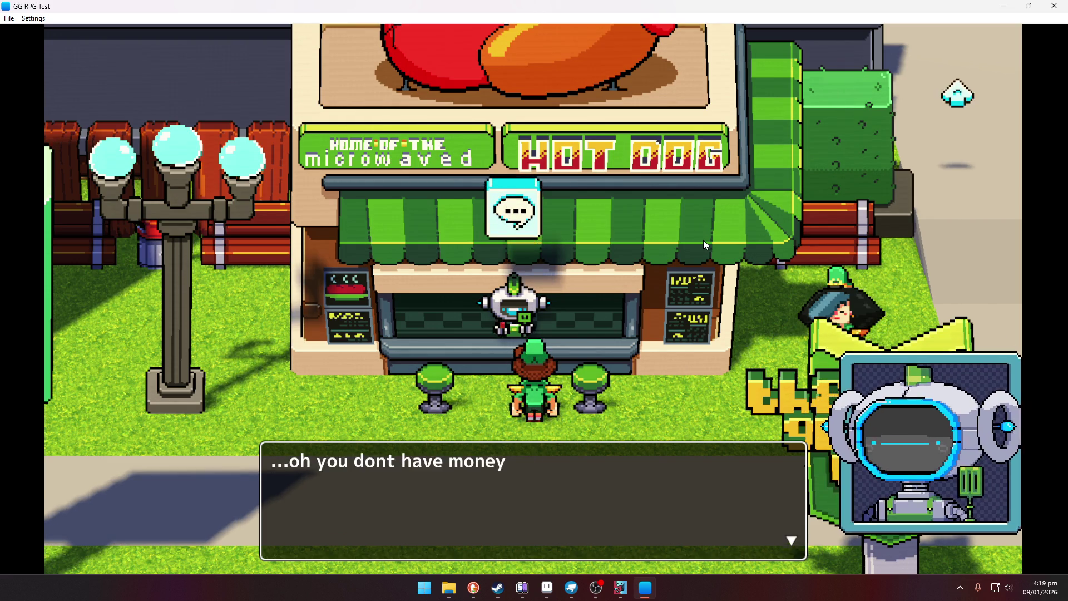
key("Return")
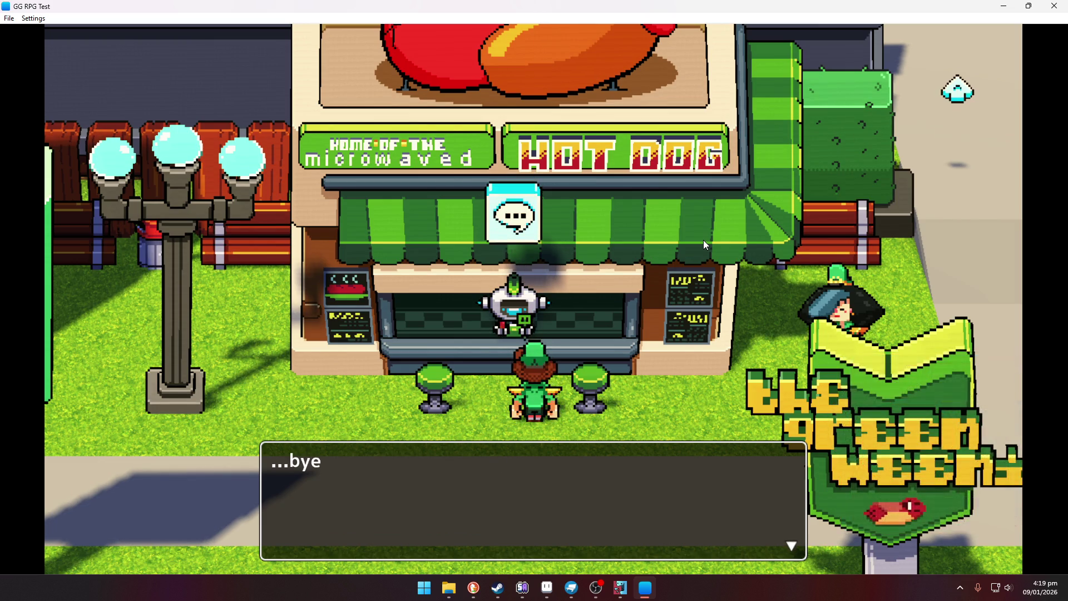
key("Return")
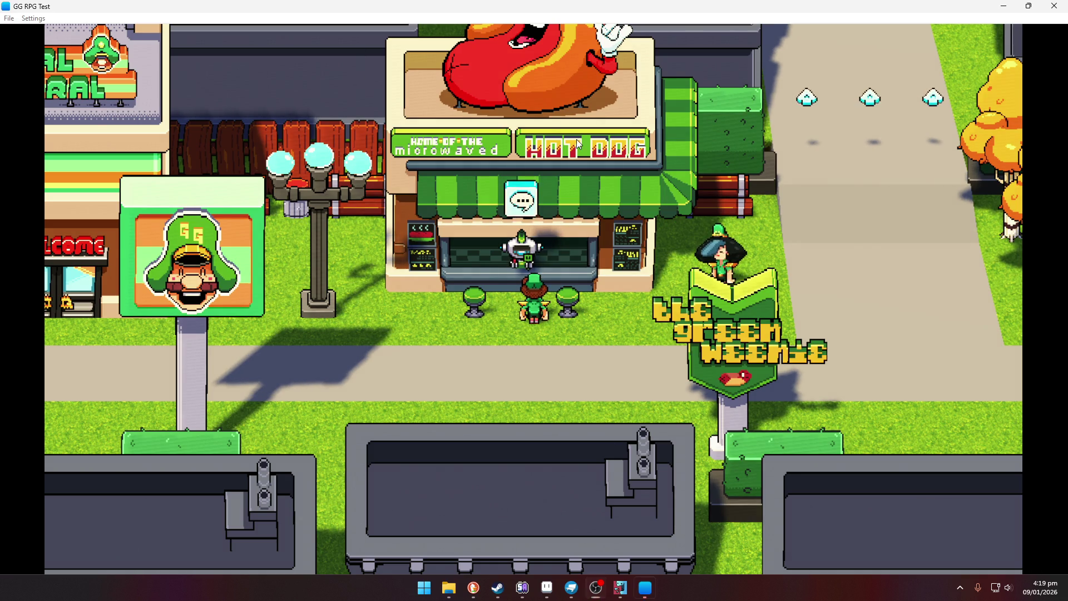
Step: Walk left past the GG sign and enter the neighbouring shop's side door
key("Down")
key("Left")
key("Left")
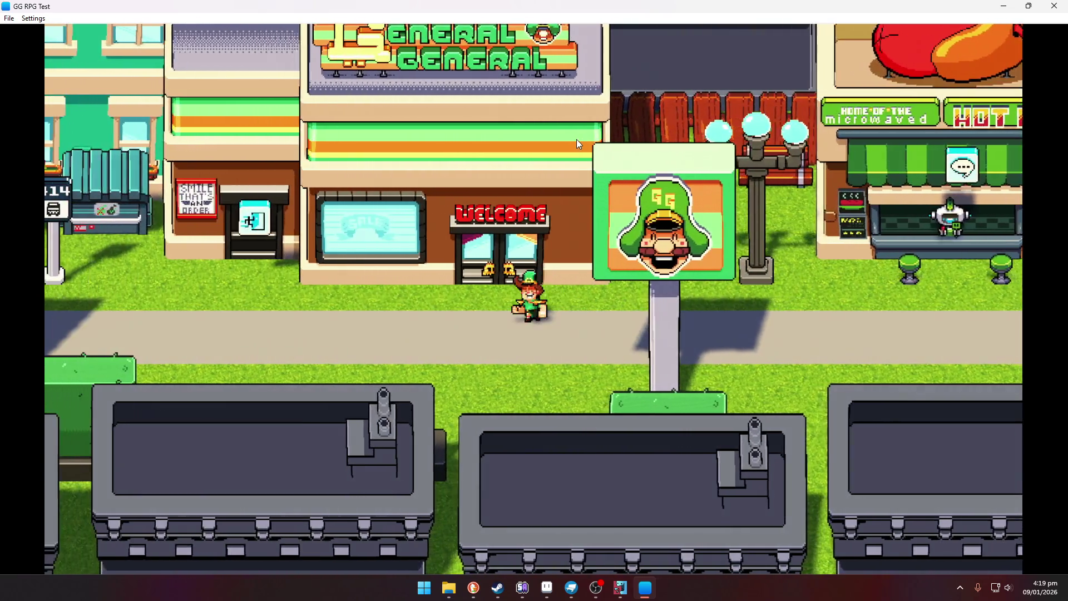
key("Left")
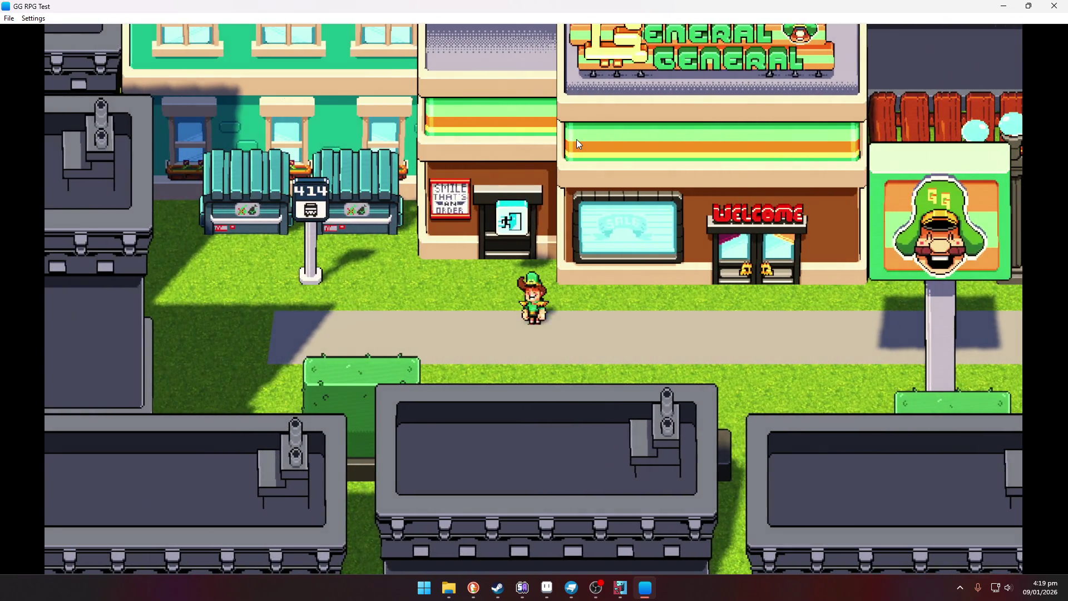
key("Up")
key("Down")
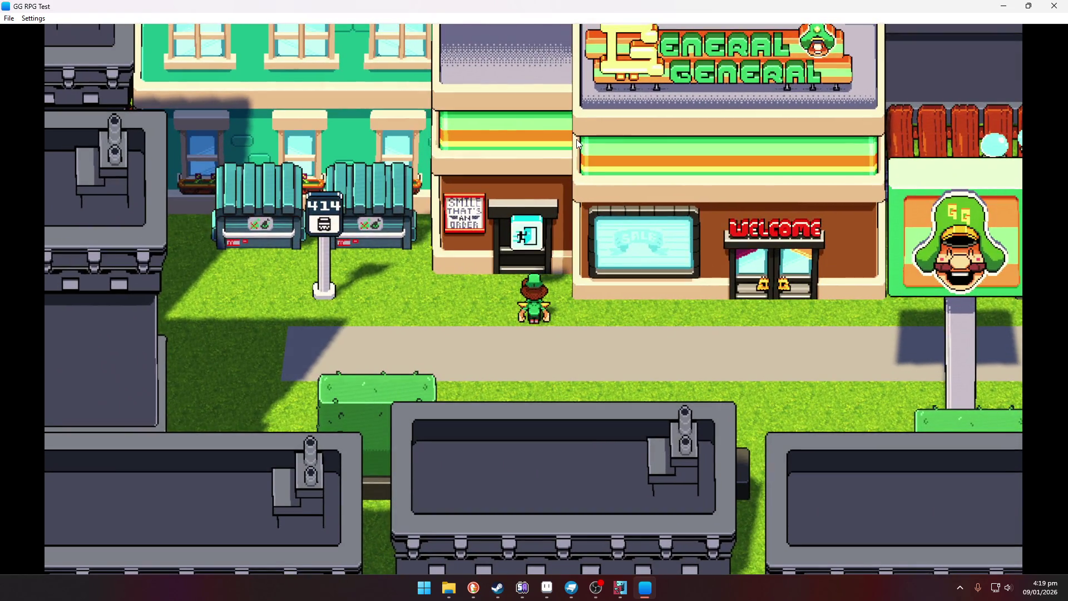
key("Up")
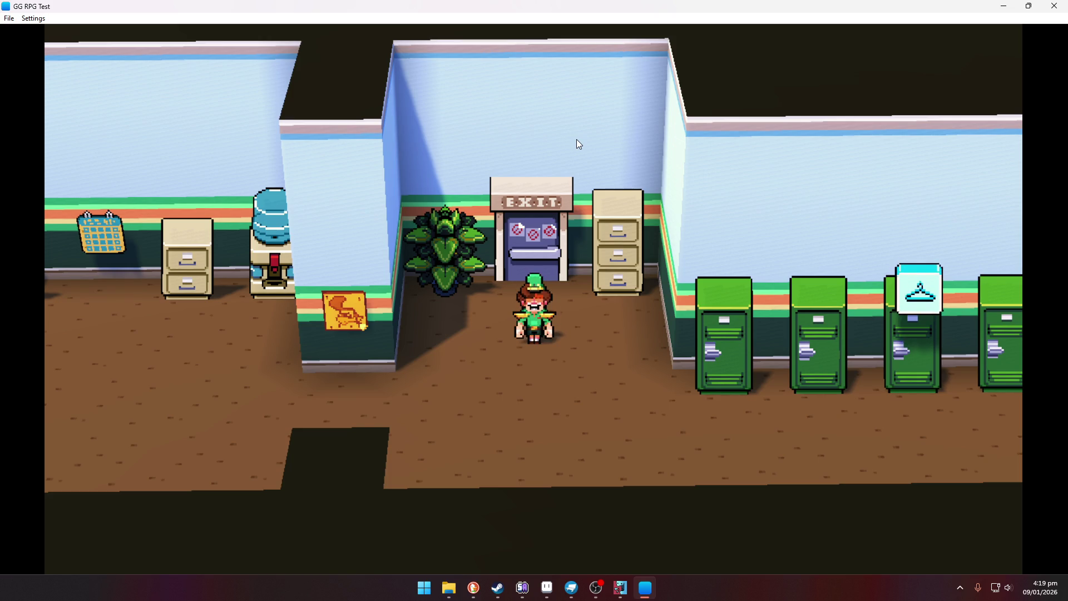
Step: Walk around the office past the lockers toward the EXIT door and back
key("Down")
key("Left")
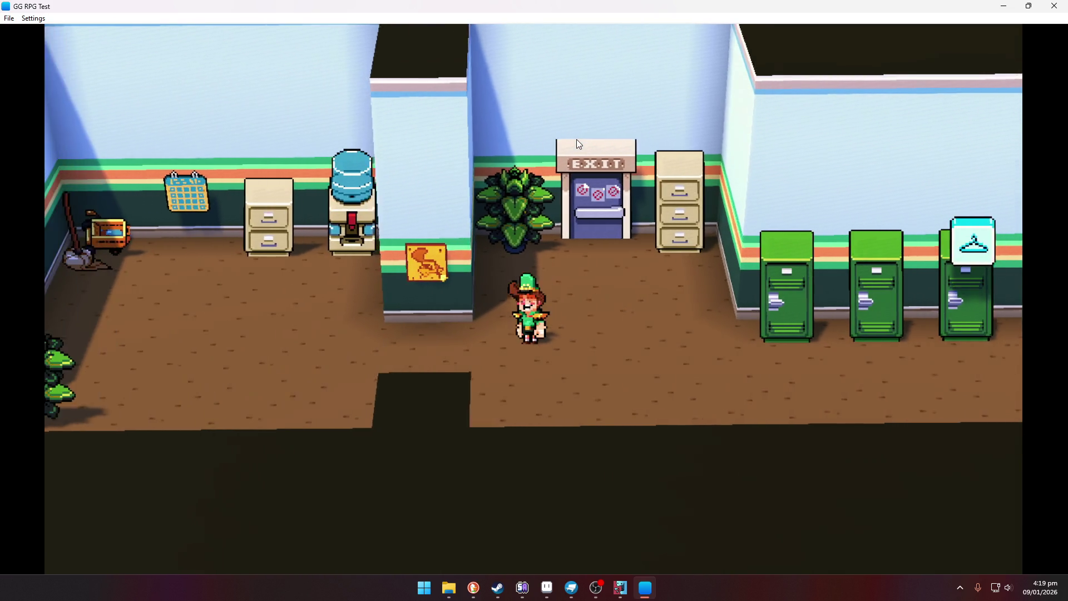
key("Right")
key("Right")
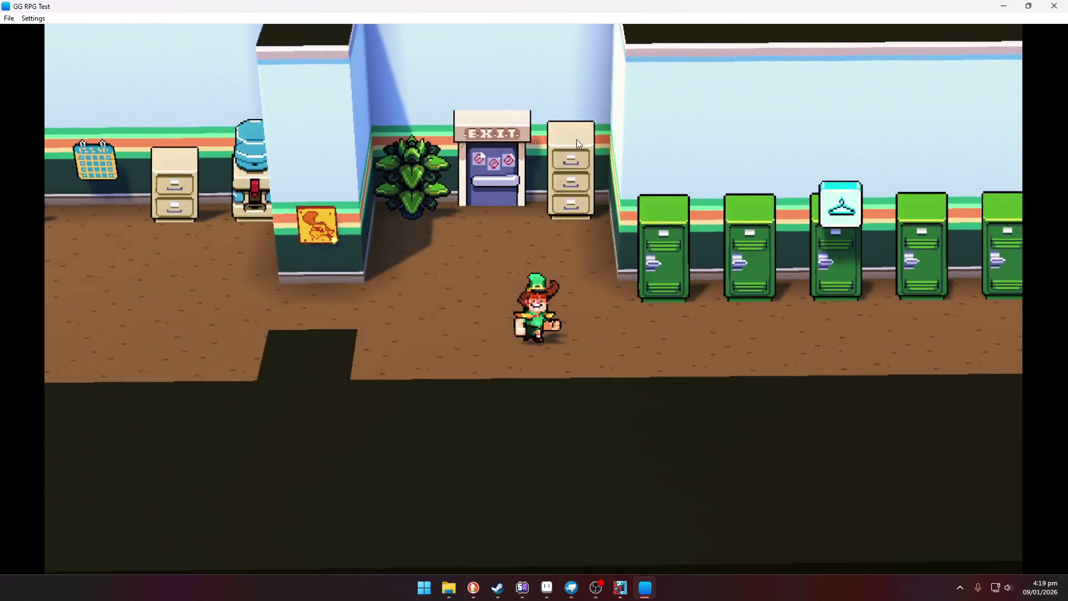
key("Right")
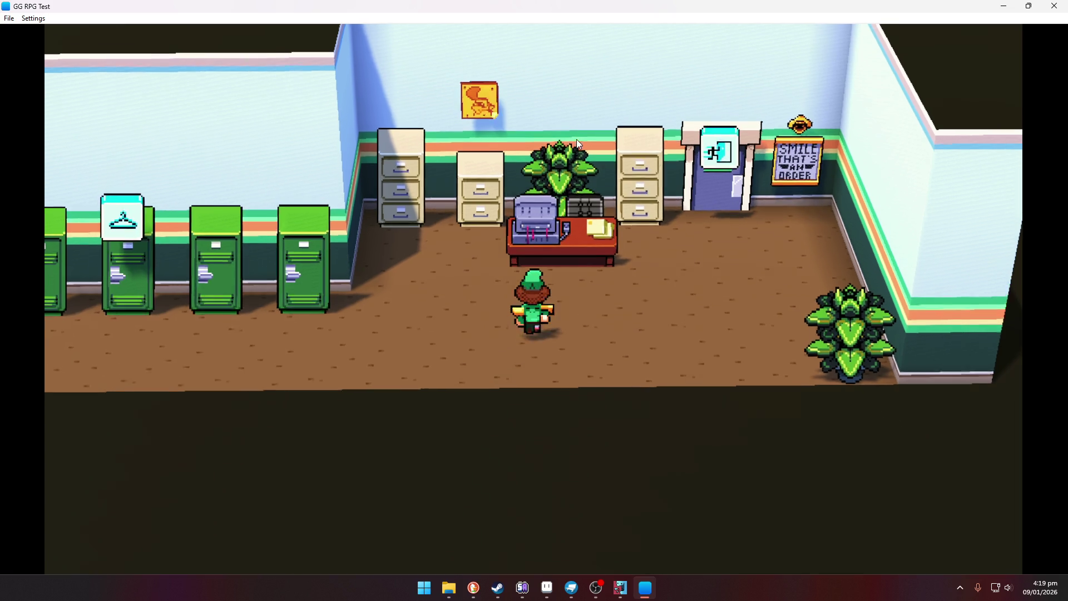
key("Left")
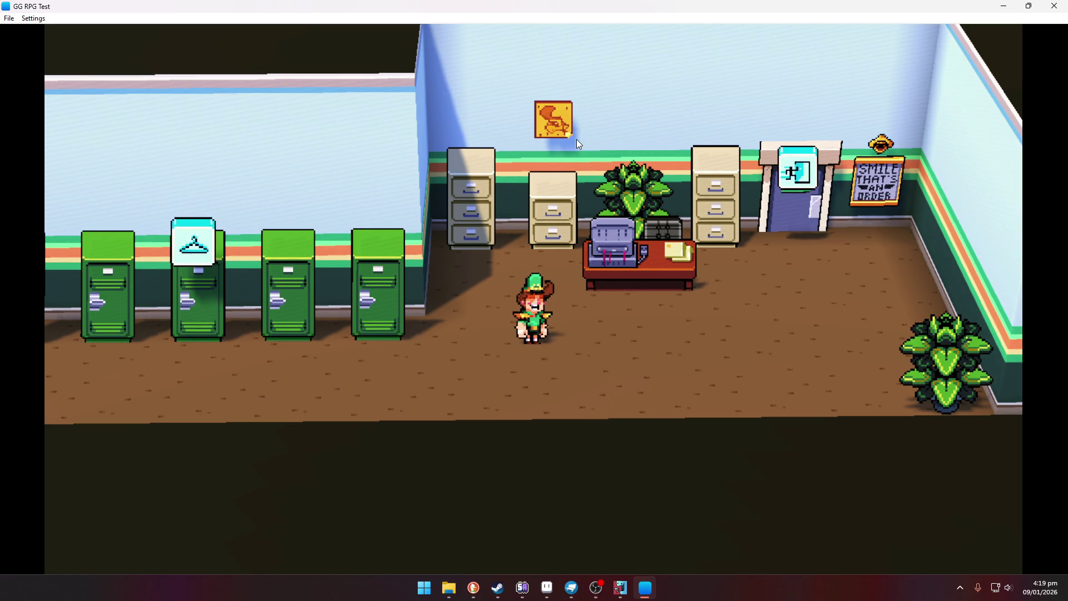
key("Left")
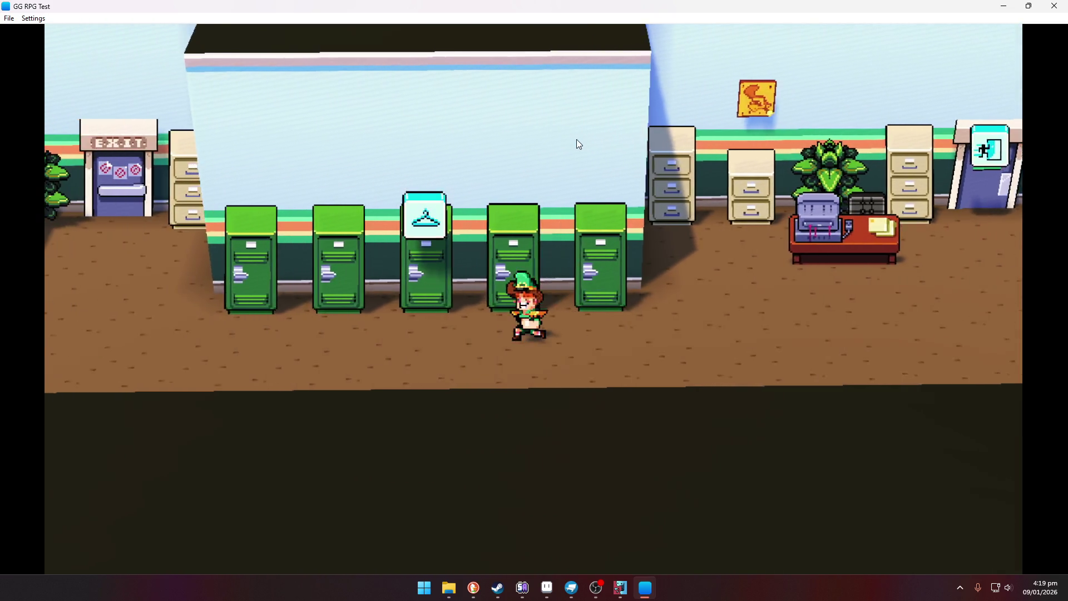
key("Up")
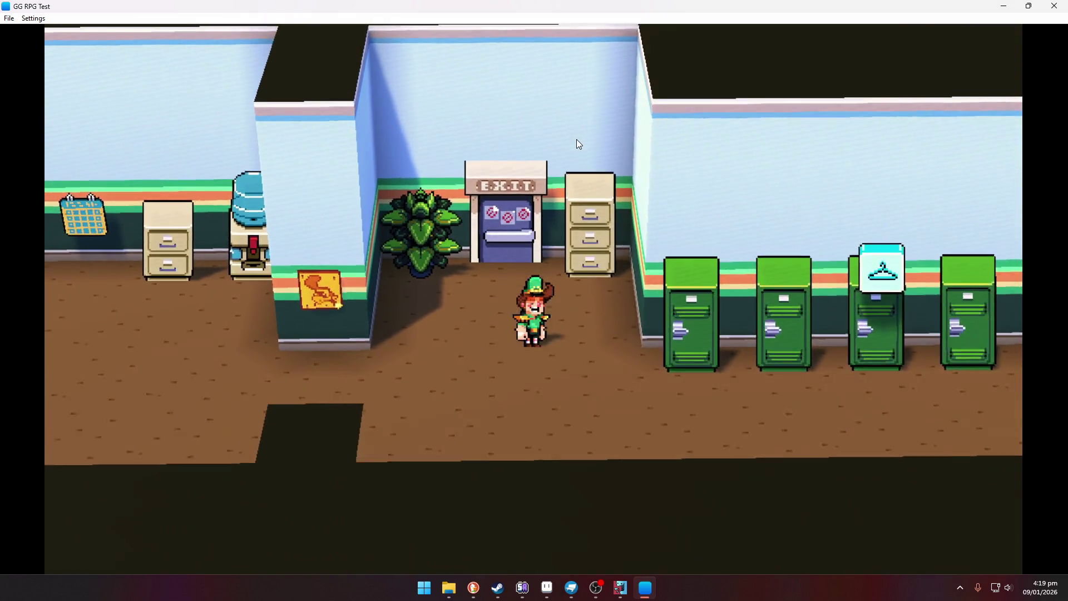
key("Down")
key("Right")
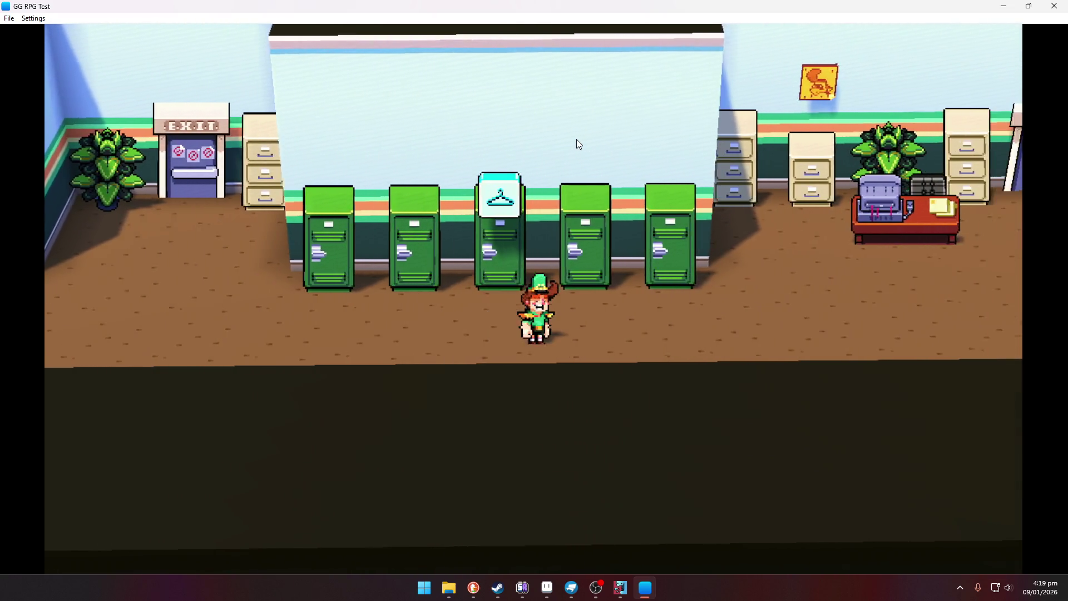
Step: Go through the door beside the desk into the coffee machine room
key("Right")
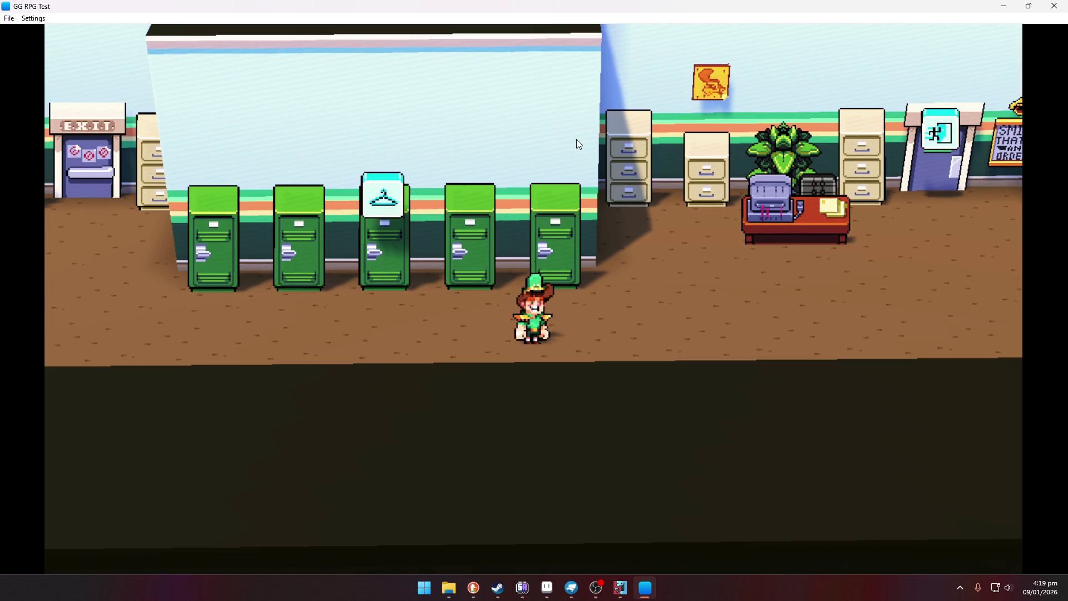
key("Right")
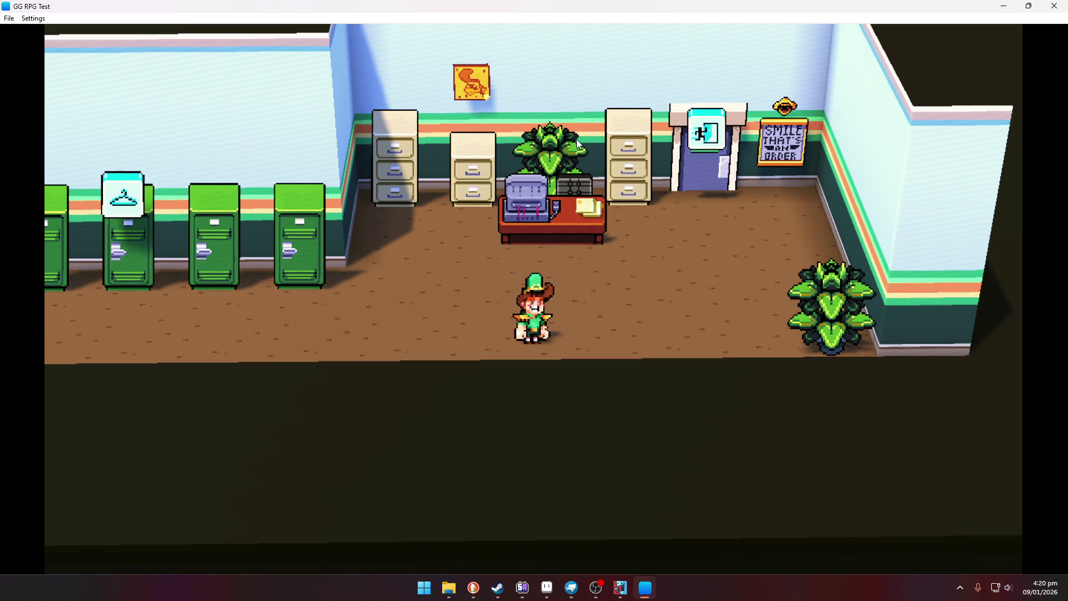
key("Right")
key("Up")
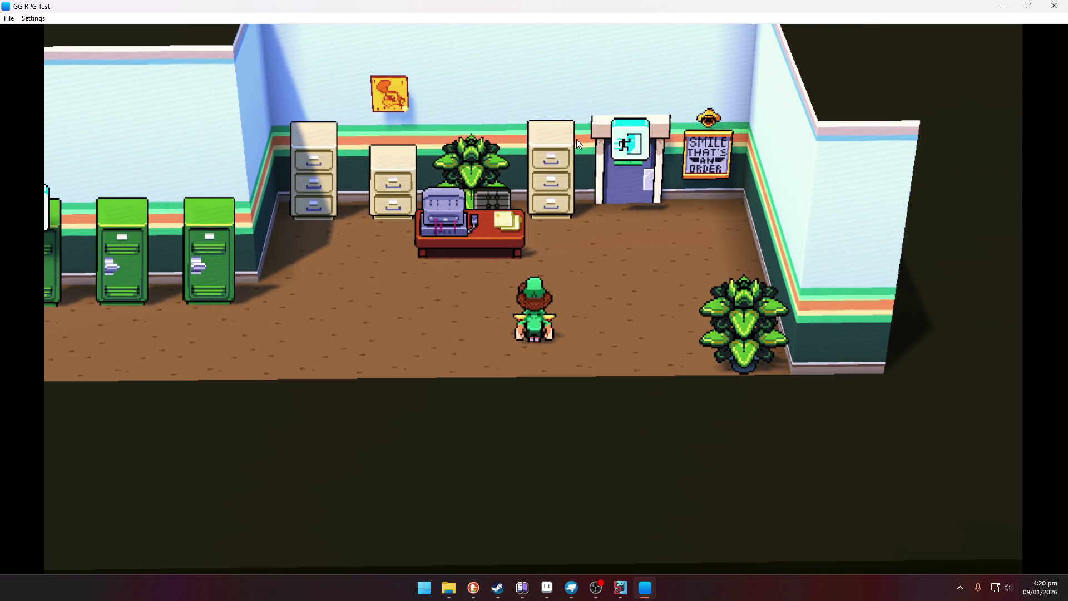
key("Down")
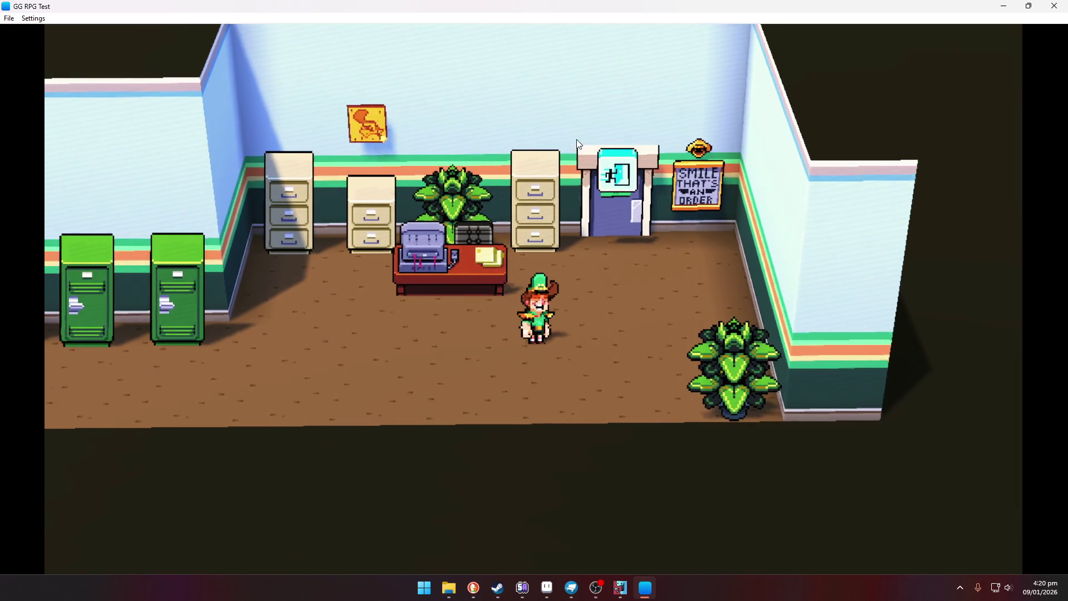
key("Up")
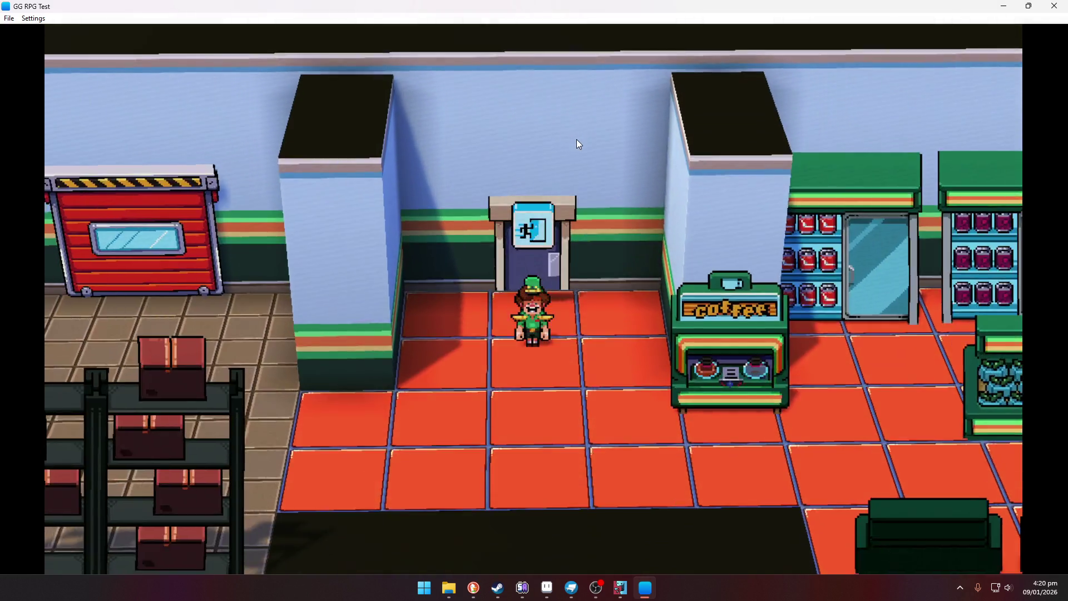
key("Down")
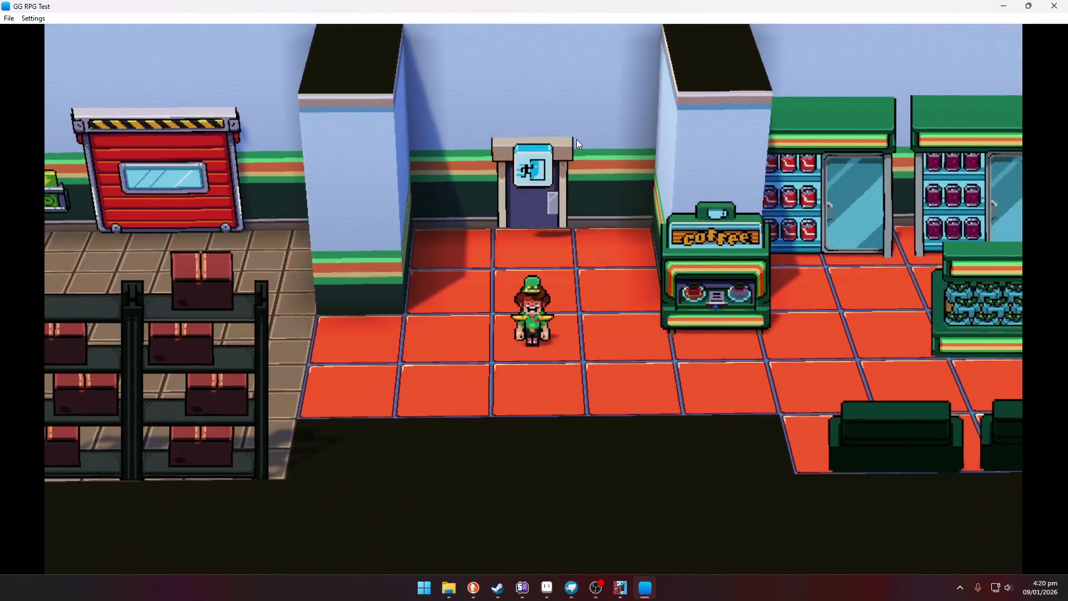
Step: Walk right past the coffee machine and shelves to the fish stall
key("Left")
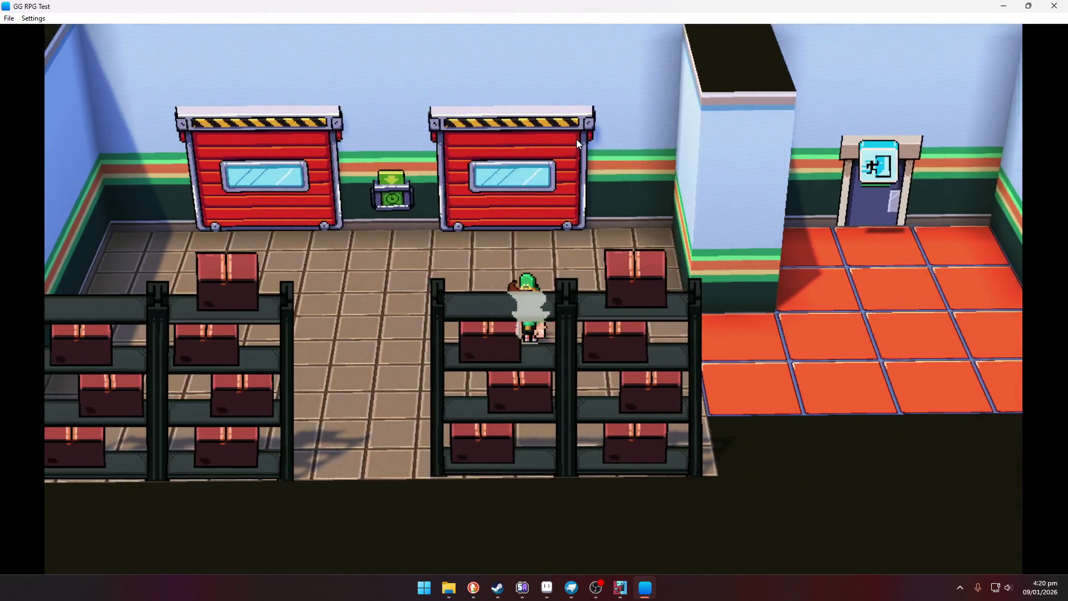
key("Right")
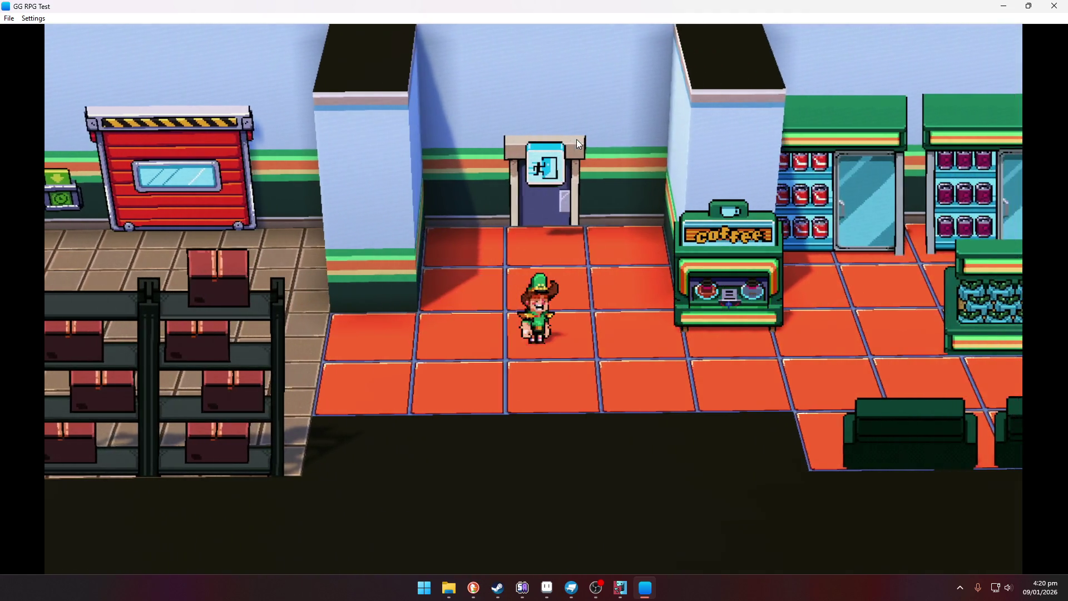
key("Right")
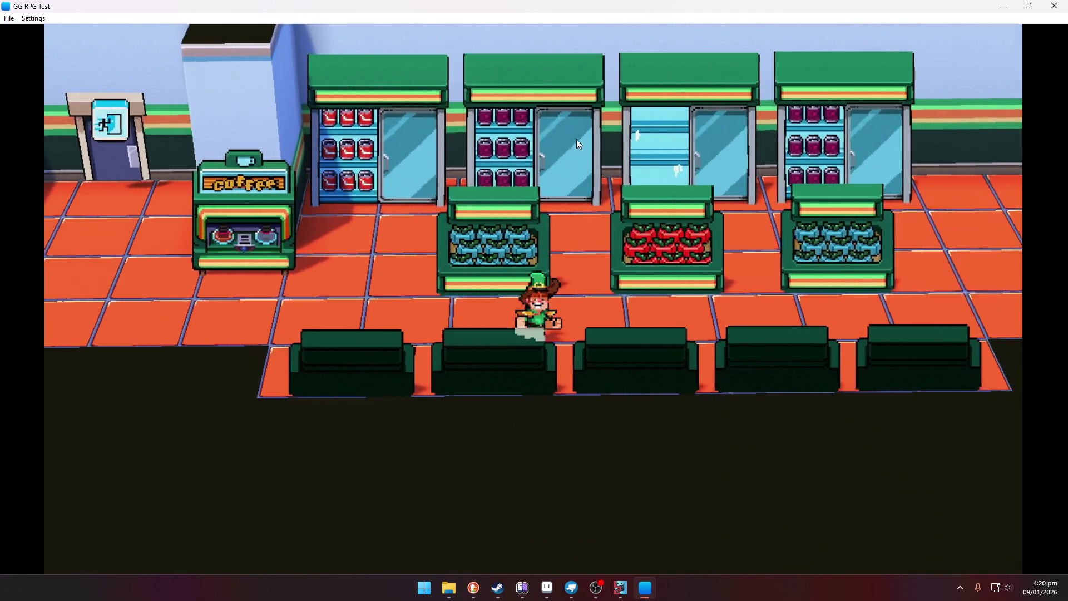
key("Right")
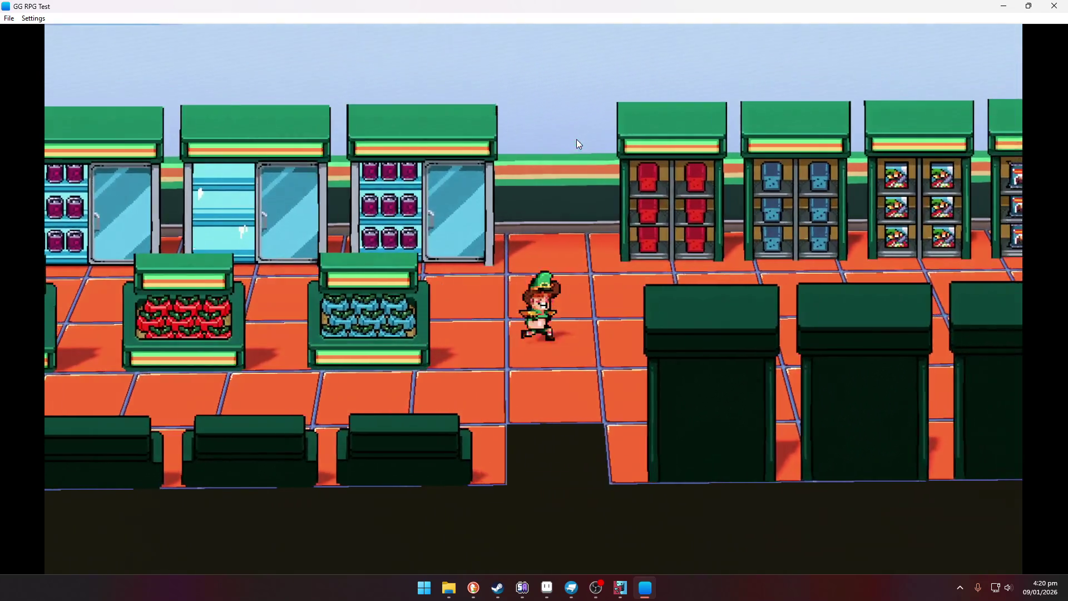
key("Right")
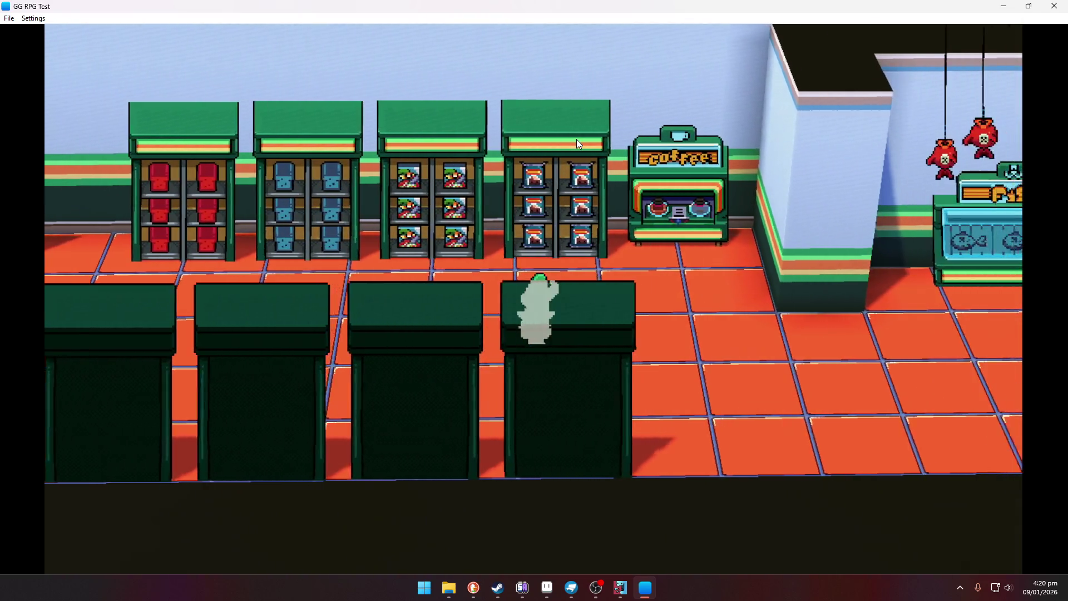
key("Right")
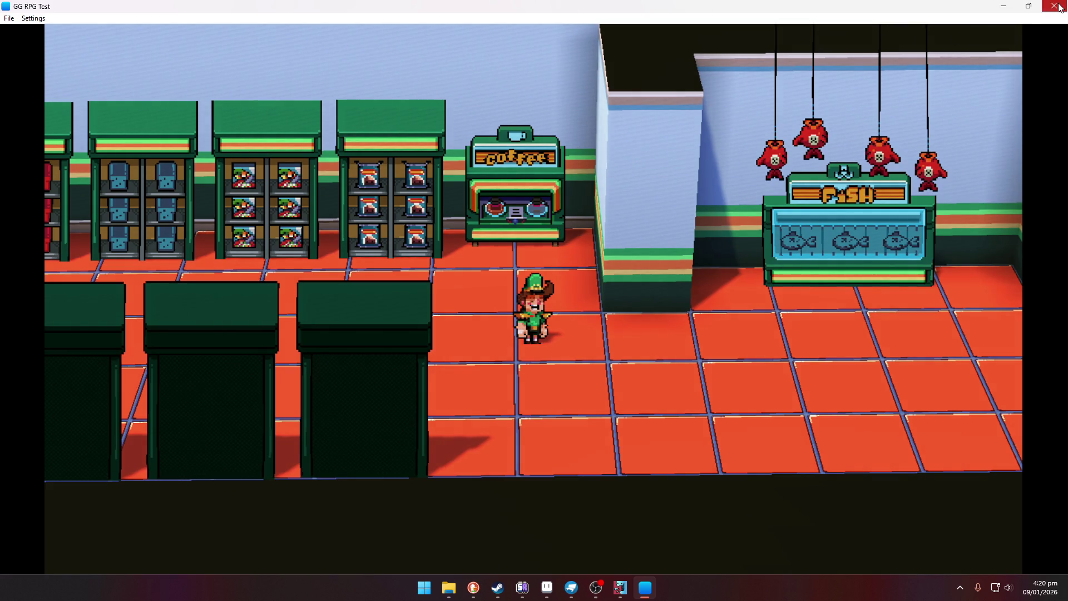
Step: Quit the game with Yes and bring up File Explorer
left_click(1059, 6)
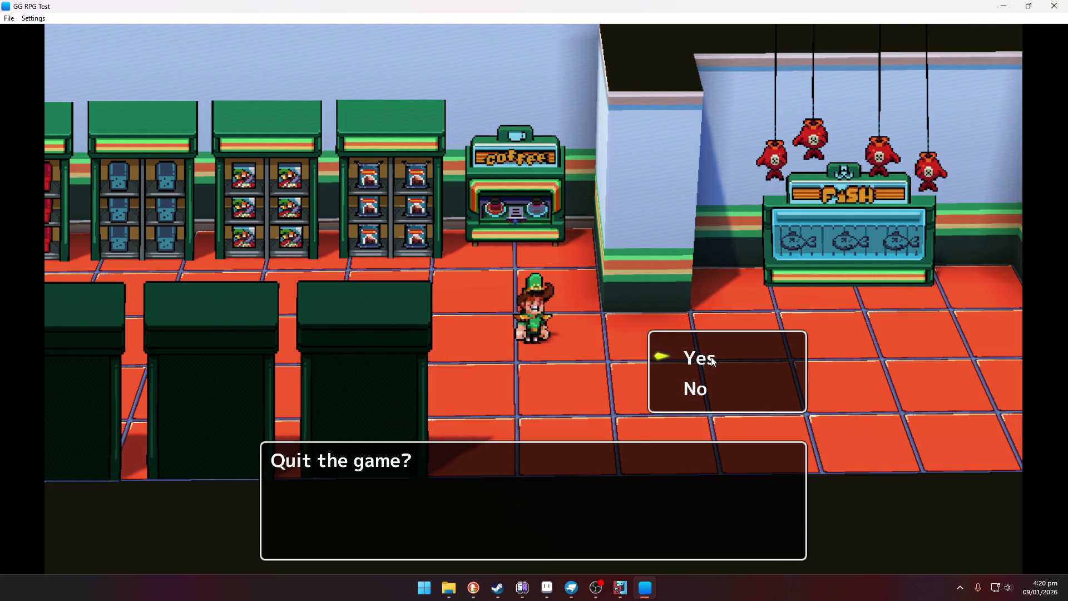
left_click(713, 361)
left_click(458, 593)
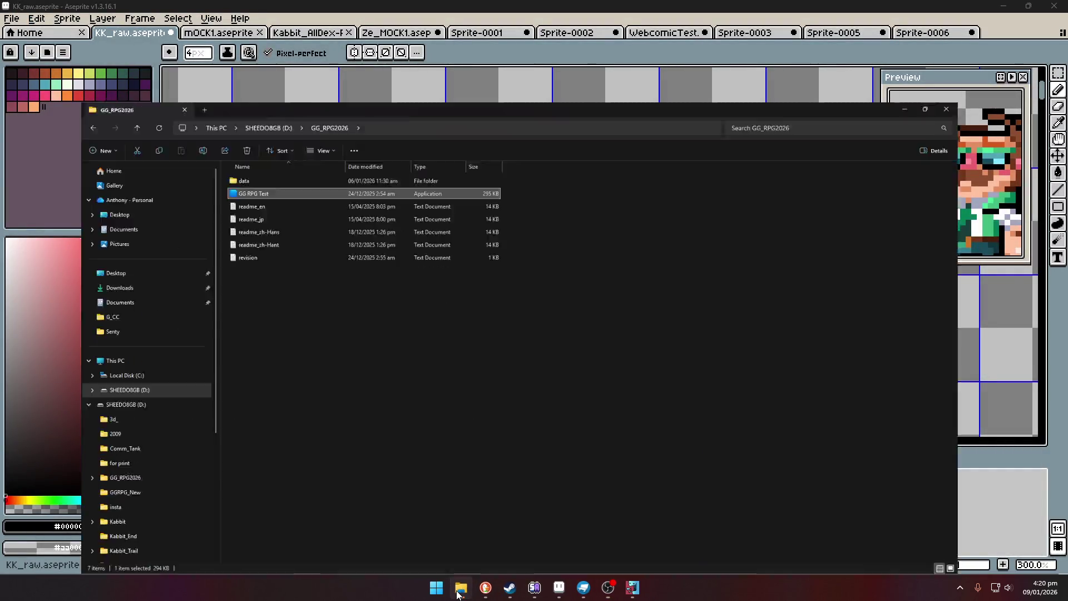
Step: Relaunch GG RPG Test, minimize Explorer, maximize the game, and advance the opening dialogue
double_click(219, 112)
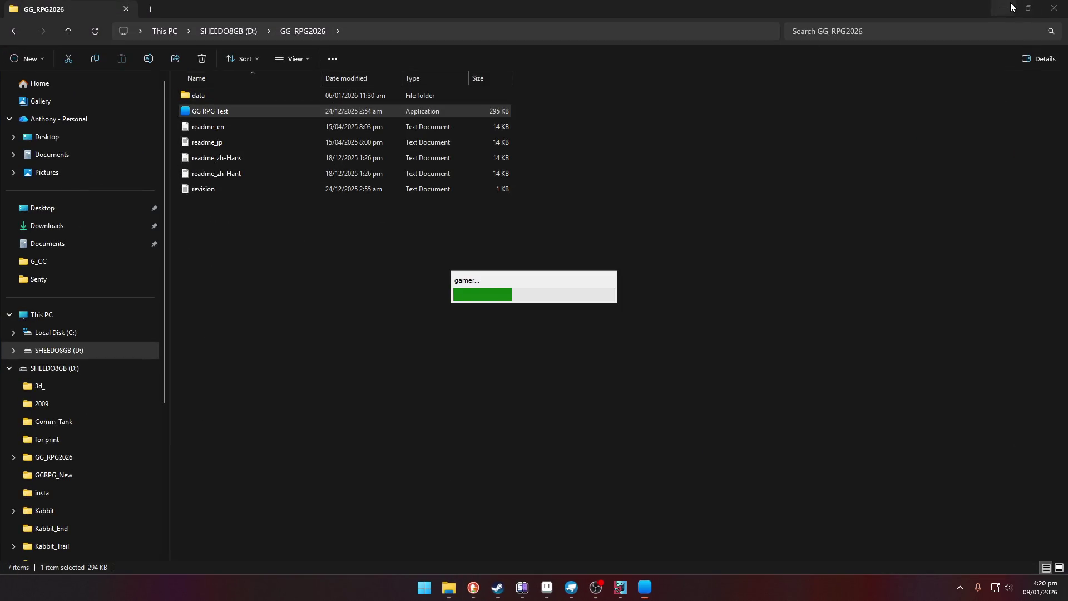
left_click(1013, 7)
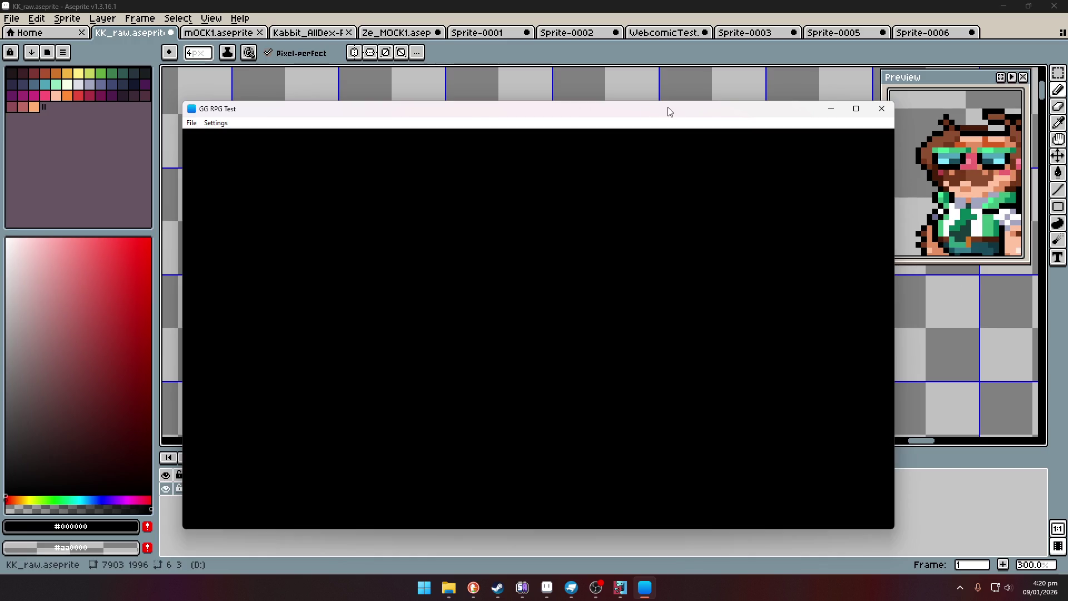
left_click(863, 114)
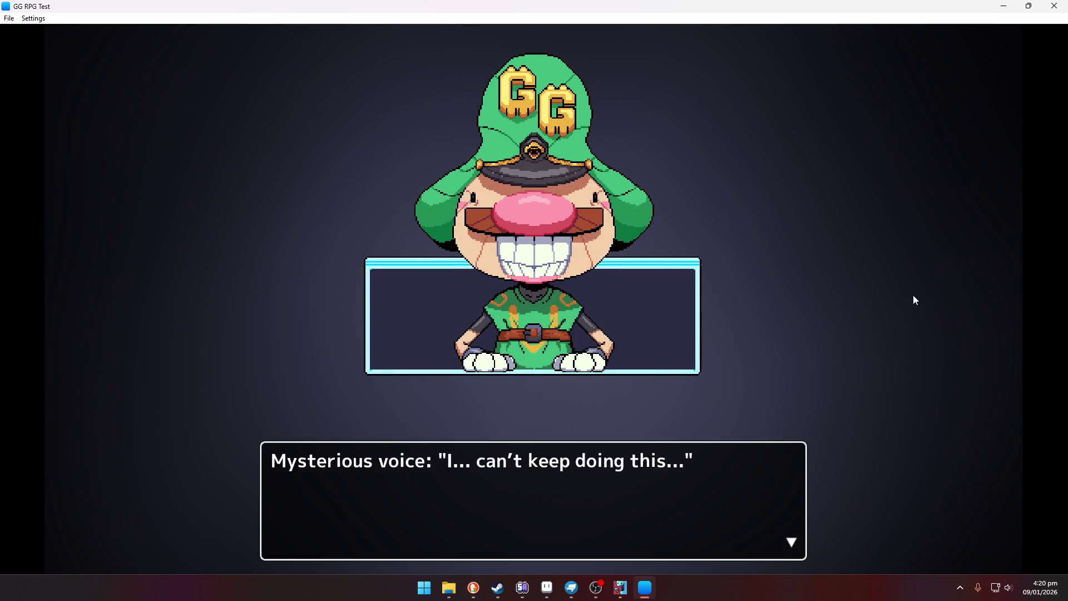
key("Return")
key("Return")
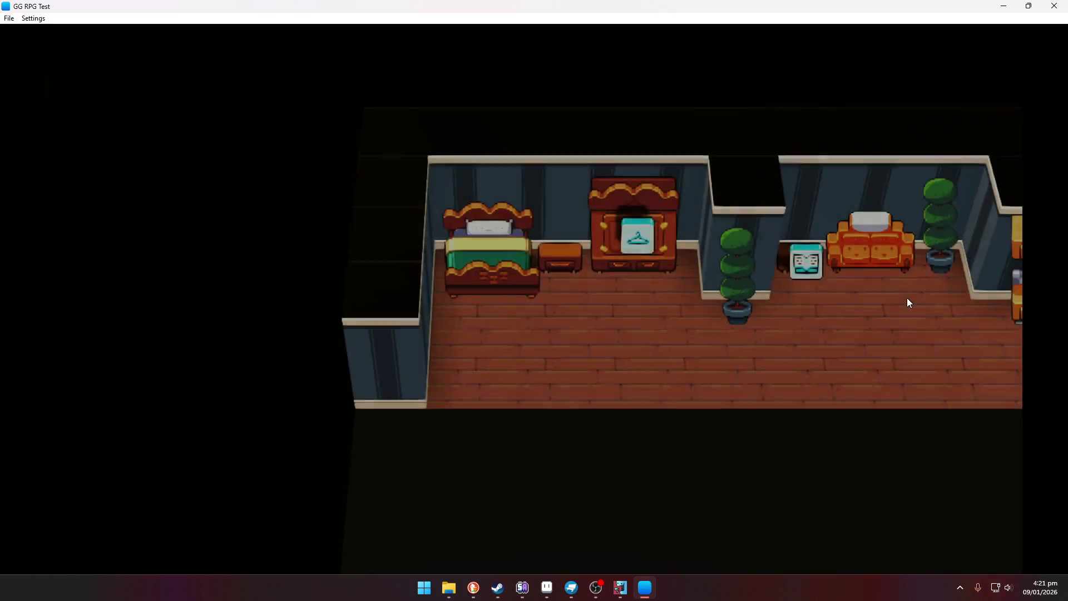
Step: Walk the character across the bedroom and face the wardrobe between the bed and plant
key("Right")
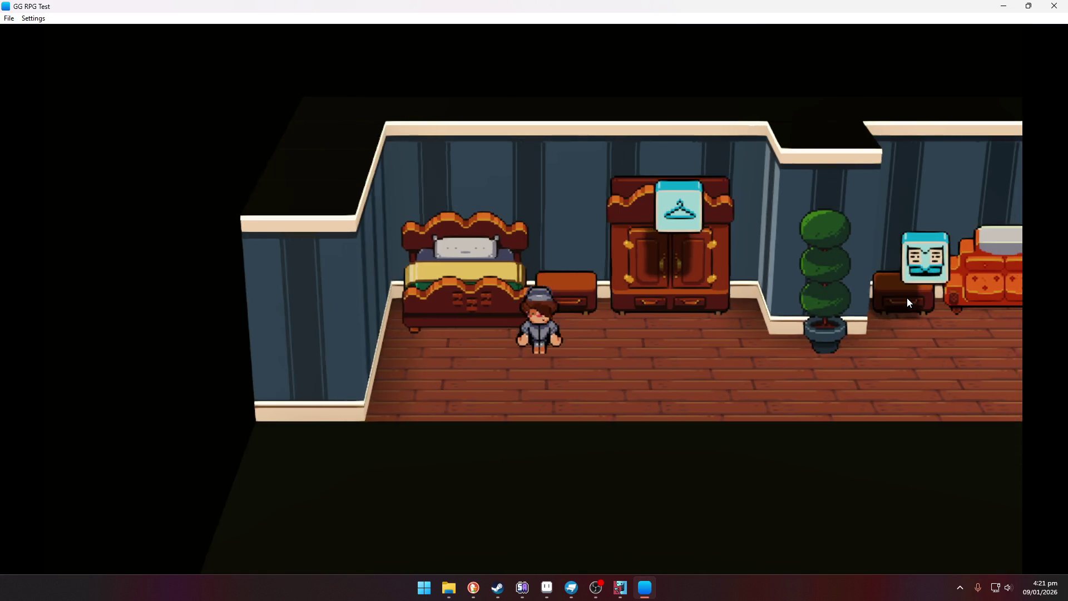
key("Left")
key("Up")
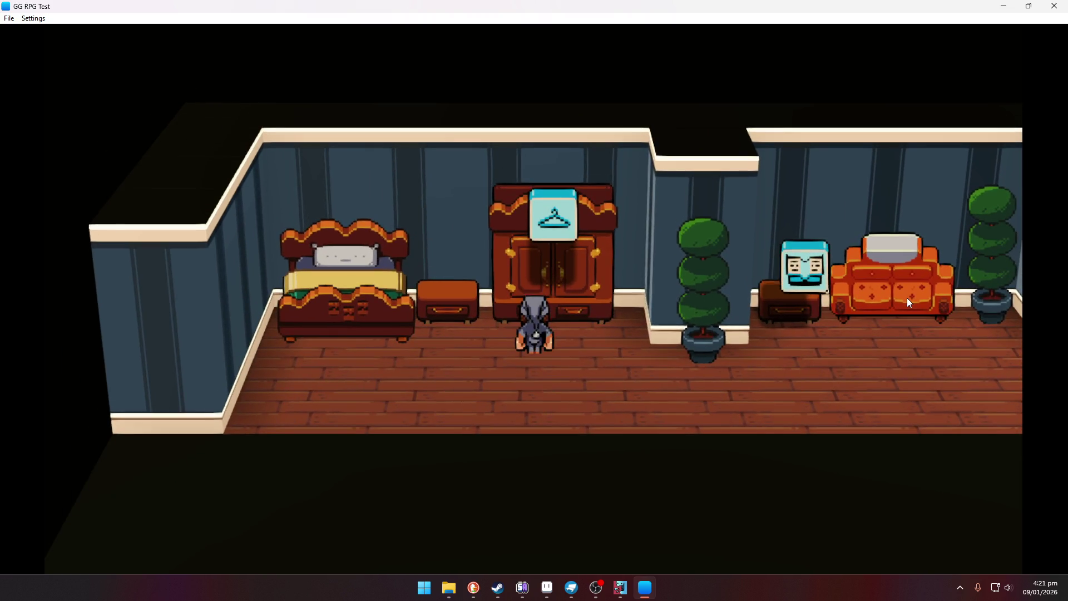
Step: Interact with the wardrobe and choose Yes to use it
key("z")
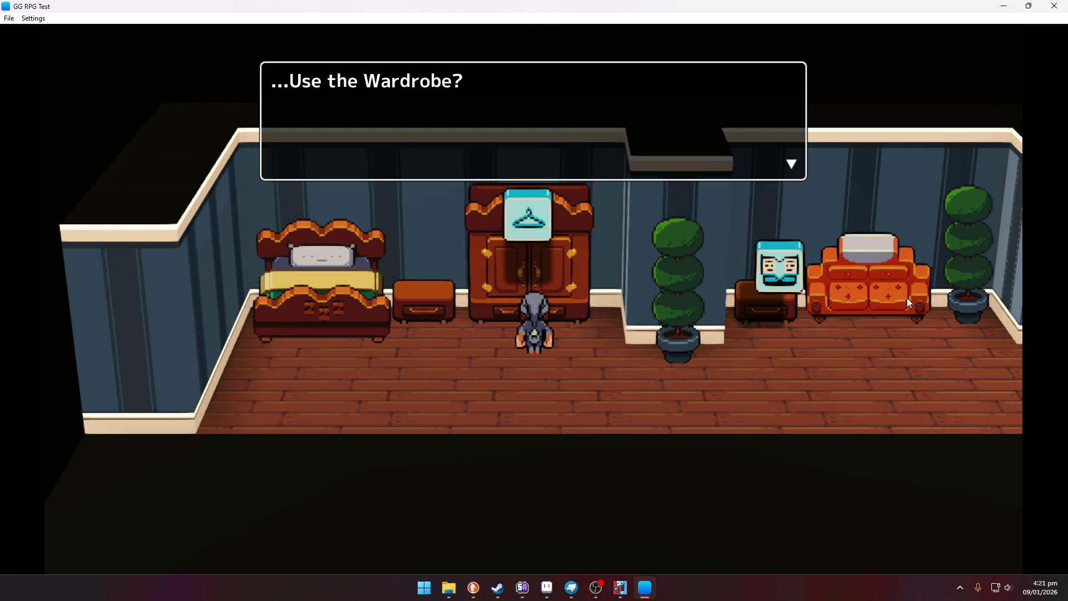
key("z")
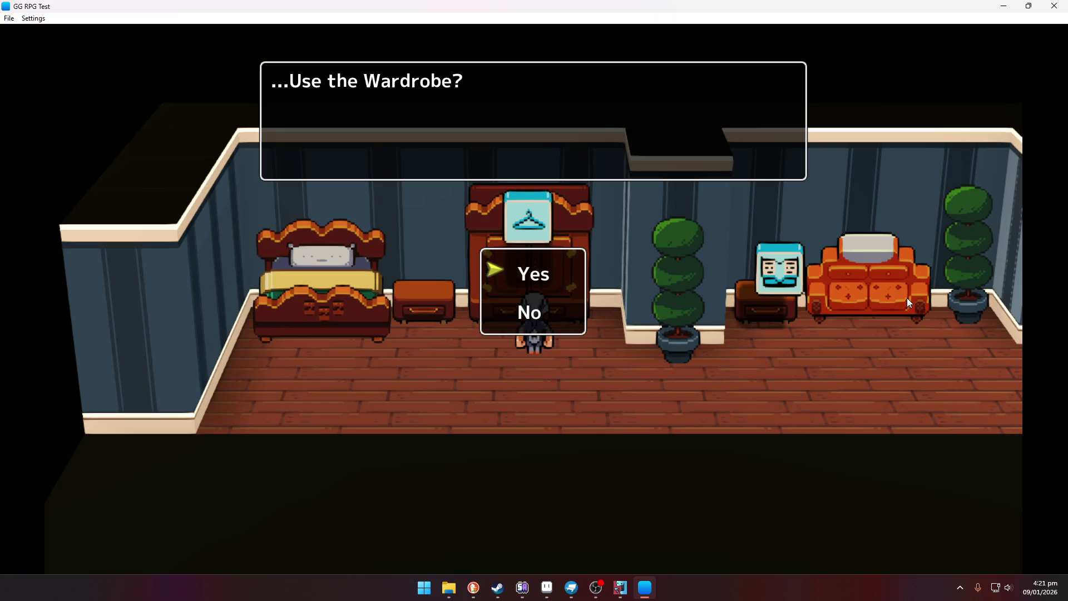
key("z")
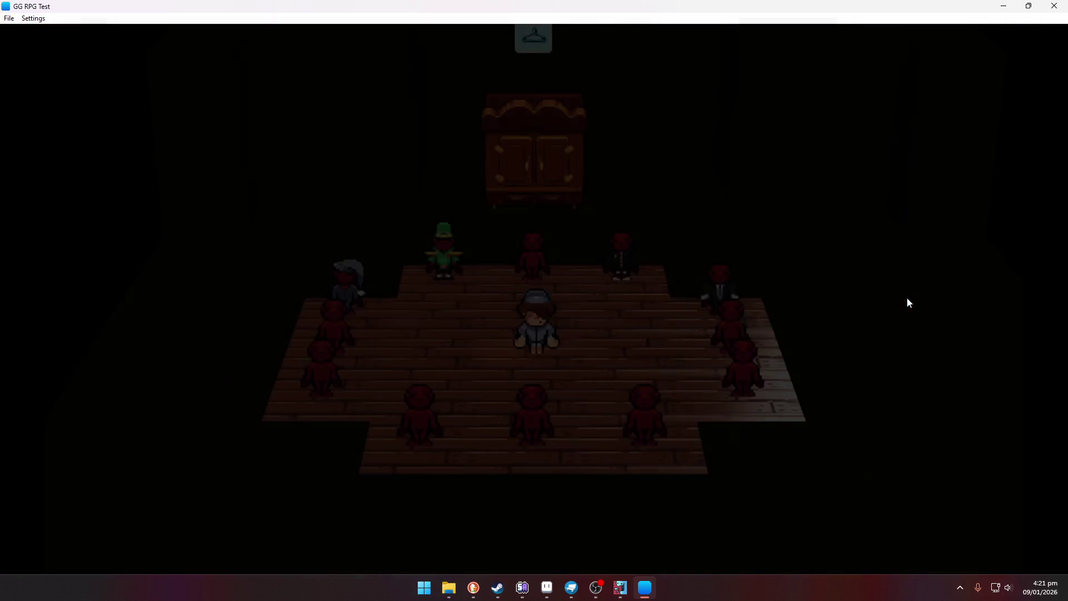
Step: Walk around the dark wardrobe room and stand facing the green-hat mannequin
key("Left")
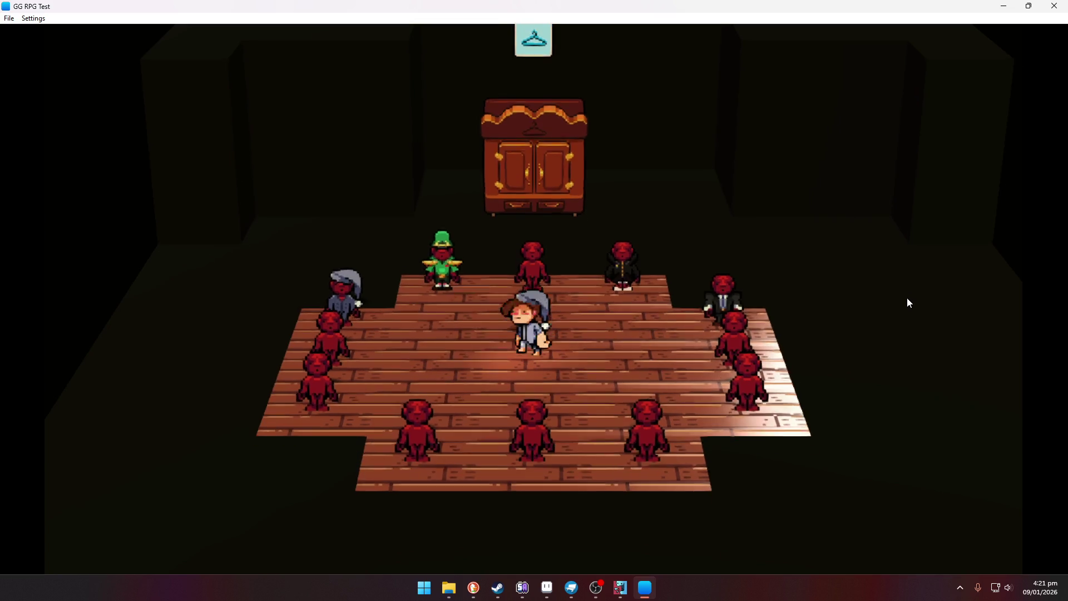
key("Right")
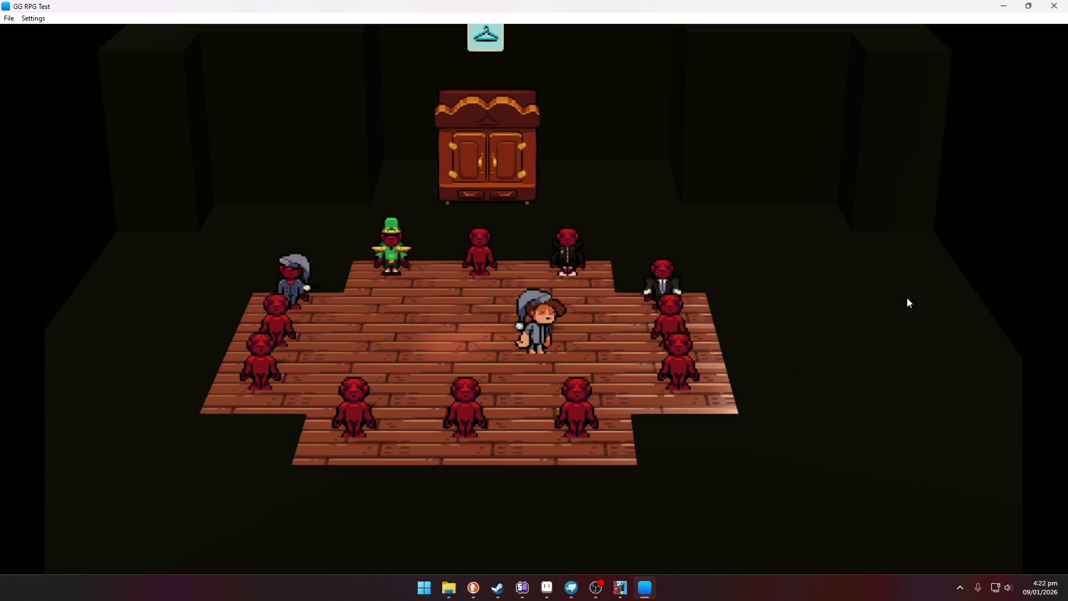
key("Left")
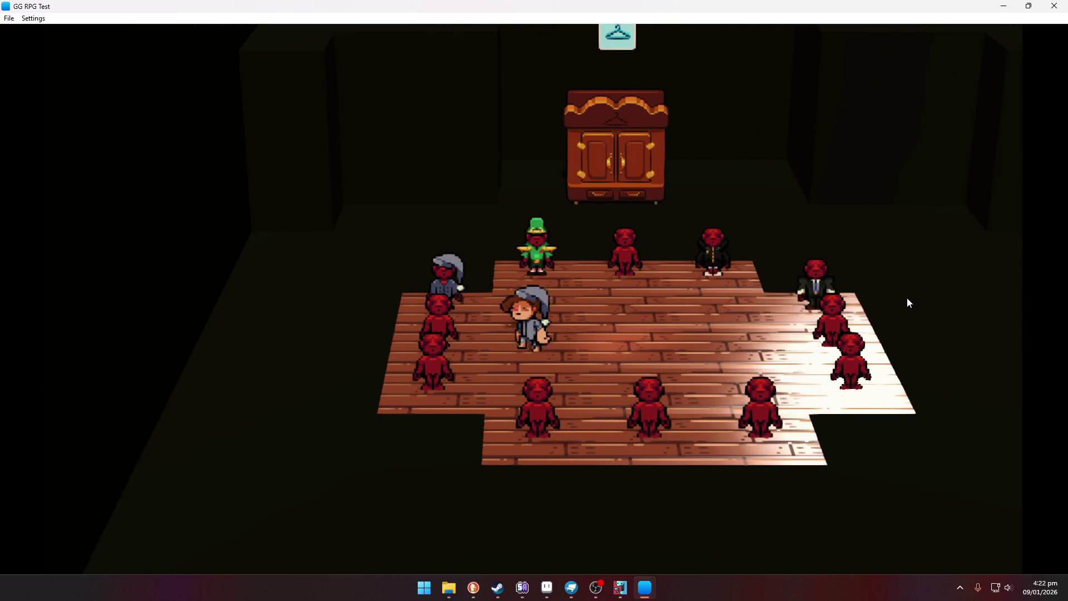
key("Up")
key("Down")
key("Up")
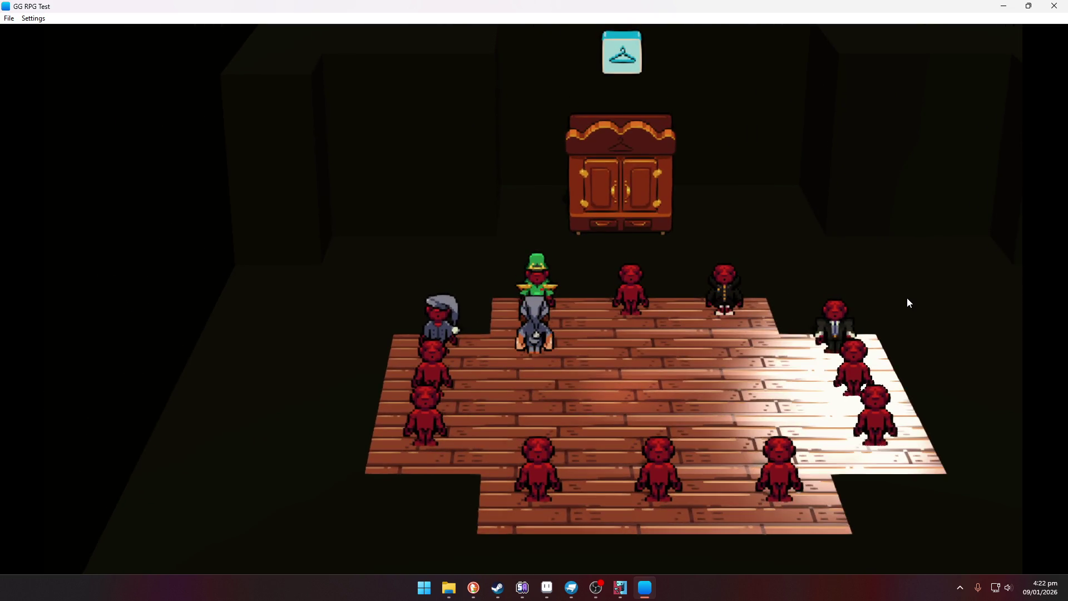
Step: Change into the green GENERAL GENERAL EMPLOYEE UNIFORM and head down toward the General General store
key("z")
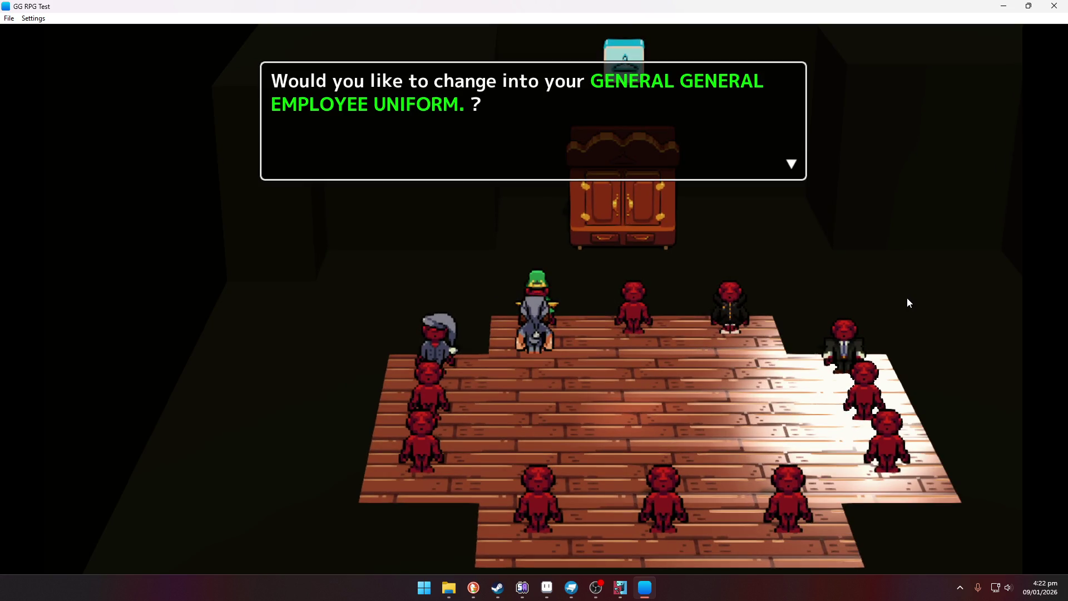
key("z")
key("z")
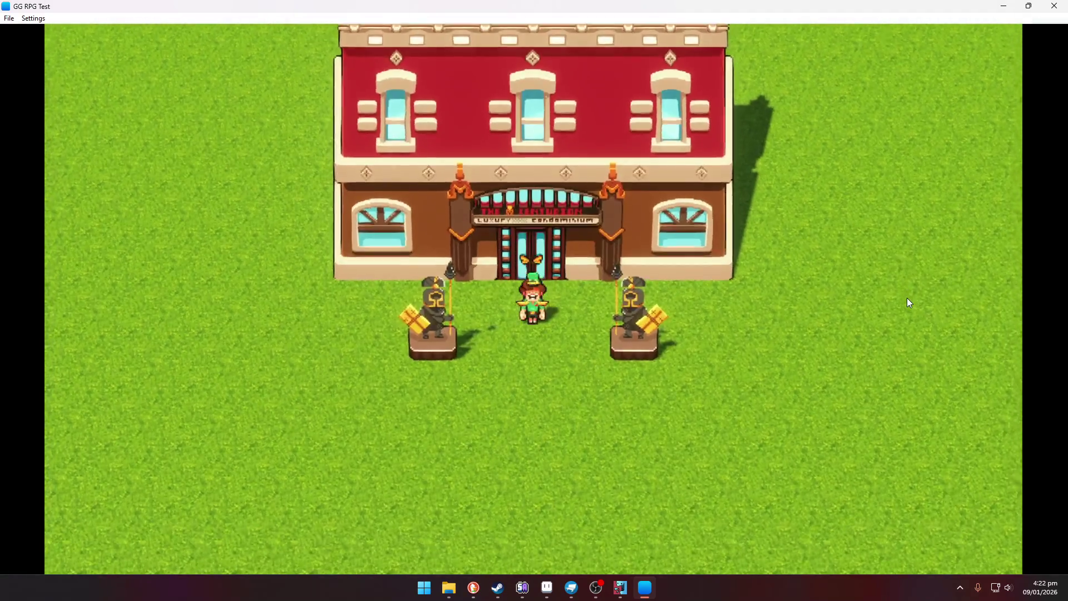
key("Down")
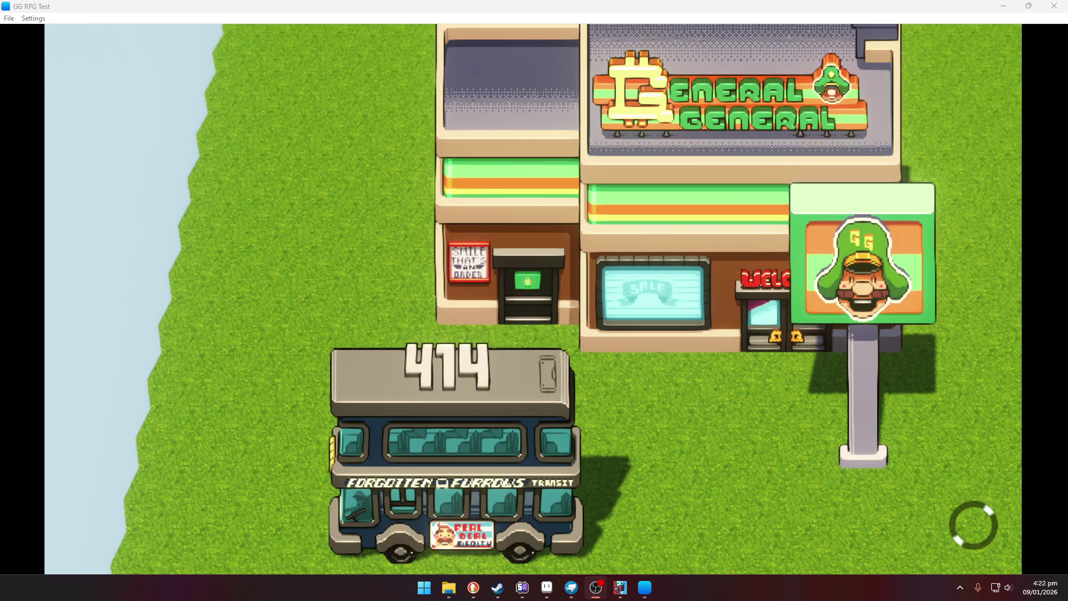
key("alt+Tab")
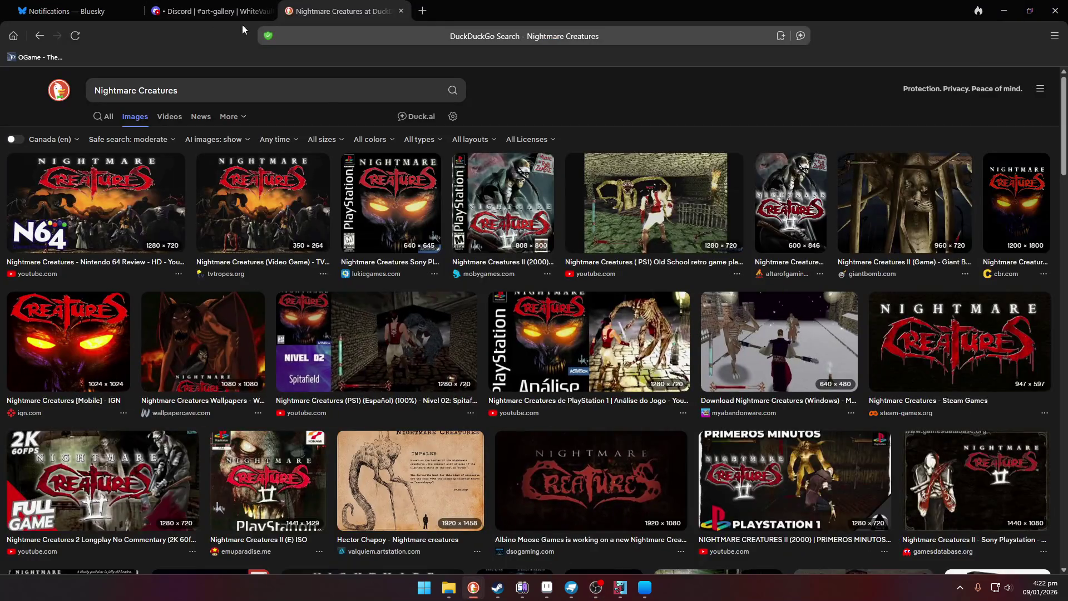
Step: Search DuckDuckGo for 'TO ENGLISH', accept the spelling fix, and open Google Translate
left_click(388, 34)
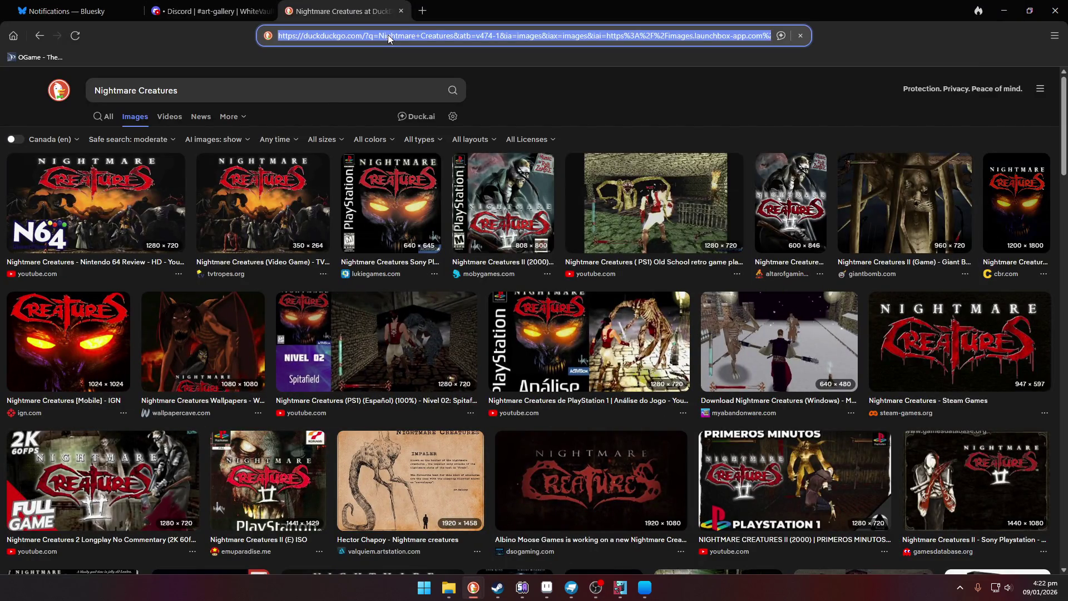
type("TO ENGHLISH")
key("Return")
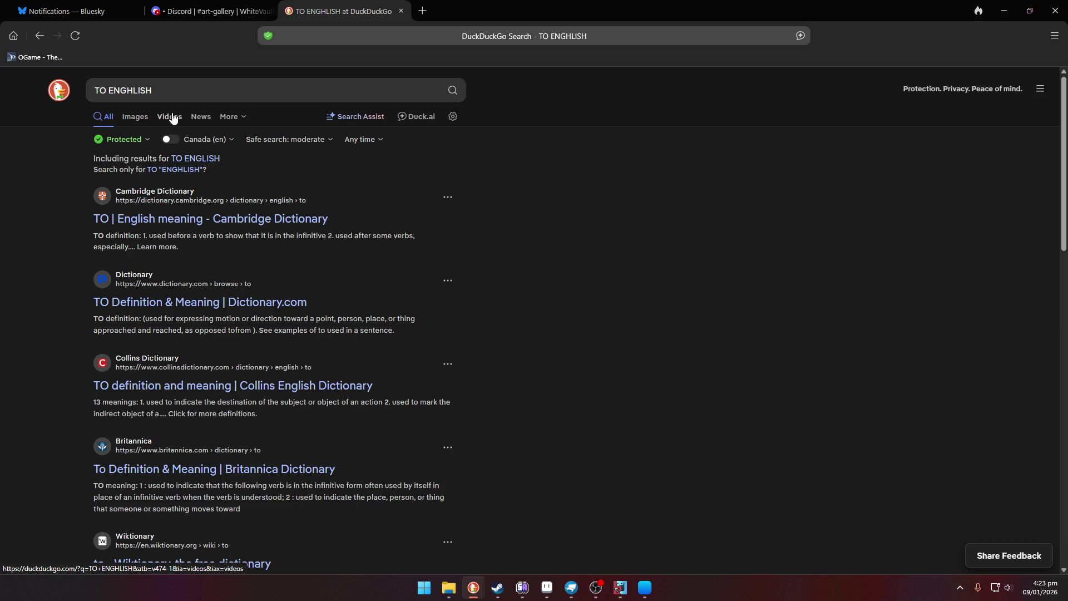
left_click(195, 158)
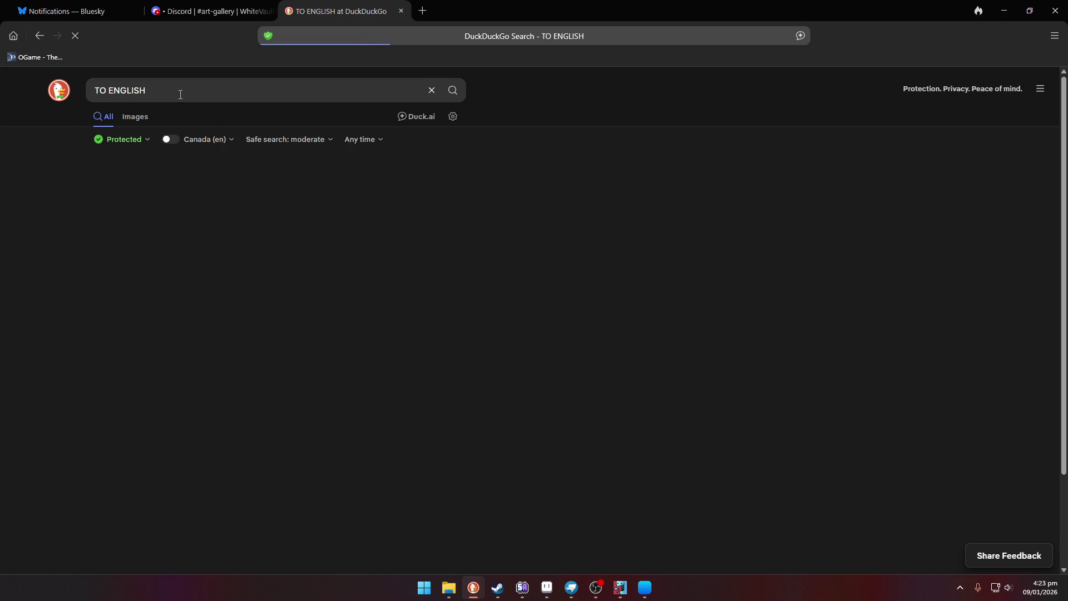
left_click(46, 221)
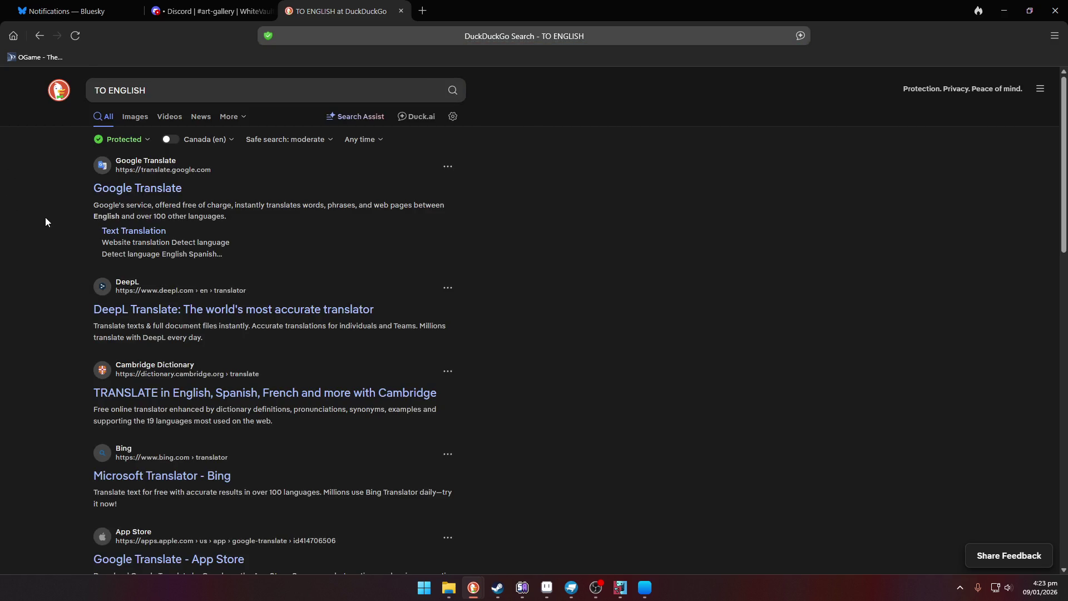
left_click(158, 192)
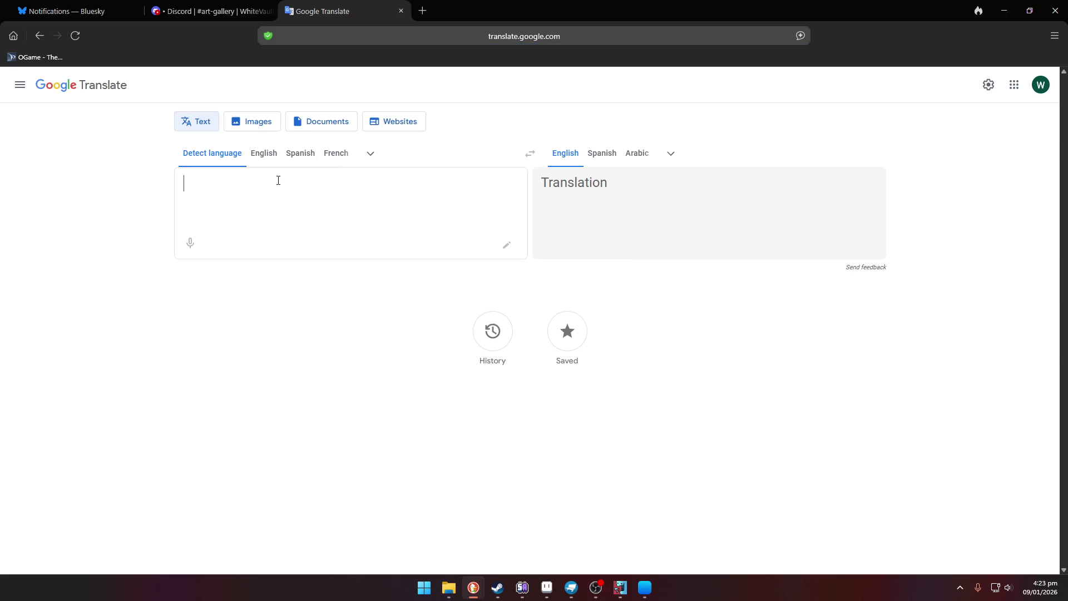
Step: Paste the Russian comment into Google Translate to get its English translation
type("Здарова, стиль у игры не врот ебенно крутой, я ебал насколько он секс. Я кончаю в монитор")
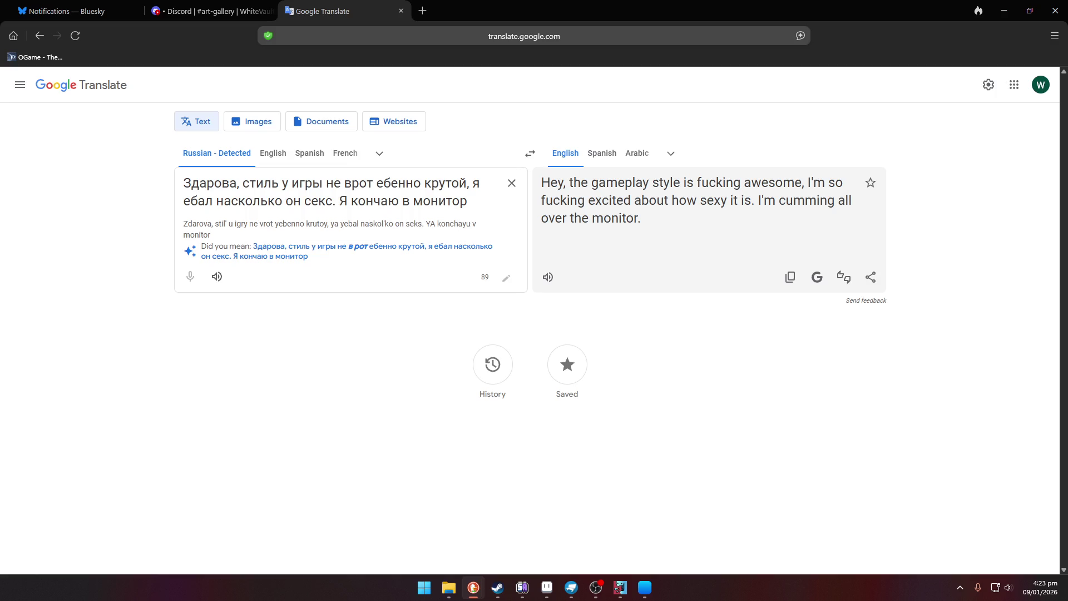
key("alt+Tab")
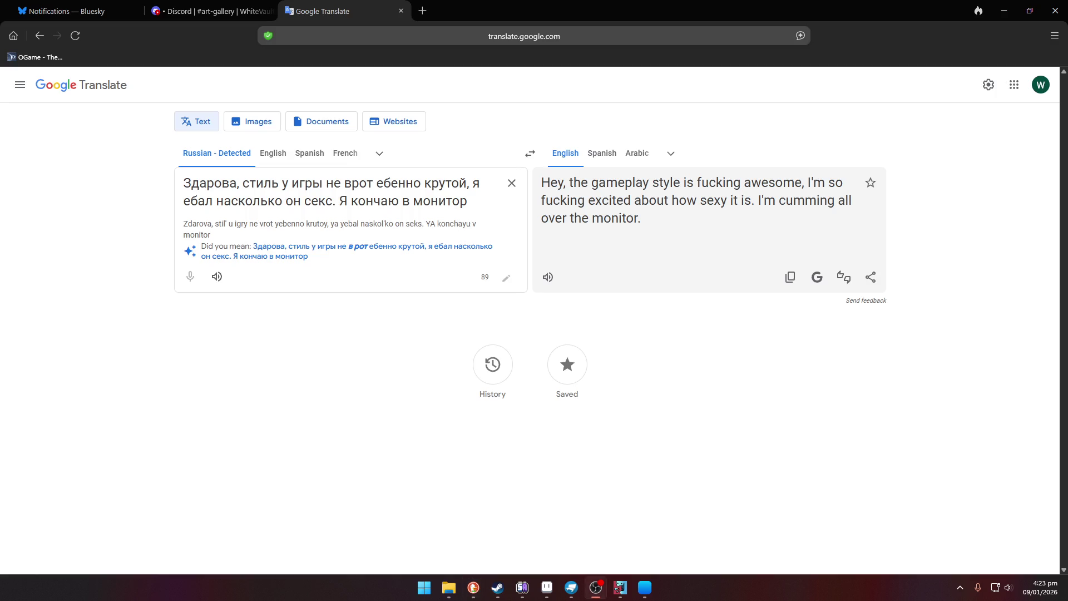
key("ctrl+shift+Tab")
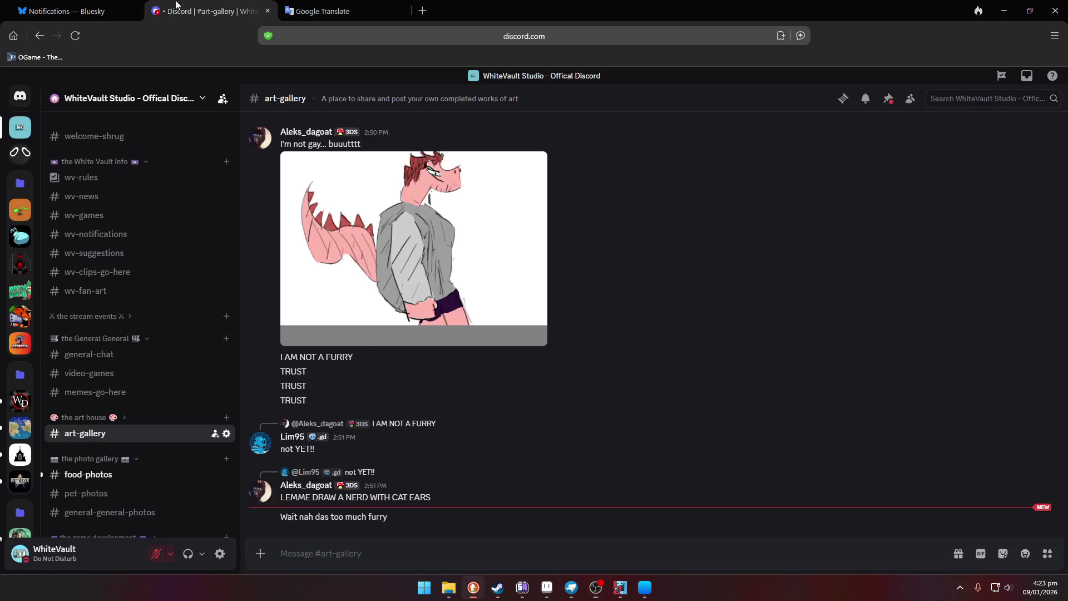
Step: Glance at the Bluesky notifications, then minimize the browser to return to GG RPG Test
key("ctrl+shift+Tab")
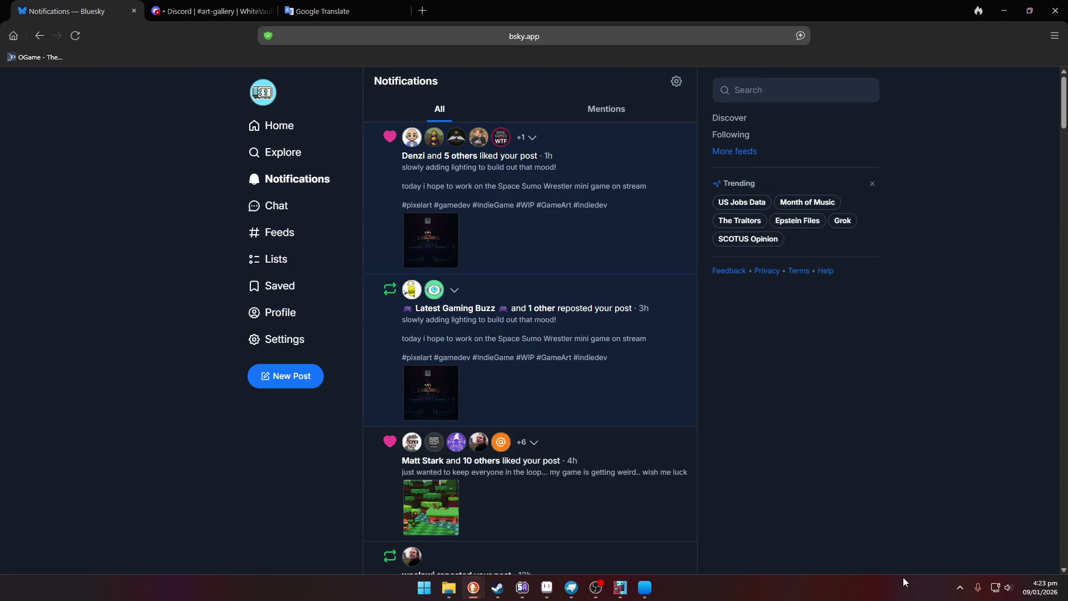
left_click(1005, 10)
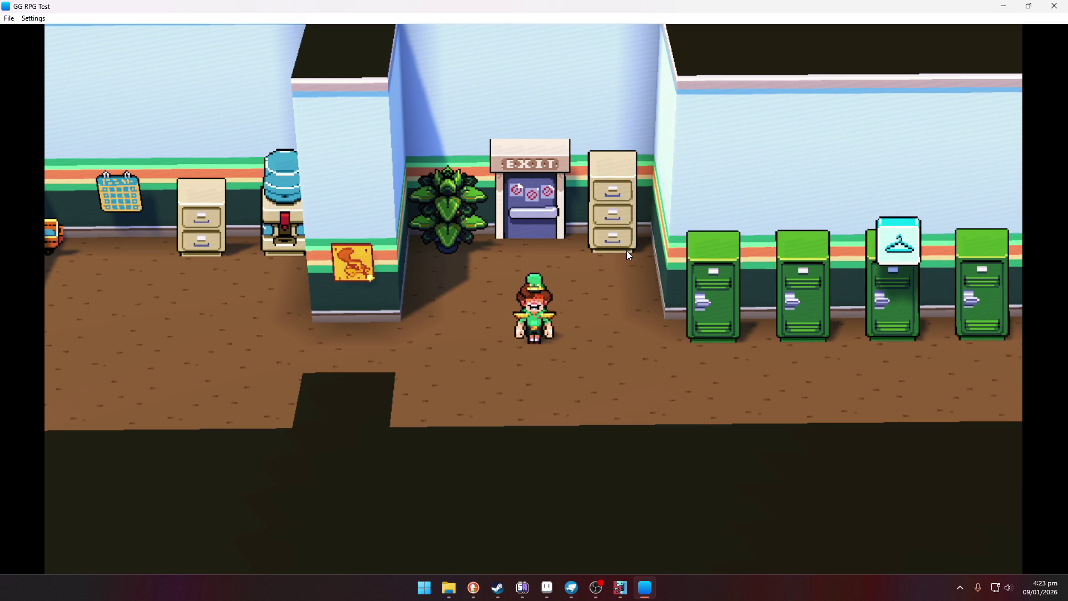
Step: Walk the uniformed character along the corridor and through the exit door
key("Right")
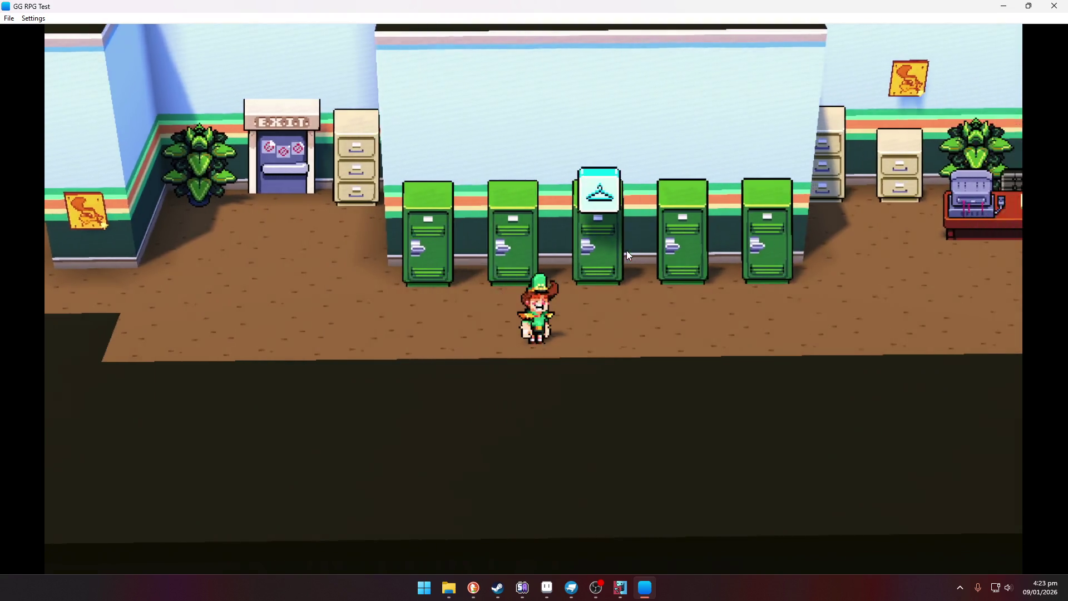
key("Right")
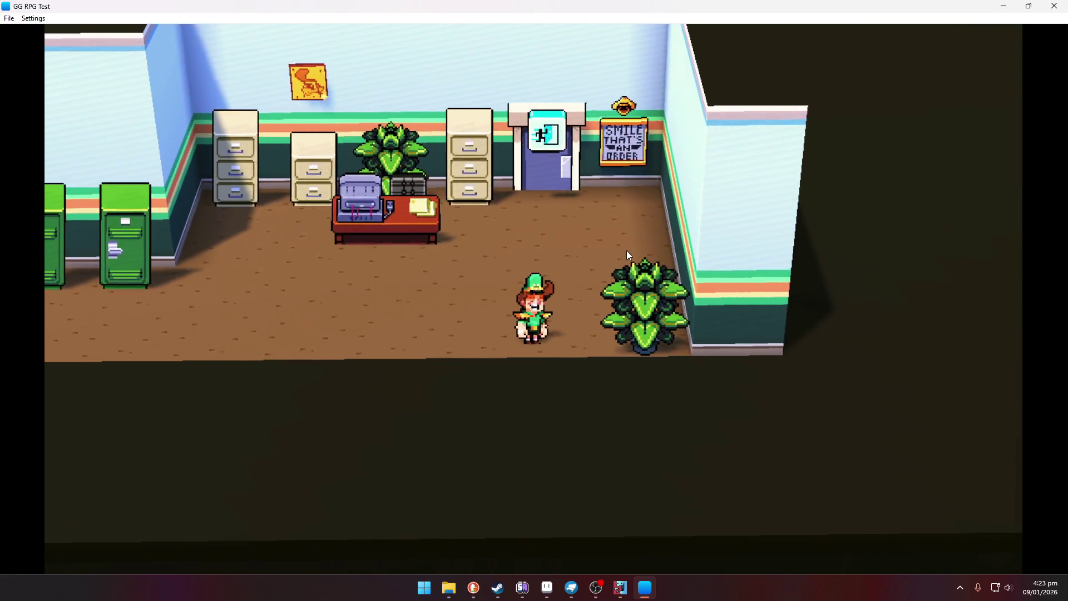
key("Up")
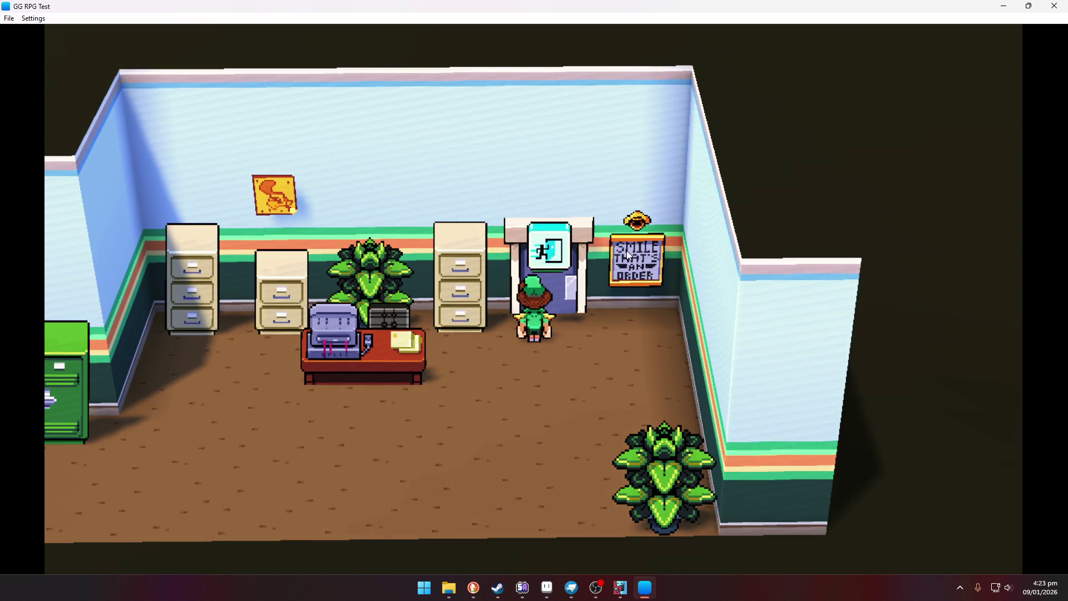
key("Up")
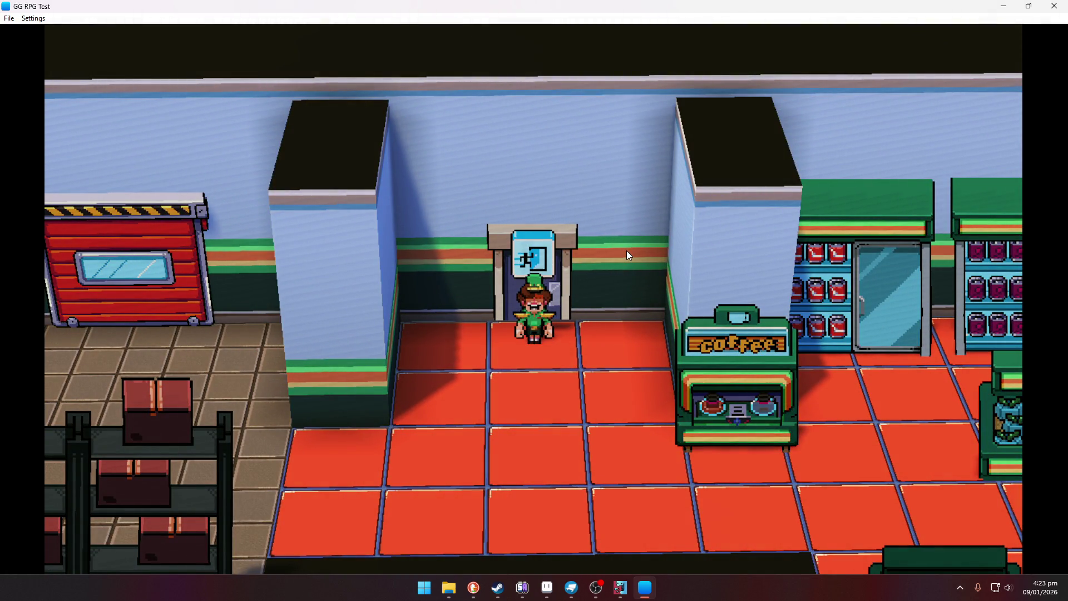
Step: Cross the store past the drink fridges and counters to the fish counter
key("Down")
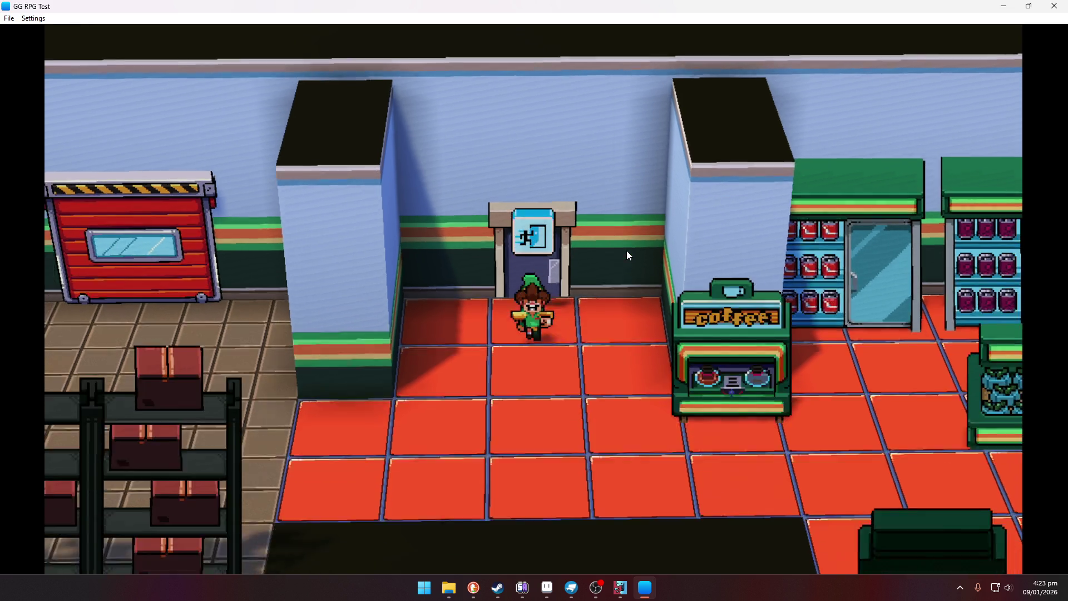
key("Right")
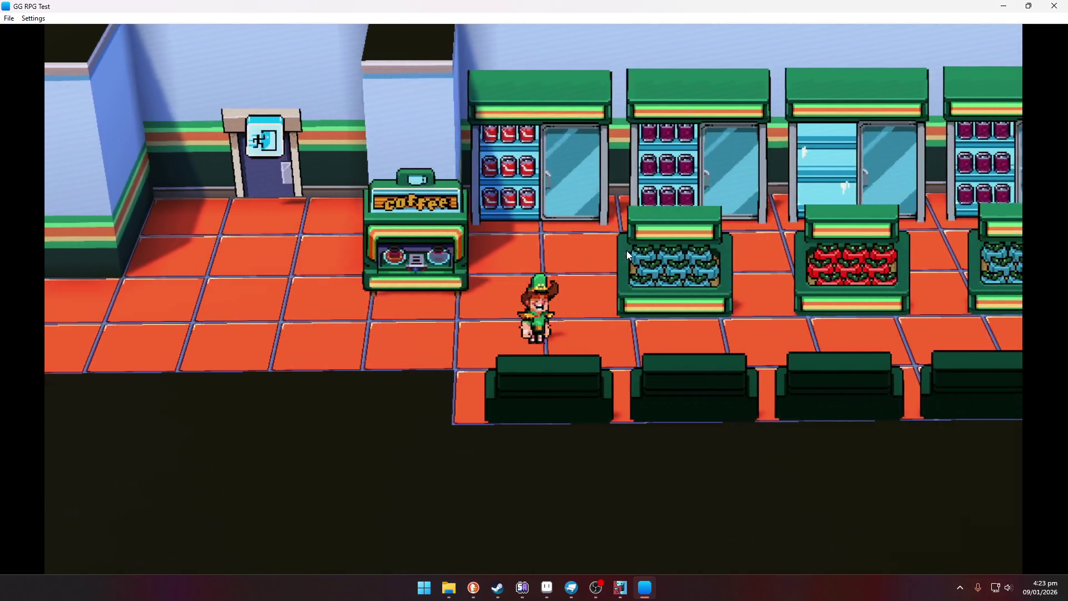
key("Right")
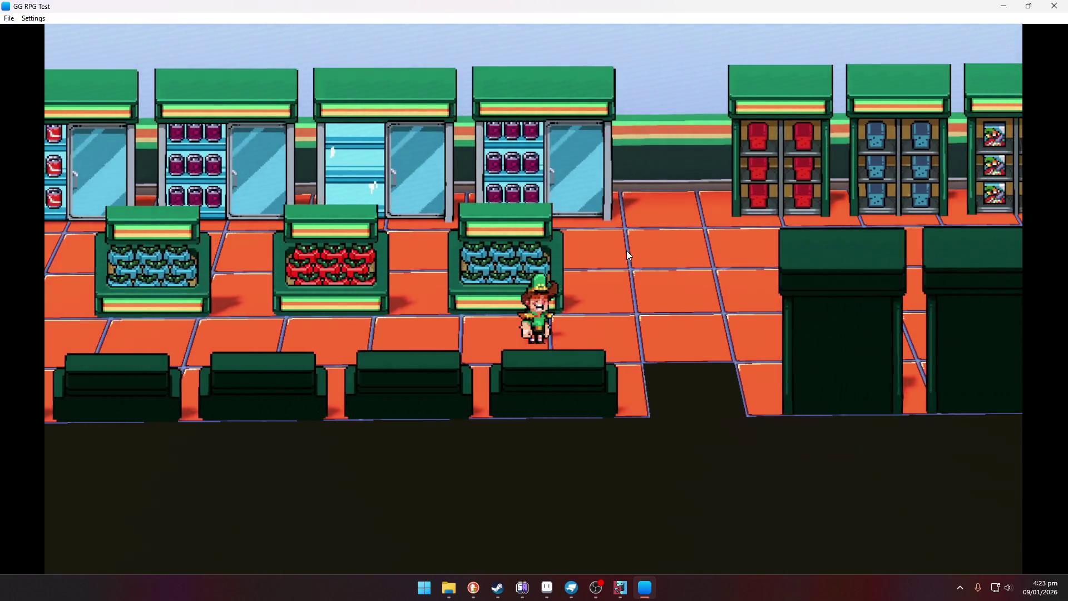
key("Right")
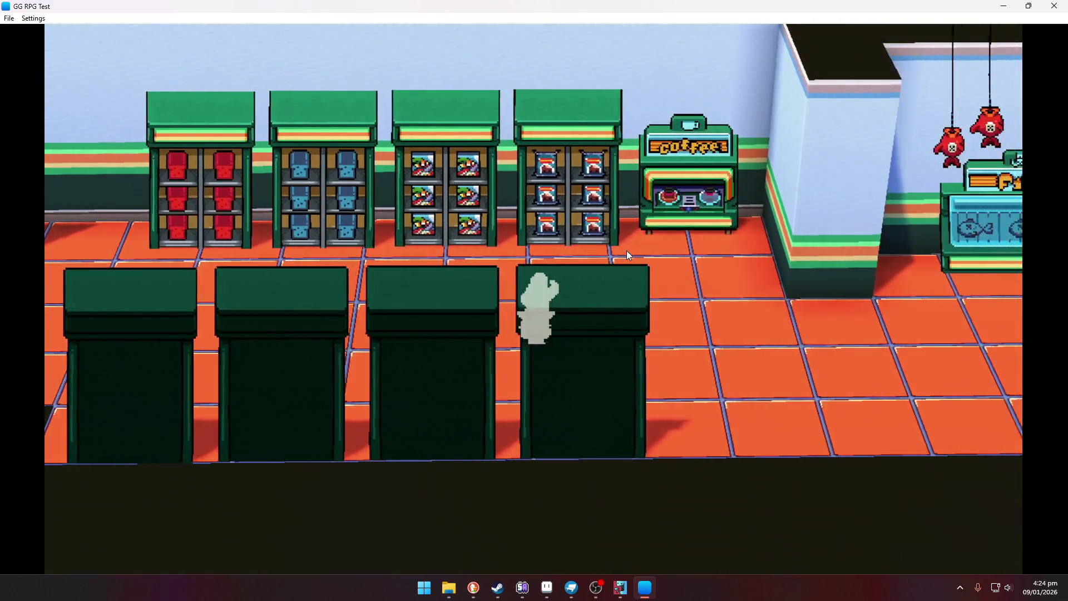
key("Right")
key("Down")
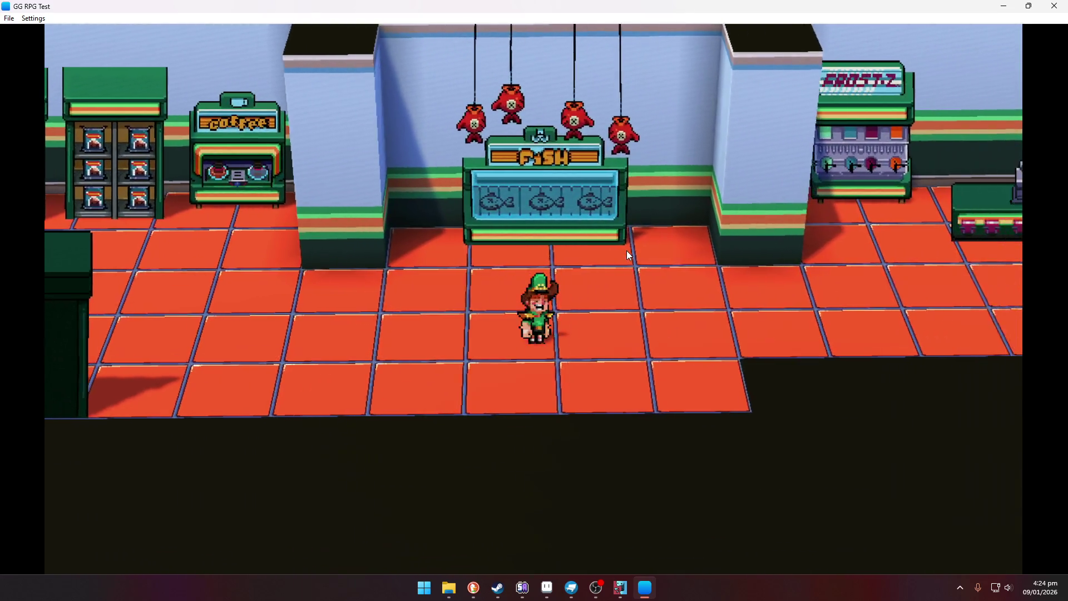
key("Right")
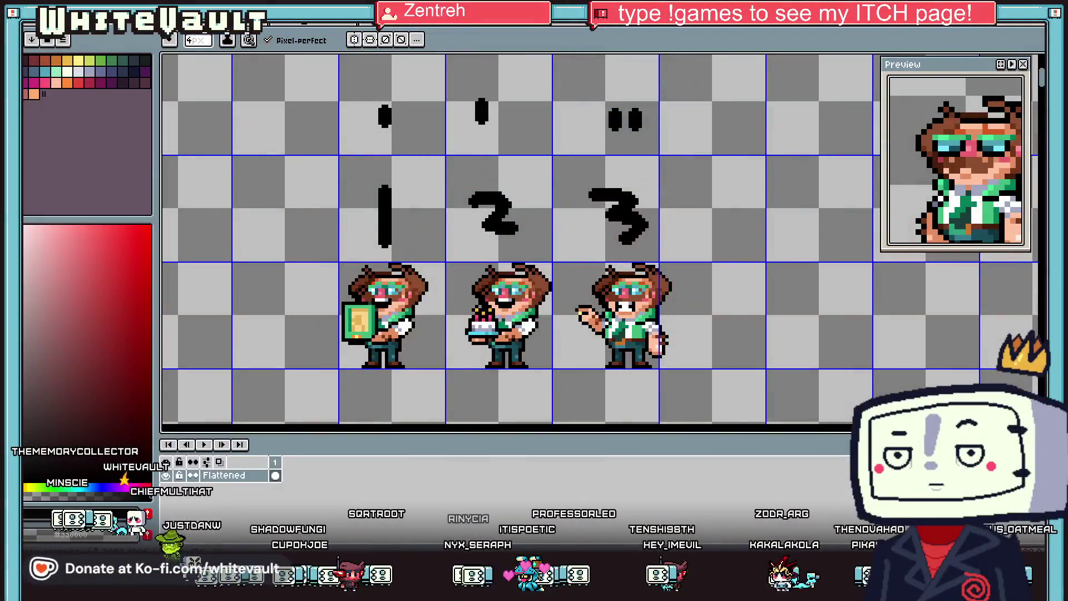
Step: Zoom and pan the sprite sheet to bring the three hot-dog costume characters into close view
scroll(598, 112, "up", 1)
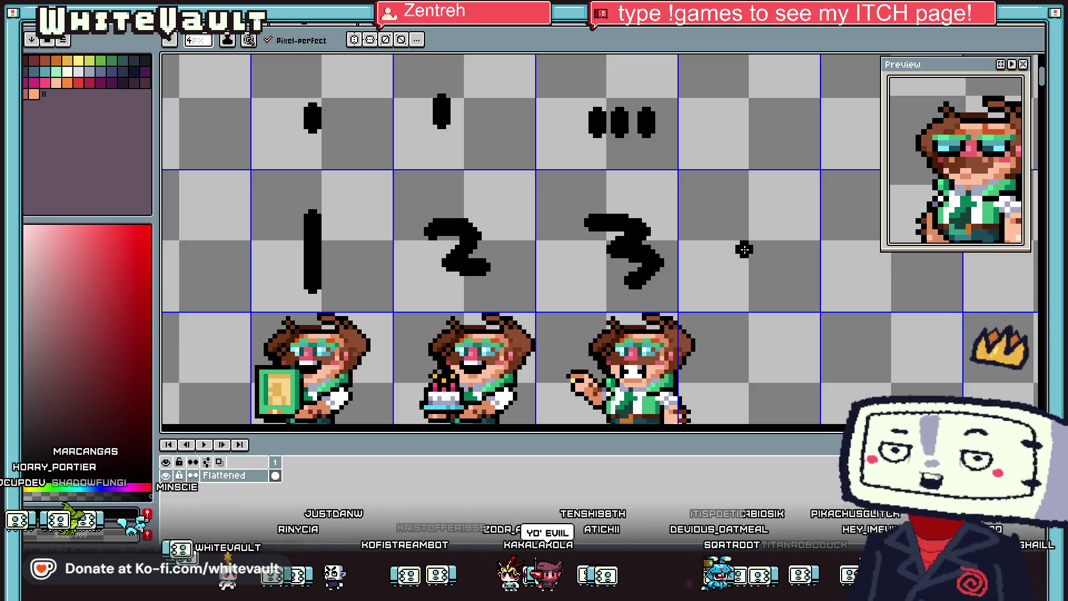
scroll(703, 177, "down", 5)
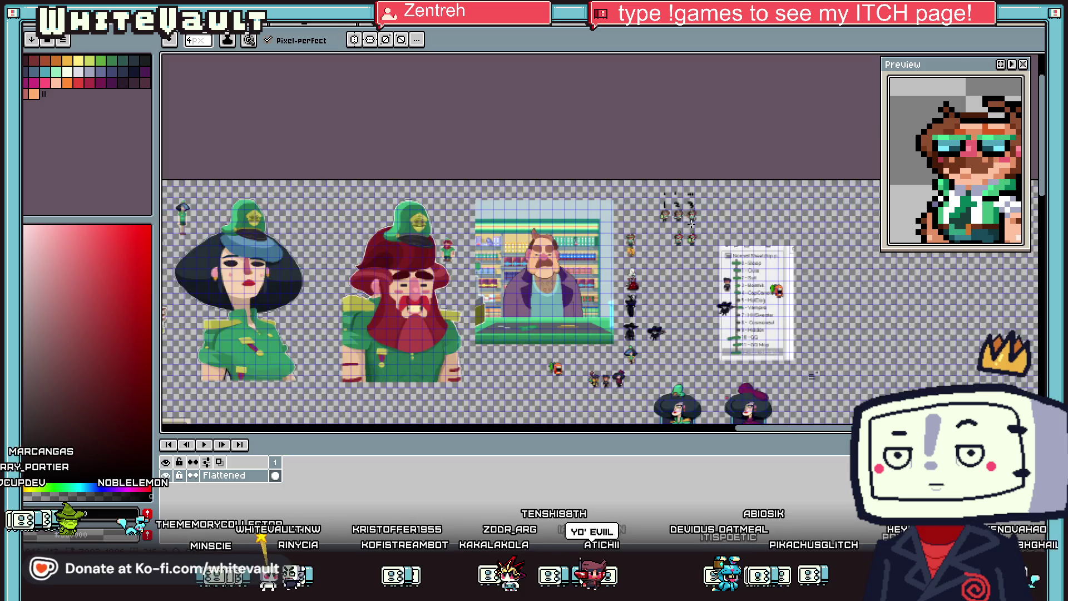
scroll(702, 217, "up", 2)
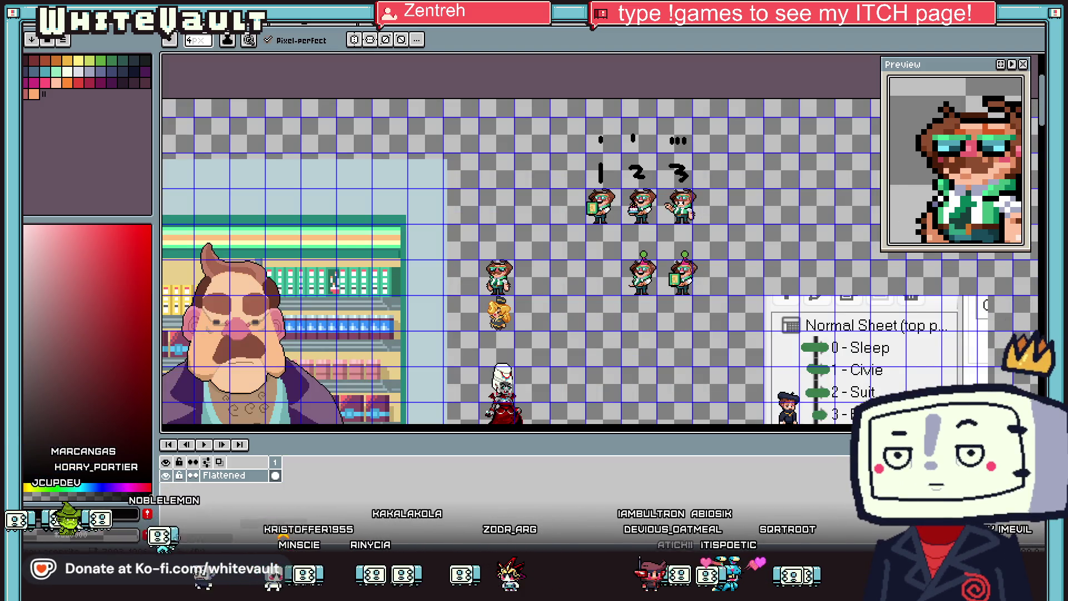
scroll(845, 333, "down", 5)
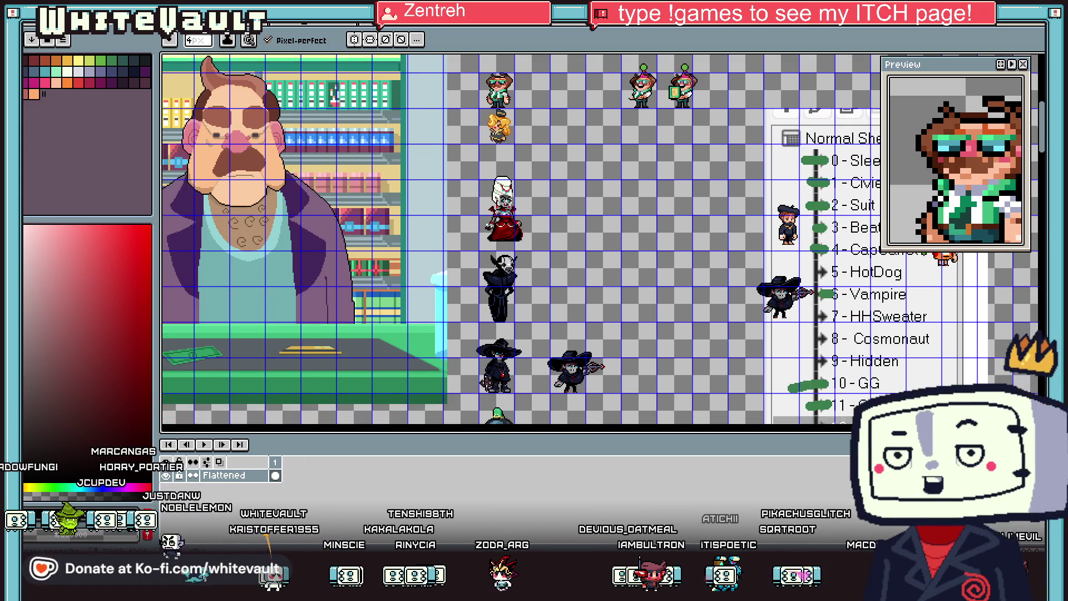
scroll(788, 309, "right", 5)
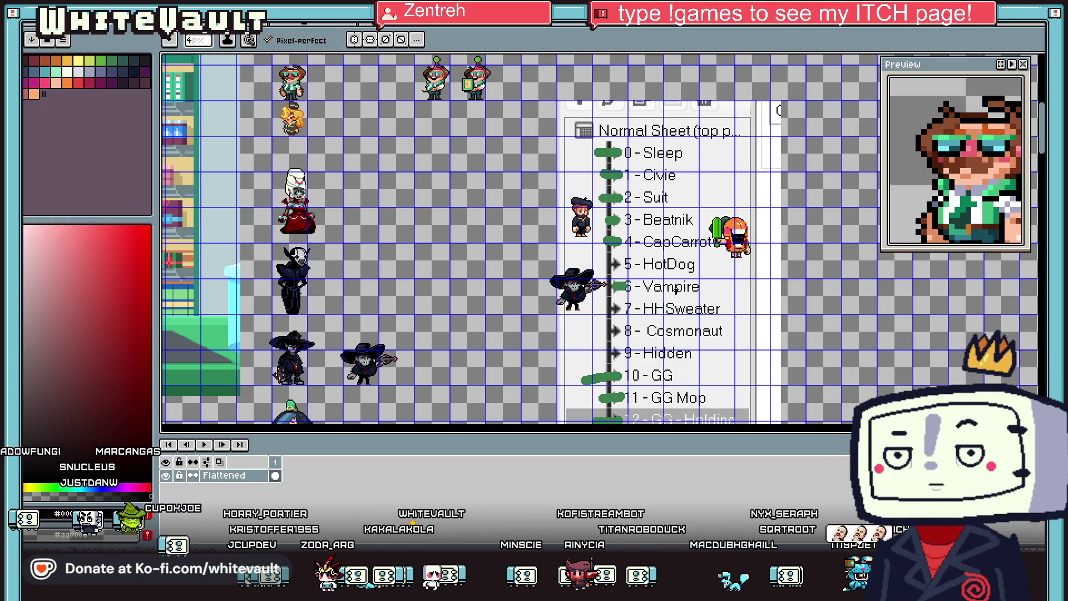
scroll(676, 290, "down", 3)
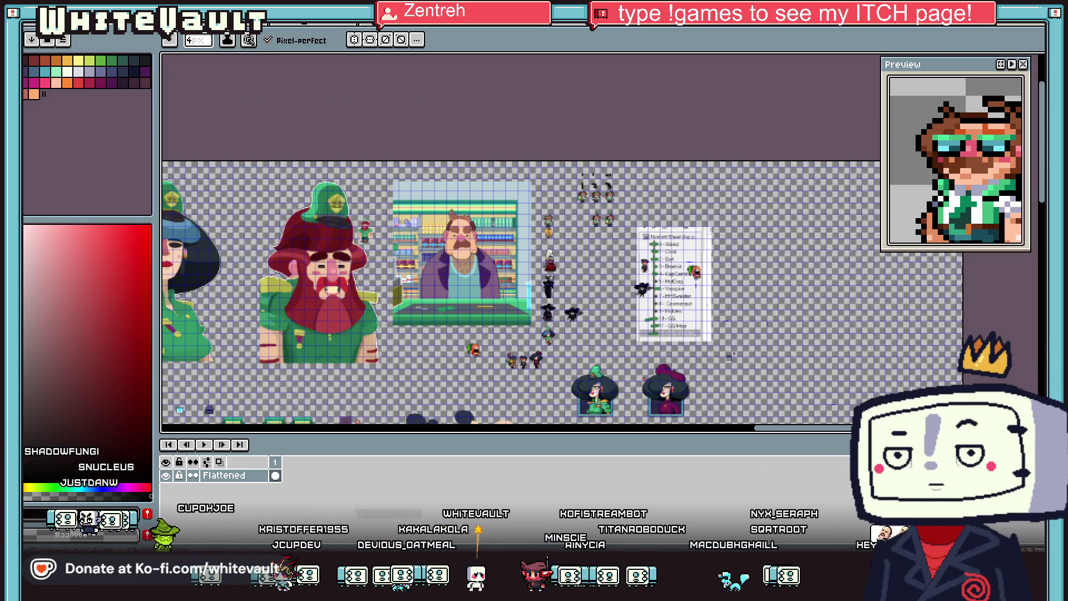
left_click_drag(804, 432, 455, 448)
scroll(376, 298, "up", 3)
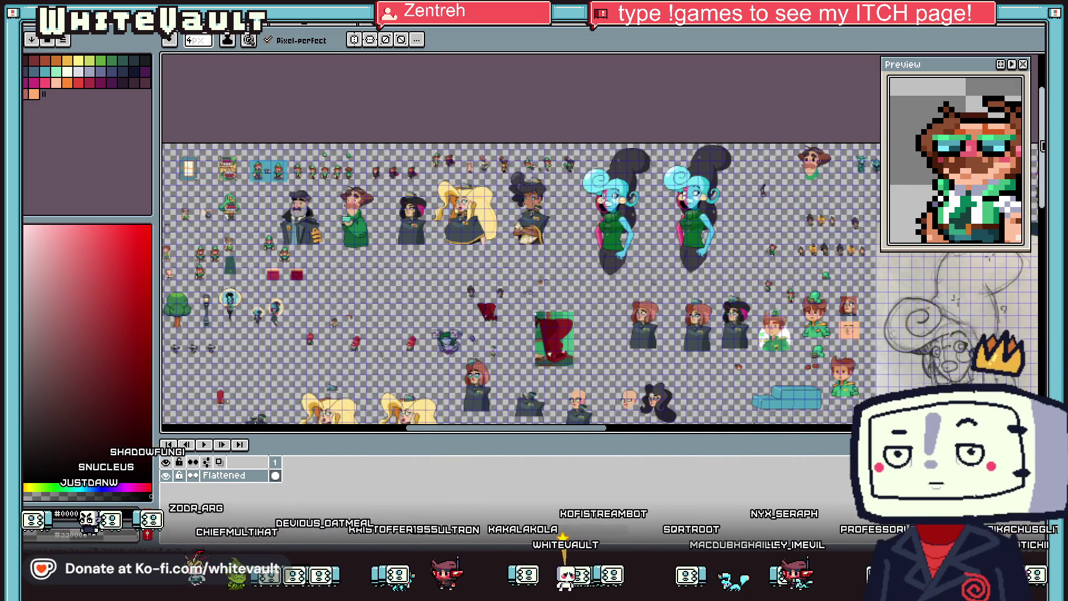
scroll(484, 299, "up", 1)
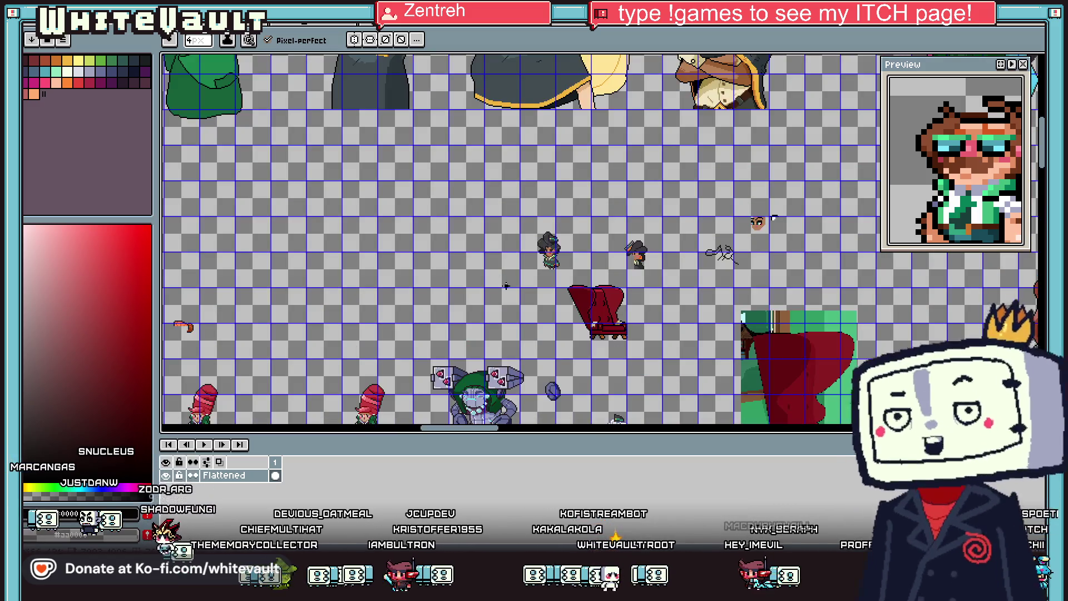
scroll(485, 299, "down", 1)
left_click_drag(520, 432, 442, 429)
scroll(520, 312, "up", 3)
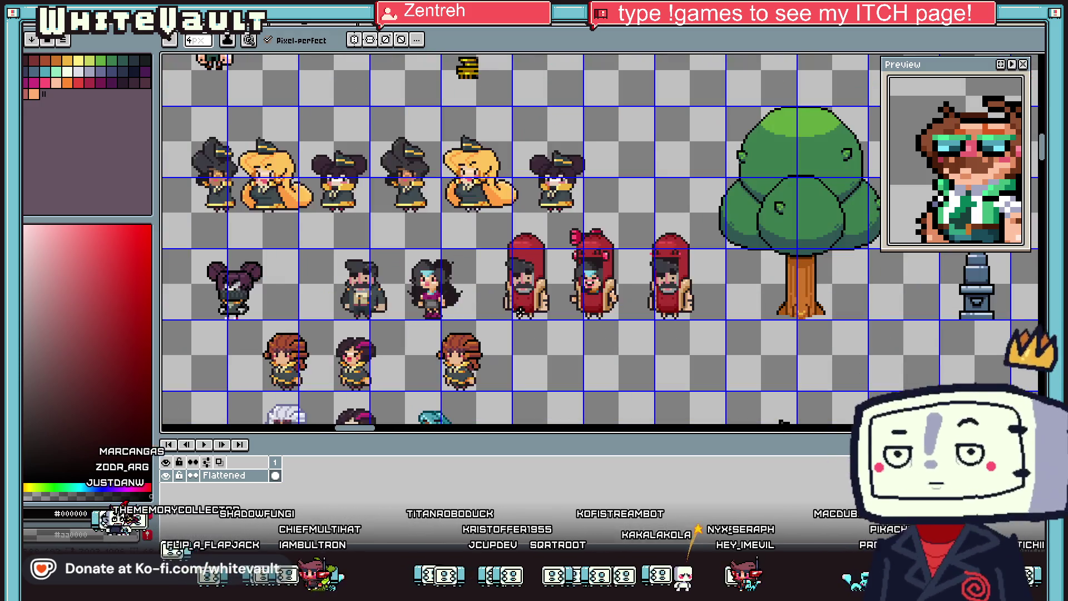
key("w")
scroll(536, 254, "up", 1)
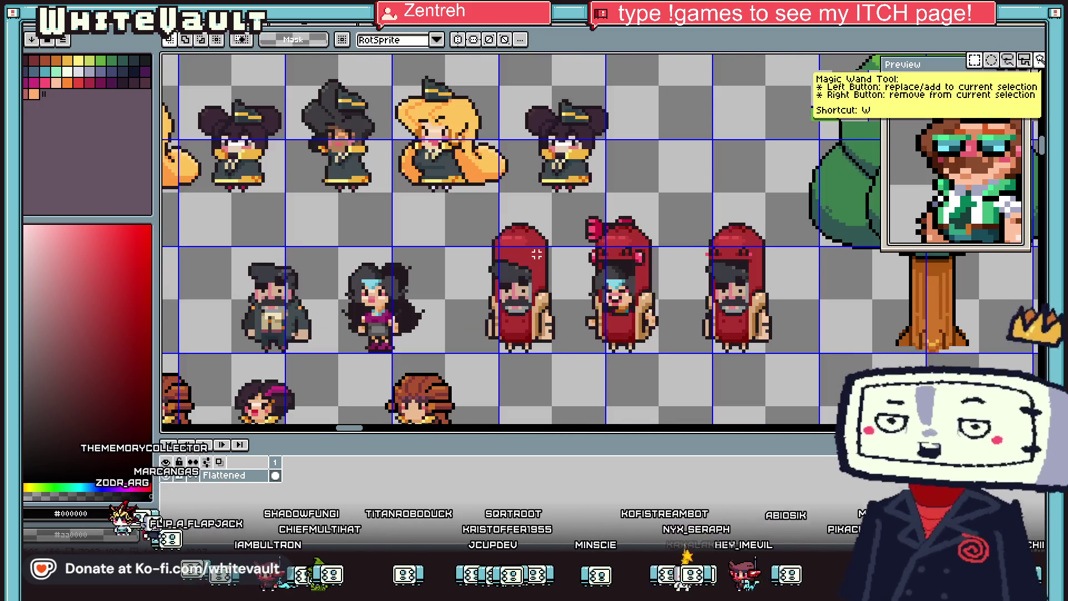
Step: Select the first hot-dog costume sprite and move it beside the green-shirt character
left_click_drag(470, 210, 568, 368)
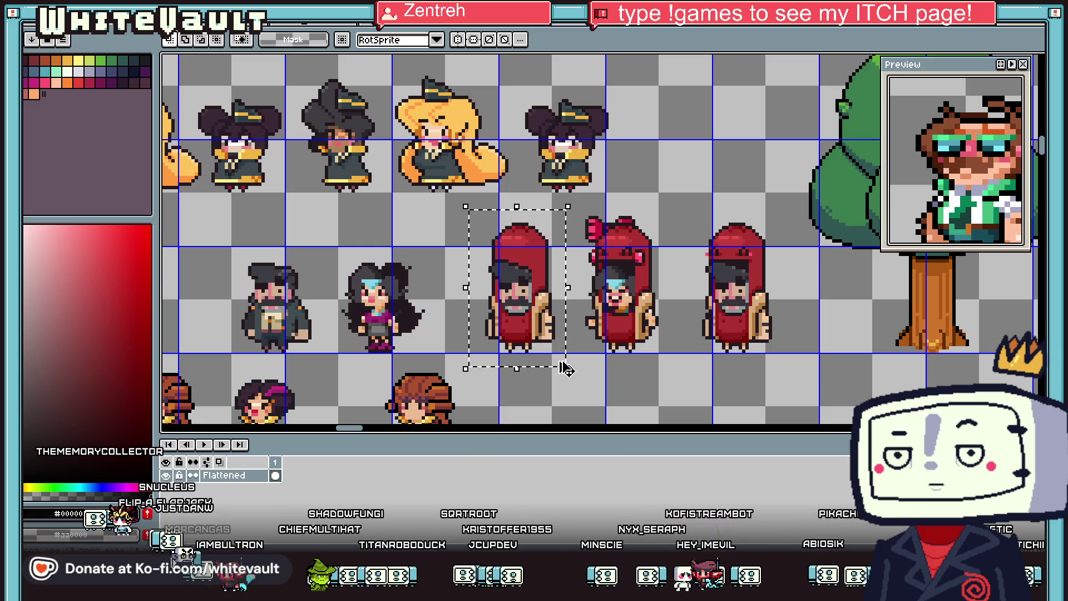
scroll(573, 347, "down", 2)
mouse_move(339, 430)
left_mouse_down()
mouse_move(860, 441)
mouse_move(830, 392)
left_mouse_up()
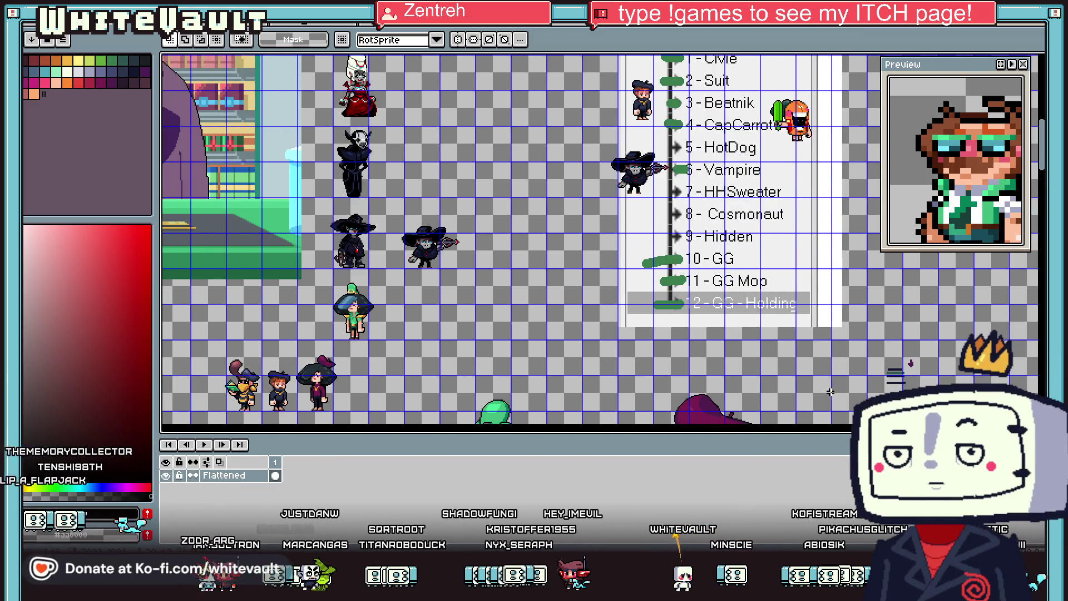
scroll(401, 350, "up", 1)
scroll(398, 374, "down", 1)
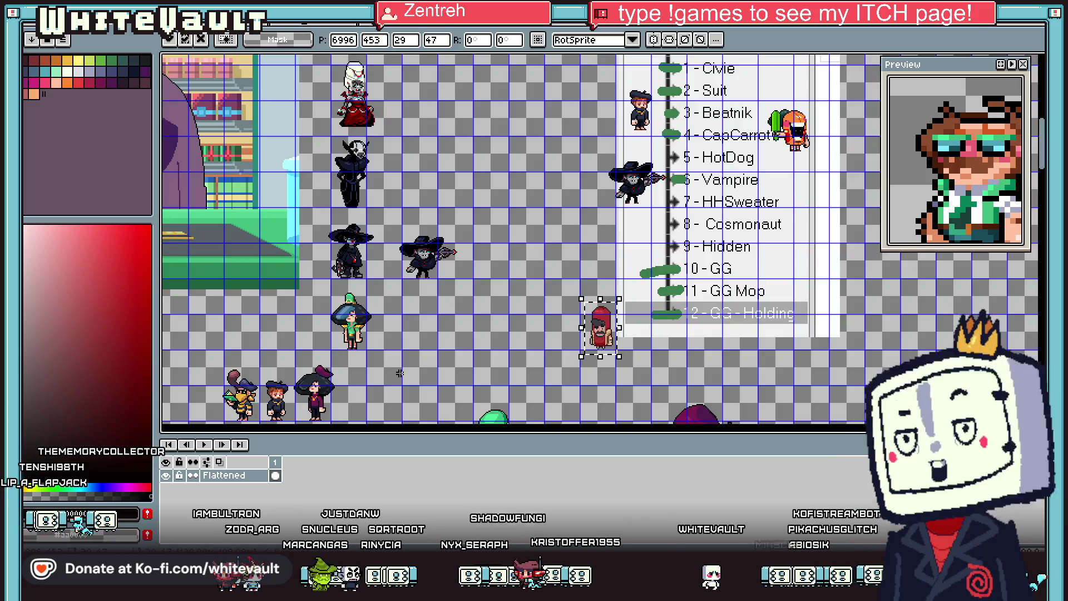
mouse_move(591, 349)
left_mouse_down()
mouse_move(334, 390)
mouse_move(478, 343)
mouse_move(526, 390)
mouse_move(547, 395)
left_mouse_up()
scroll(612, 250, "down", 1)
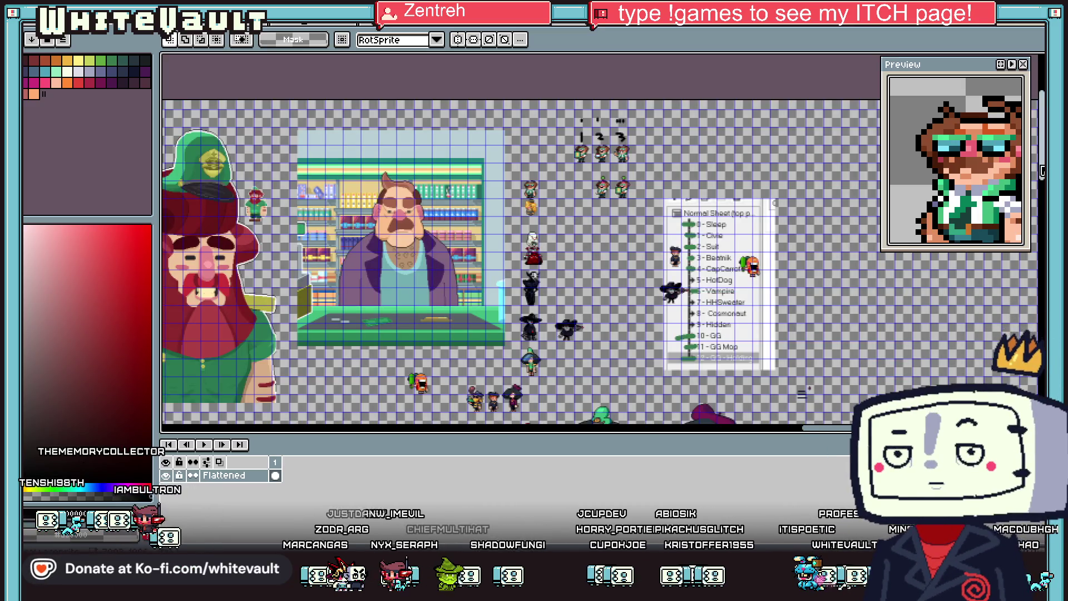
scroll(607, 250, "up", 1)
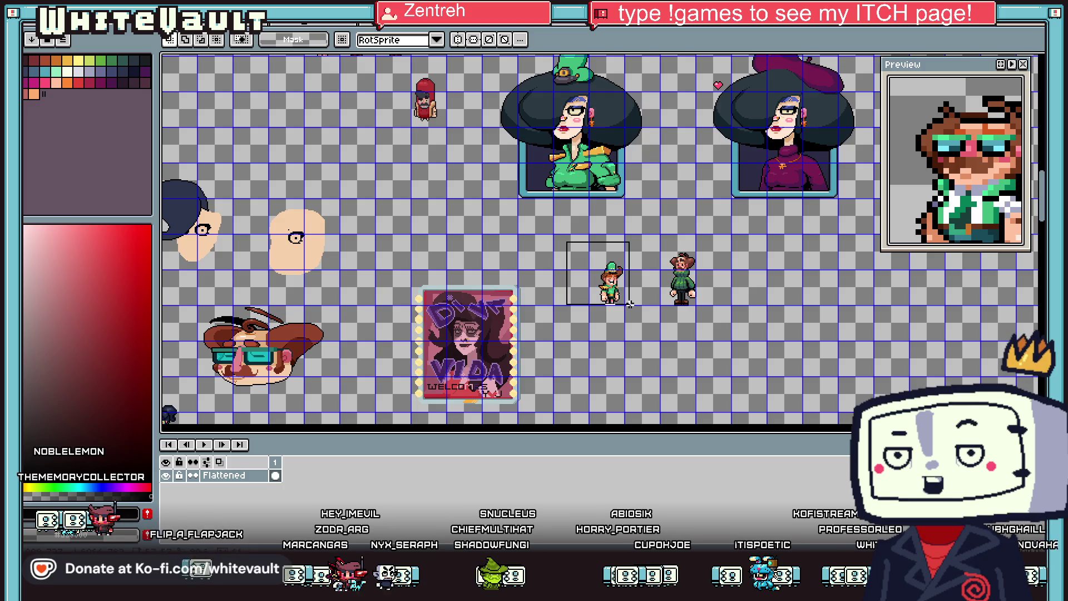
mouse_move(629, 314)
left_mouse_down()
mouse_move(556, 167)
mouse_move(501, 293)
left_mouse_up()
scroll(501, 294, "up", 1)
scroll(490, 311, "down", 1)
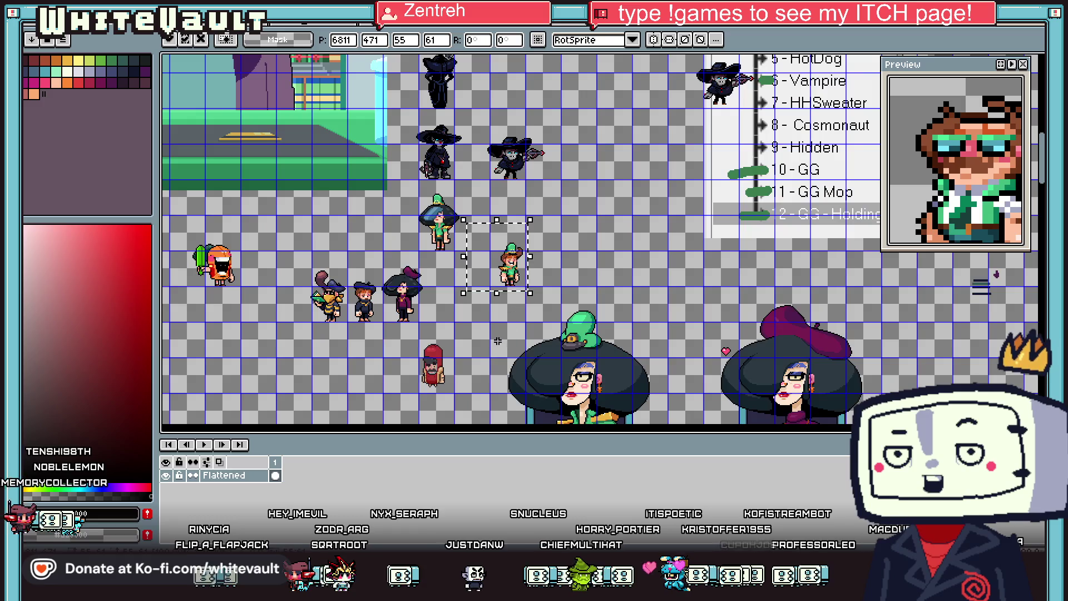
left_click(481, 345)
Step: Select the hot-dog sprite's red hood top and place a copy on the character's head
scroll(481, 345, "up", 1)
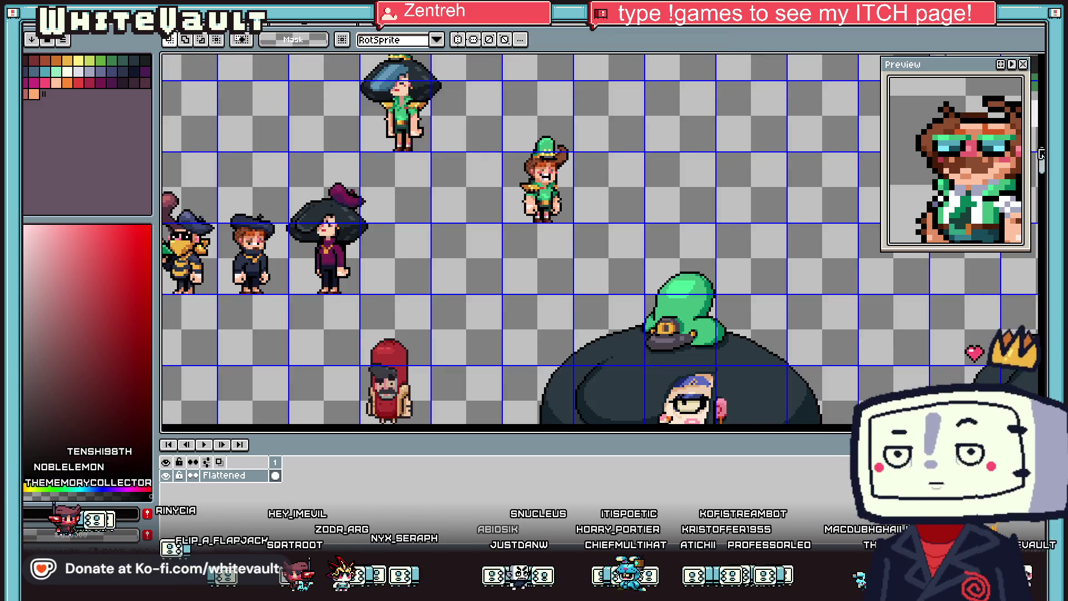
scroll(600, 239, "down", 1)
mouse_move(344, 261)
left_mouse_down()
mouse_move(434, 314)
mouse_move(557, 75)
left_mouse_up()
scroll(554, 83, "up", 1)
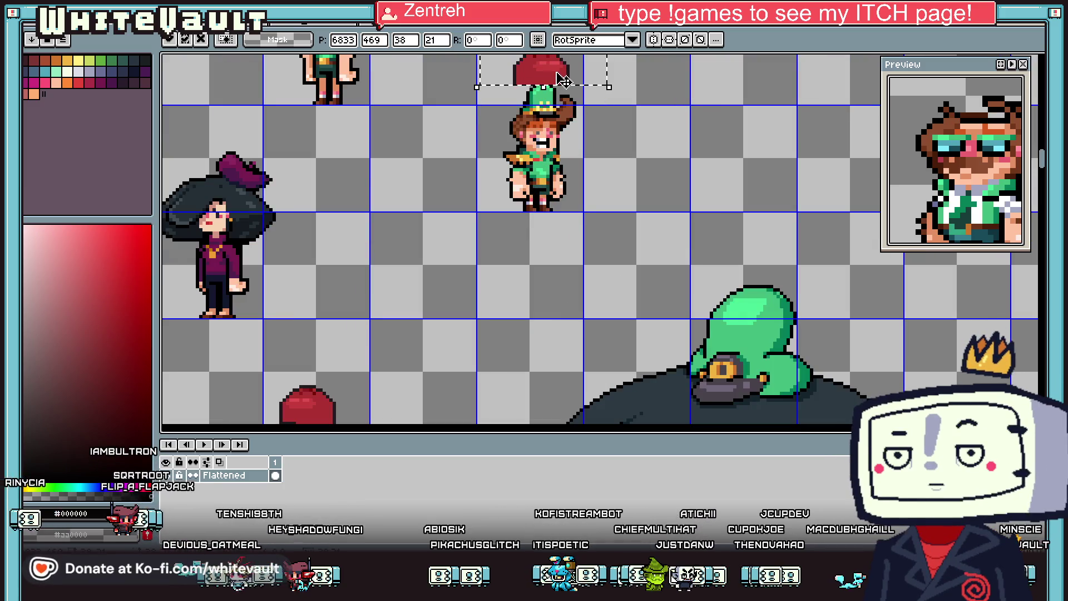
Step: Commit the hood on the head and shift its left part outward to widen the red top
scroll(535, 74, "down", 1)
key("Return")
scroll(534, 74, "up", 1)
scroll(539, 69, "down", 1)
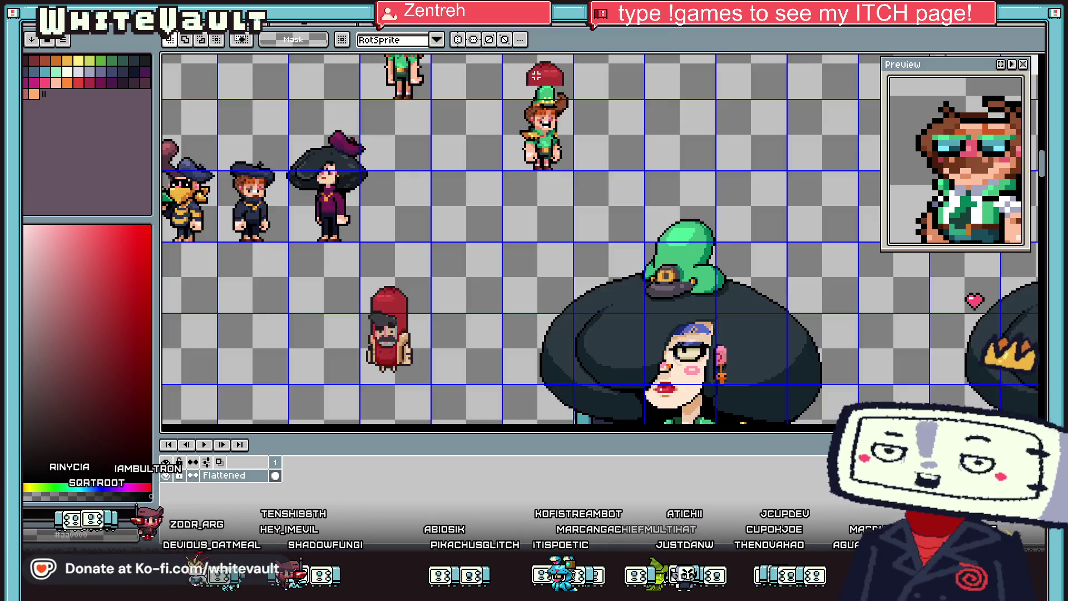
scroll(548, 61, "up", 1)
left_click_drag(555, 56, 510, 114)
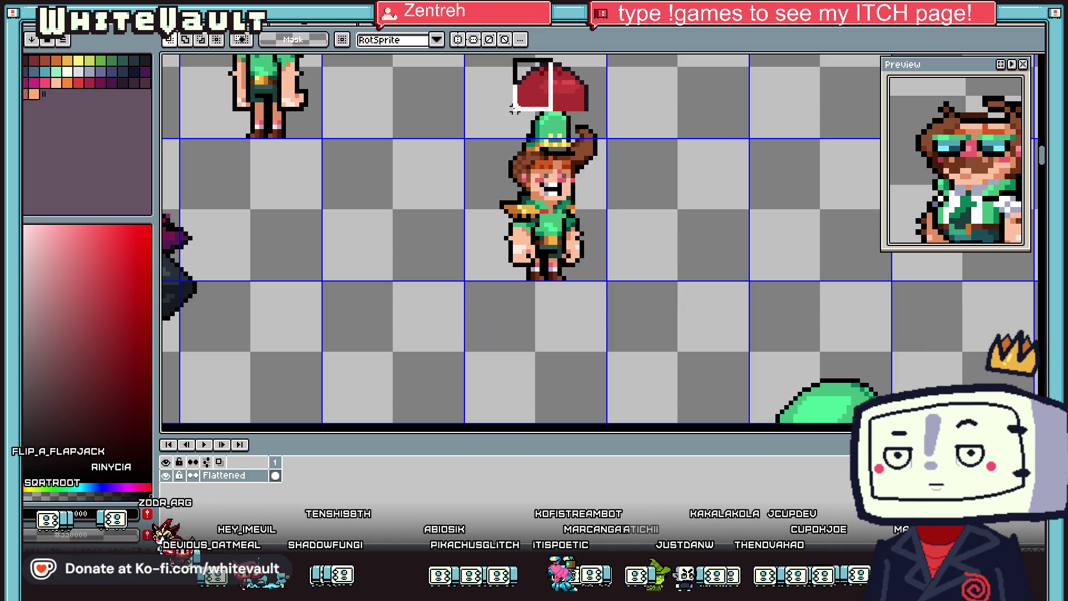
key("Left")
key("Left")
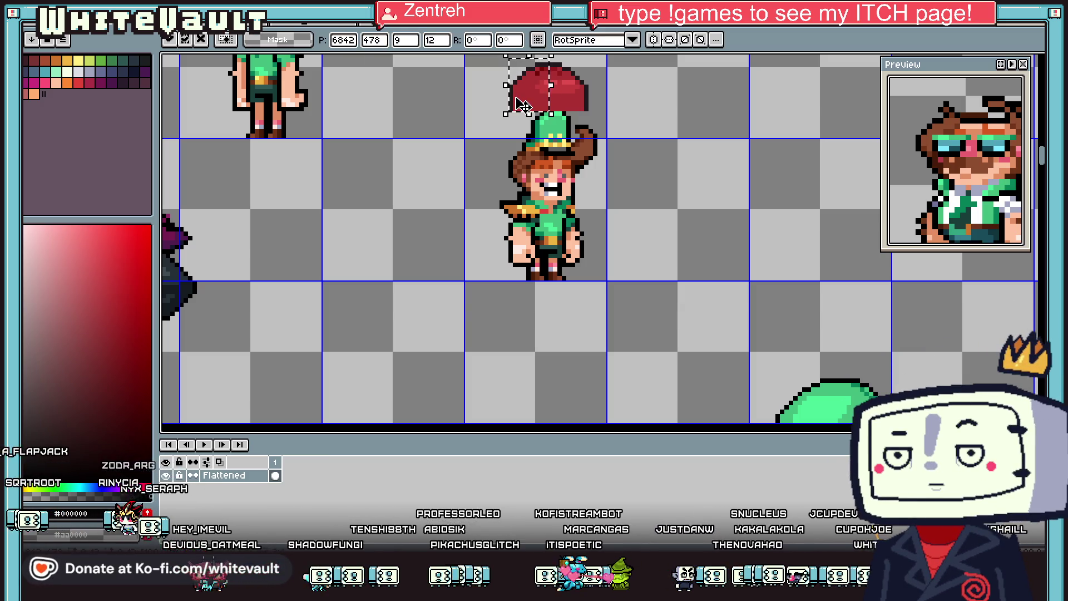
key("ctrl+d")
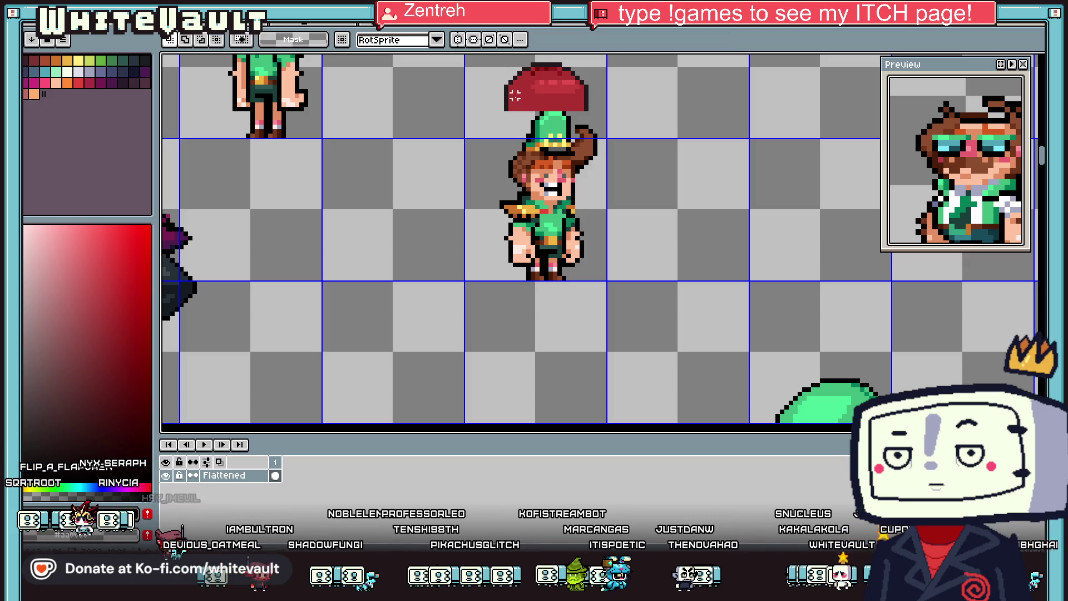
Step: Erase the brown feather beside the hat
left_click_drag(621, 115, 576, 195)
key("Delete")
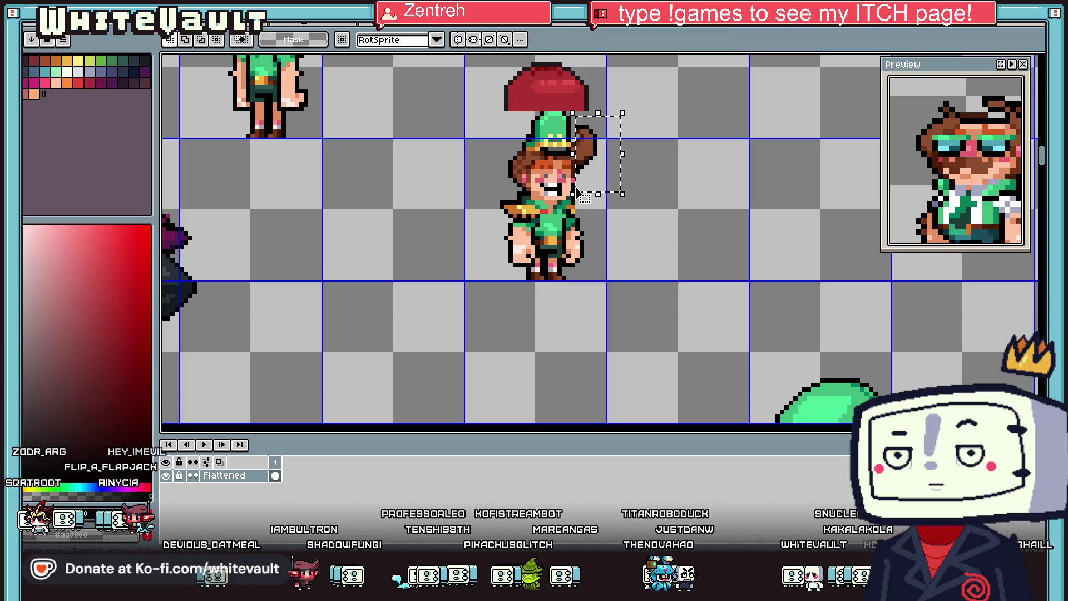
key("ctrl+d")
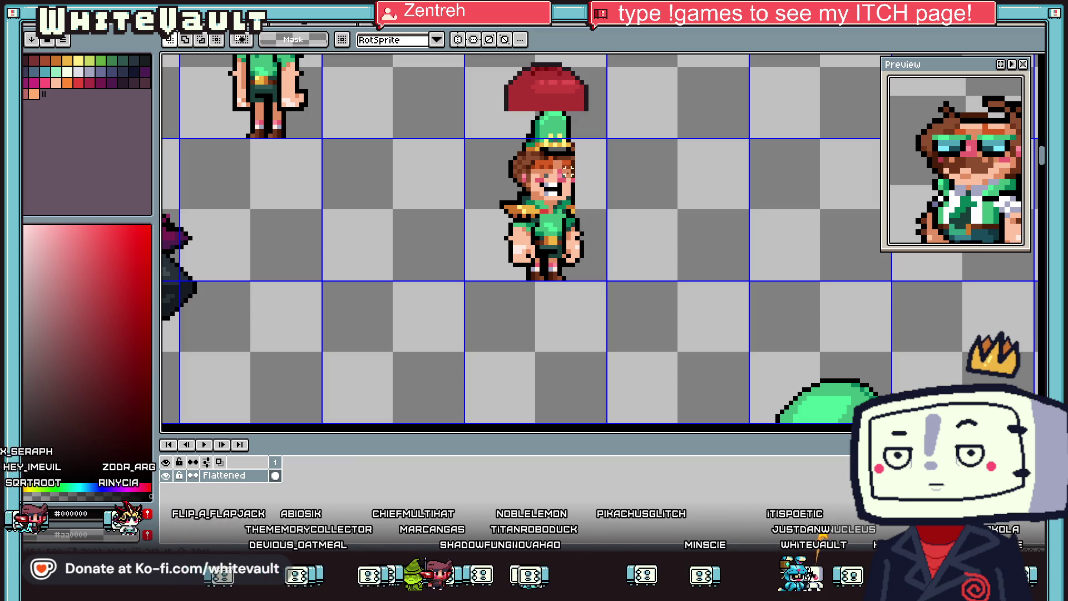
Step: Sample the dark outline colour and draw a vertical outline down the hot dog's side
key("i")
left_click(511, 102)
key("b")
left_click_drag(506, 104, 506, 199)
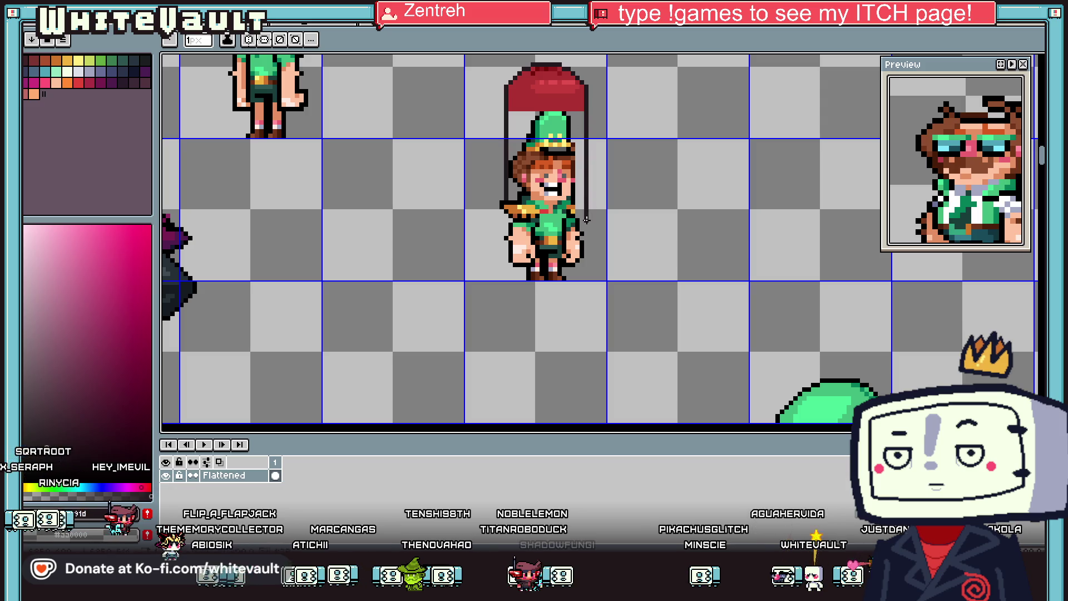
Step: Try a rectangle selection beside the hot-dog character, then deselect it
scroll(586, 220, "down", 2)
scroll(533, 342, "down", 2)
scroll(472, 362, "up", 2)
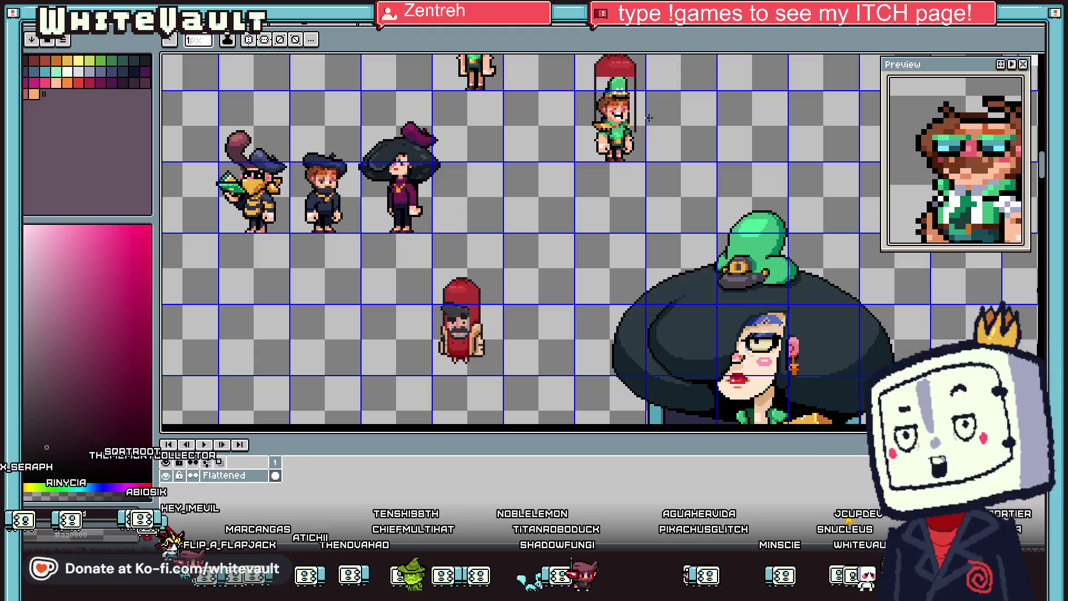
scroll(650, 112, "down", 2)
scroll(623, 104, "up", 2)
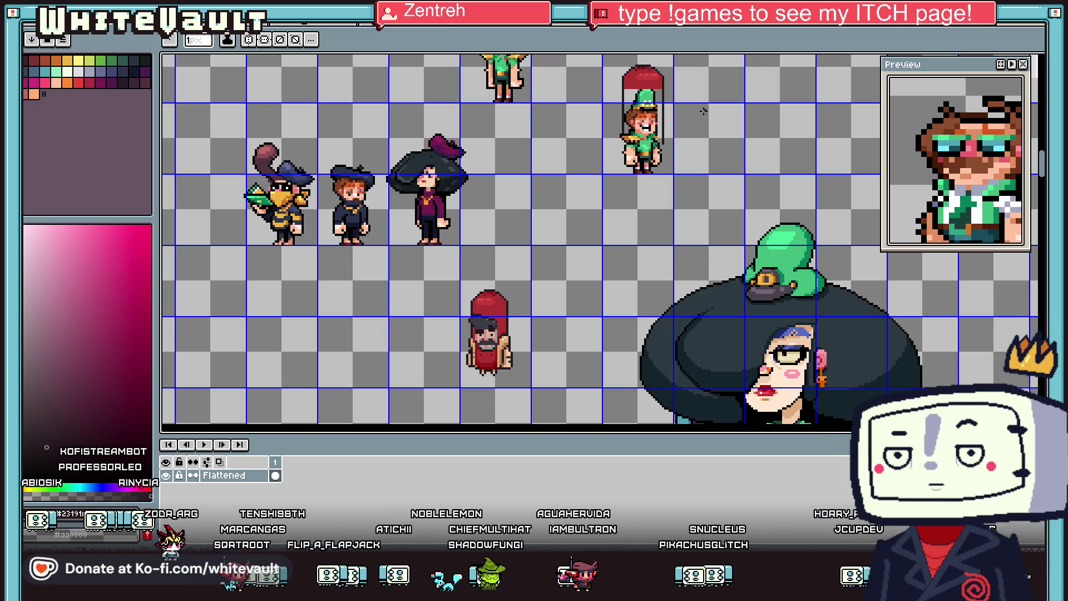
left_click(1039, 62)
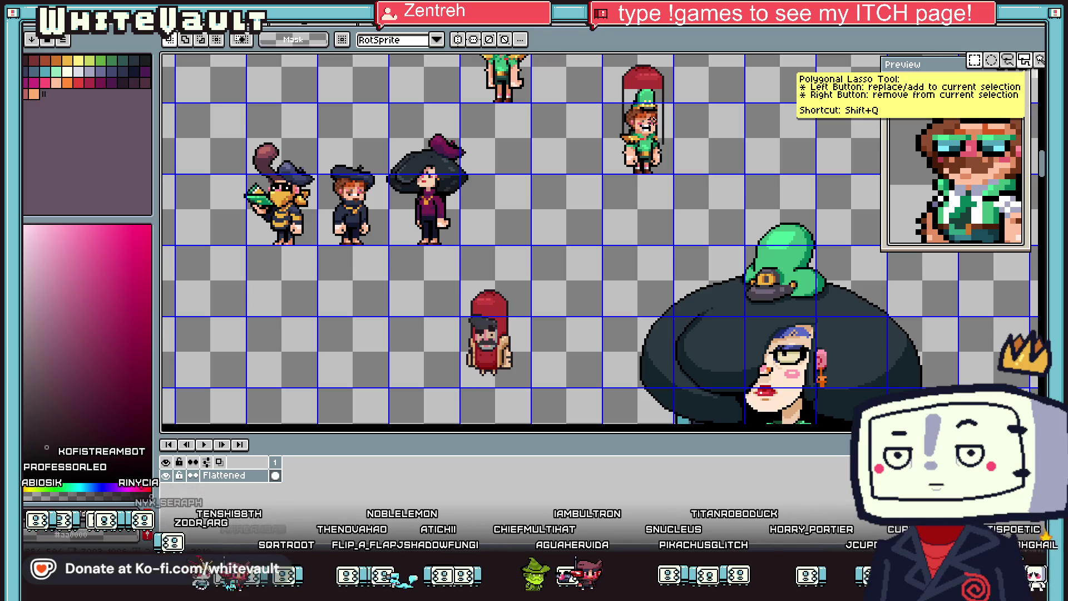
scroll(671, 93, "down", 2)
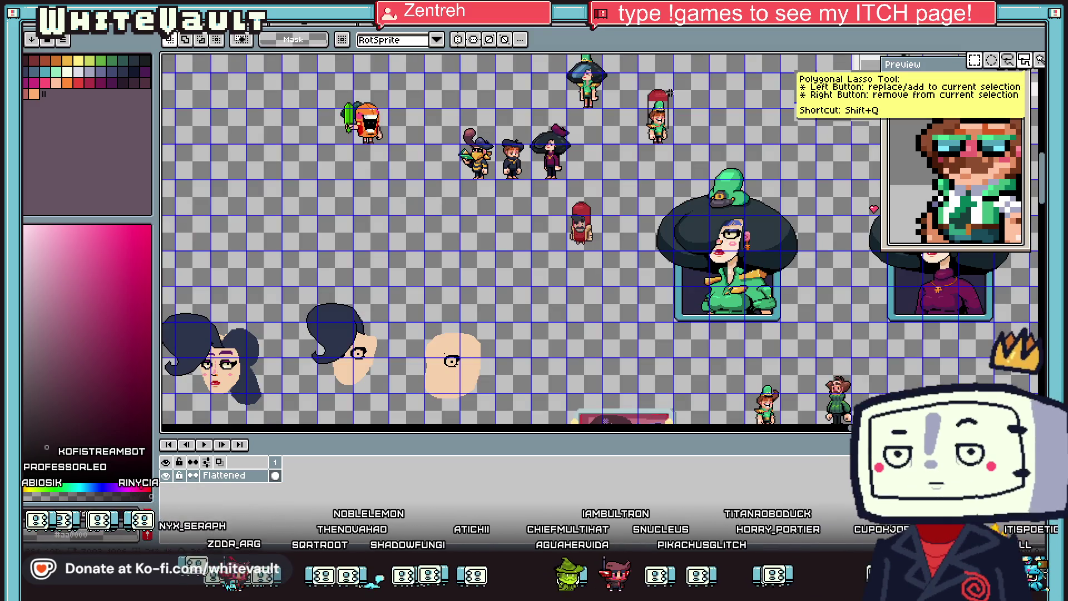
scroll(670, 93, "up", 1)
mouse_move(684, 195)
left_mouse_down()
mouse_move(657, 77)
mouse_move(695, 137)
left_mouse_up()
scroll(646, 98, "up", 1)
scroll(643, 99, "up", 1)
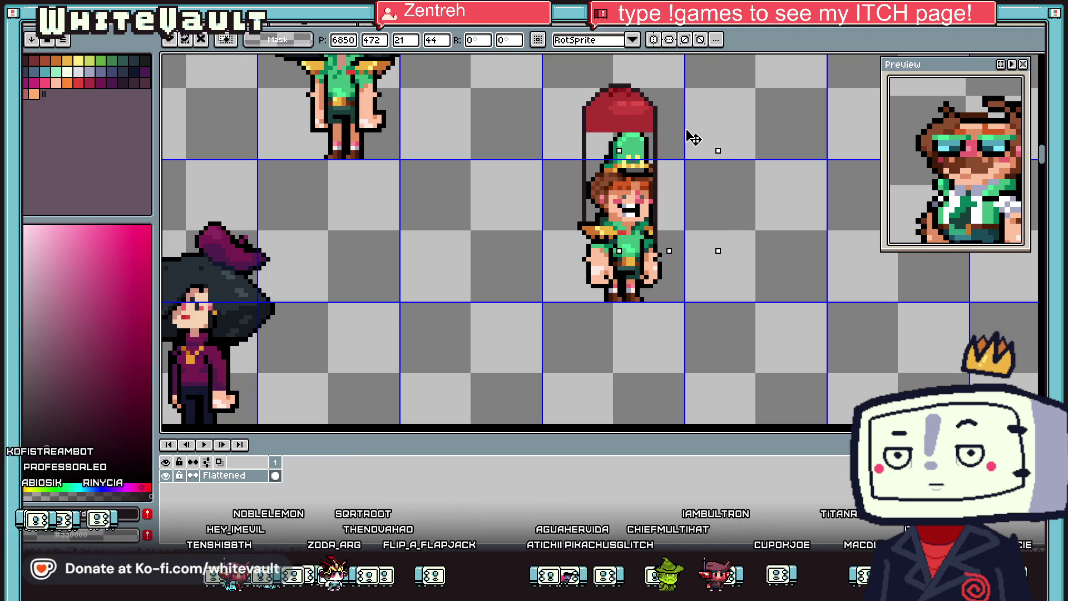
left_click(690, 121)
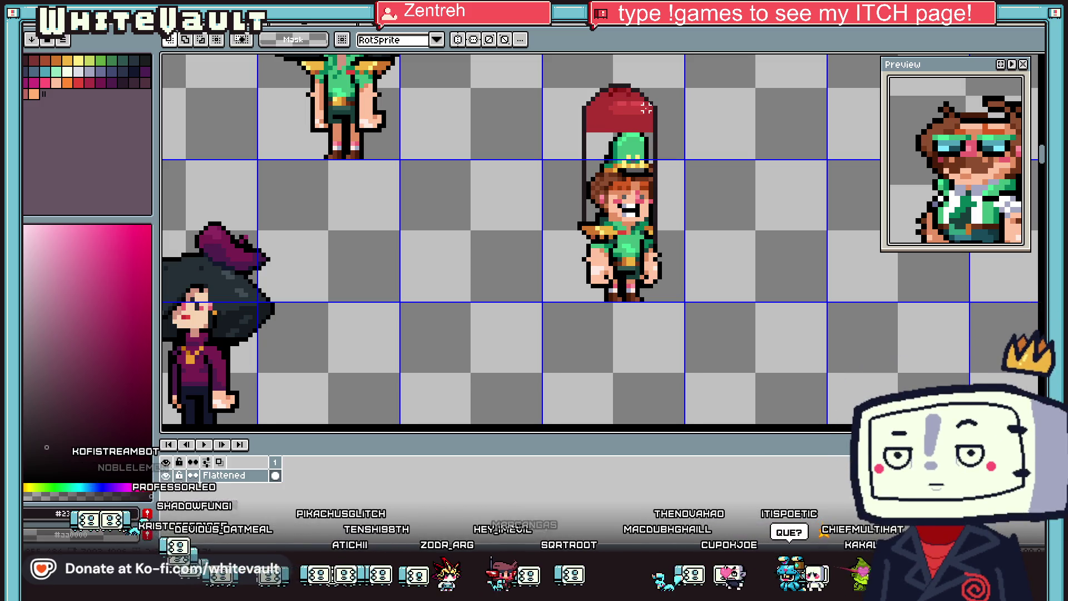
Step: Scroll the preview to the original red hot-dog character, ending back on the pencil tool
scroll(646, 107, "down", 2)
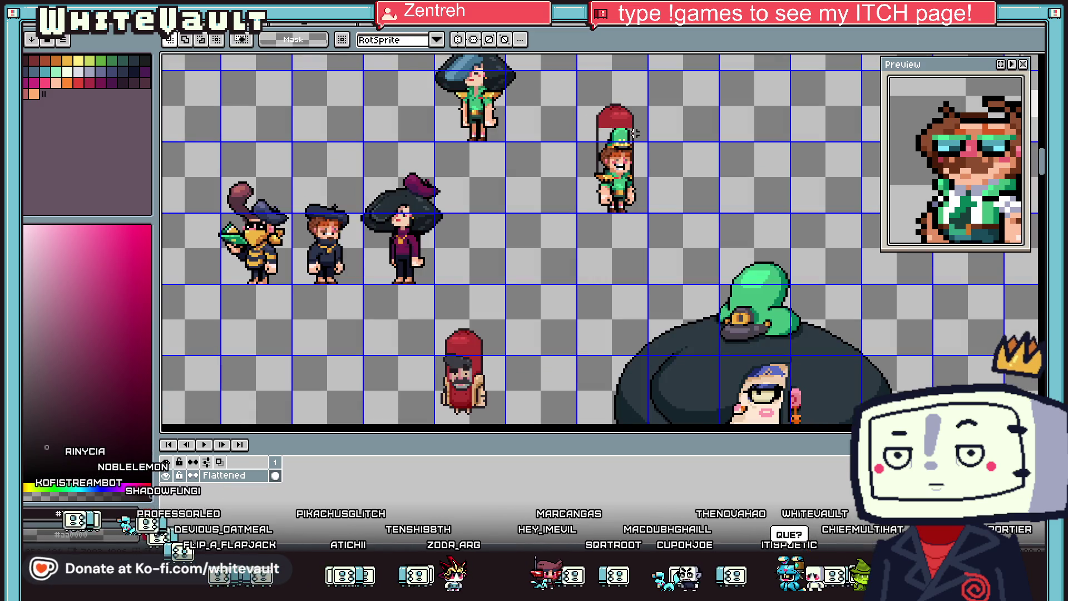
scroll(617, 118, "up", 1)
key("i")
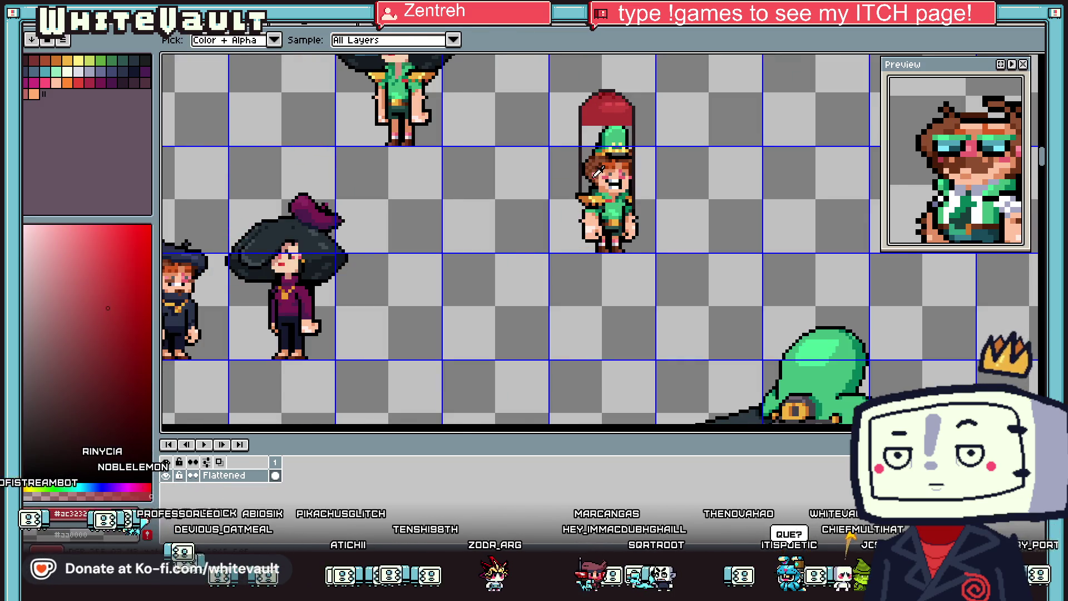
scroll(593, 180, "down", 1)
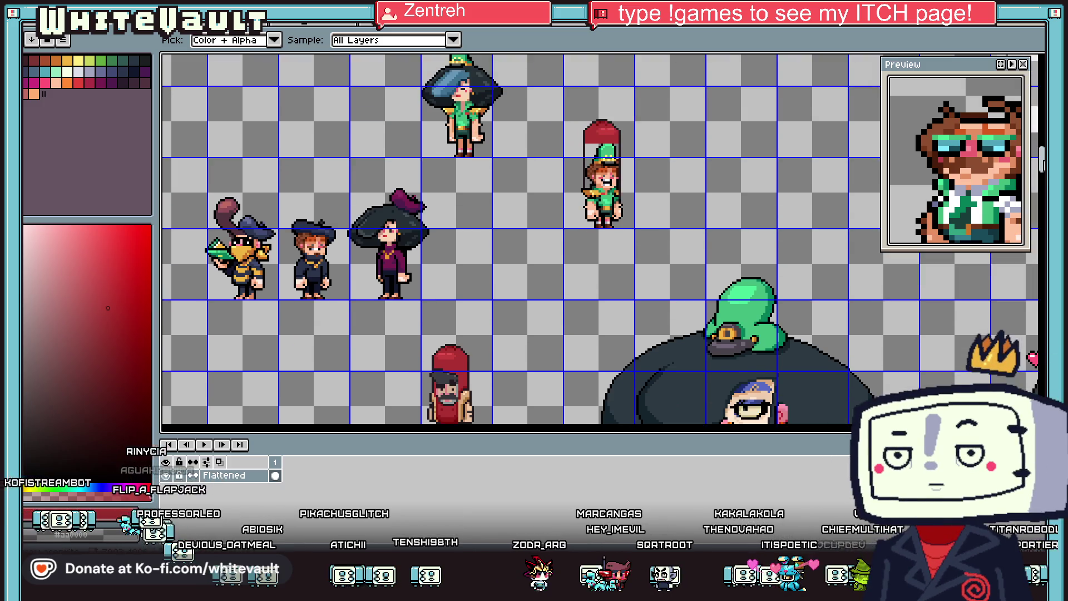
key("b")
scroll(597, 121, "up", 2)
scroll(597, 121, "down", 2)
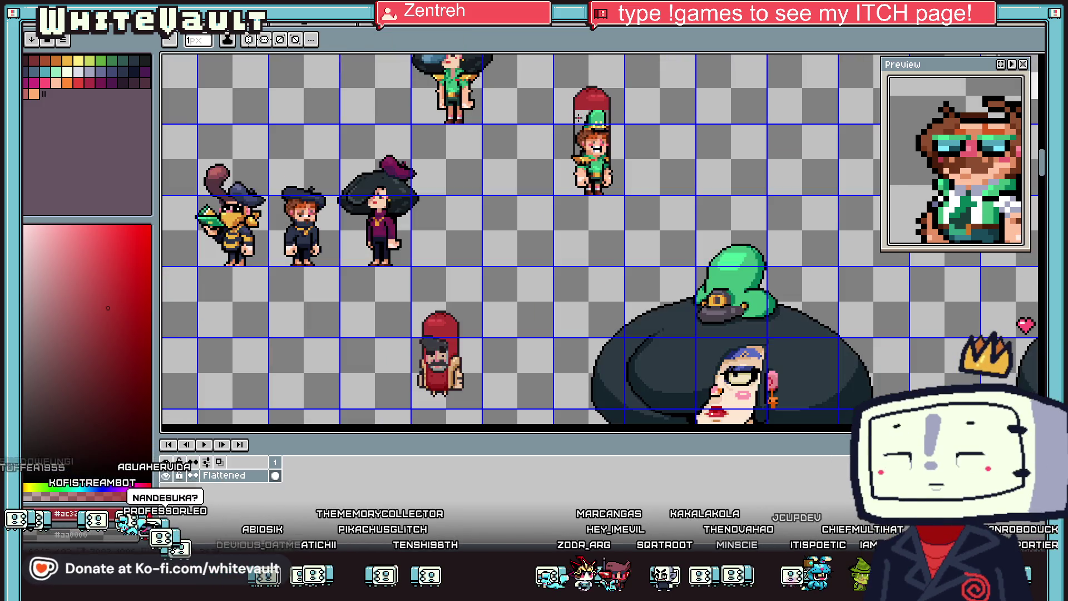
scroll(575, 111, "up", 2)
scroll(962, 173, "down", 5)
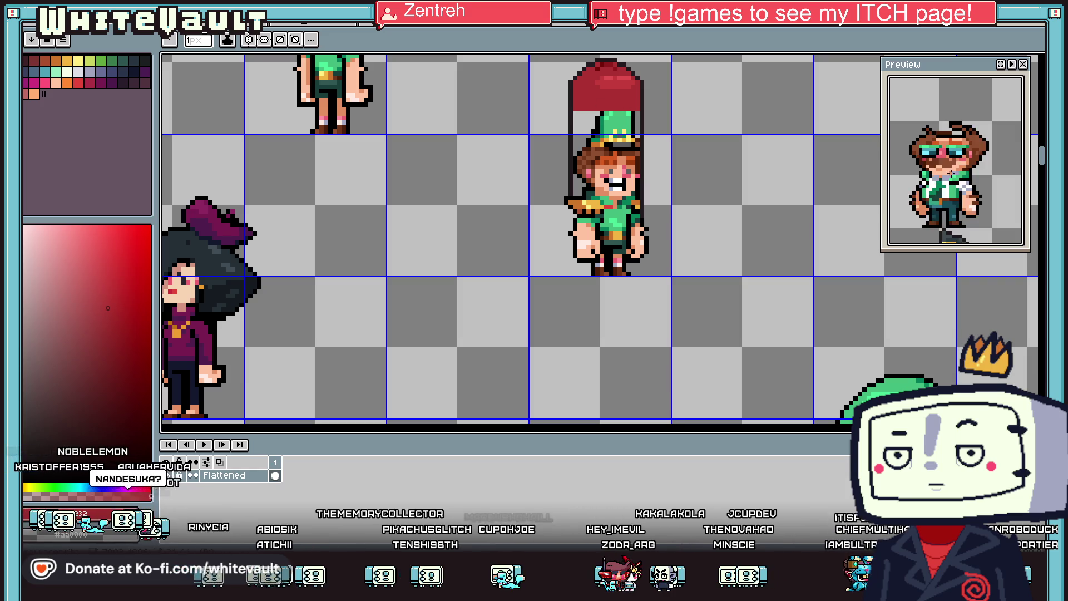
scroll(962, 173, "up", 5)
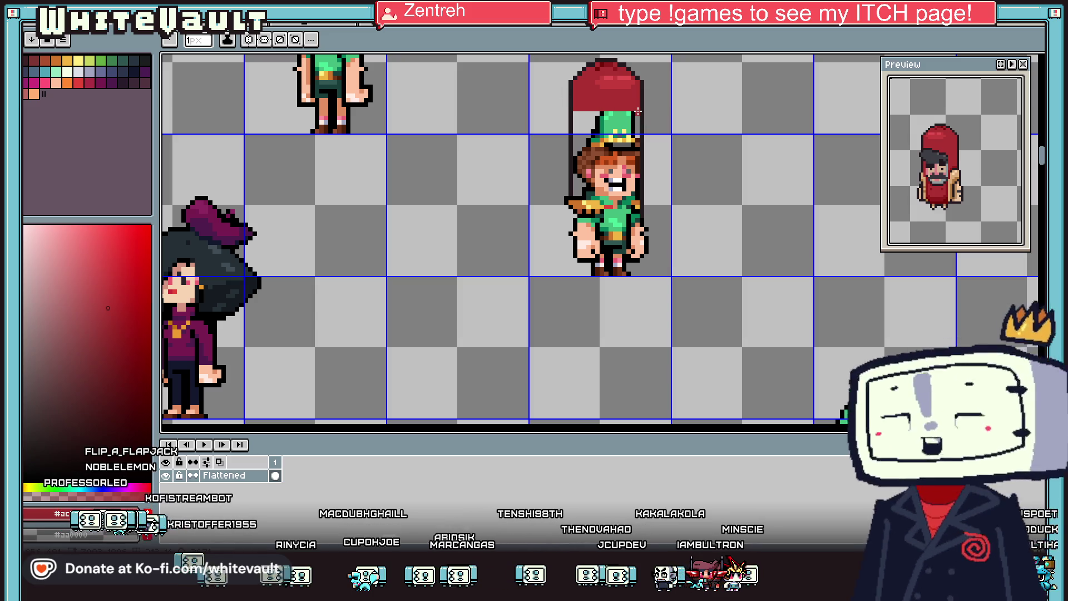
scroll(639, 142, "up", 1)
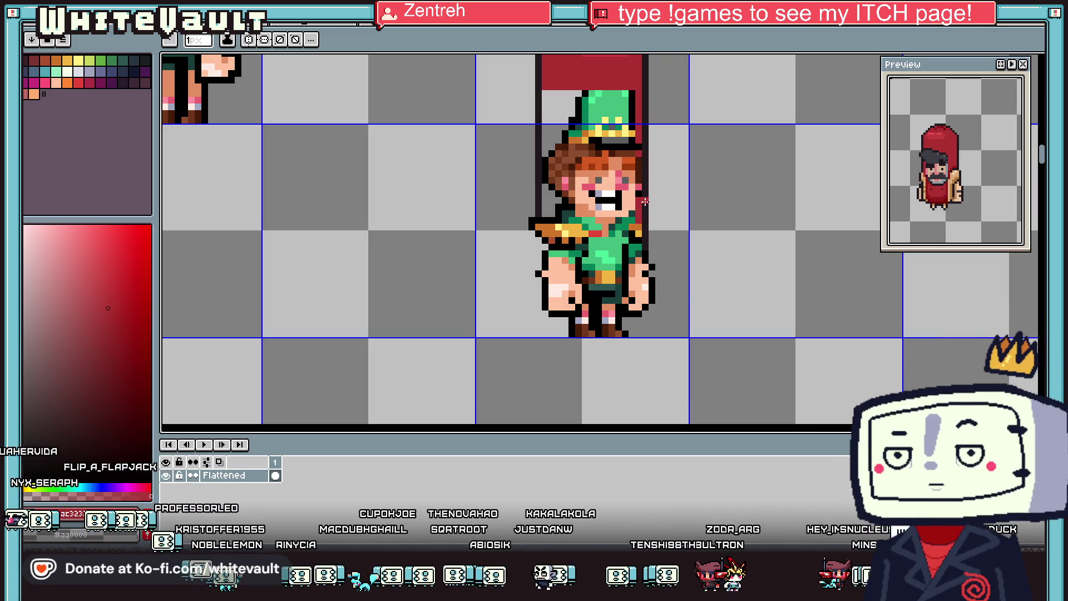
Step: Magic-wand select the character's right hand and nudge it one pixel outward
key("w")
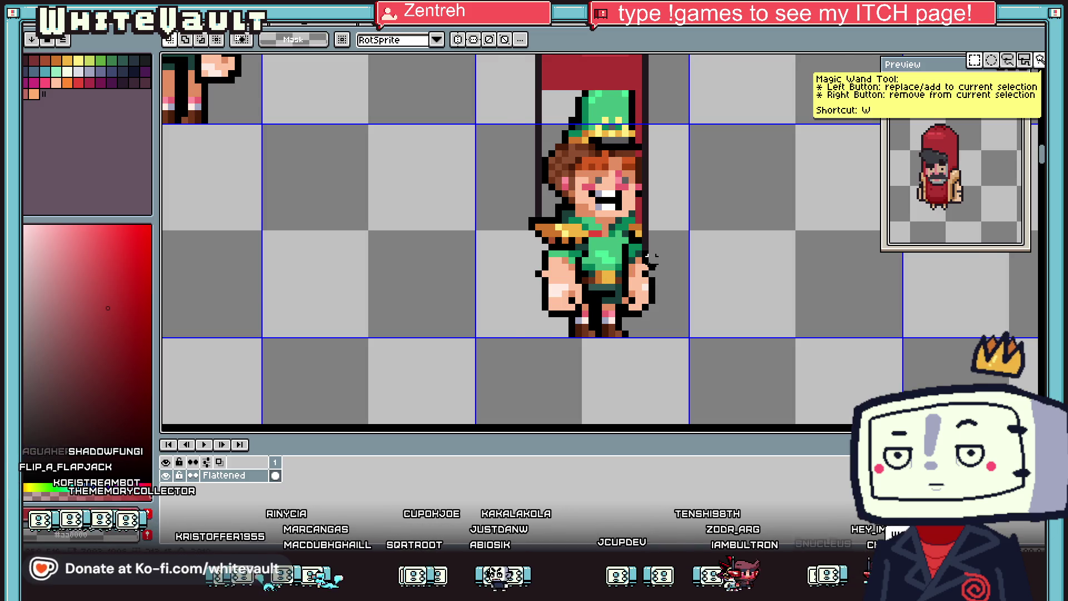
scroll(646, 261, "up", 1)
left_click(647, 293)
left_click(661, 333)
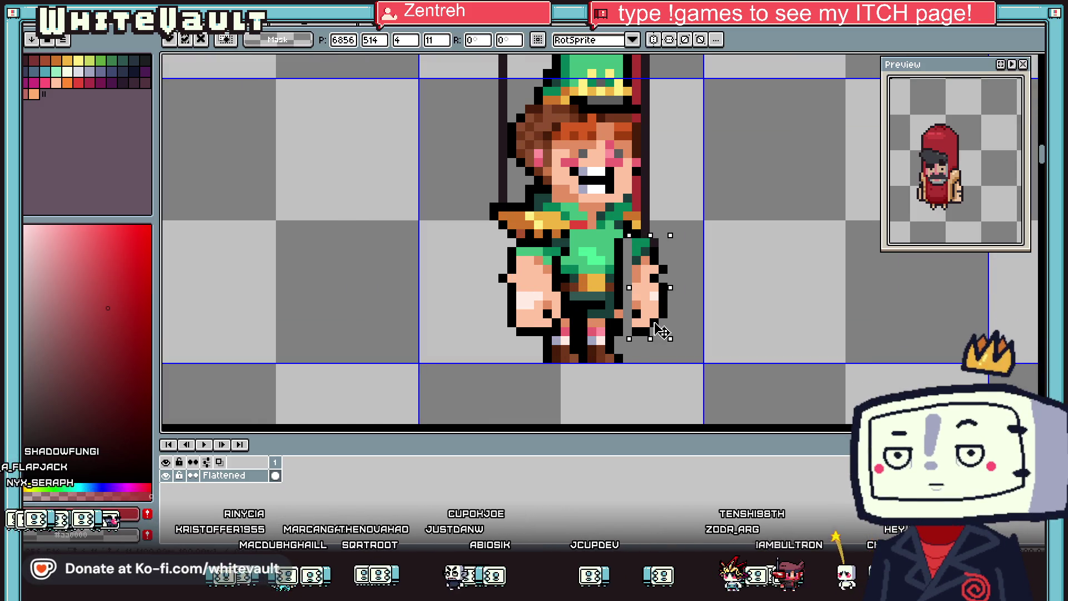
key("Right")
key("Return")
scroll(664, 262, "up", 2)
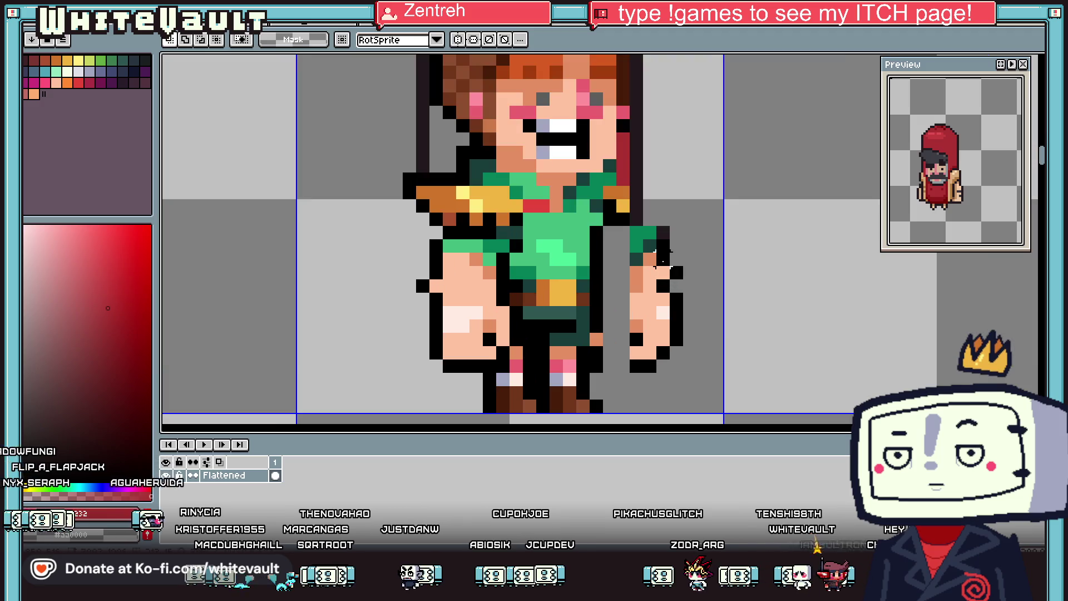
Step: Sample the bun's dark red and paint a band across the forehead row
key("i")
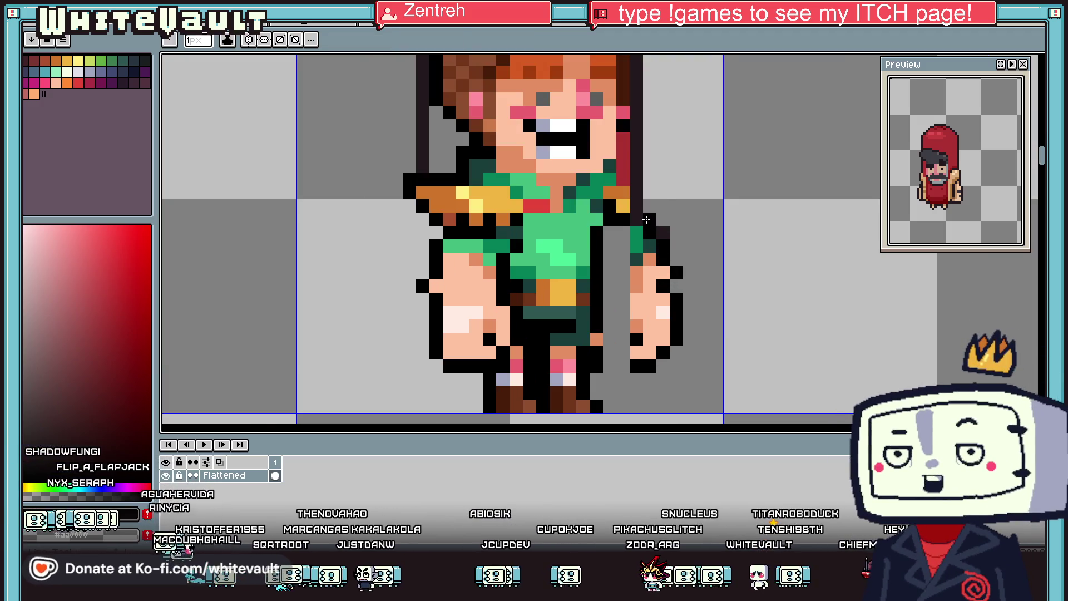
scroll(638, 217, "down", 2)
scroll(637, 163, "up", 3)
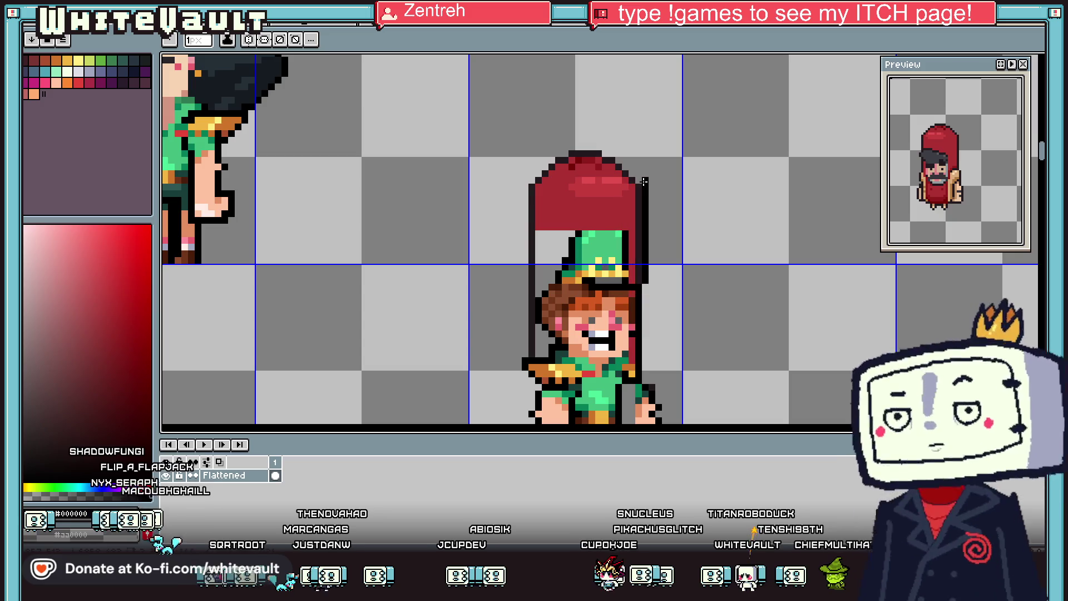
scroll(636, 188, "up", 2)
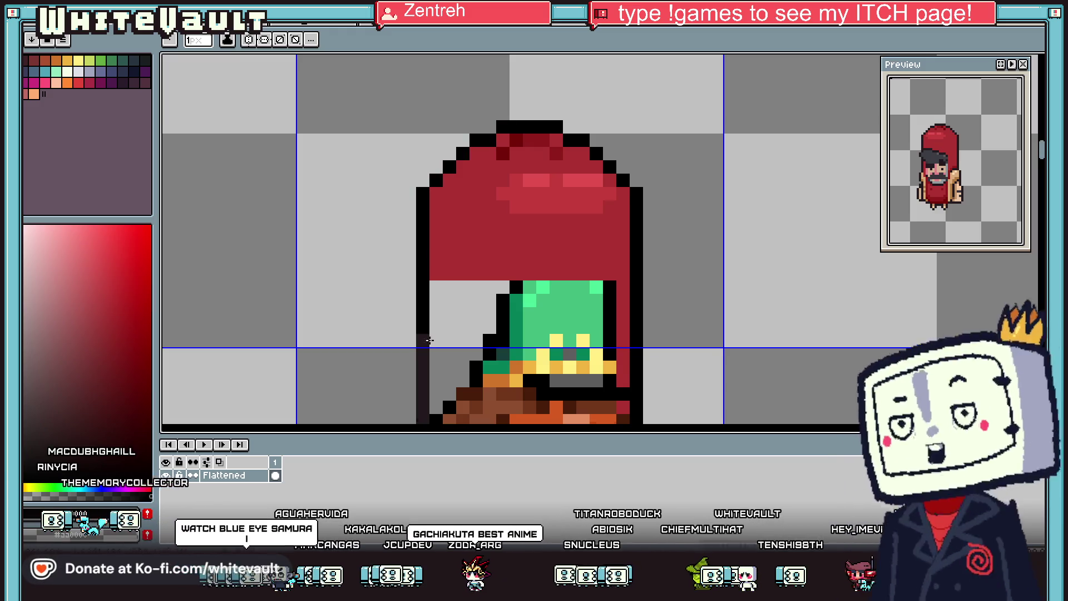
scroll(418, 234, "down", 5)
scroll(417, 234, "down", 3)
scroll(497, 167, "up", 1)
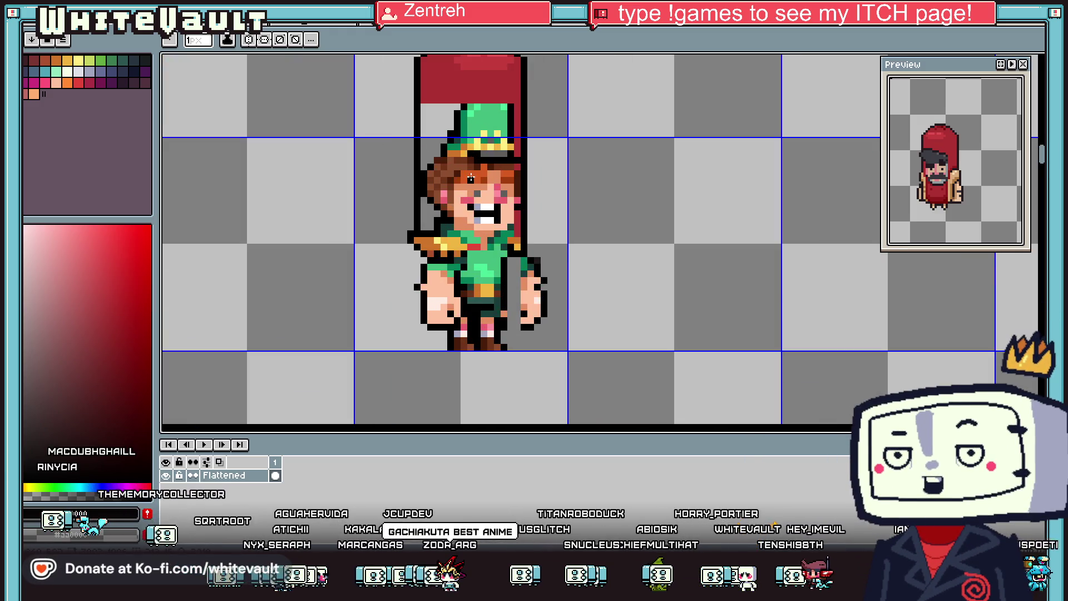
key("i")
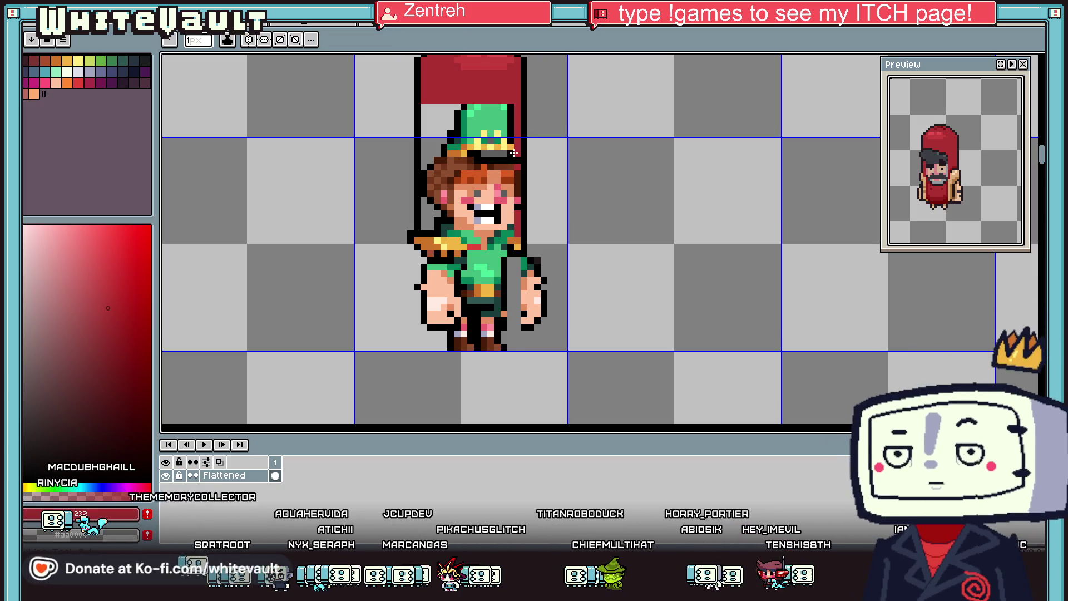
left_click(513, 154, "alt")
scroll(512, 154, "up", 1)
mouse_move(513, 149)
left_mouse_down()
mouse_move(377, 148)
mouse_move(523, 159)
mouse_move(378, 174)
left_mouse_up()
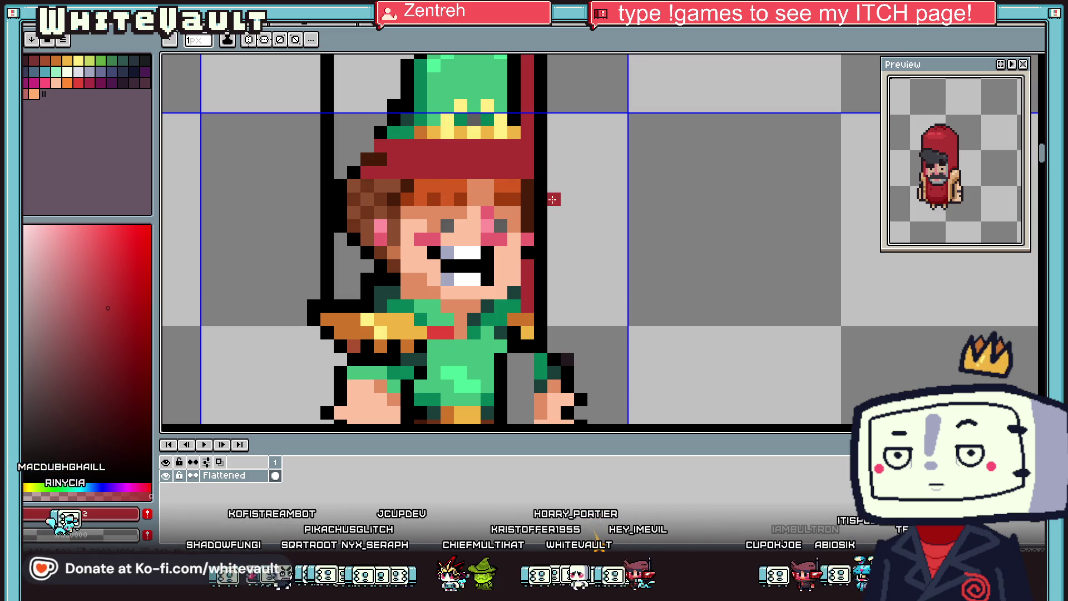
Step: Darken the strip down the bun's right edge with a sampled darker red
key("i")
key("b")
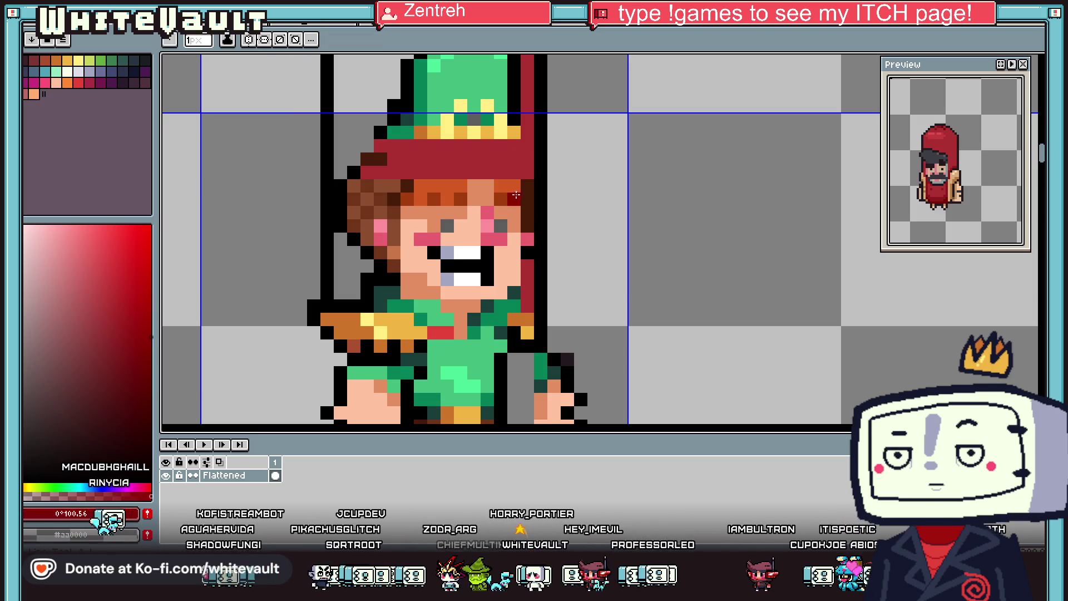
left_click_drag(528, 247, 529, 313)
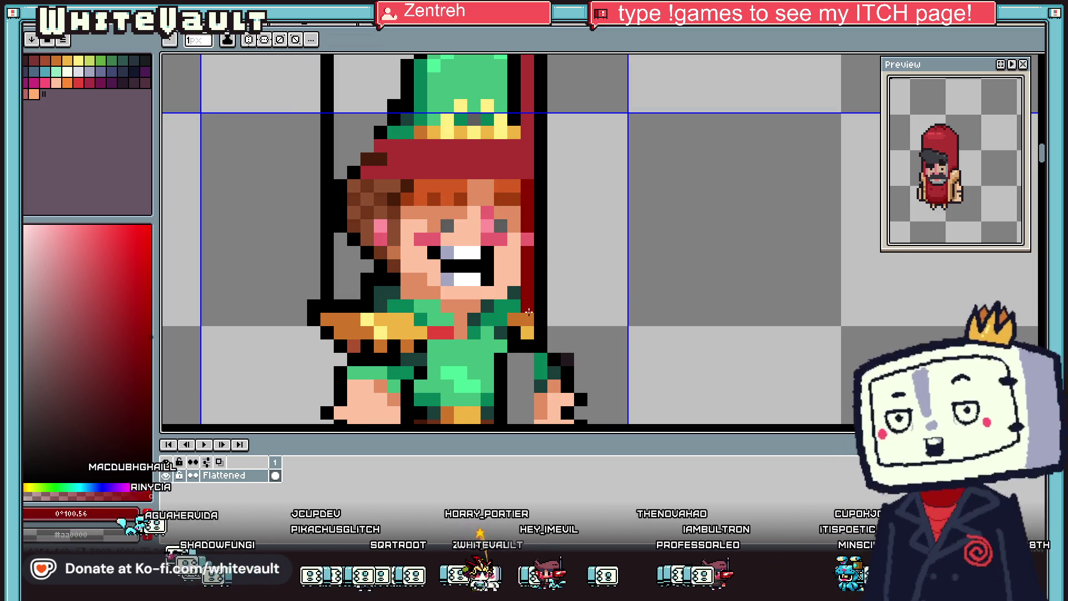
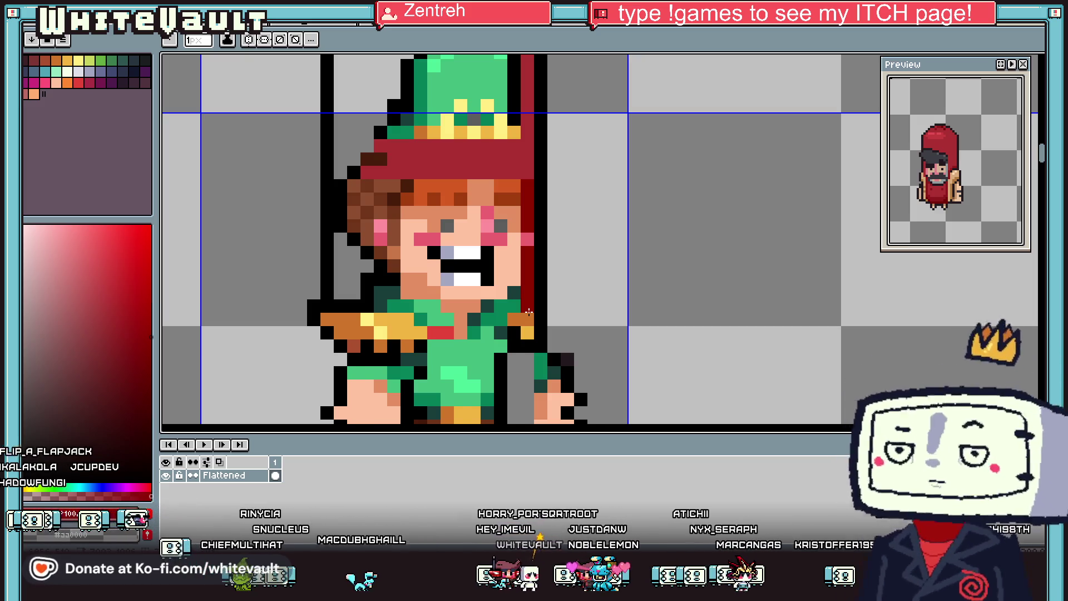
Step: Sample the hood red and paint it over the green hat band down to the hair
scroll(537, 190, "down", 2)
scroll(502, 178, "up", 1)
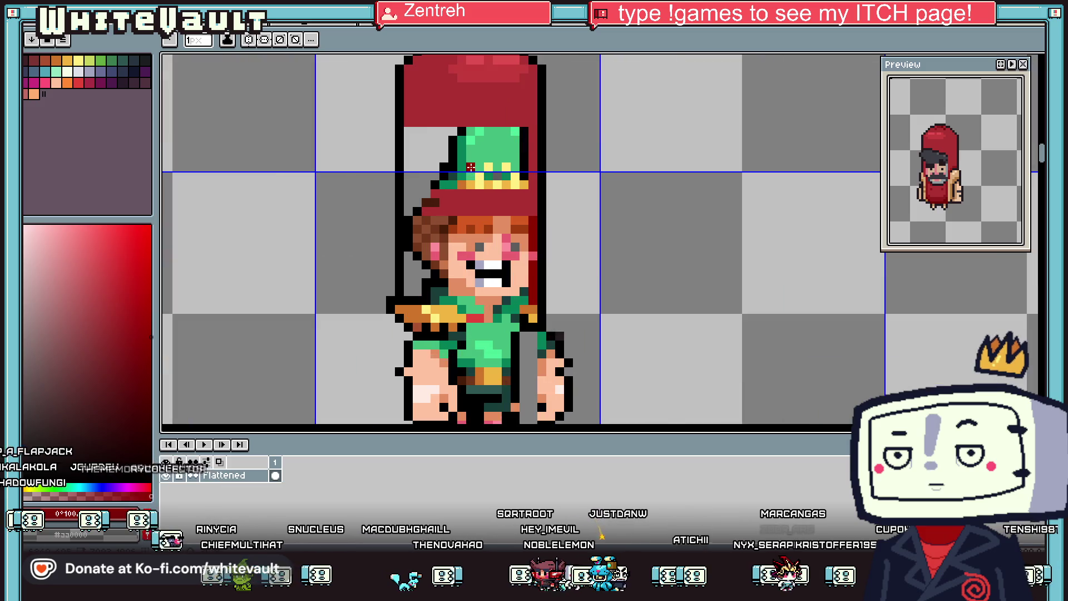
key("i")
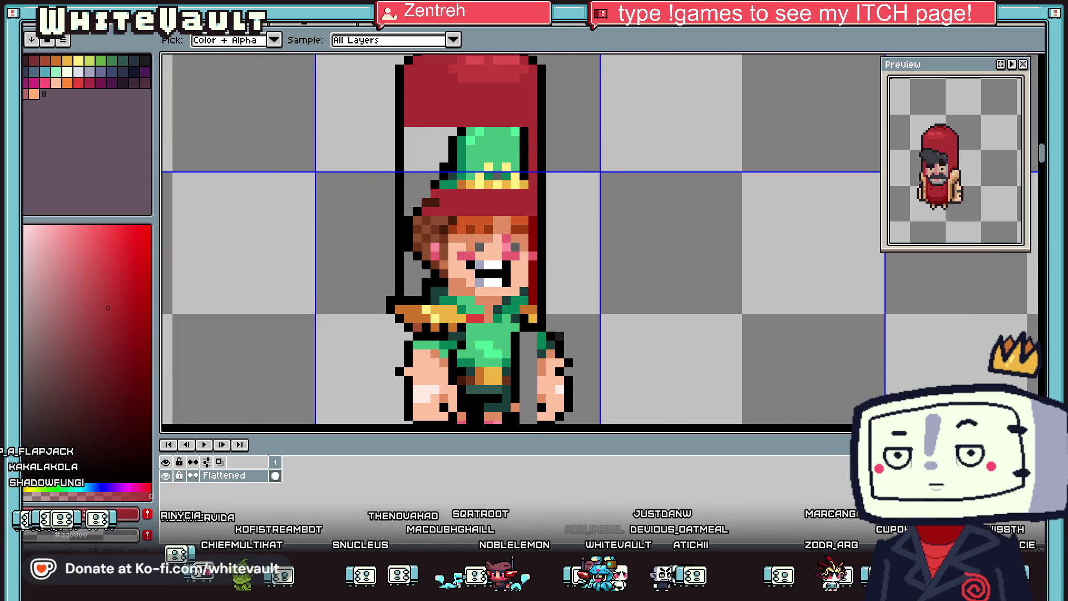
key("b")
mouse_move(407, 115)
left_mouse_down()
mouse_move(543, 217)
mouse_move(530, 199)
left_mouse_up()
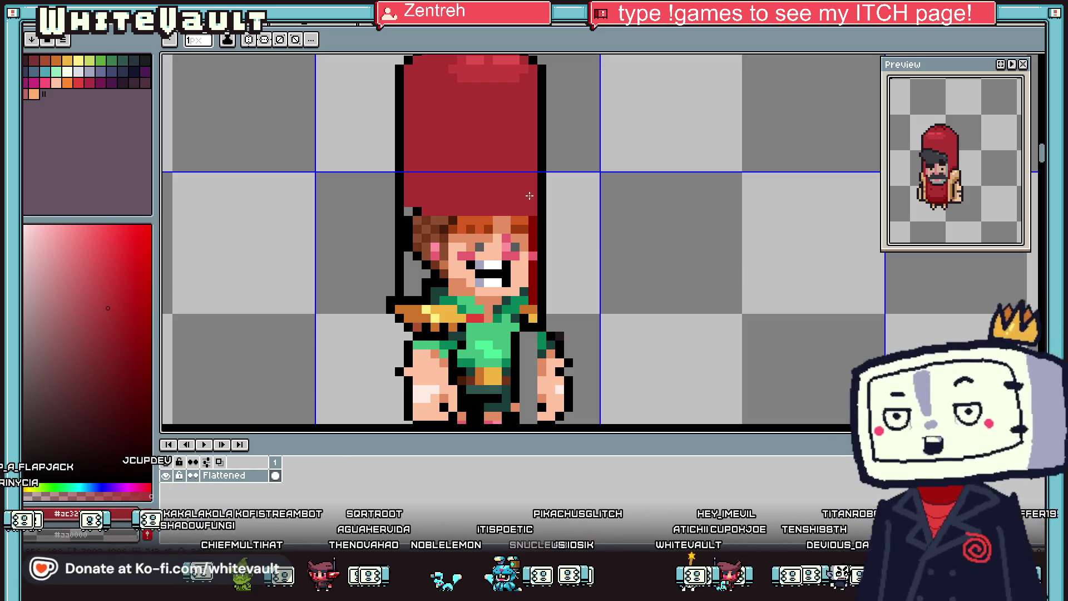
scroll(460, 214, "down", 1)
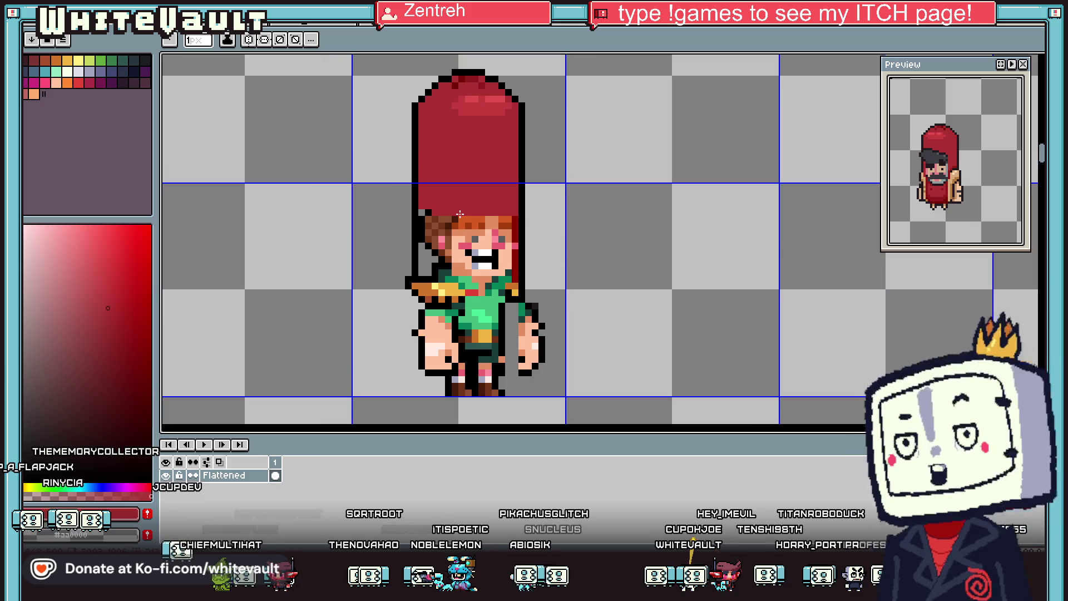
Step: Paint hood red down the hair's left edge and over the left hair strands
scroll(451, 225, "up", 1)
scroll(445, 224, "up", 1)
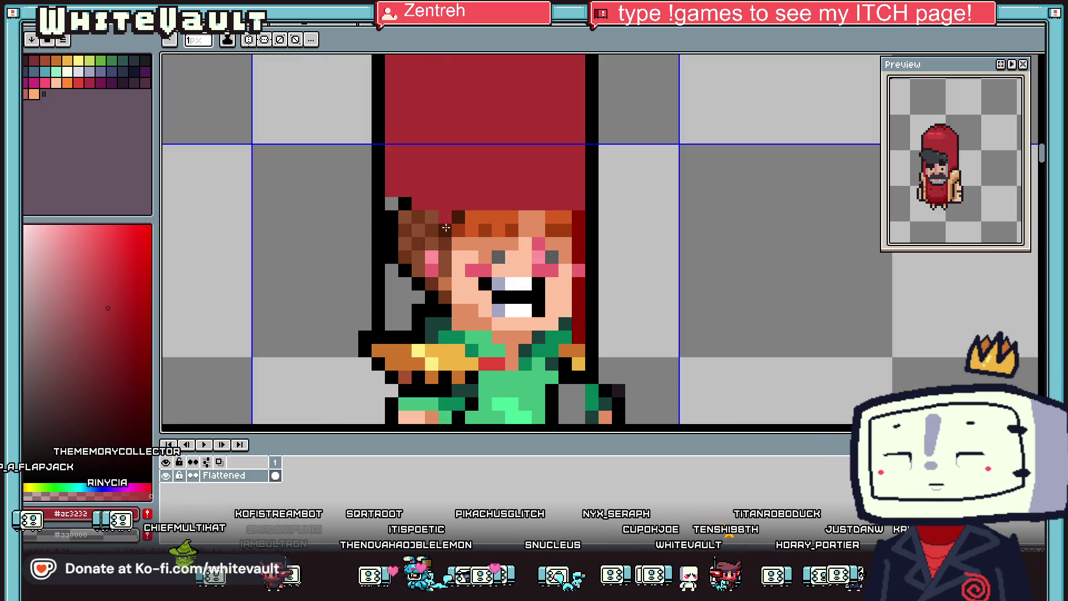
mouse_move(439, 324)
left_mouse_down()
mouse_move(392, 324)
mouse_move(387, 187)
left_mouse_up()
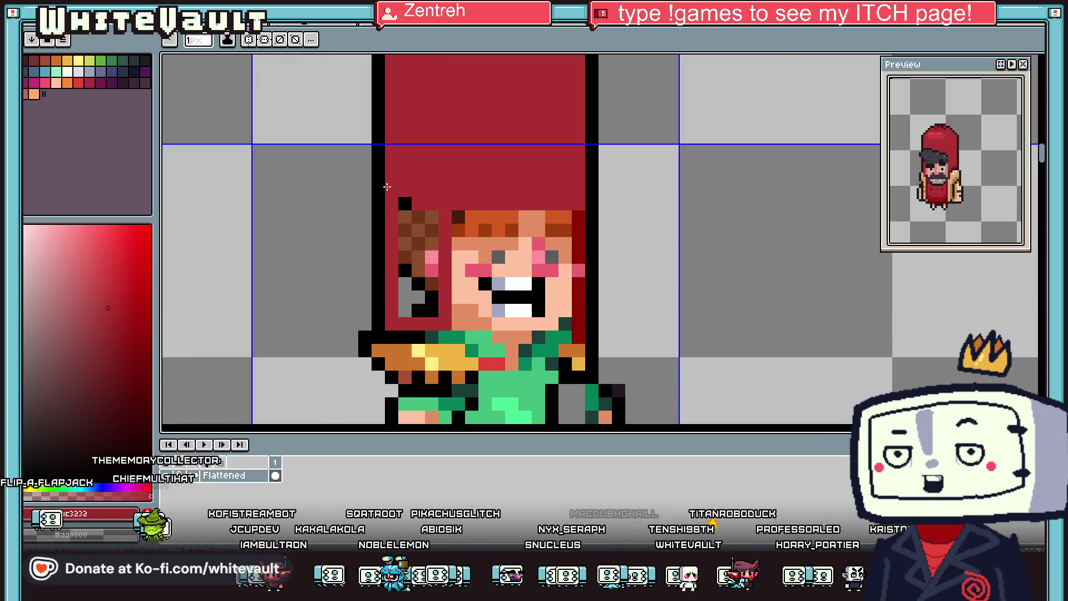
mouse_move(401, 239)
left_mouse_down()
mouse_move(417, 310)
mouse_move(421, 195)
mouse_move(433, 318)
left_mouse_up()
scroll(469, 305, "down", 4)
Step: Touch up the hair's top row with orange and dark red pixels
key("i")
scroll(476, 301, "up", 4)
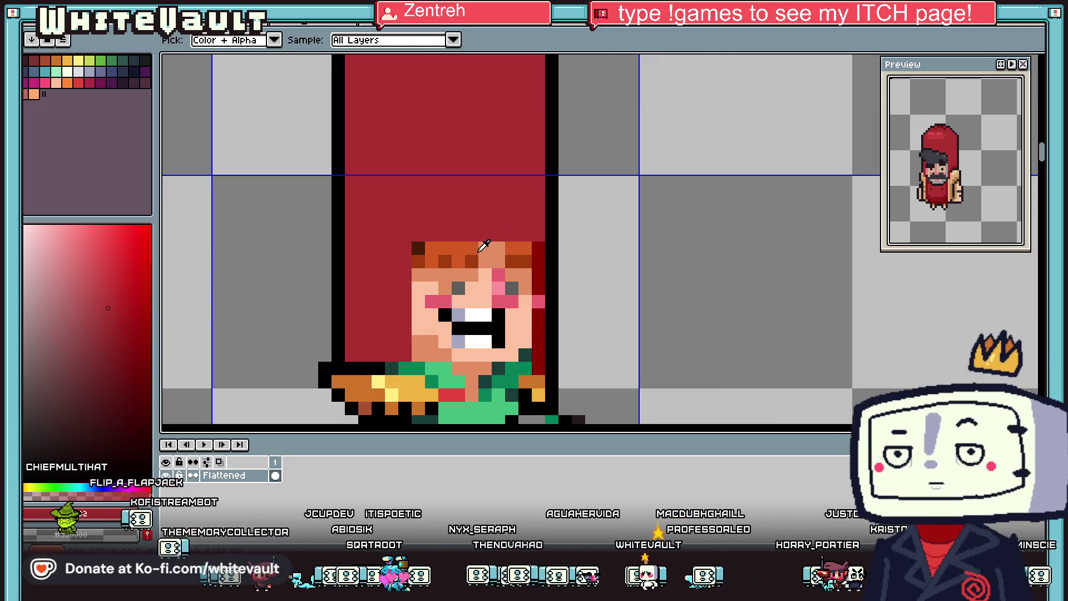
left_click(479, 249)
key("b")
left_click(499, 235)
left_click_drag(498, 235, 512, 235)
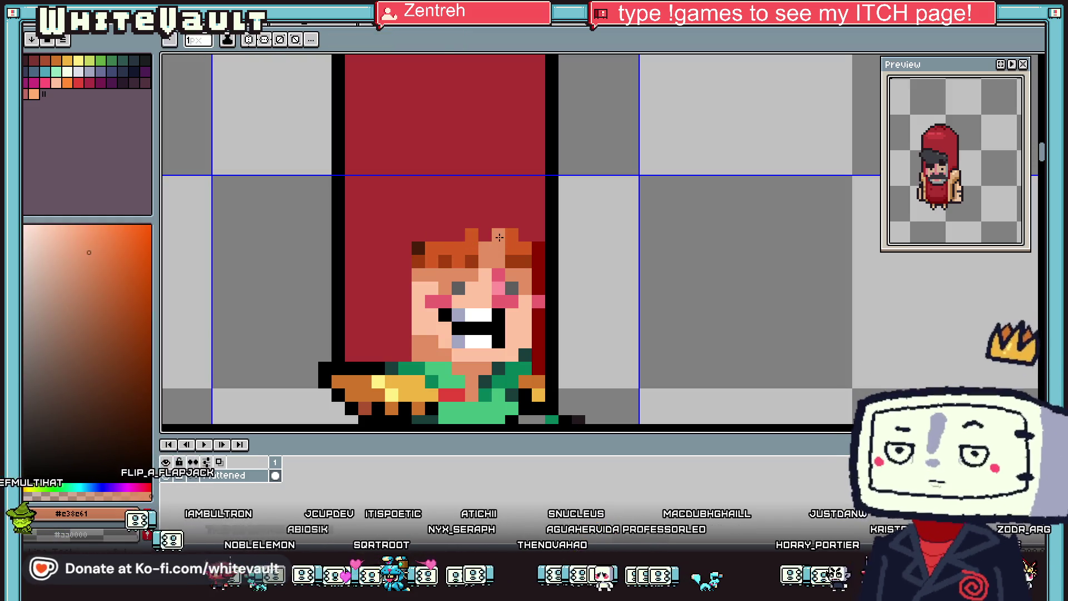
key("i")
left_click(537, 248)
key("b")
left_click(483, 235)
left_click(525, 235)
left_click_drag(462, 235, 424, 242)
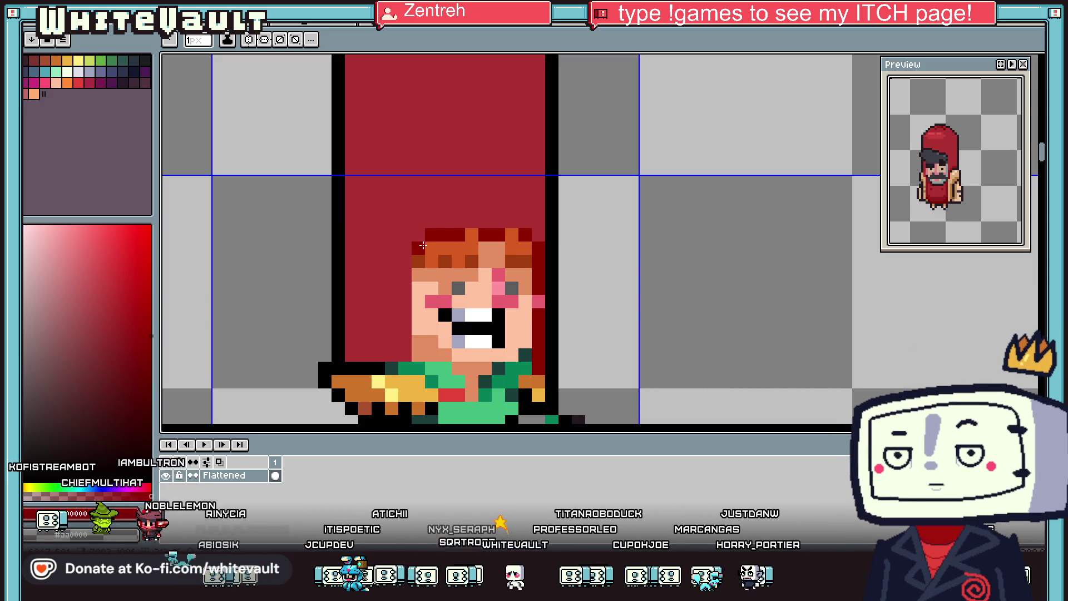
Step: Draw a dark line across the collar
scroll(423, 245, "down", 5)
key("i")
scroll(426, 270, "up", 1)
scroll(413, 292, "up", 1)
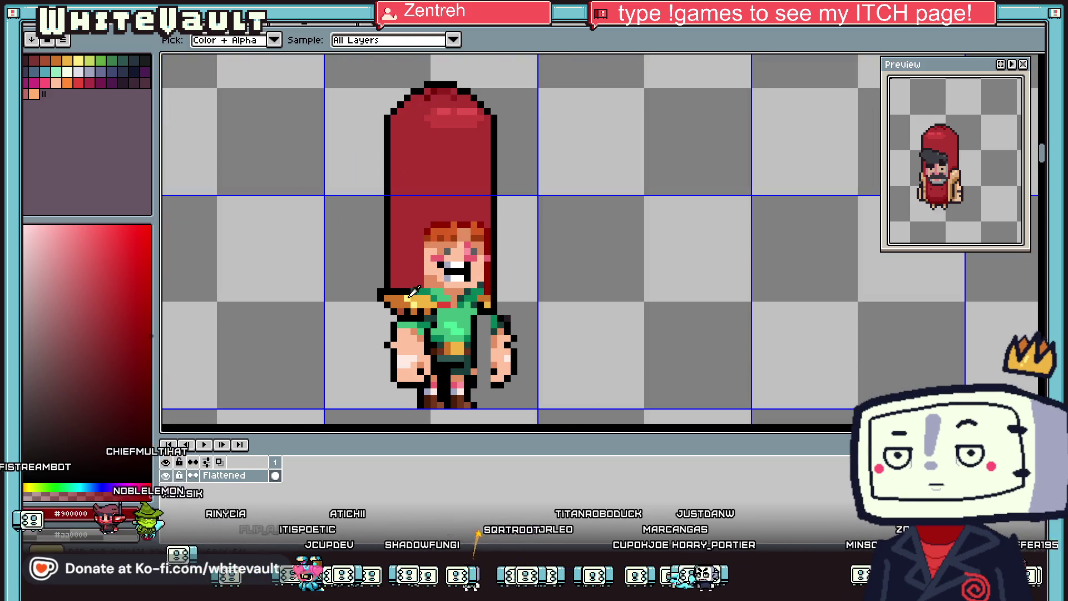
scroll(413, 291, "up", 2)
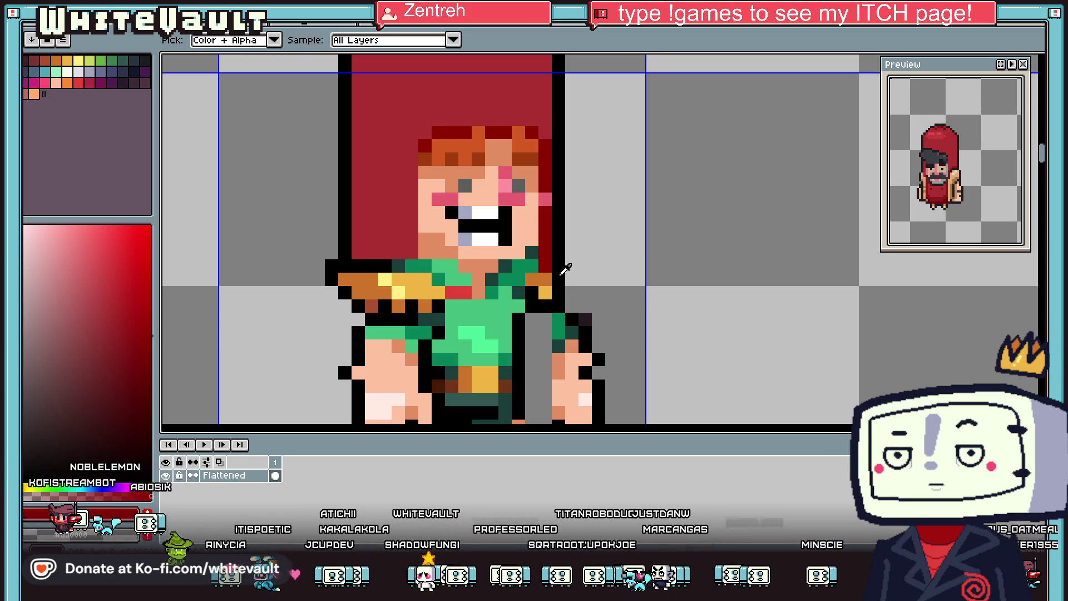
key("b")
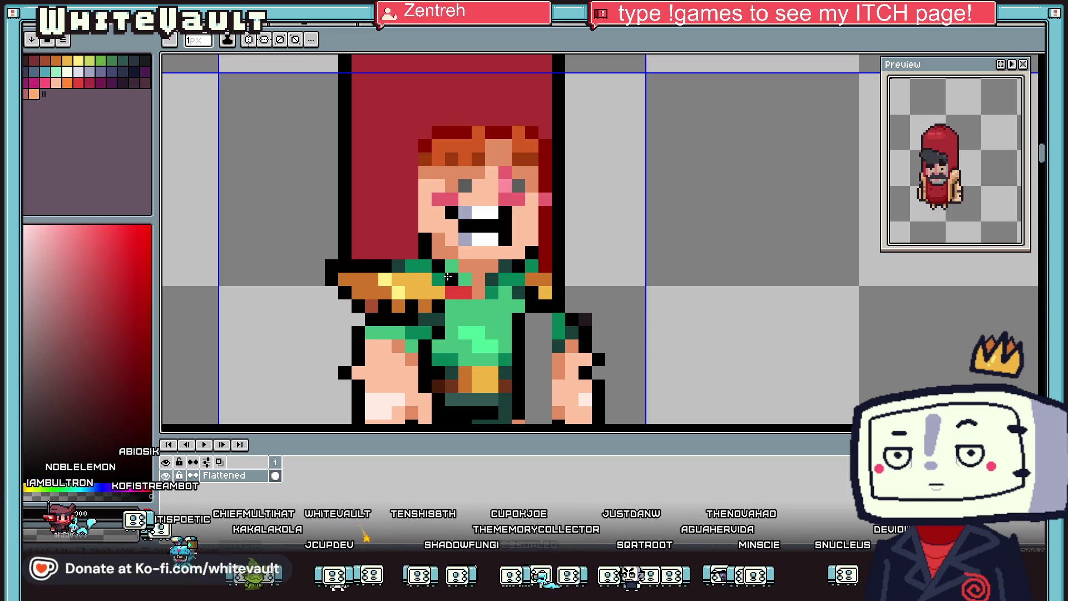
left_click_drag(464, 282, 509, 279)
Step: Sample the skin tan colours from the neck and face
key("i")
left_click(491, 265)
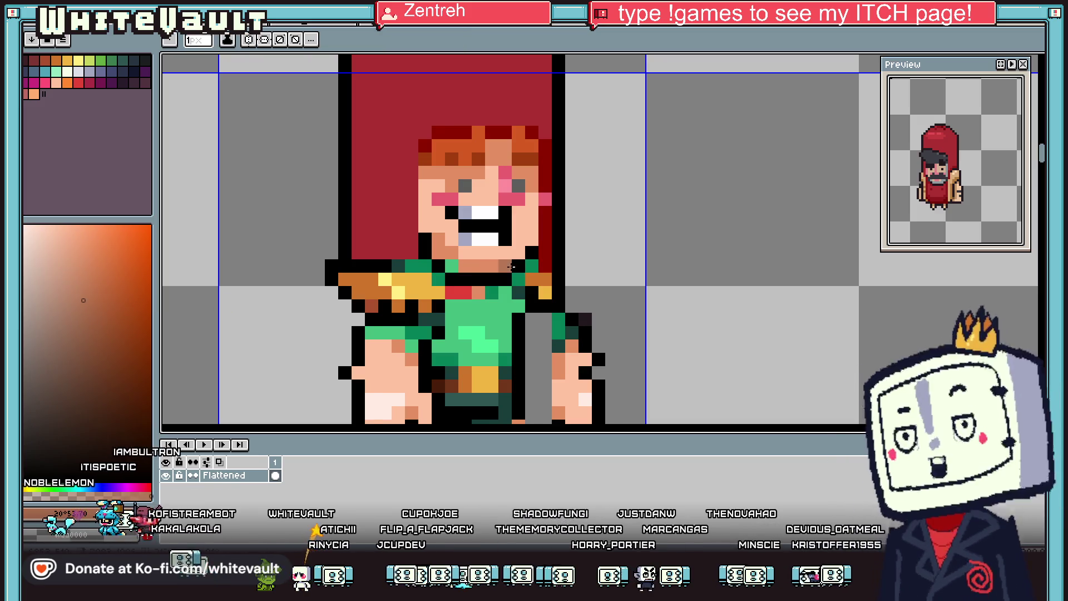
key("b")
key("i")
left_click(493, 267)
key("b")
key("i")
left_click(561, 357)
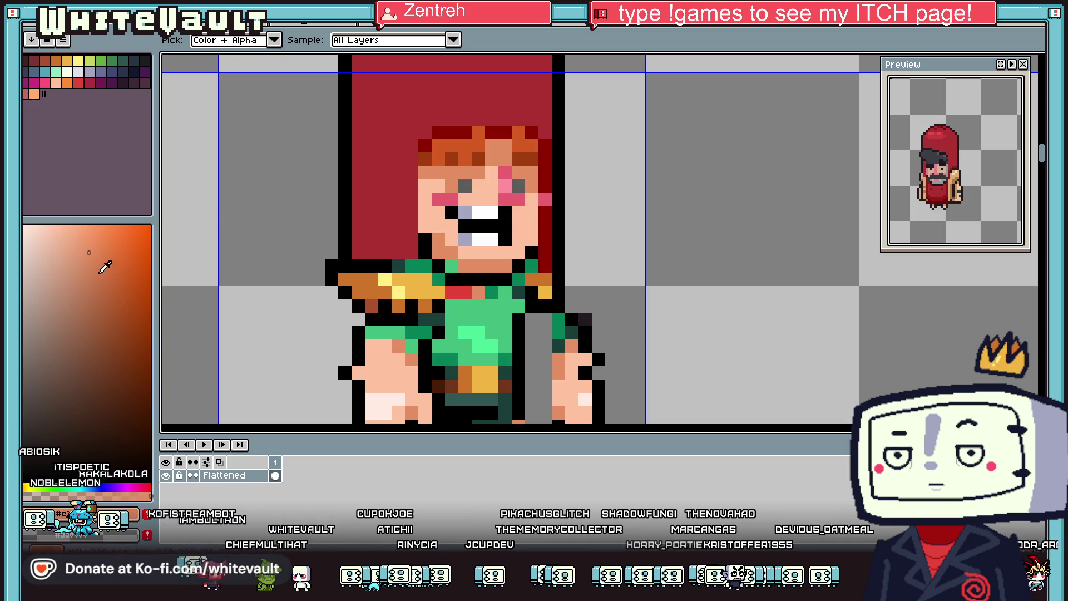
key("b")
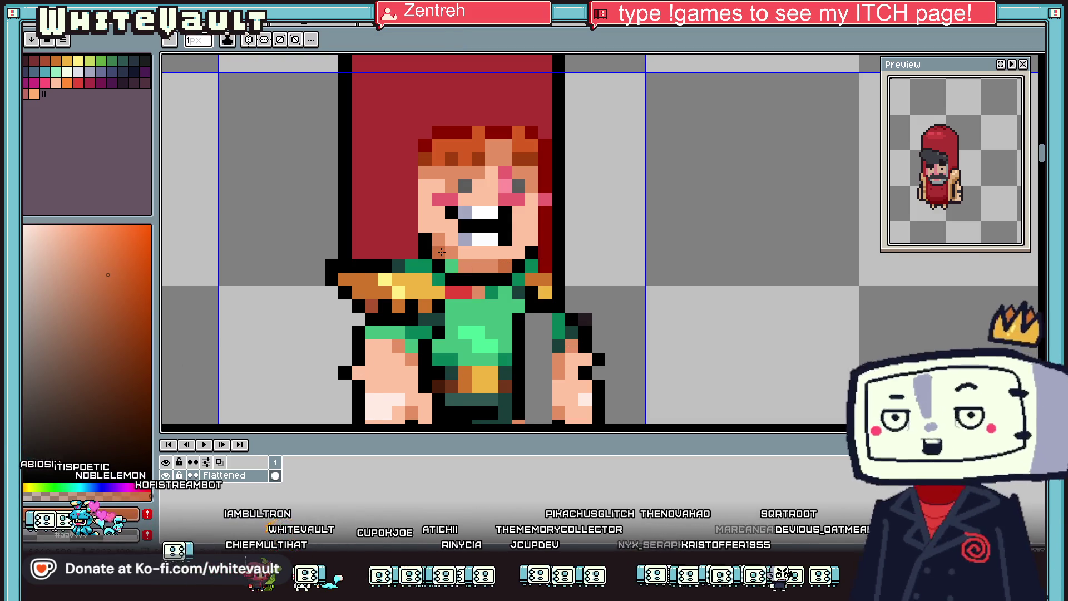
Step: Outline the left side of the face with a black line
key("i")
scroll(445, 253, "down", 3)
scroll(444, 259, "up", 4)
left_click(439, 268)
key("b")
mouse_move(445, 135)
left_mouse_down()
mouse_move(427, 147)
mouse_move(430, 288)
left_mouse_up()
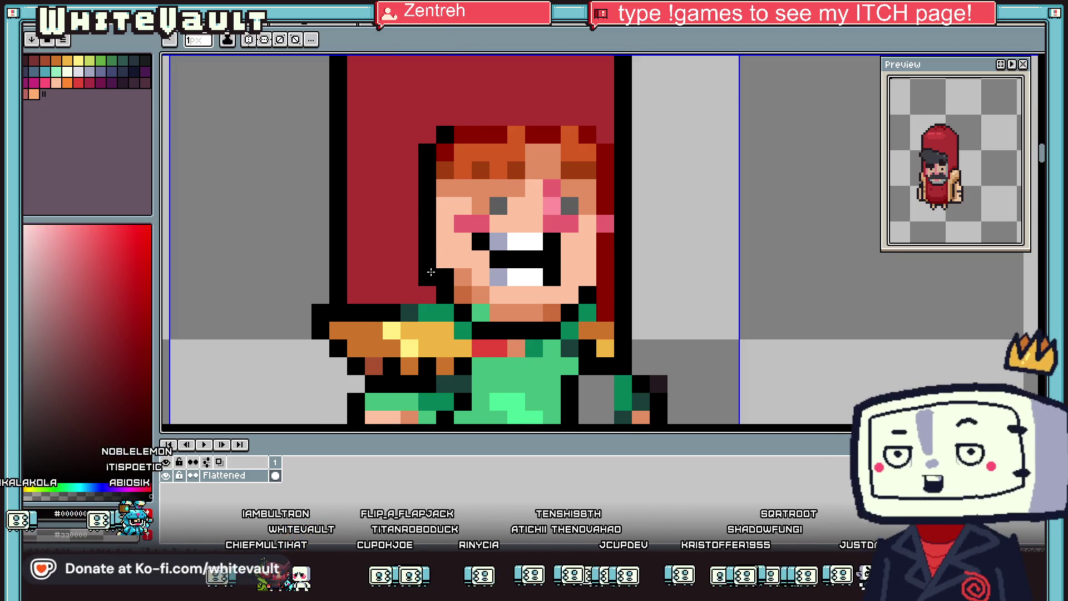
scroll(534, 232, "down", 4)
scroll(532, 235, "up", 5)
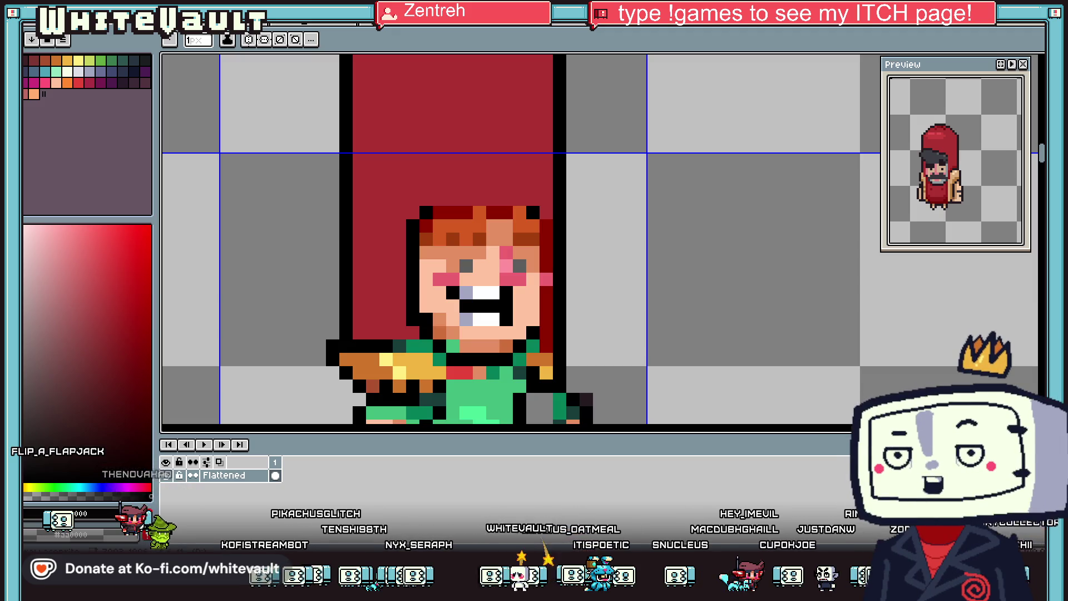
Step: Paint the hood red down the character's right side and the figure's left edge
scroll(544, 223, "down", 6)
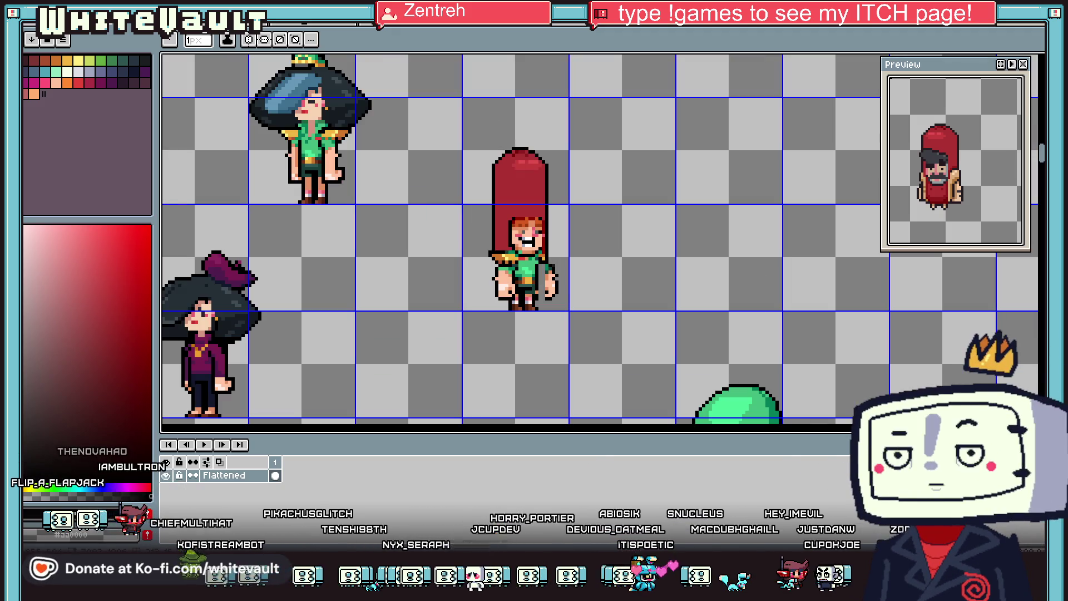
scroll(527, 72, "up", 2)
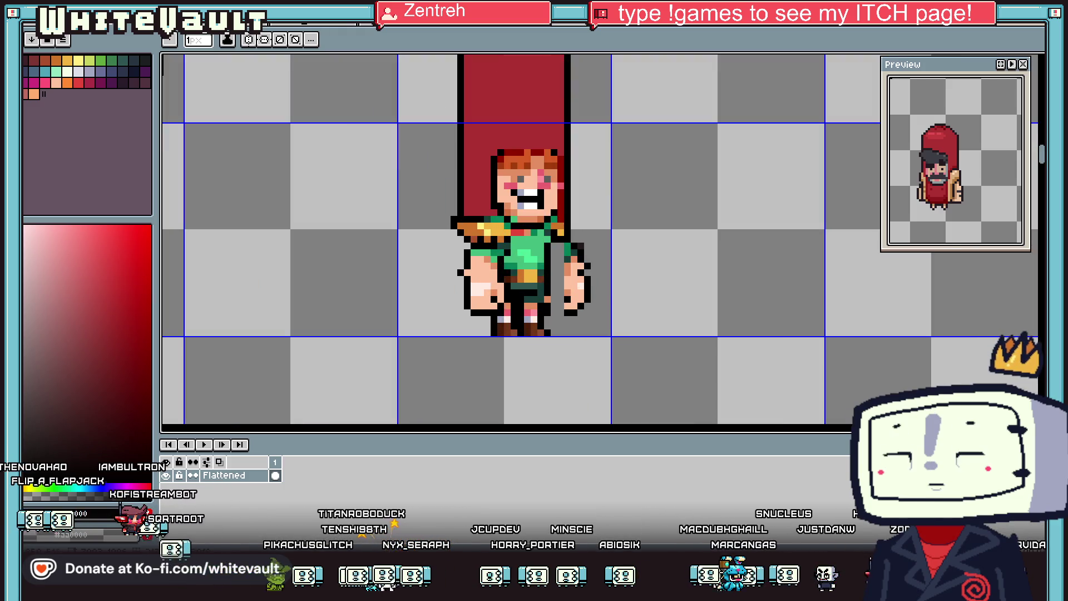
key("i")
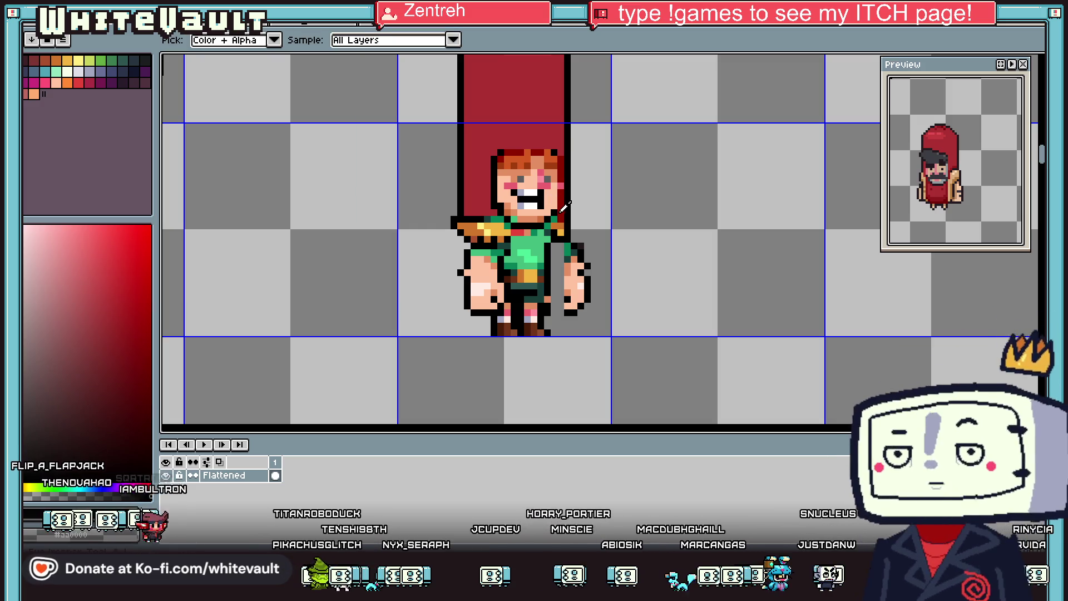
left_click(564, 209, "alt")
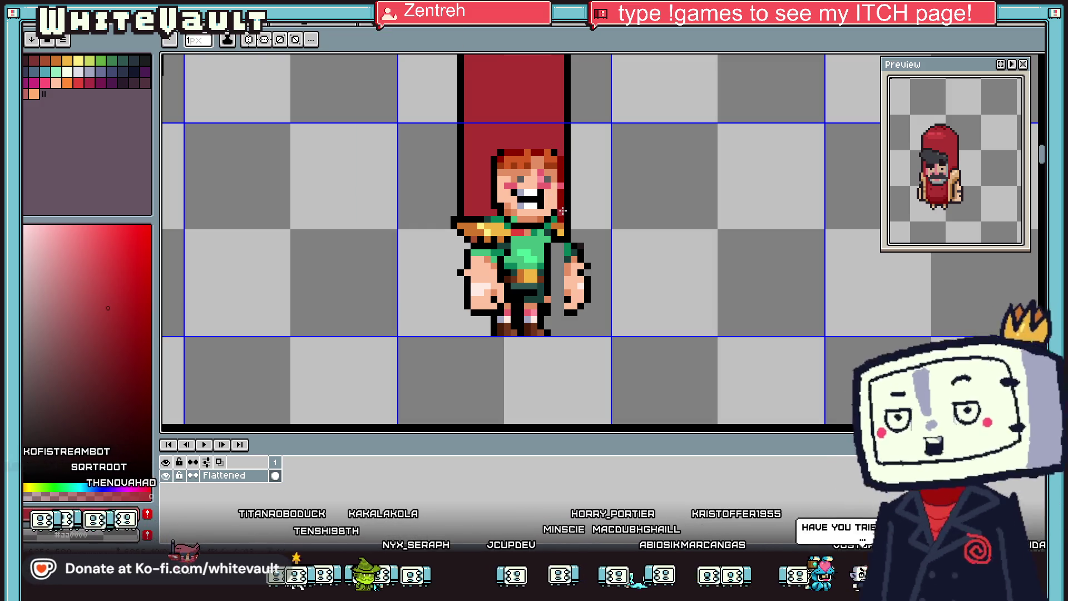
scroll(563, 211, "up", 2)
mouse_move(563, 212)
left_mouse_down()
mouse_move(563, 374)
mouse_move(520, 400)
mouse_move(470, 398)
mouse_move(539, 385)
mouse_move(471, 366)
mouse_move(457, 287)
mouse_move(471, 279)
mouse_move(471, 240)
mouse_move(551, 239)
mouse_move(549, 357)
mouse_move(538, 228)
left_mouse_up()
scroll(561, 378, "down", 1)
scroll(558, 381, "up", 1)
mouse_move(367, 211)
left_mouse_down()
mouse_move(361, 390)
mouse_move(354, 247)
left_mouse_up()
Step: Outline the hood's left edge in black from top down to the body
scroll(360, 379, "down", 3)
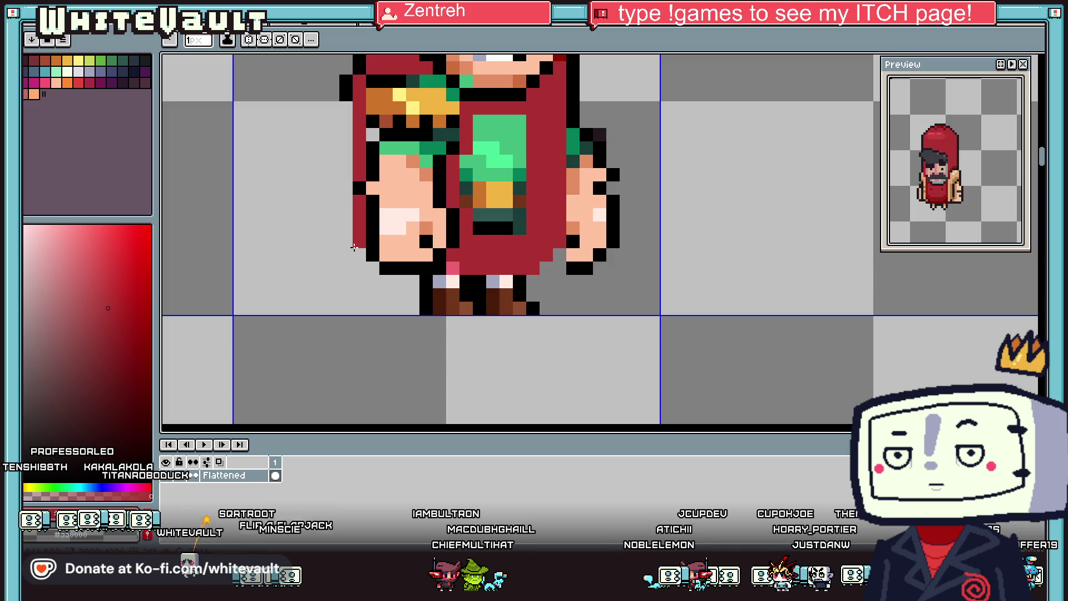
scroll(355, 243, "down", 4)
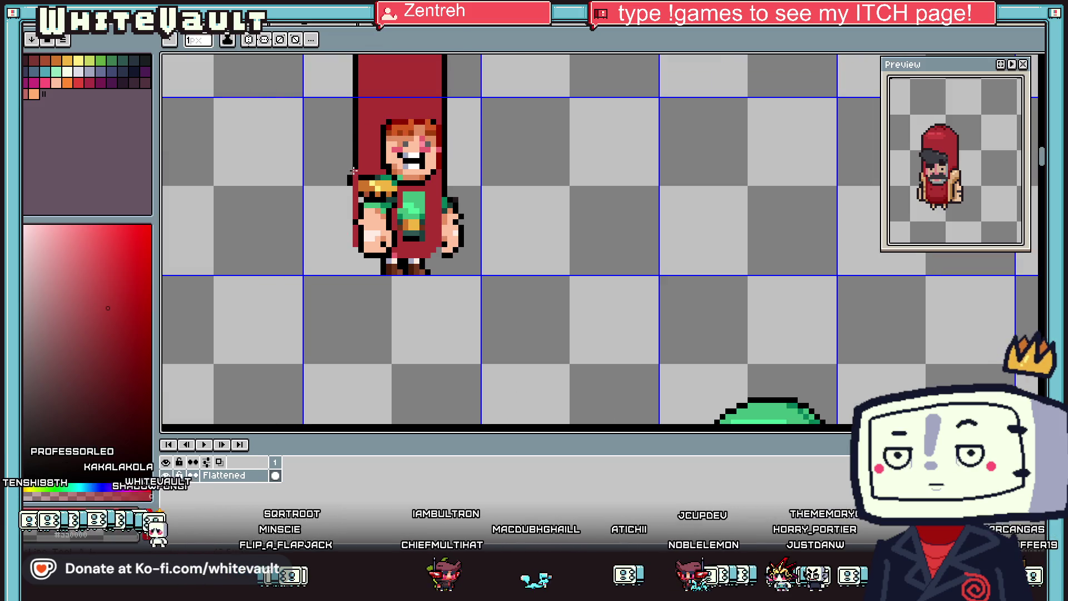
scroll(361, 164, "down", 2)
scroll(367, 89, "up", 1)
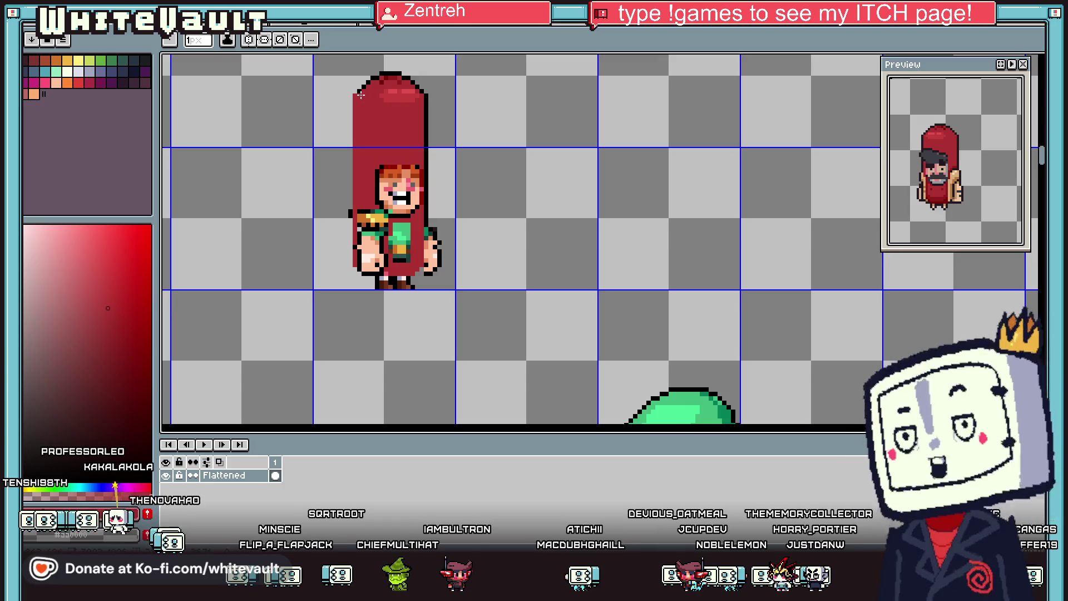
scroll(363, 97, "up", 1)
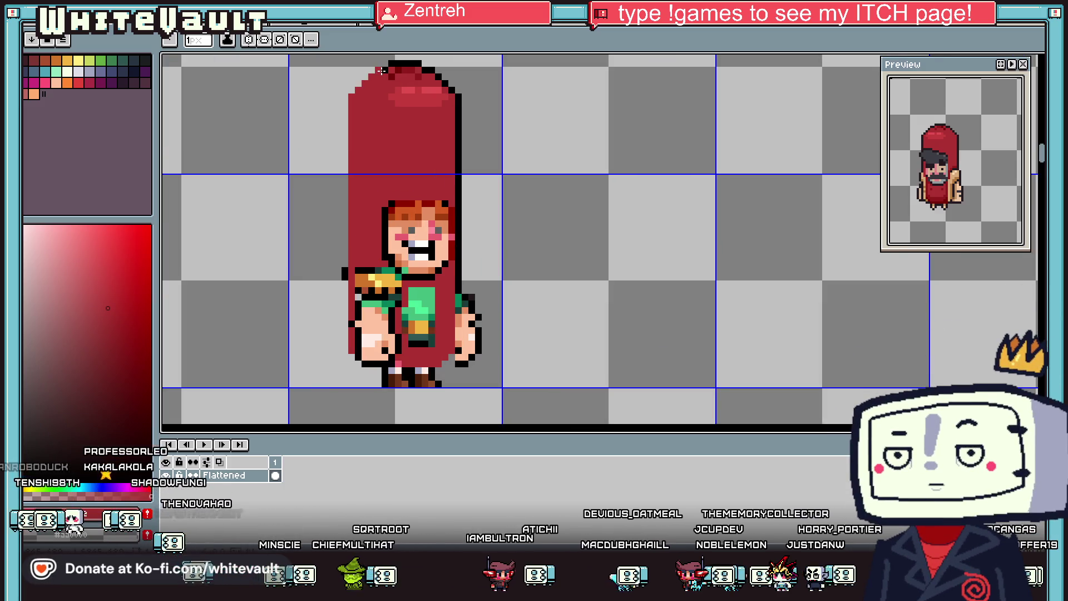
key("i")
key("b")
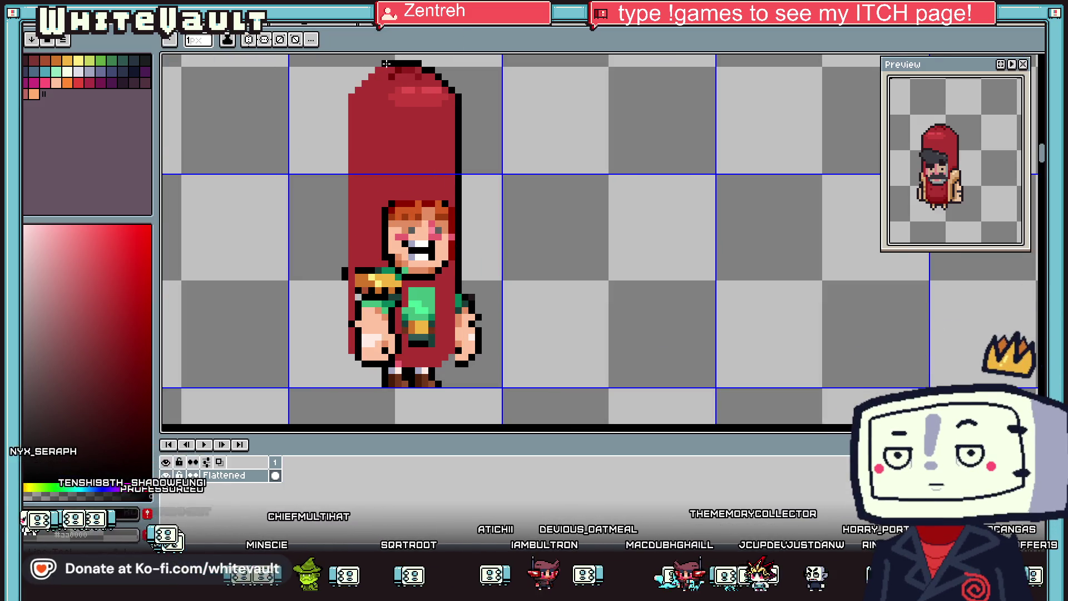
mouse_move(372, 70)
left_mouse_down()
mouse_move(351, 88)
mouse_move(348, 346)
left_mouse_up()
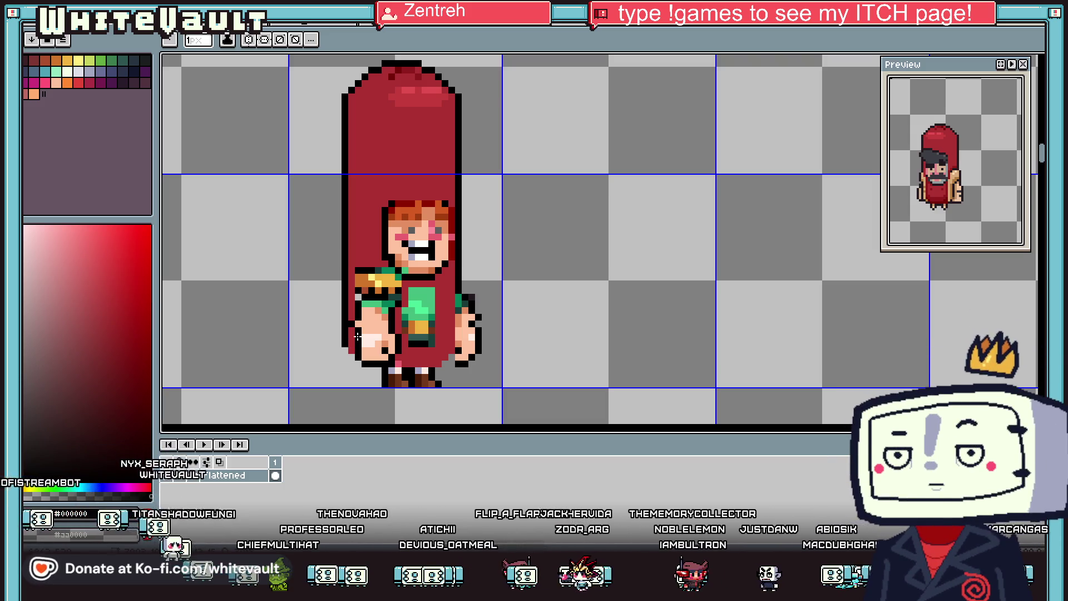
Step: Paint red over the top of the shoulder strap and pick up the costume red
scroll(358, 345, "up", 2)
scroll(344, 349, "down", 3)
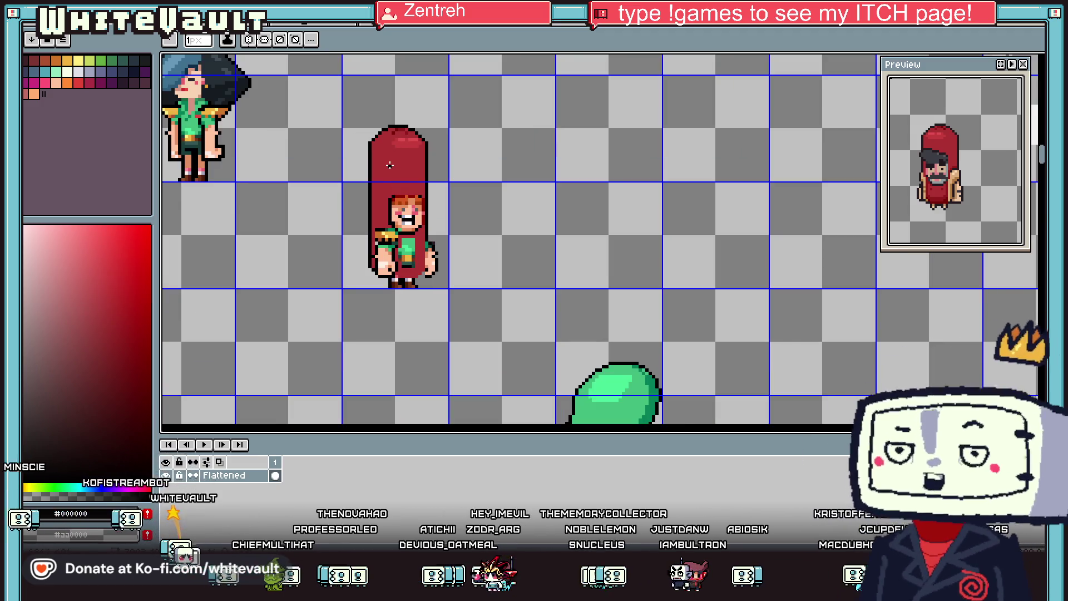
scroll(394, 254, "up", 1)
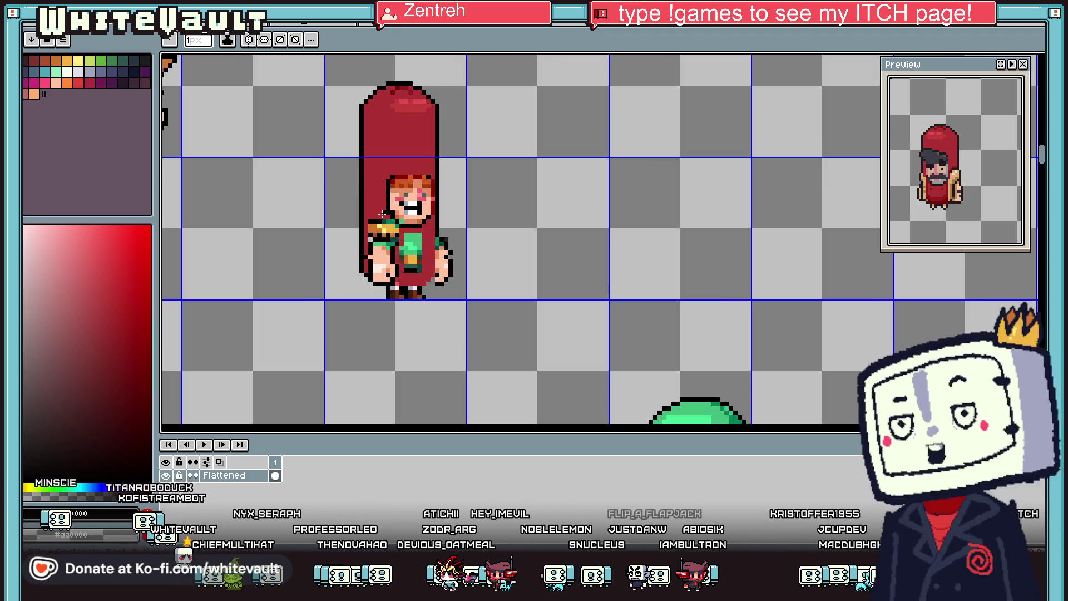
scroll(380, 212, "up", 2)
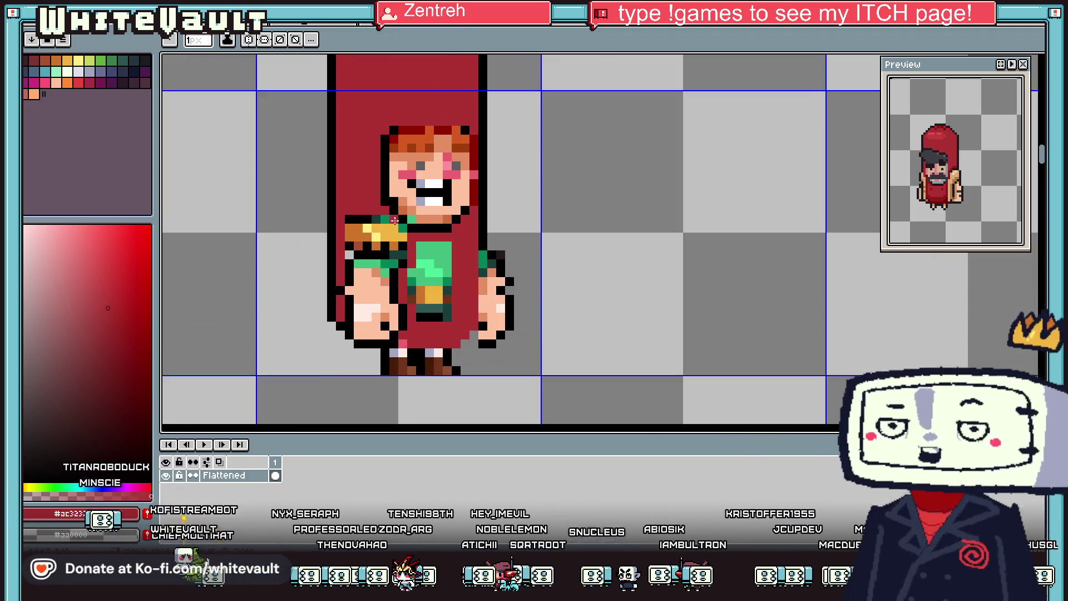
mouse_move(359, 229)
left_mouse_down()
mouse_move(405, 229)
mouse_move(359, 235)
mouse_move(405, 245)
mouse_move(348, 257)
left_mouse_up()
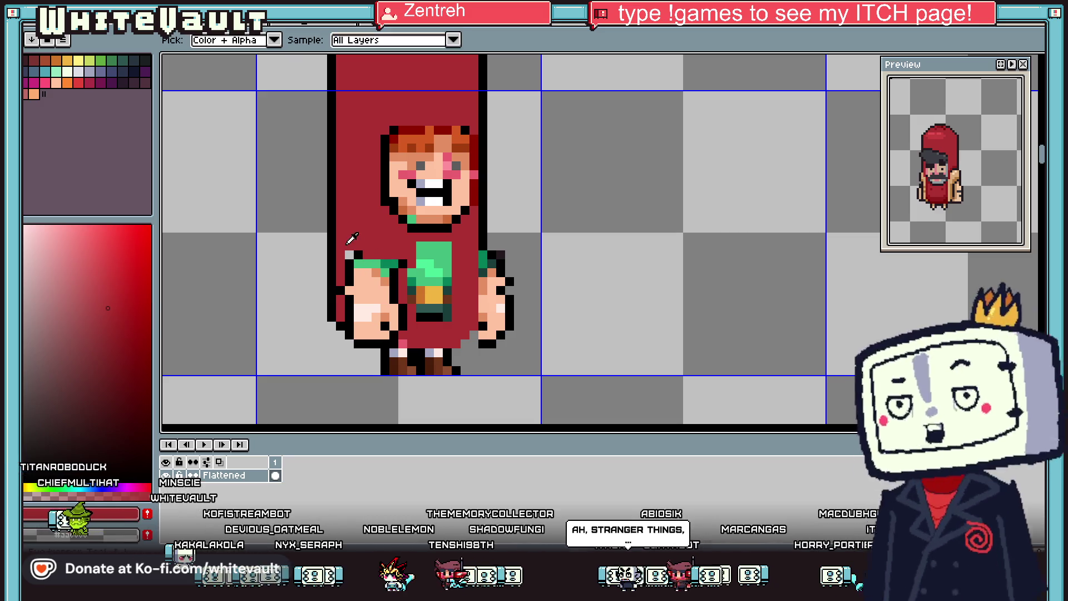
scroll(351, 256, "down", 3)
scroll(379, 248, "up", 3)
left_click(381, 247, "alt")
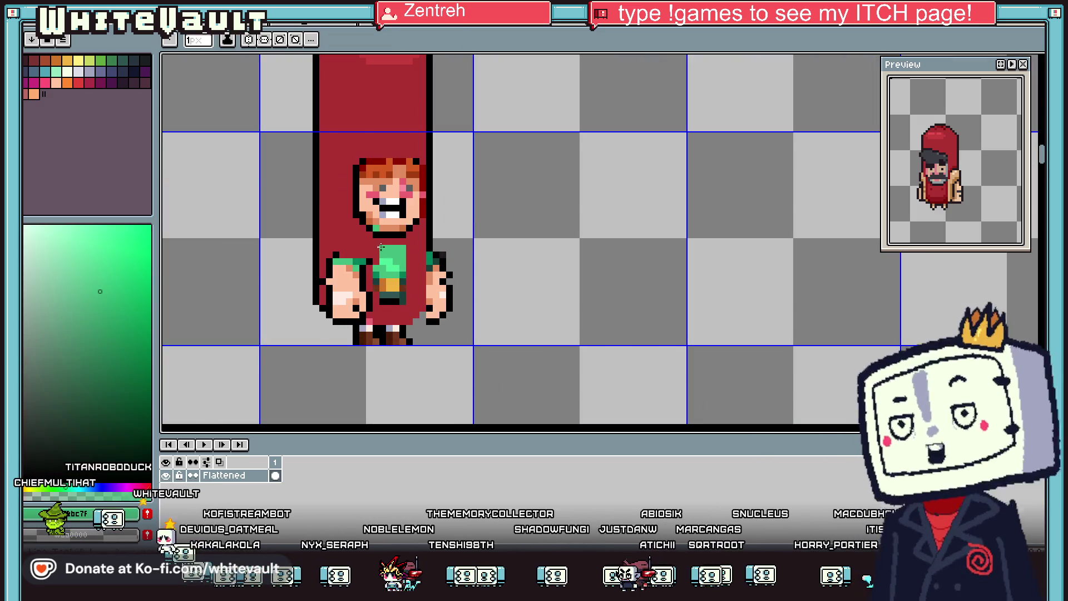
left_click(379, 246, "alt")
Step: Paint the green strap pixels on the shirt front red
left_click_drag(384, 249, 384, 291)
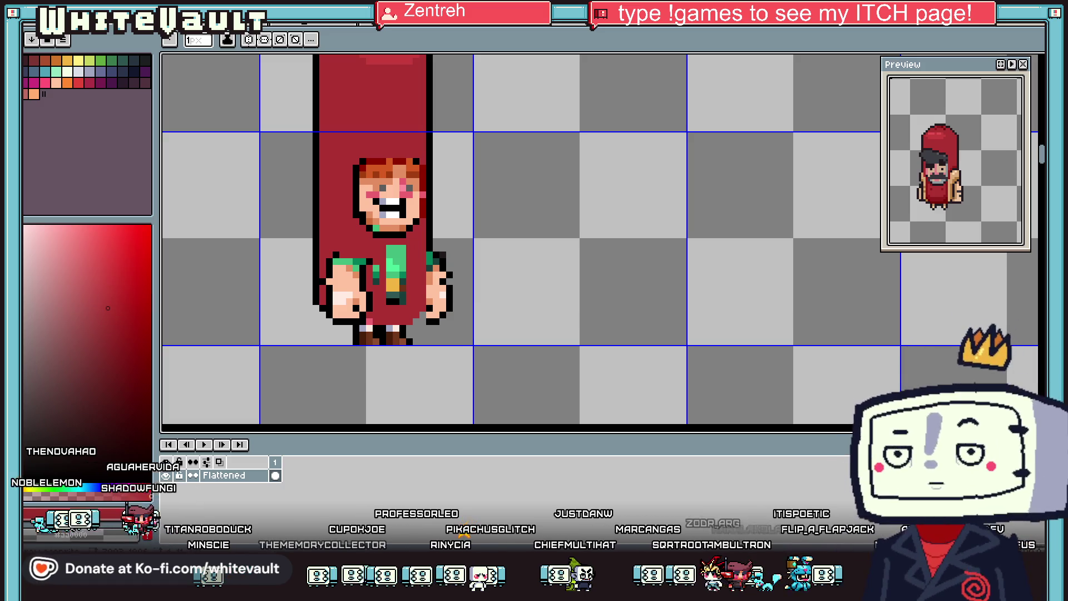
Step: Sample the hand's skin tone and paint it over the green sleeve on the left hand
scroll(455, 215, "down", 3)
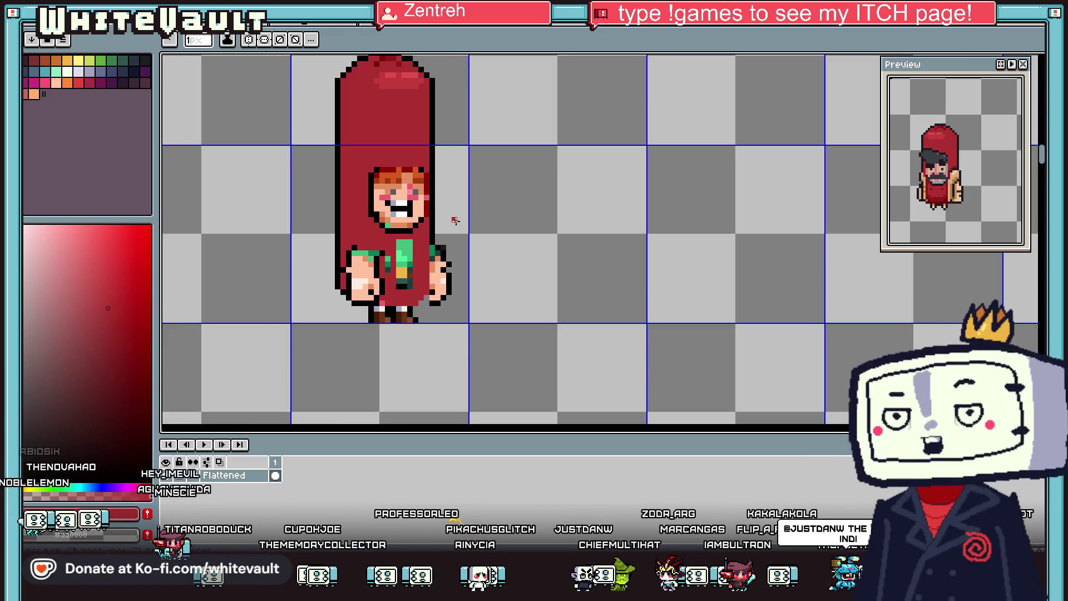
scroll(458, 223, "up", 2)
key("i")
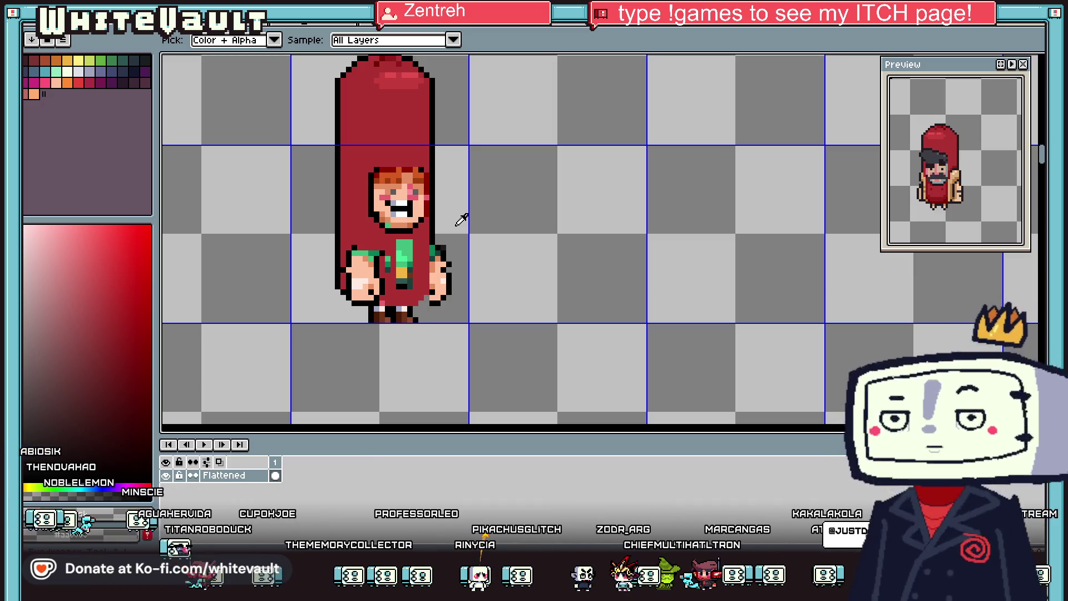
scroll(350, 267, "up", 2)
left_click(351, 268)
mouse_move(331, 254)
left_mouse_down()
mouse_move(376, 258)
mouse_move(374, 271)
mouse_move(359, 271)
left_mouse_up()
left_click(337, 254, "alt")
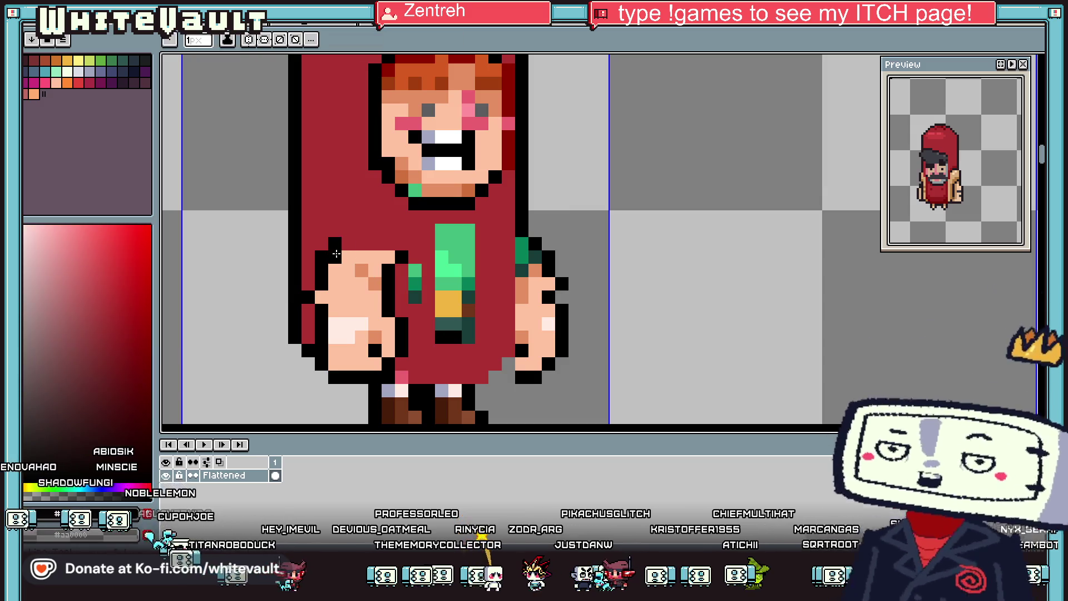
scroll(336, 253, "down", 4)
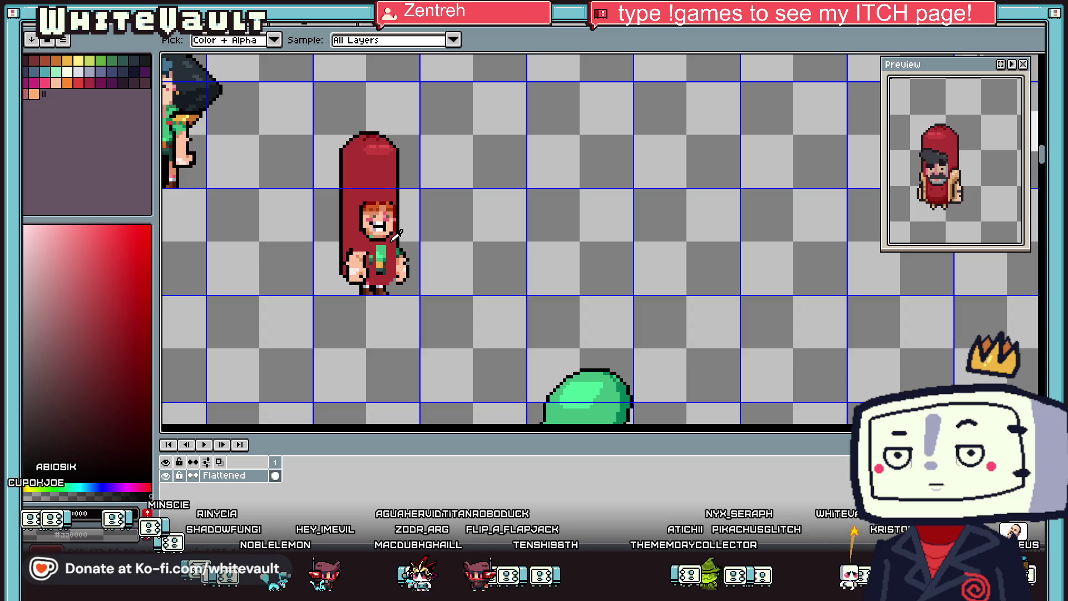
scroll(396, 235, "up", 5)
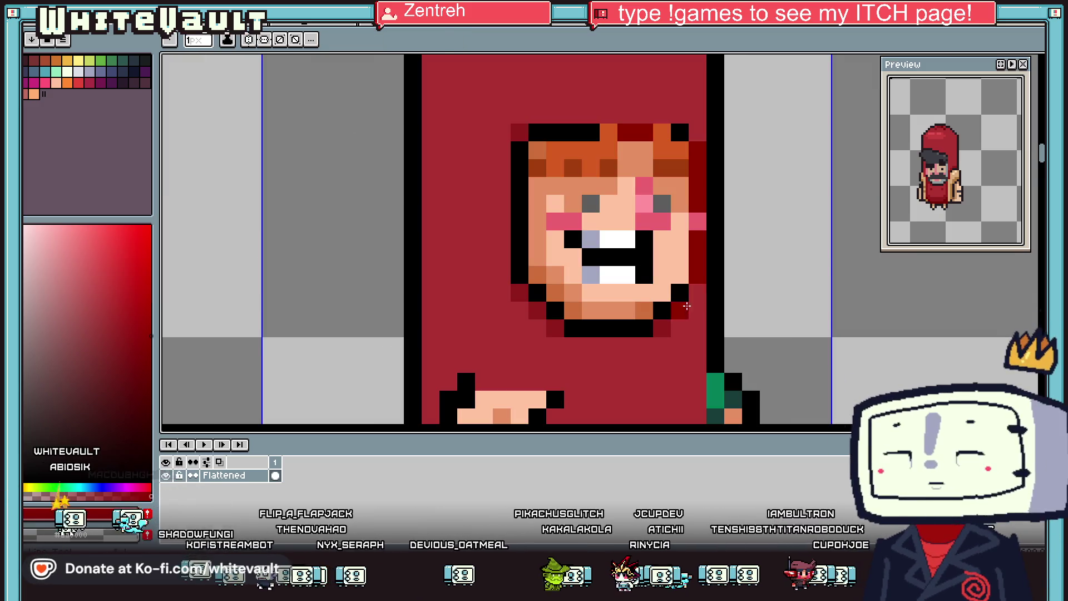
Step: Colour the right mouth-corner pixels pink and crimson
left_click(86, 290)
left_click(680, 309)
scroll(670, 312, "down", 3)
left_click(668, 151, "alt")
scroll(668, 316, "up", 3)
left_click_drag(671, 316, 678, 298)
Step: Add pink beside the mouth corner and turn the black pixel above it crimson
scroll(674, 311, "down", 3)
left_click(674, 123, "alt")
scroll(673, 295, "up", 3)
left_click(690, 286)
left_click(675, 278, "alt")
left_click(677, 267)
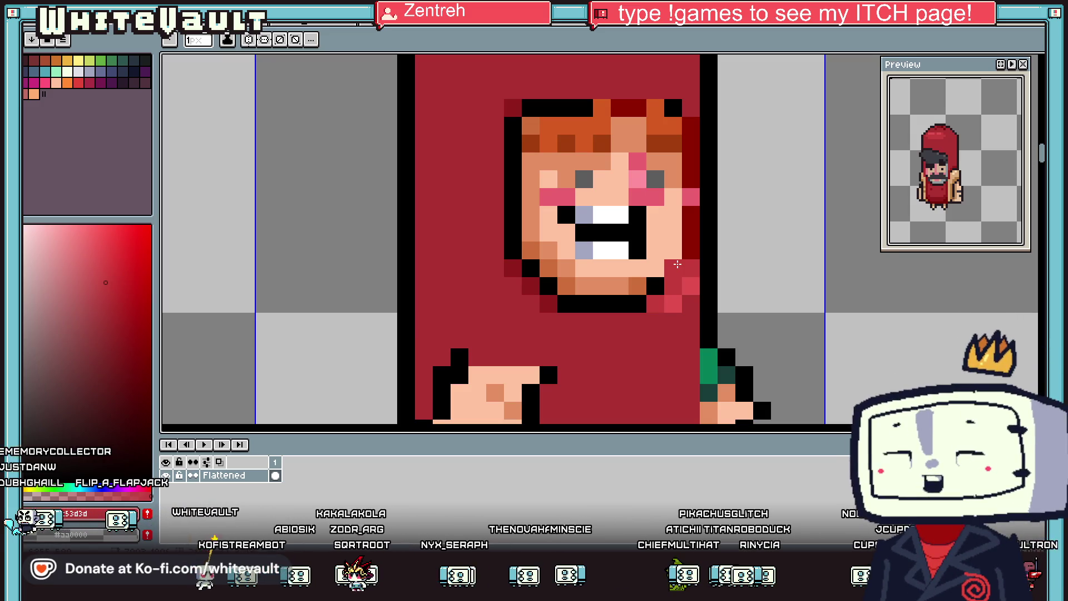
key("alt")
scroll(662, 234, "down", 3)
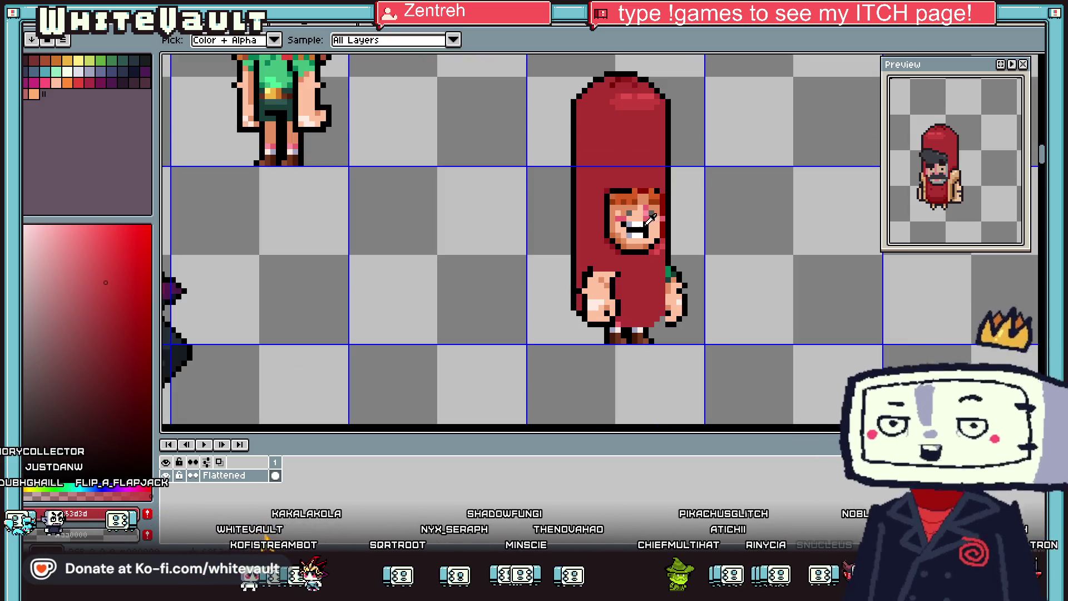
Step: Draw a tan line across the hood front and bucket-fill the enclosed red areas tan
scroll(650, 220, "down", 3)
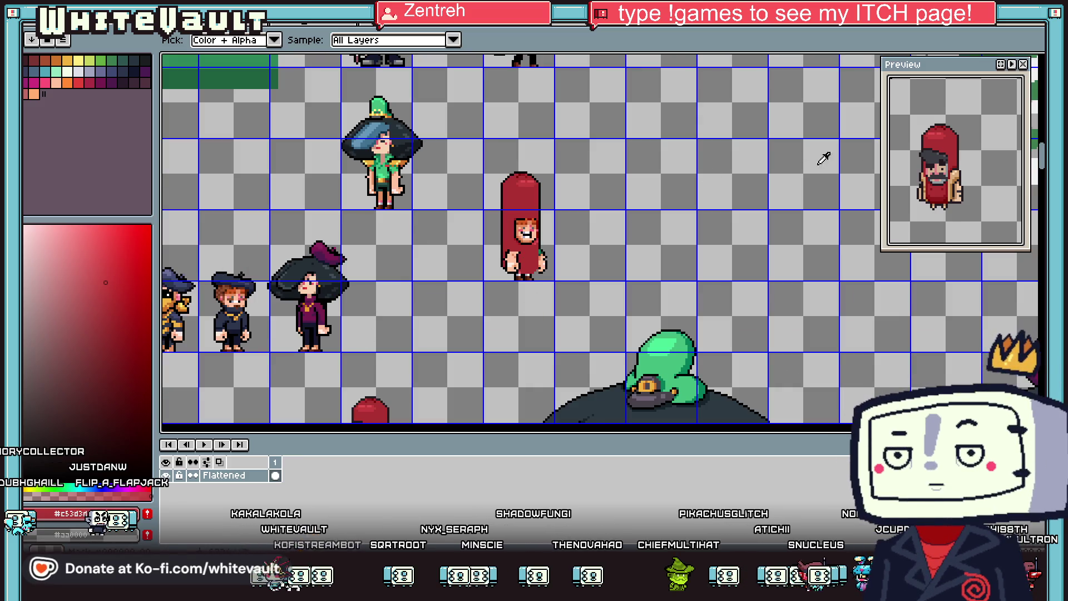
left_click_drag(1038, 159, 1038, 174)
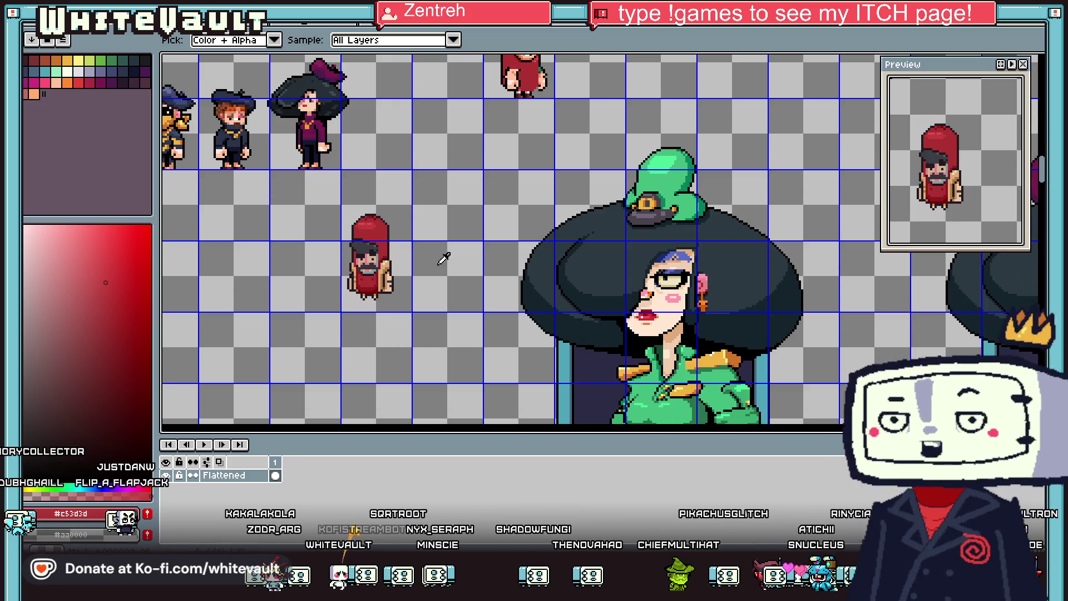
left_click(387, 265)
scroll(446, 202, "down", 2)
scroll(487, 130, "up", 5)
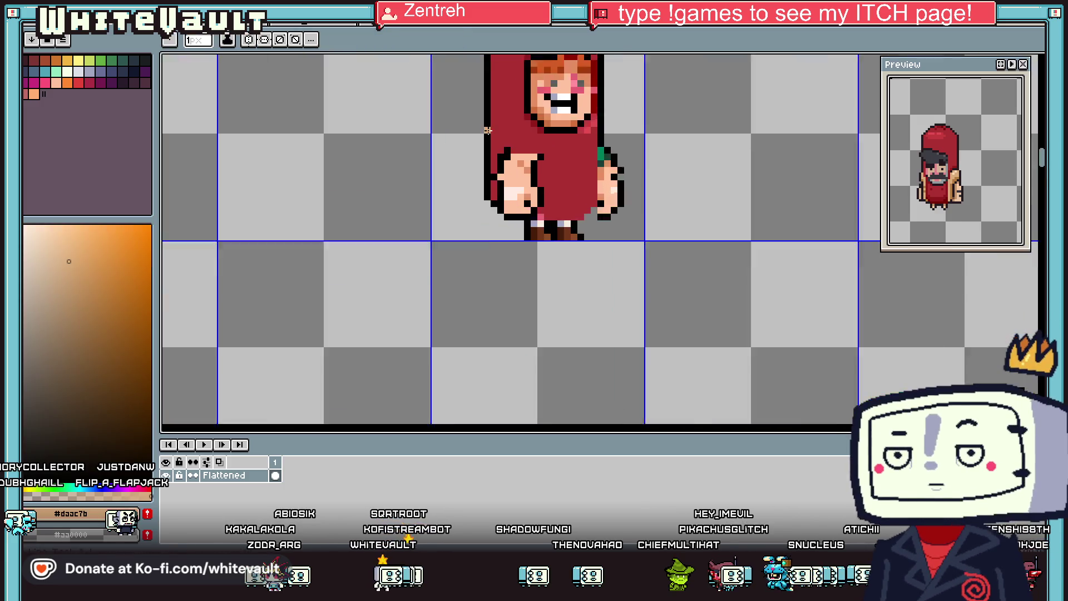
scroll(487, 131, "up", 2)
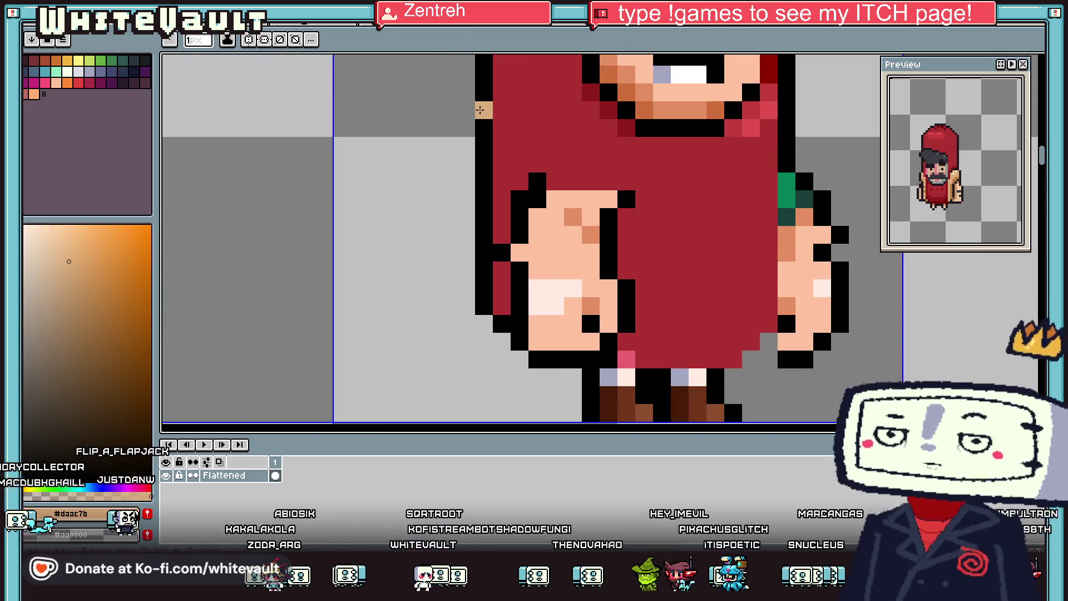
mouse_move(485, 110)
left_mouse_down()
mouse_move(520, 110)
mouse_move(662, 200)
mouse_move(675, 295)
mouse_move(663, 303)
mouse_move(660, 333)
mouse_move(626, 342)
mouse_move(648, 320)
left_mouse_up()
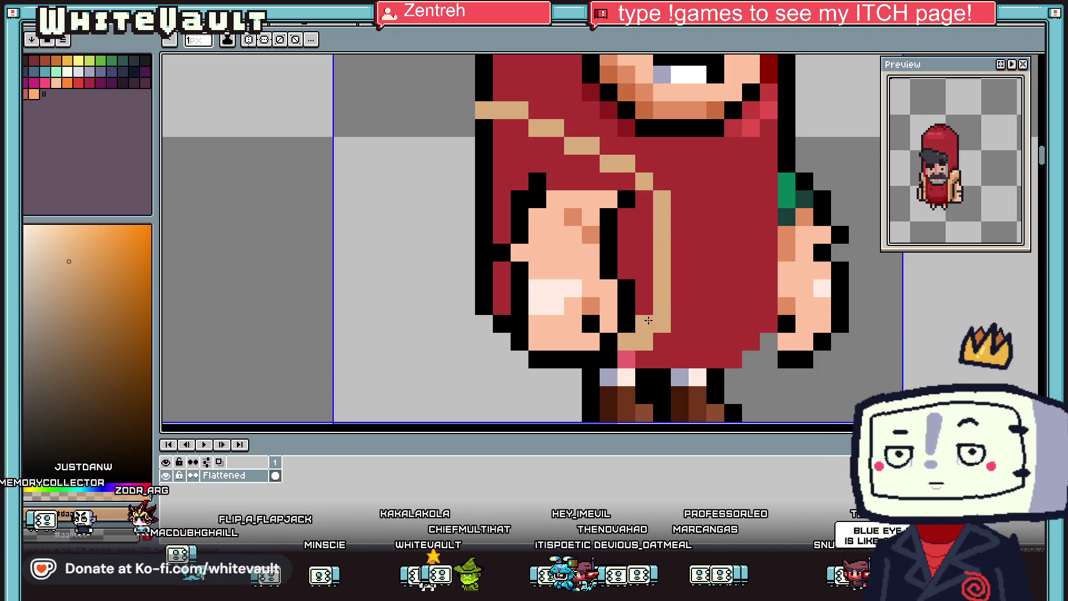
key("g")
left_click(646, 314)
left_click(532, 145)
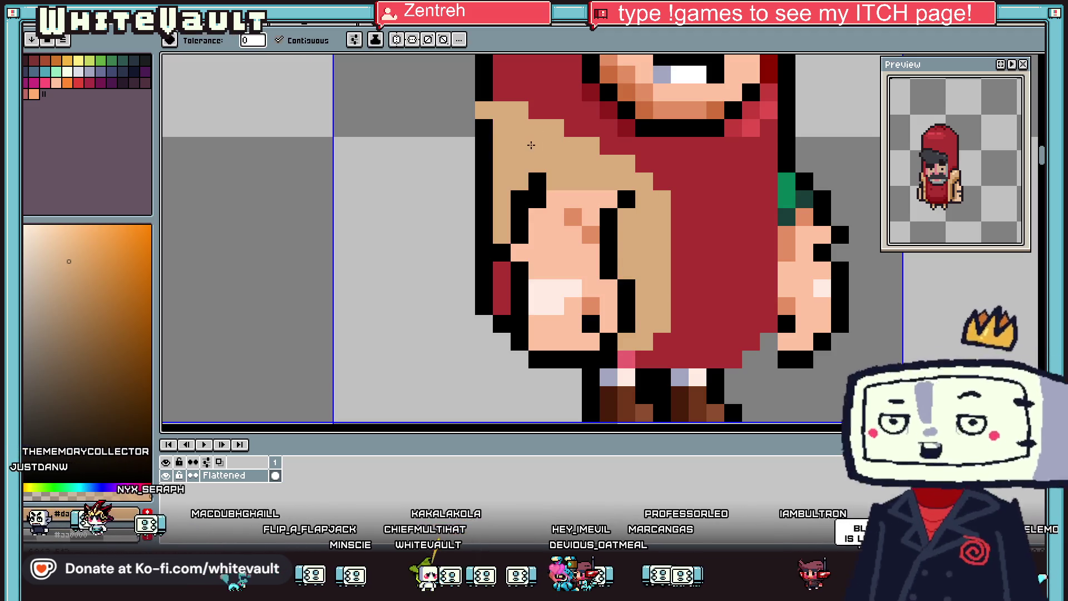
Step: Paint the leftover red column on the jacket tan
key("i")
left_click(524, 172)
key("b")
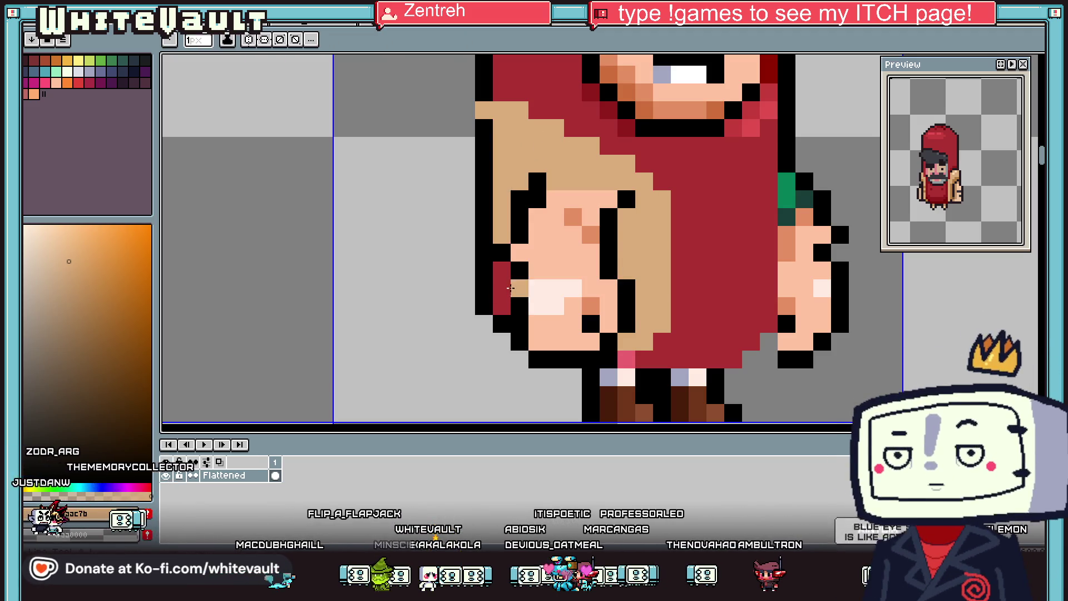
left_click_drag(510, 287, 511, 311)
Step: Outline the jacket's left edge in black
key("i")
left_click(481, 92)
key("b")
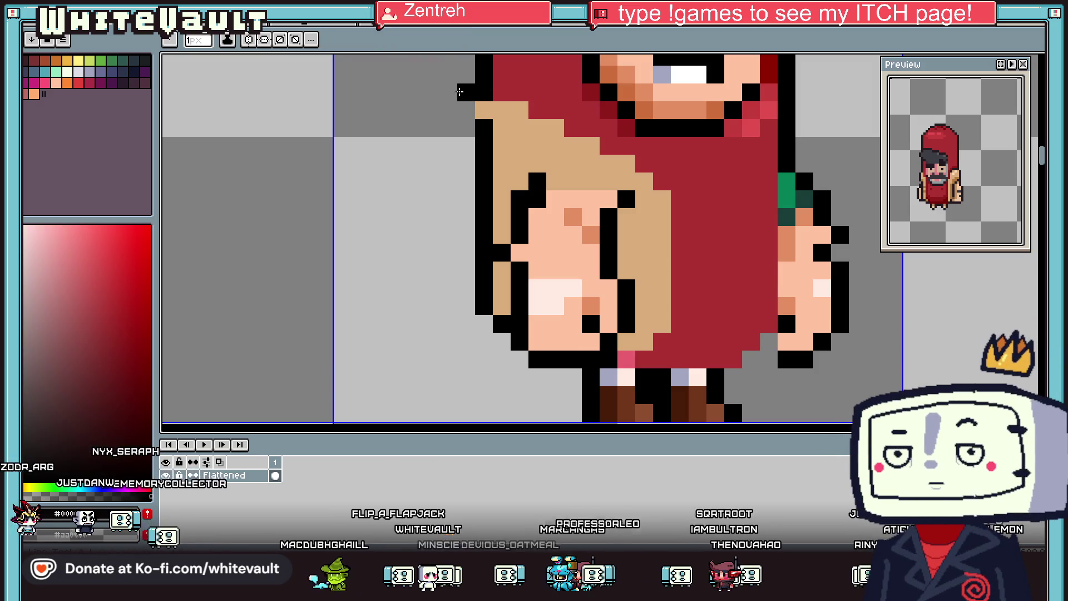
mouse_move(445, 109)
left_mouse_down()
mouse_move(446, 143)
mouse_move(466, 163)
mouse_move(467, 110)
left_mouse_up()
Step: Paint a tan staircase down the right side of the face to the right shoulder
key("i")
left_click(482, 162)
key("b")
key("i")
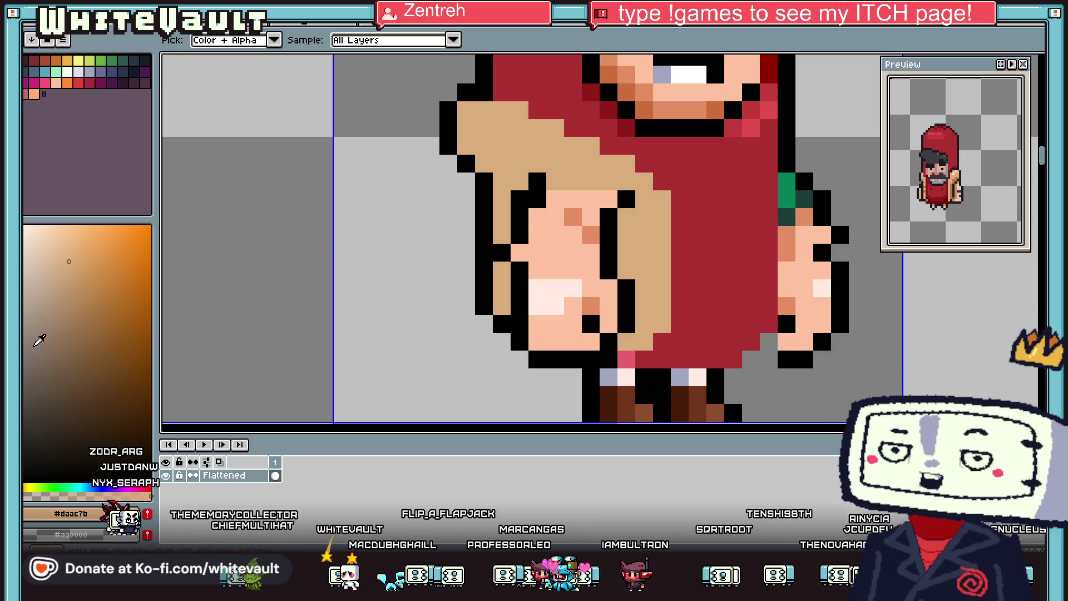
key("b")
key("i")
scroll(600, 181, "down", 5)
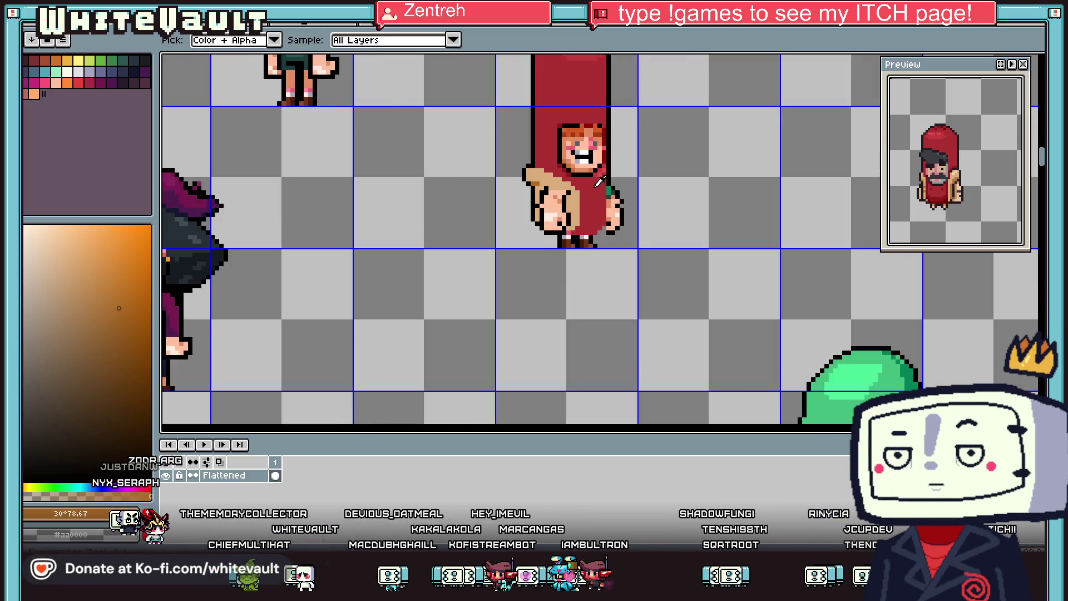
scroll(600, 181, "down", 2)
scroll(604, 167, "up", 3)
left_click(496, 199)
key("b")
scroll(618, 171, "up", 3)
left_click(600, 158)
left_click(601, 186)
left_click(628, 185)
left_click(627, 212)
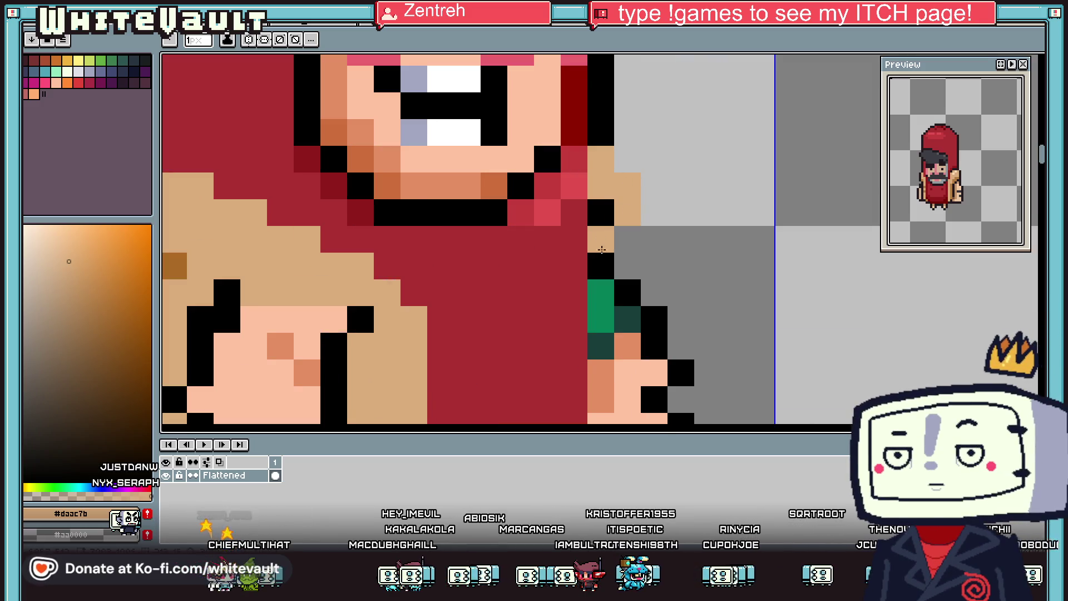
left_click(601, 212)
Step: Outline the right shoulder of the jacket in black
left_click(601, 133, "alt")
mouse_move(628, 159)
left_mouse_down()
mouse_move(651, 186)
mouse_move(617, 251)
left_mouse_up()
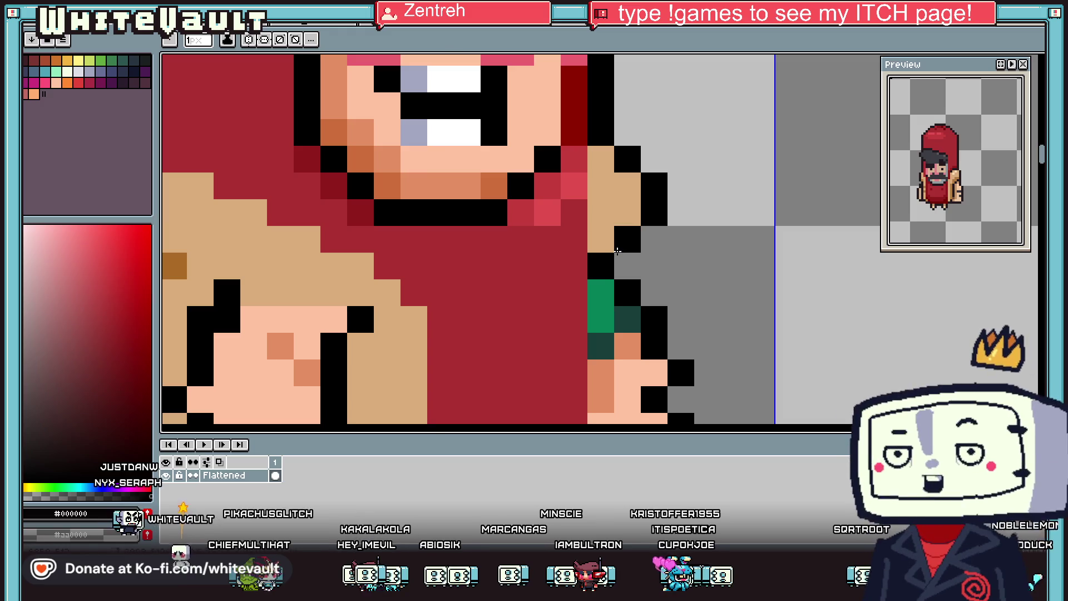
scroll(612, 244, "down", 4)
scroll(590, 234, "up", 5)
Step: Recolour the green cuff pixels tan
left_click(584, 229, "alt")
scroll(584, 228, "down", 1)
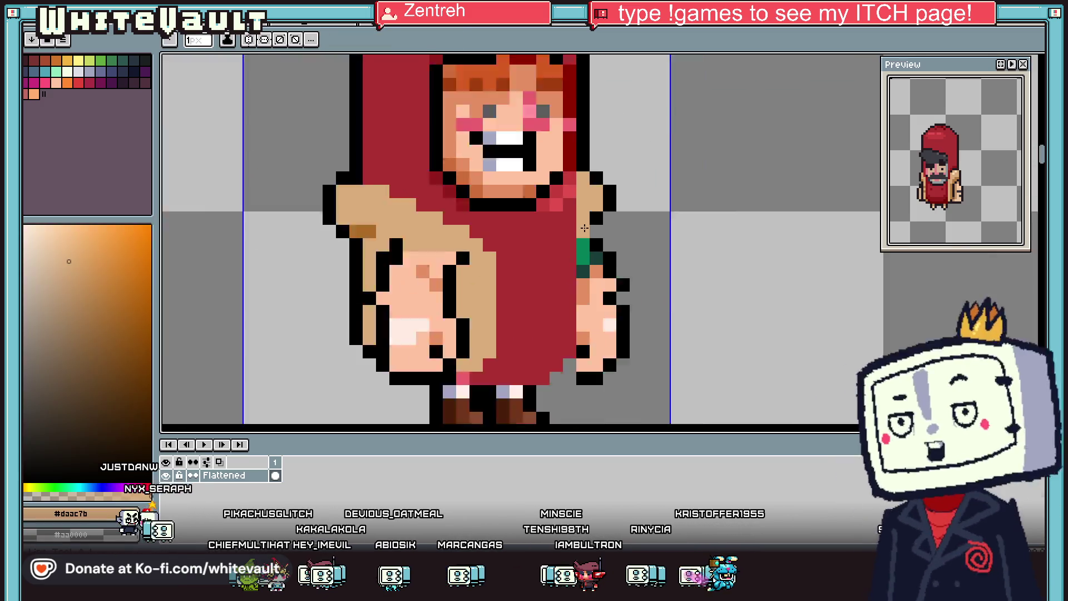
scroll(584, 228, "down", 1)
left_click(583, 242)
left_click(567, 240)
mouse_move(574, 245)
left_mouse_down()
mouse_move(573, 309)
mouse_move(579, 239)
left_mouse_up()
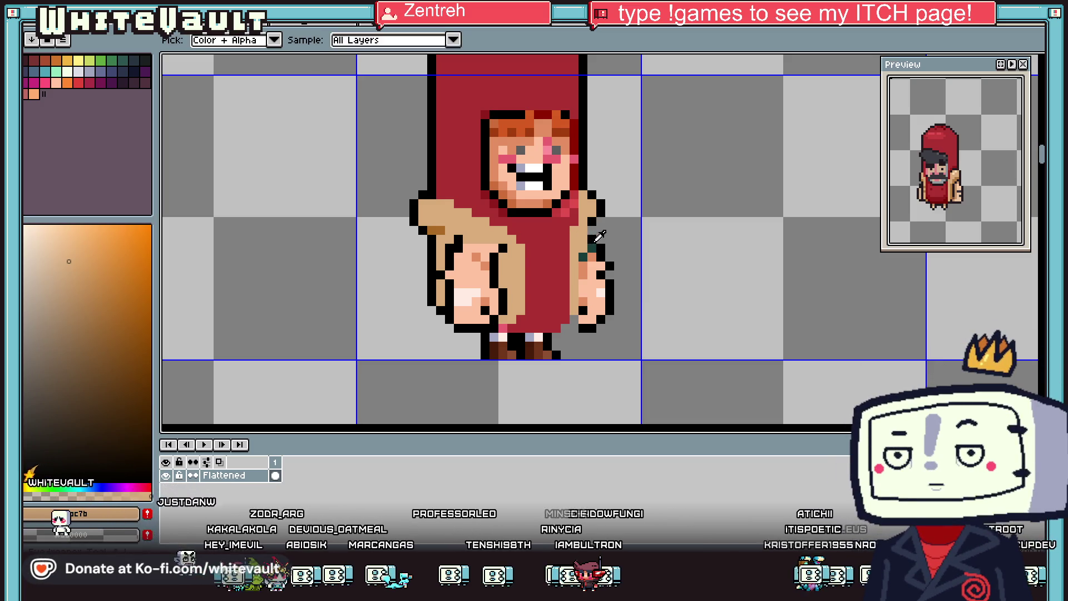
Step: Draw a black line along the right arm edge, then sample the face red and jacket tan
left_click(585, 230, "alt")
mouse_move(582, 229)
left_mouse_down()
mouse_move(580, 312)
mouse_move(566, 326)
mouse_move(505, 336)
left_mouse_up()
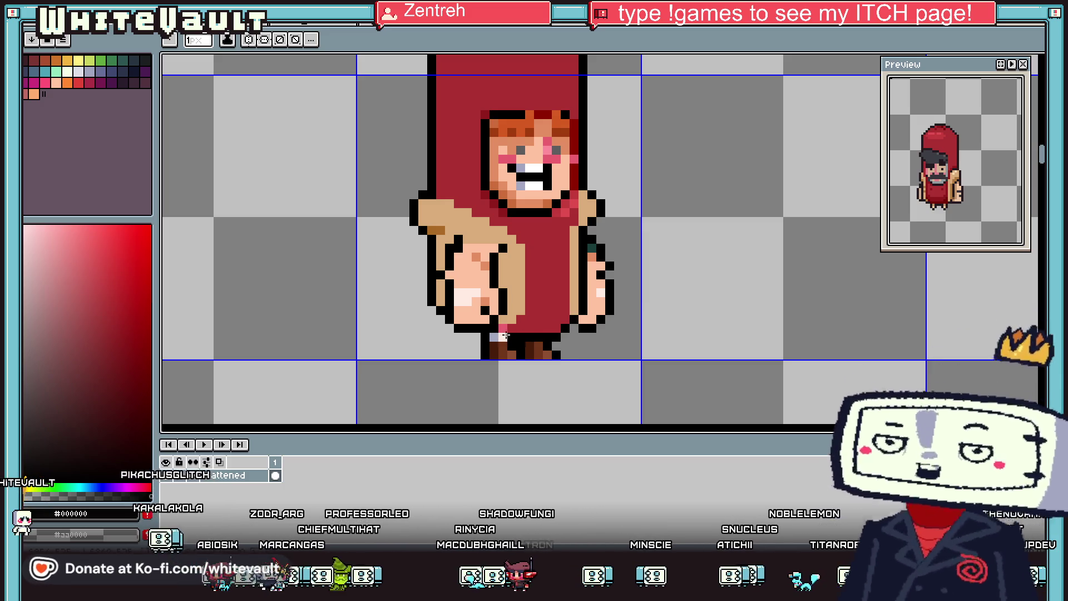
key("alt")
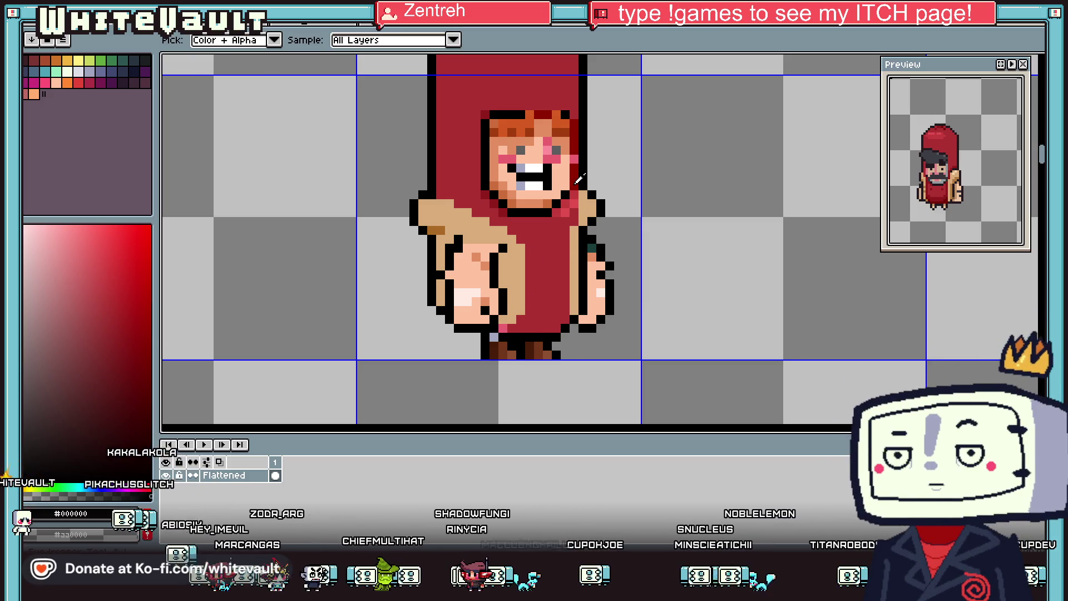
left_click(578, 179, "alt")
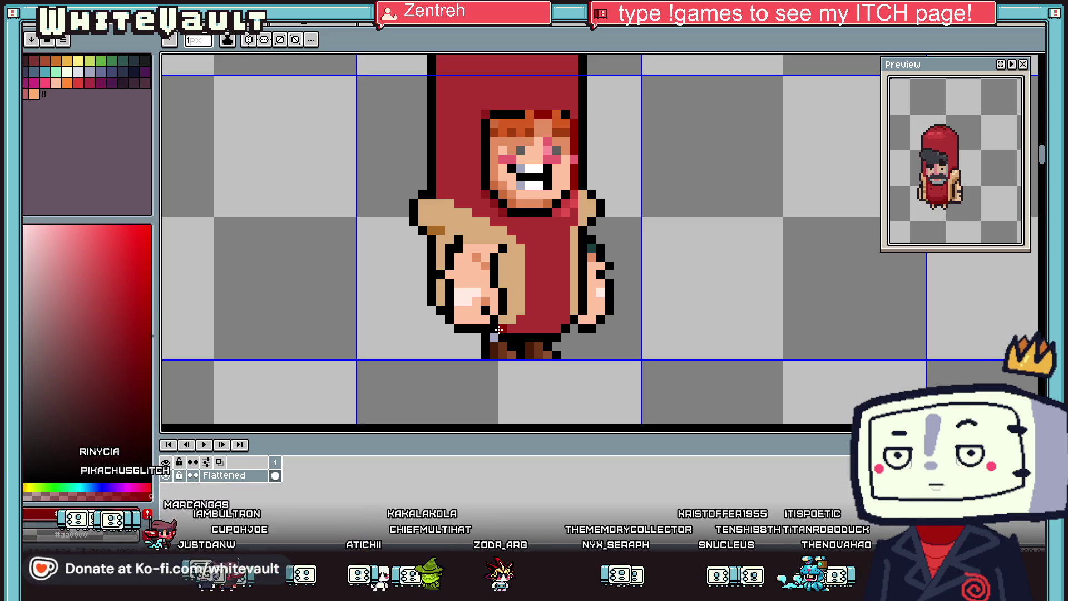
scroll(509, 242, "down", 1)
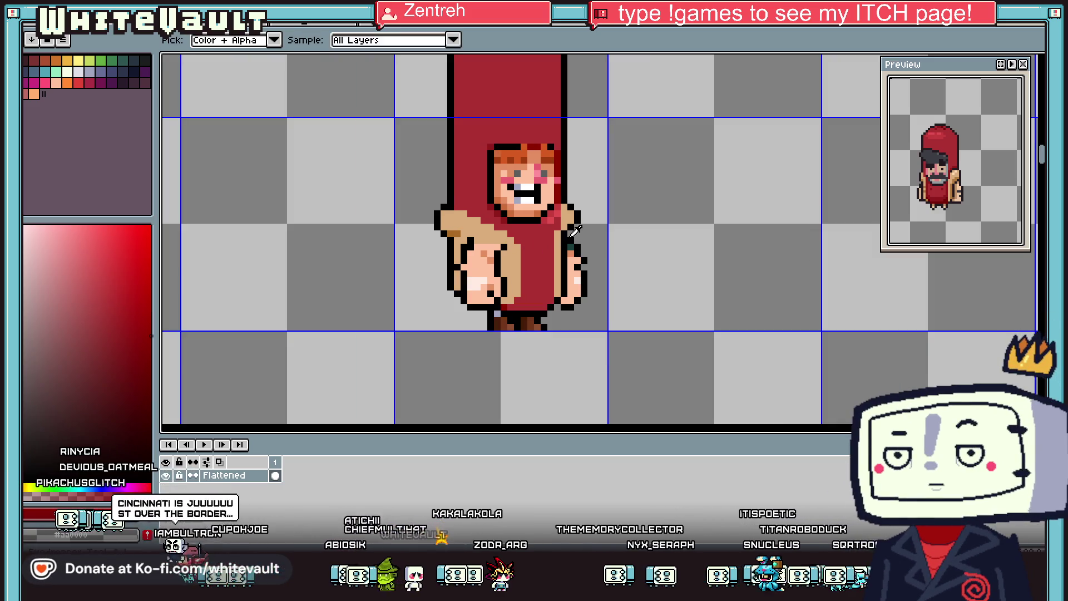
scroll(557, 224, "up", 2)
left_click(574, 209, "alt")
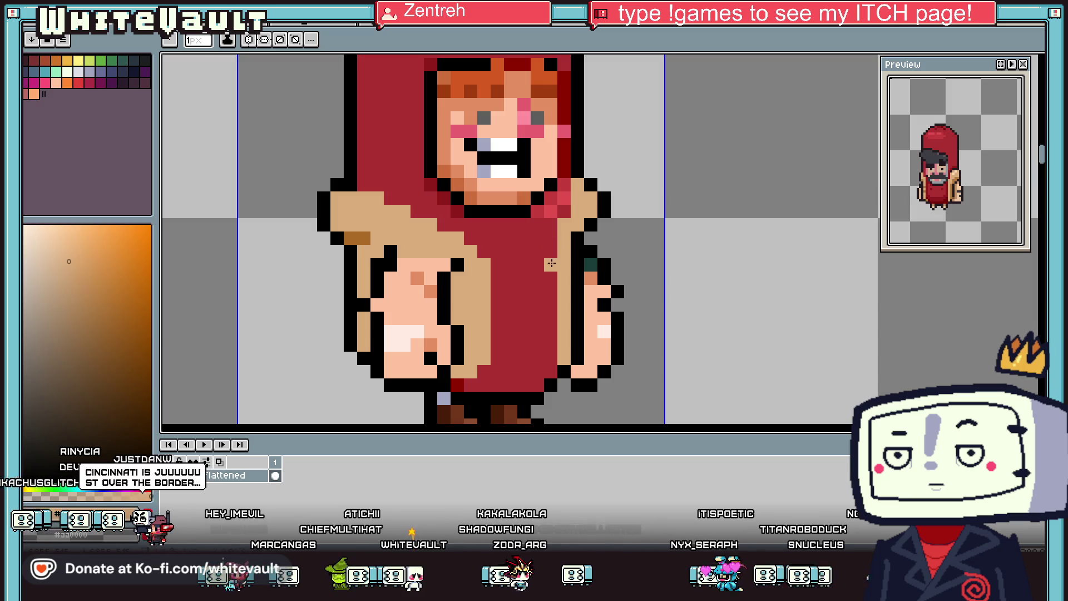
left_click(555, 225, "alt")
scroll(561, 225, "down", 3)
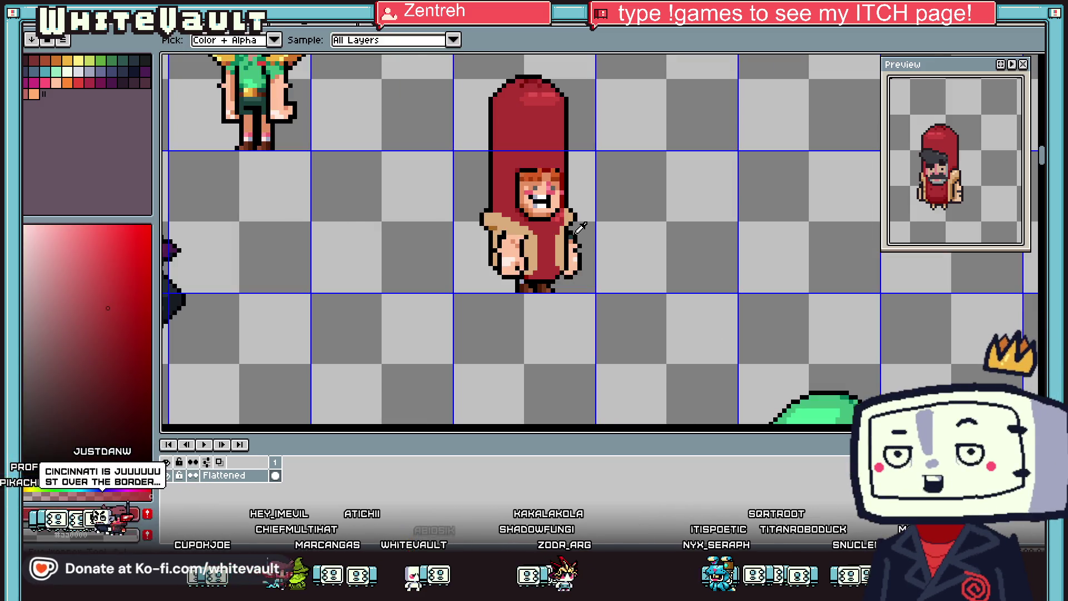
scroll(501, 215, "up", 3)
left_click(489, 210, "alt")
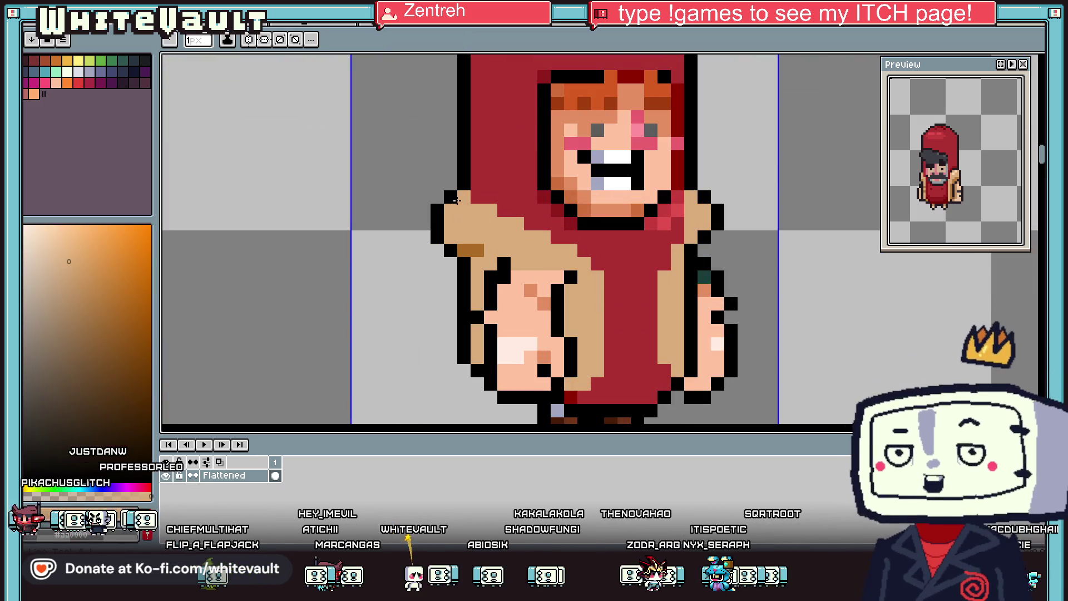
Step: Extend the left shoulder in tan and step a black outline along the hood edge
left_click_drag(451, 197, 488, 198)
left_click(464, 183, "alt")
left_click(438, 197)
left_click(451, 184)
left_click(491, 184)
left_click(477, 184)
left_click(490, 184)
left_click(504, 196)
left_click(517, 210)
Step: Add darker red shading pixels down the hood to its bottom
left_click(531, 224)
left_click(557, 237)
left_click(571, 250)
left_click(598, 264)
left_click(611, 344)
left_click(585, 398)
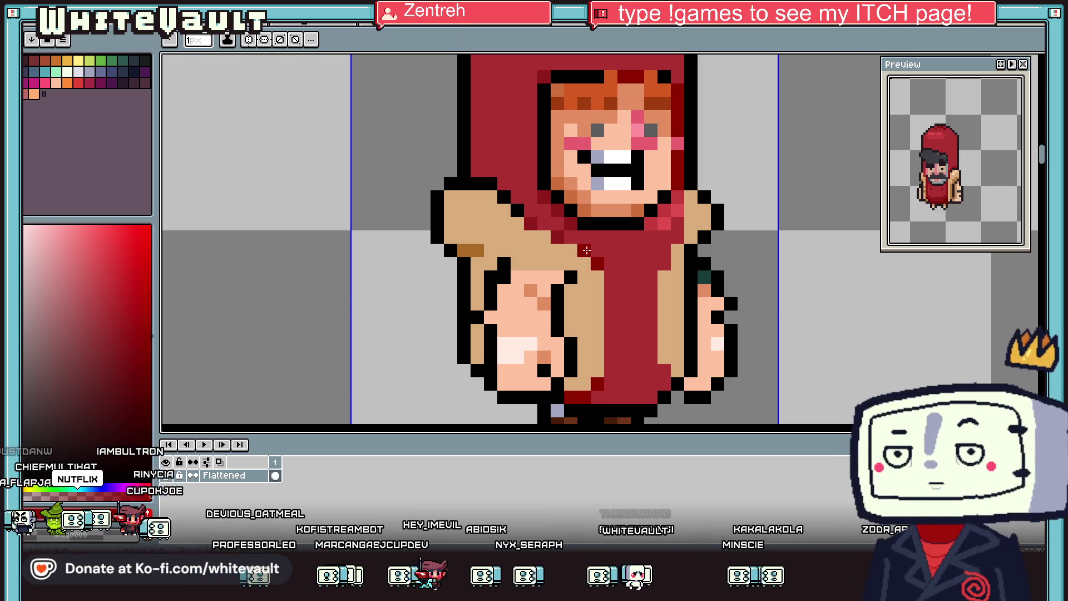
Step: Shade the coat's left and right arm edges with brown
left_click(477, 250, "alt")
left_click_drag(477, 291, 477, 357)
left_click(571, 331)
left_click_drag(571, 384, 573, 370)
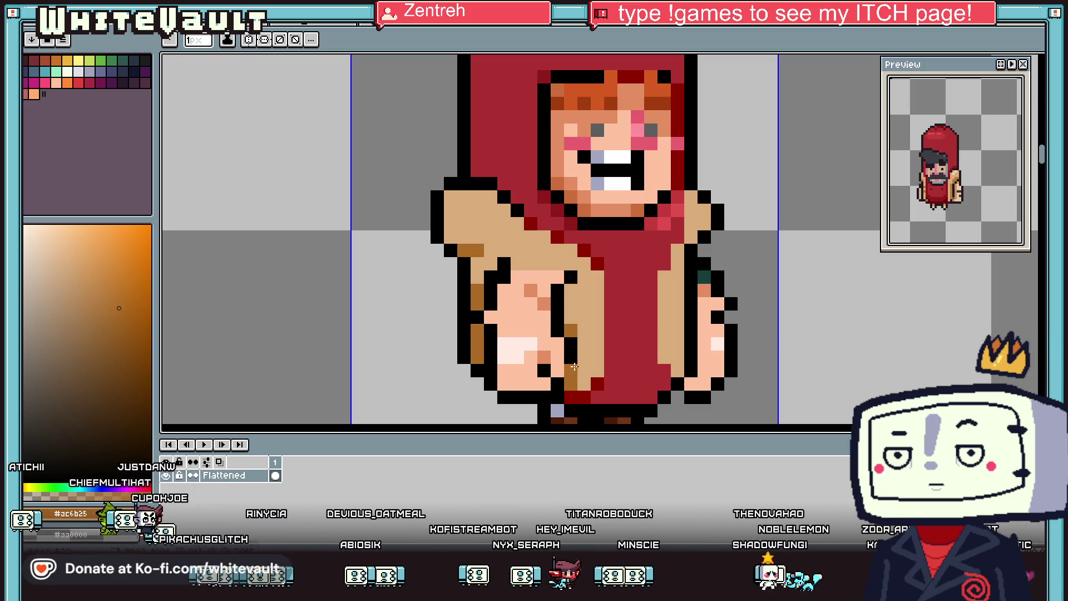
scroll(626, 246, "down", 2)
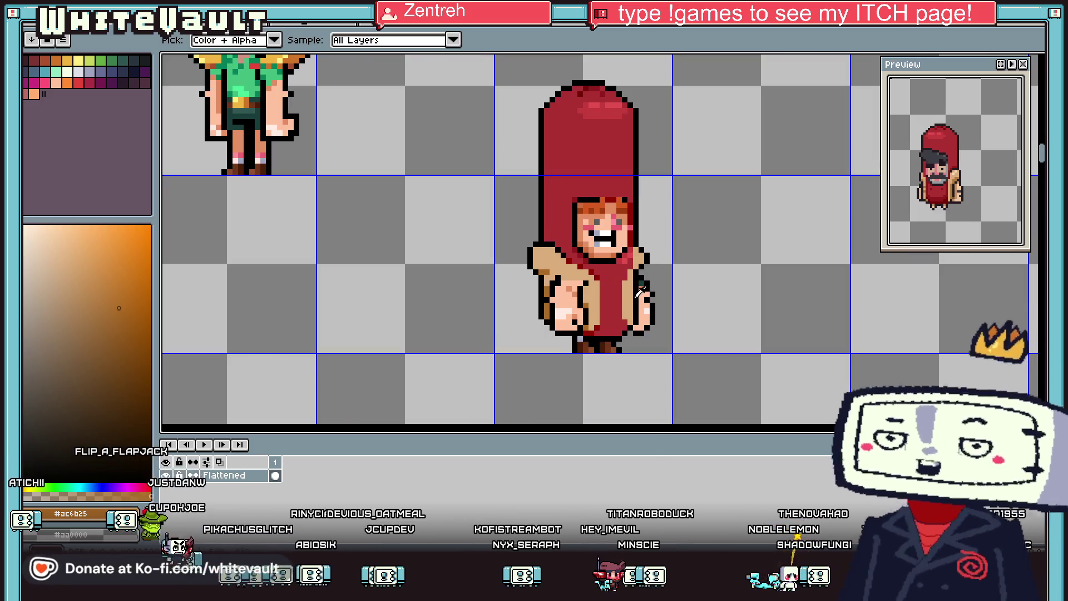
scroll(626, 245, "up", 4)
Step: Add brown dither pixels over the coat's right side and lower right
left_click(626, 245)
left_click(589, 282)
left_click(624, 317)
left_click(589, 352)
left_click(624, 389)
left_click(624, 352)
scroll(609, 373, "down", 3)
left_click_drag(609, 374, 626, 367)
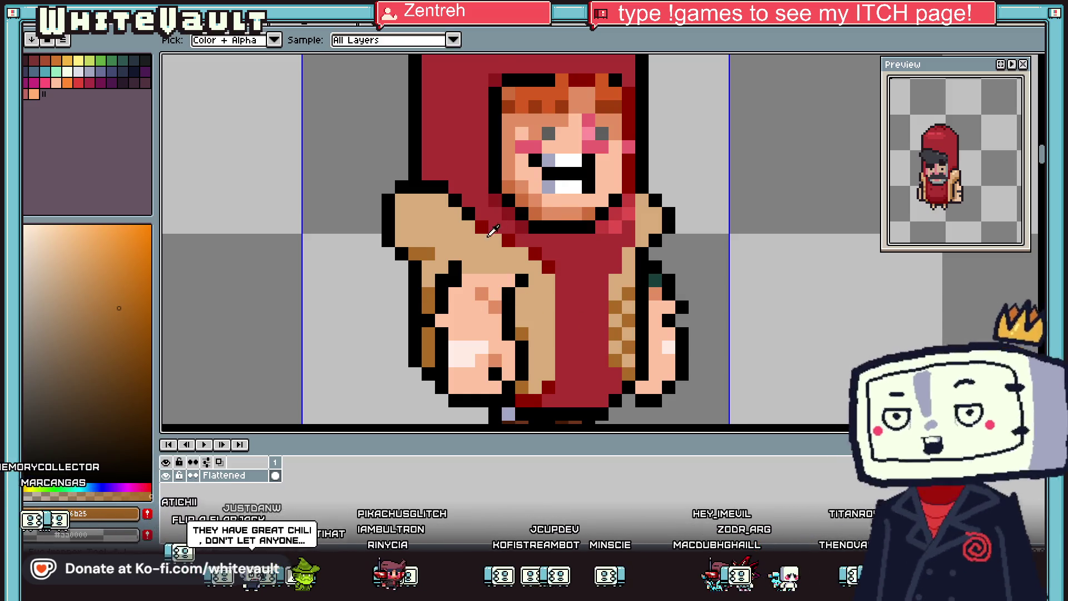
Step: Draw a short diagonal black line, then a brown pixel and vertical brown column on the coat
scroll(484, 241, "up", 2)
left_click(437, 153, "alt")
left_click_drag(452, 158, 495, 206)
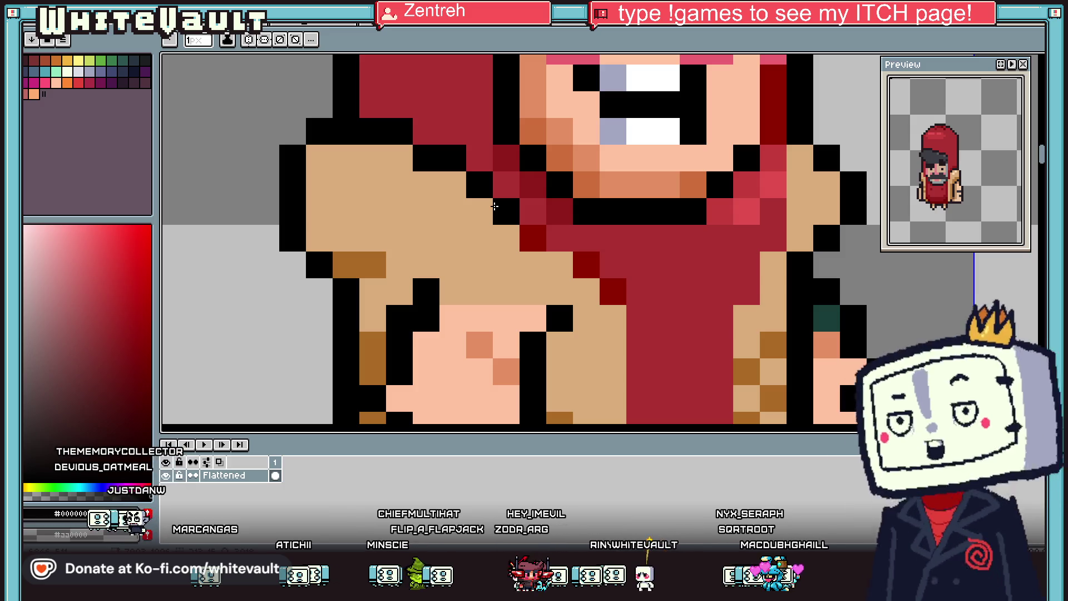
scroll(474, 191, "down", 2)
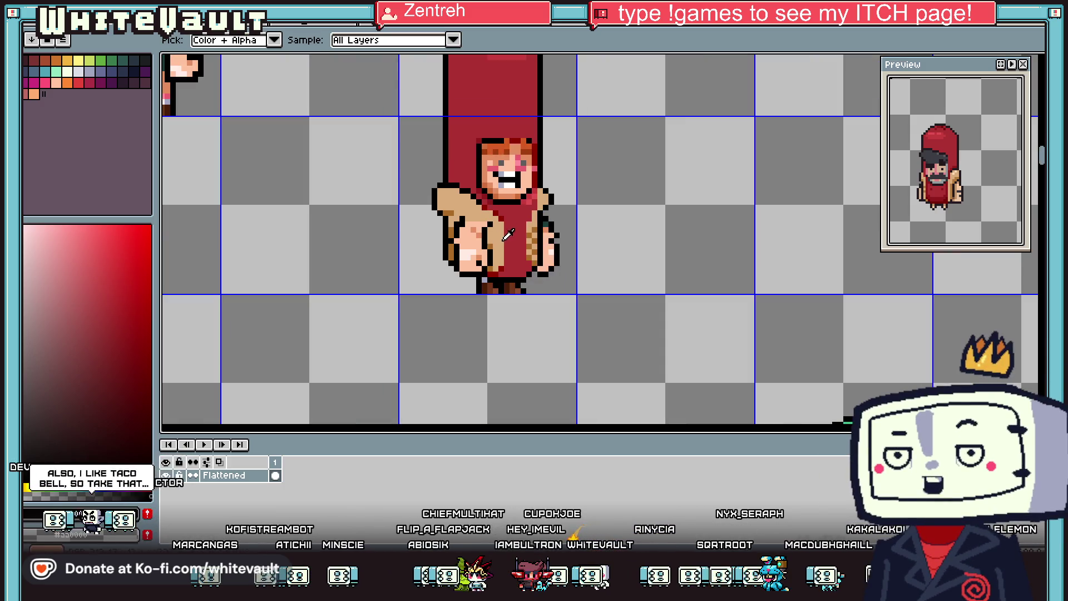
left_click(455, 204, "alt")
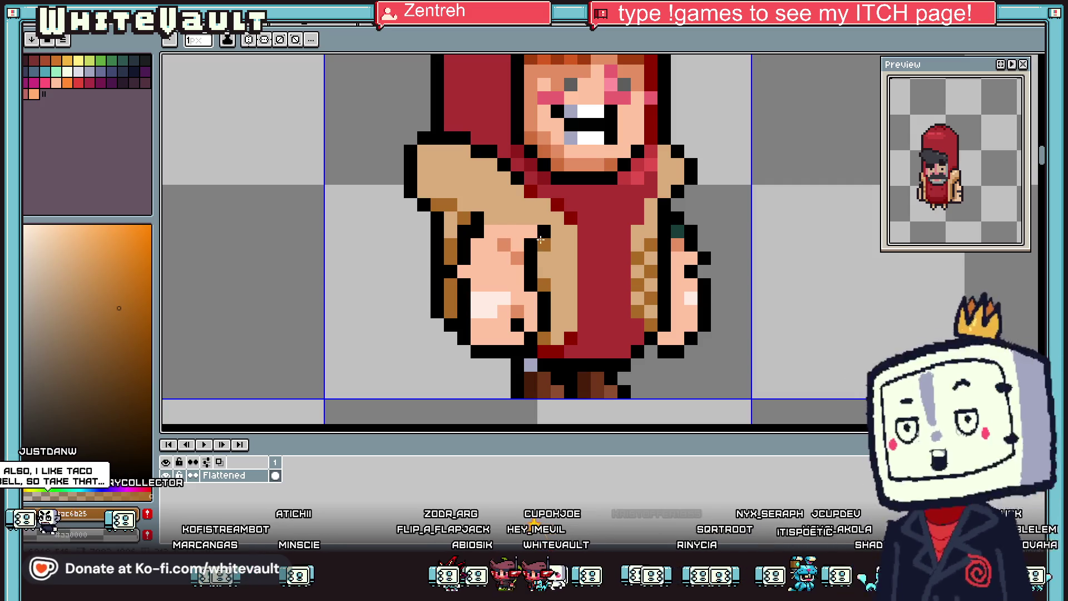
left_click(544, 245)
scroll(566, 246, "down", 3)
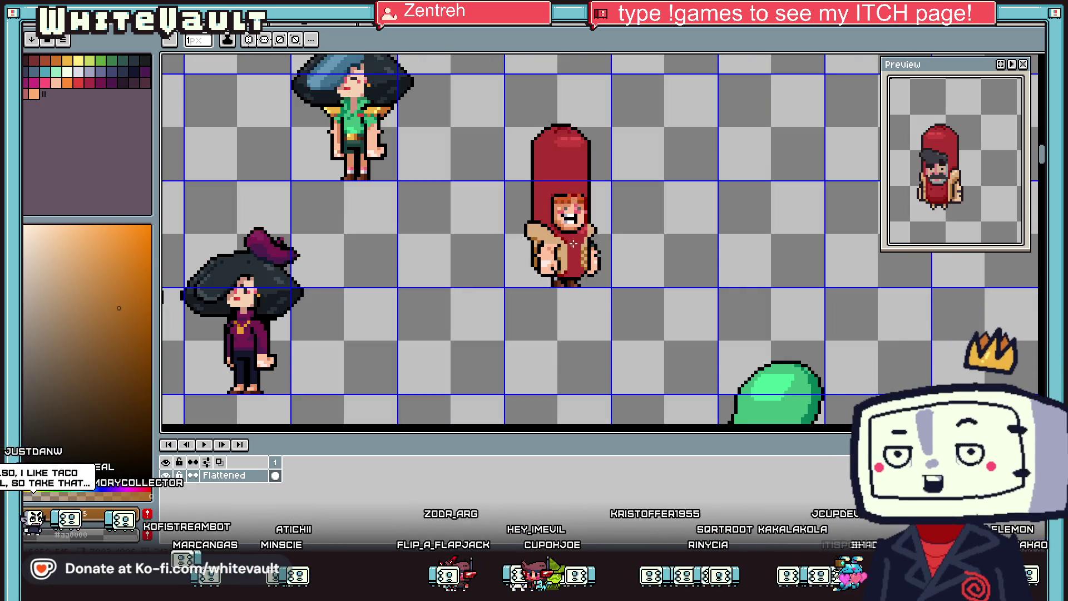
scroll(574, 243, "up", 3)
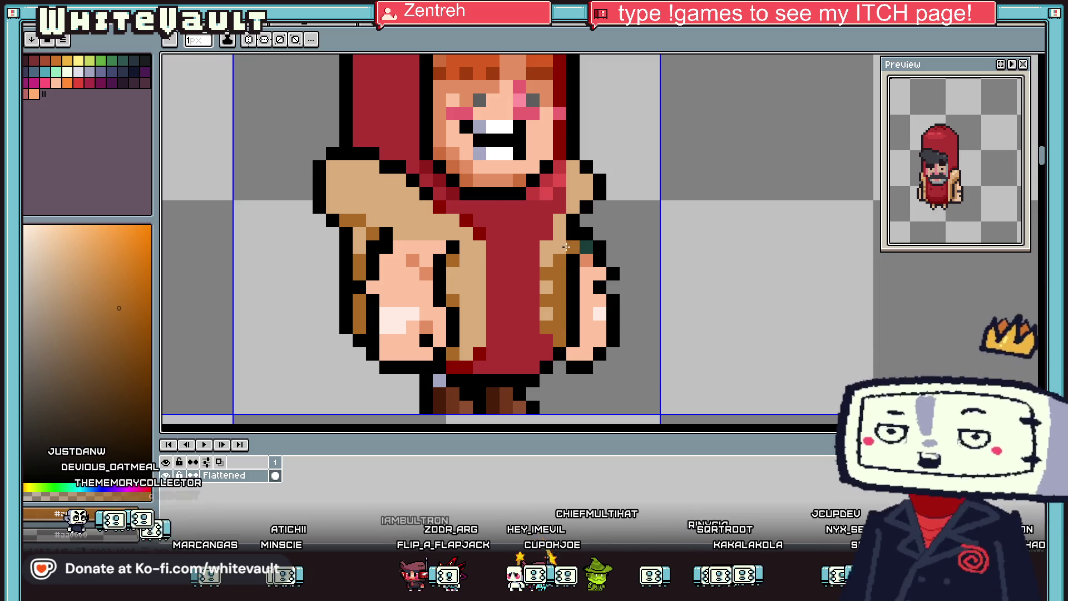
left_click_drag(466, 261, 466, 354)
key("alt")
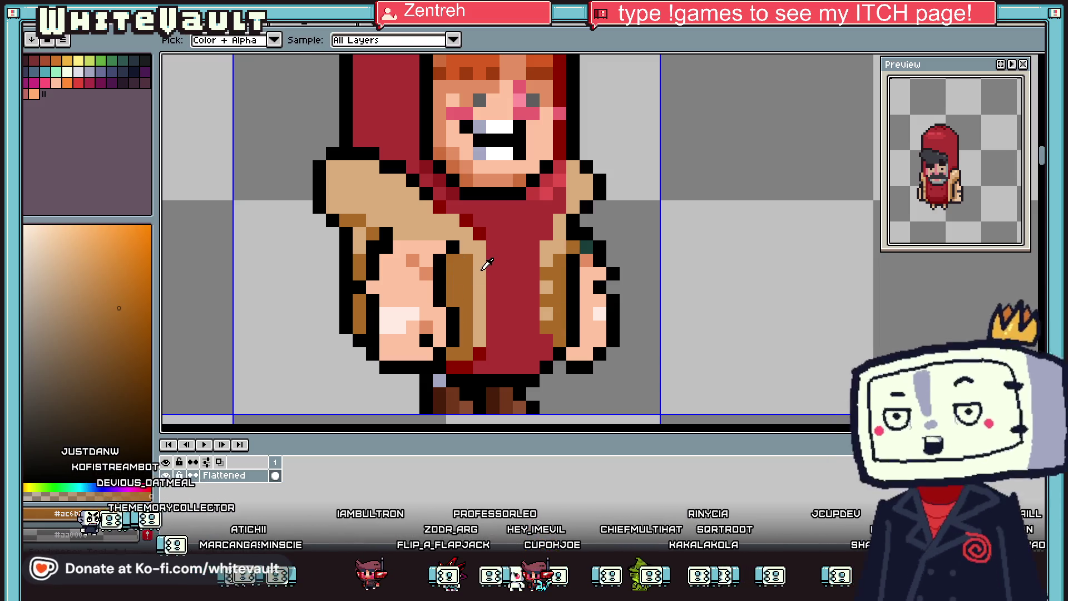
Step: Paint tan back over the brown column and extend the brown pixel run
left_click(487, 265, "alt")
left_click_drag(466, 267, 467, 298)
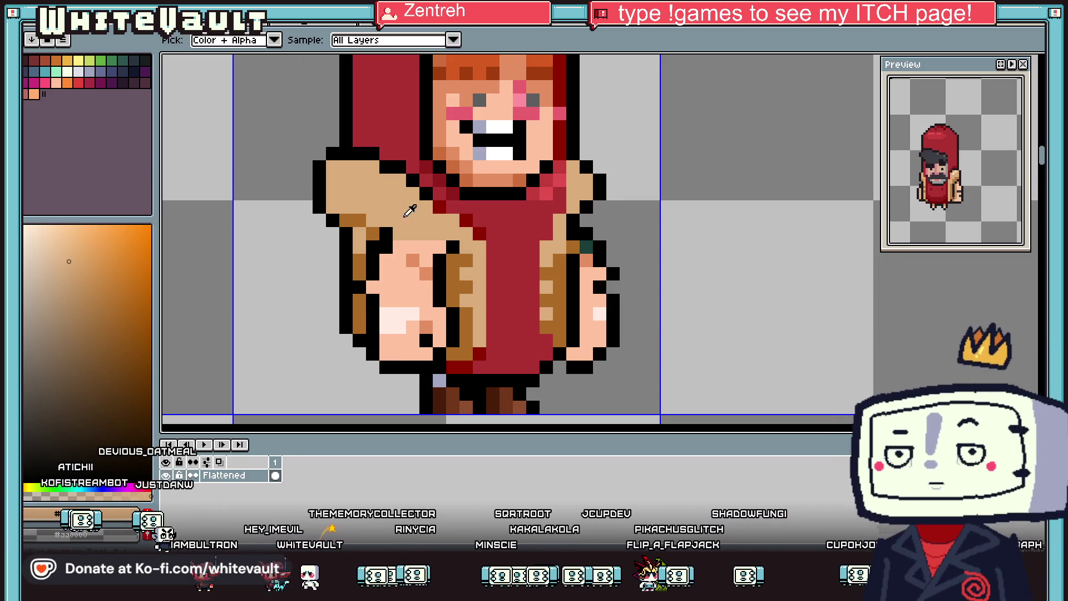
scroll(367, 220, "up", 2)
mouse_move(379, 221)
left_mouse_down()
mouse_move(433, 220)
mouse_move(398, 188)
mouse_move(295, 194)
left_mouse_up()
scroll(377, 205, "down", 5)
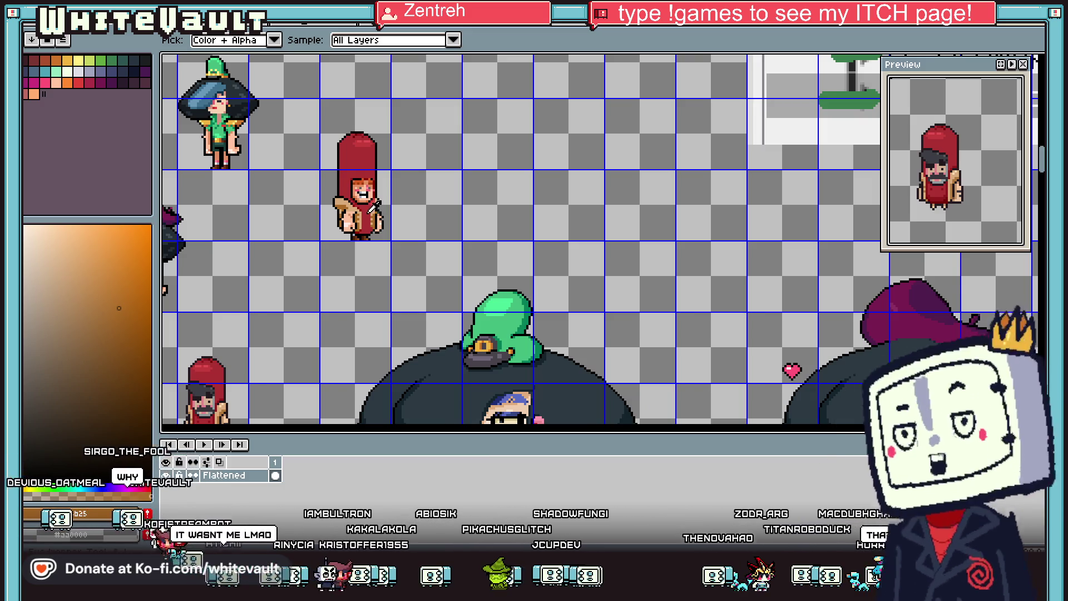
scroll(281, 192, "up", 3)
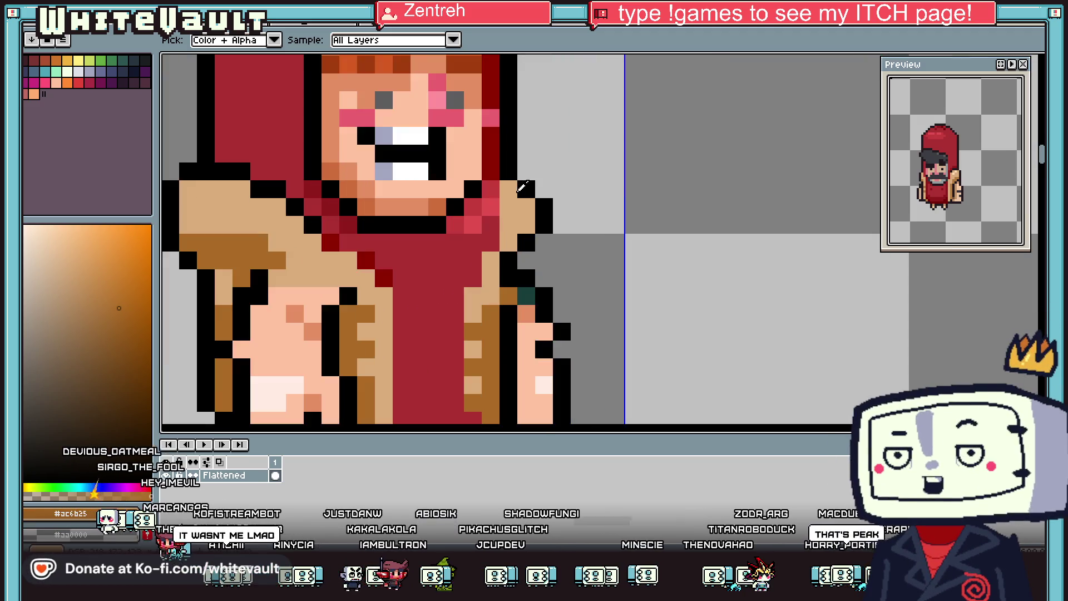
Step: Redraw the character's right outline in black and add a brown pixel beside it
left_click(523, 188)
mouse_move(527, 172)
left_mouse_down()
mouse_move(562, 225)
mouse_move(541, 244)
left_mouse_up()
left_click(527, 261)
left_click(508, 296)
left_click(526, 243)
scroll(522, 239, "down", 2)
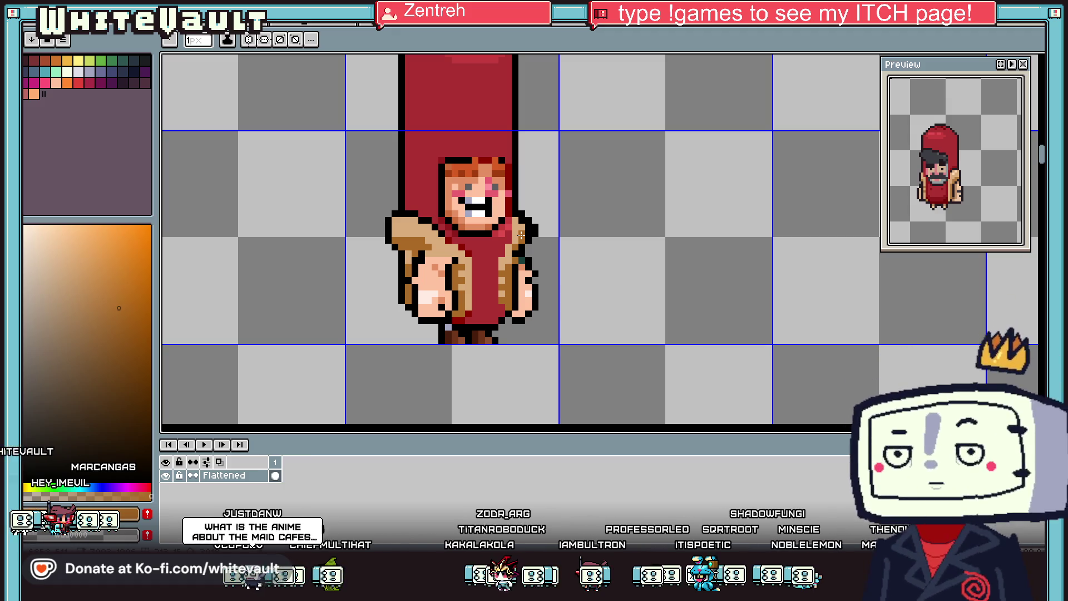
scroll(461, 230, "down", 2)
scroll(445, 225, "up", 3)
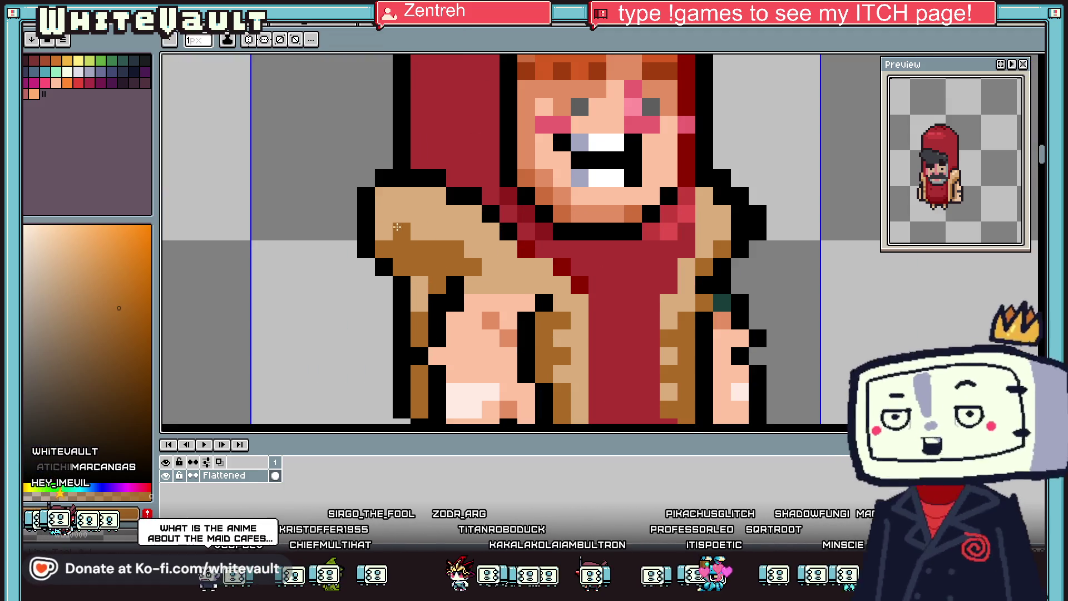
Step: Shade the left arm dark brown
left_click(384, 231)
left_click(419, 241, "alt")
mouse_move(385, 243)
left_mouse_down()
mouse_move(437, 268)
mouse_move(434, 253)
left_mouse_up()
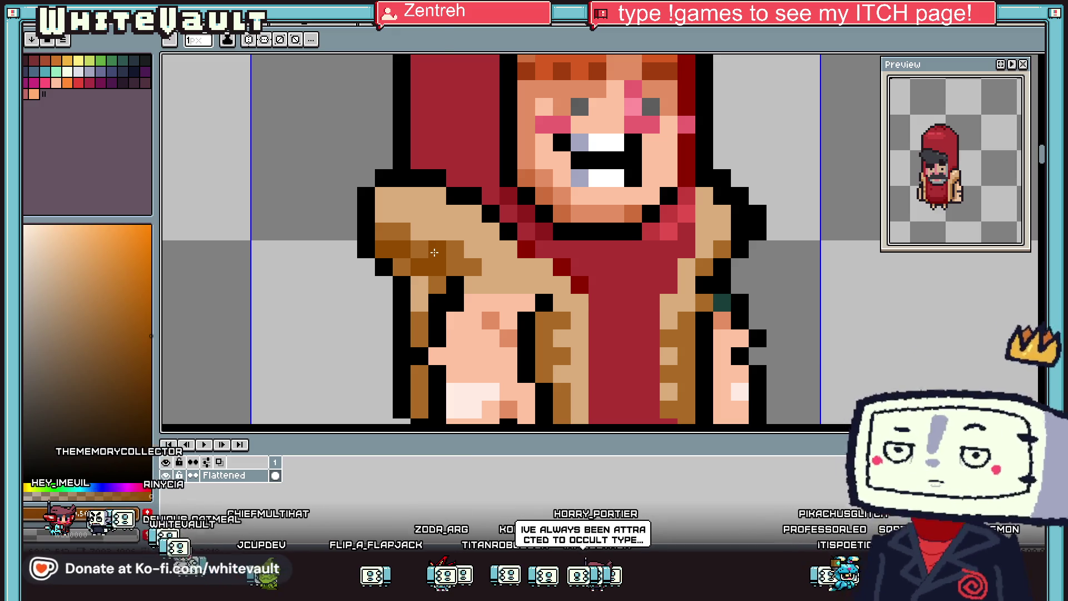
scroll(512, 273, "down", 3)
scroll(519, 274, "up", 2)
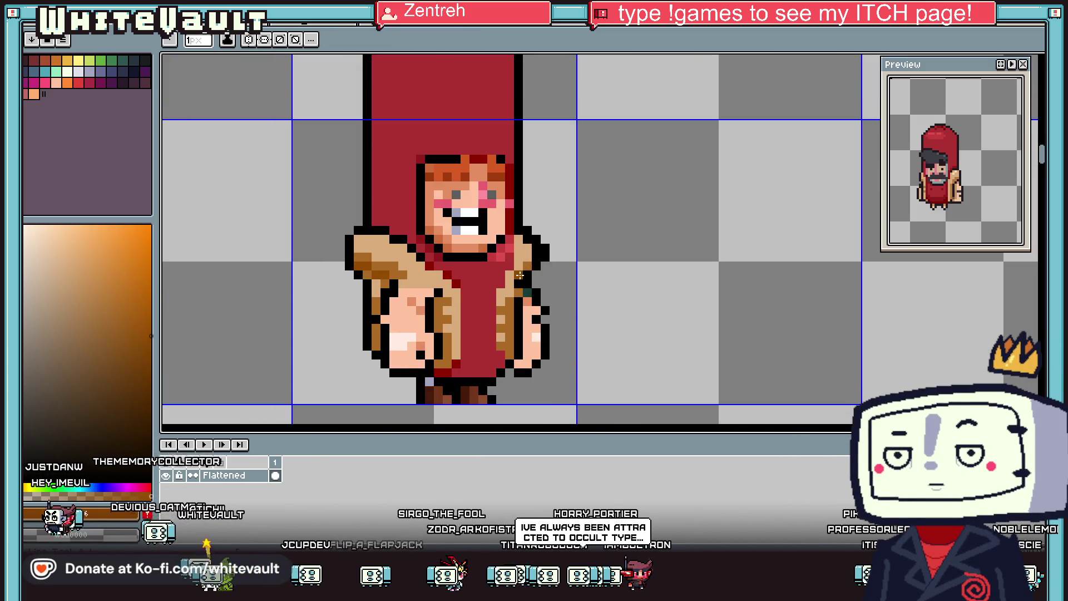
scroll(519, 275, "up", 2)
Step: Repaint several brown jacket pixels tan
key("i")
scroll(528, 278, "down", 5)
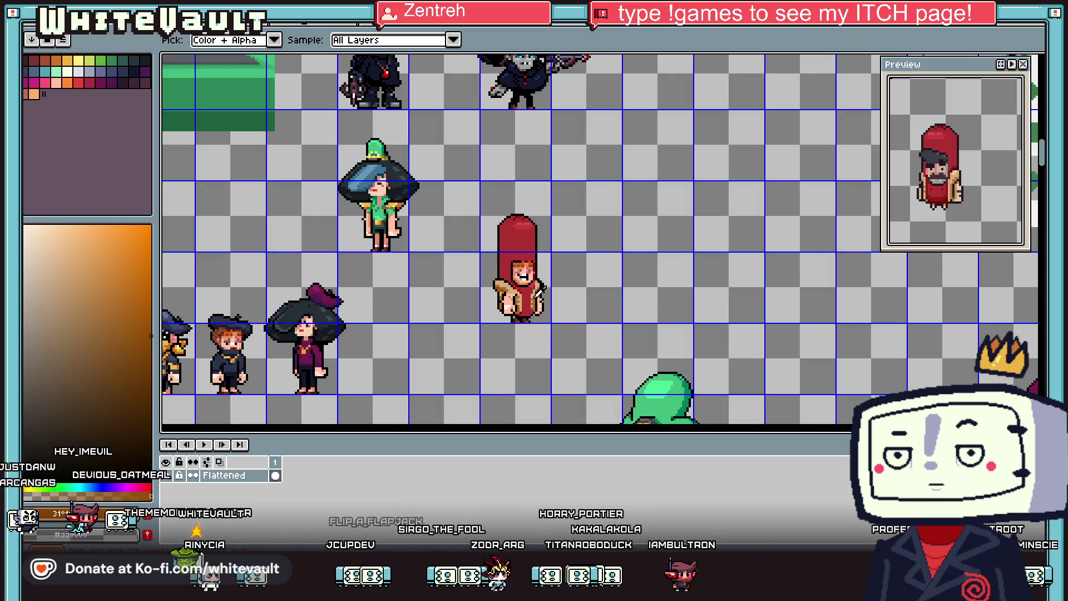
scroll(539, 292, "up", 4)
left_click(572, 264)
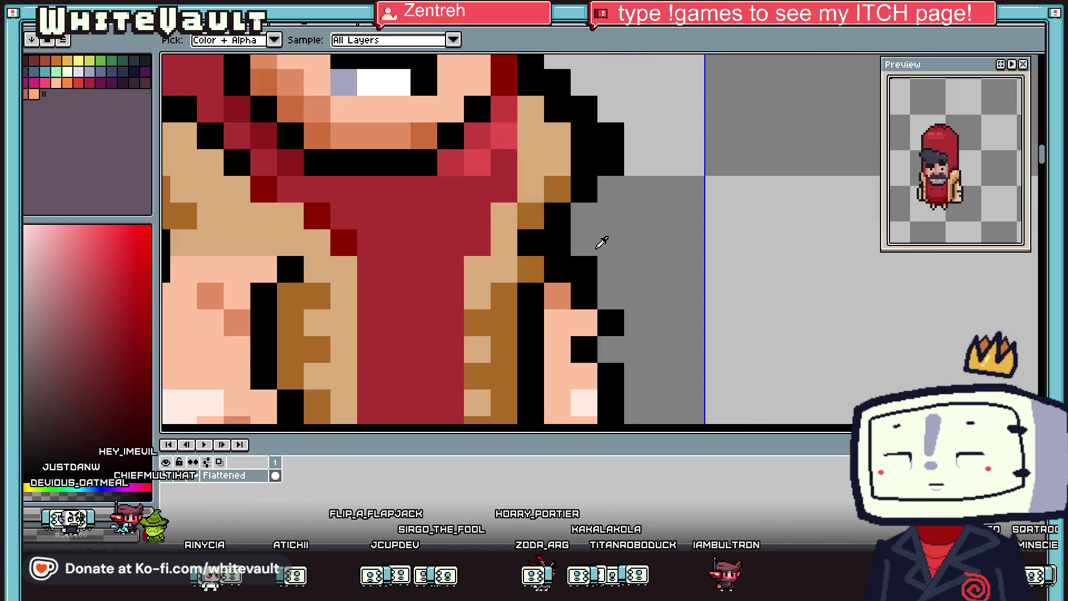
scroll(275, 317, "down", 3)
left_click(228, 288)
key("b")
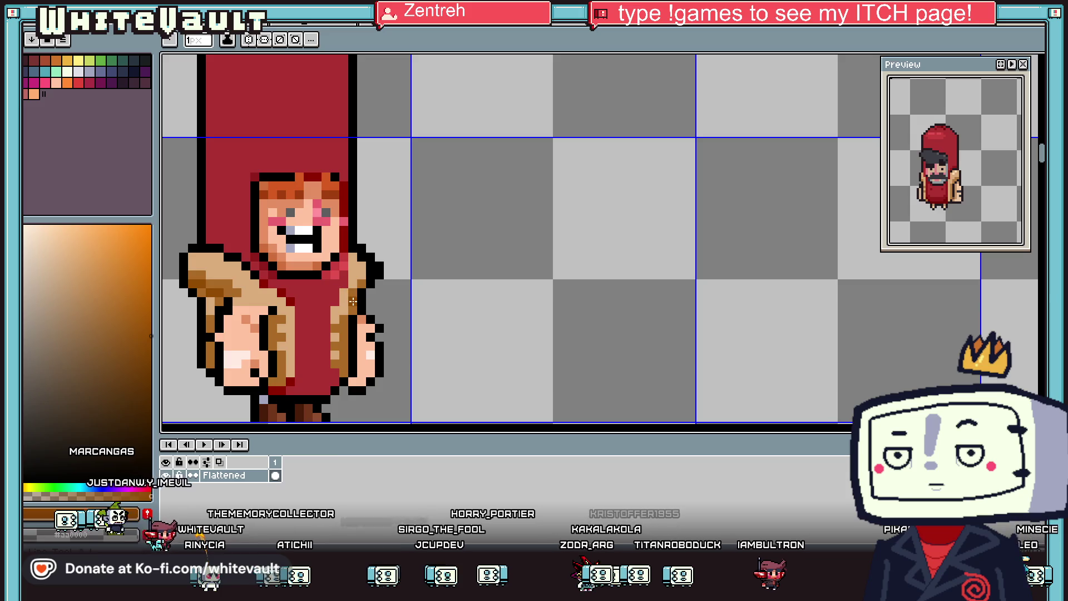
scroll(345, 309, "down", 3)
key("i")
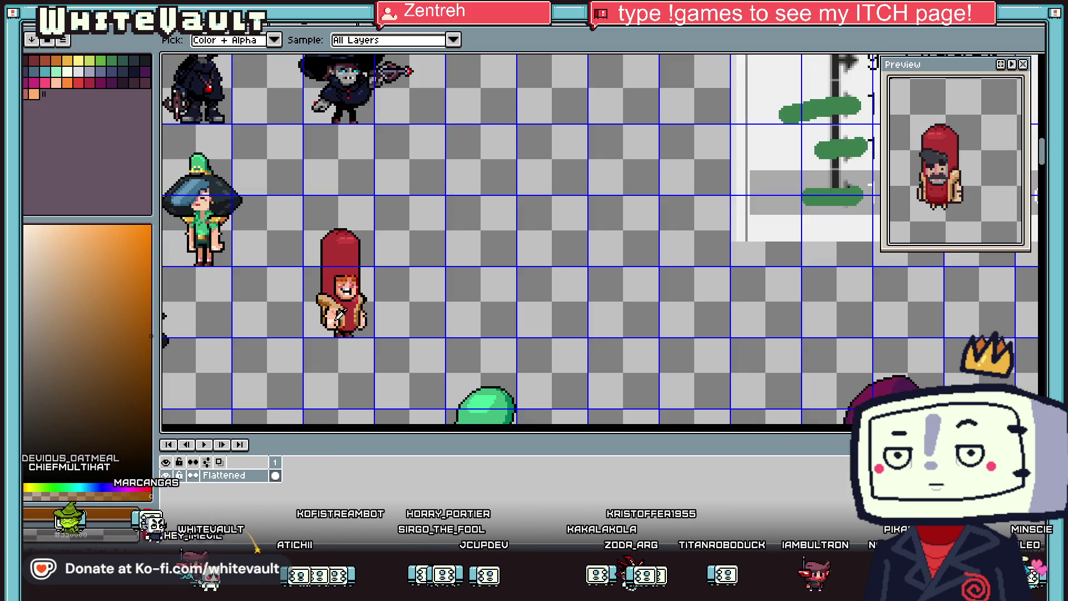
scroll(340, 314, "up", 4)
left_click(388, 269)
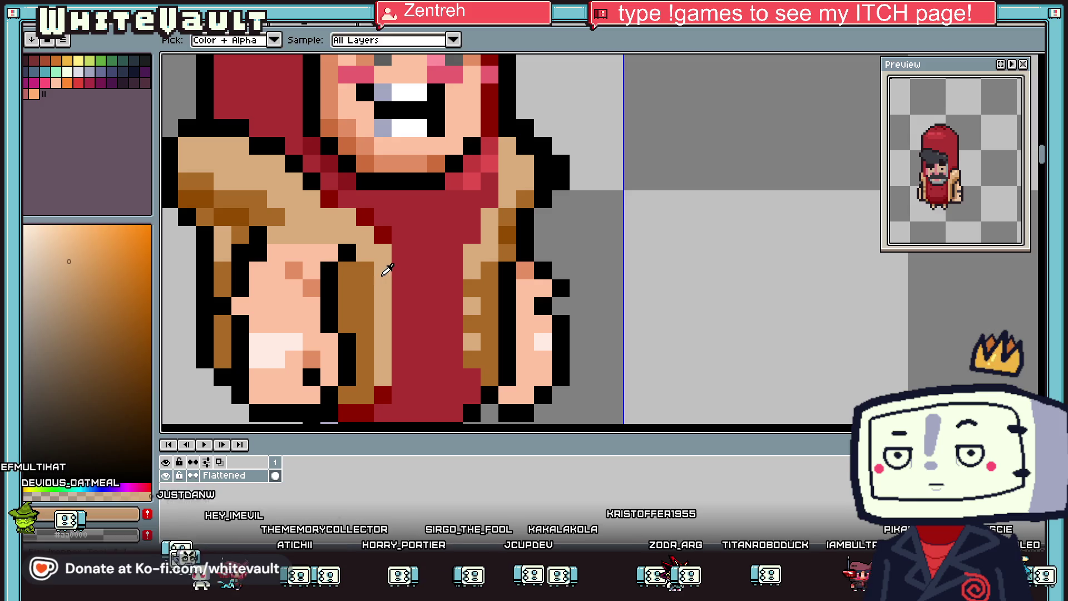
key("b")
mouse_move(365, 272)
left_mouse_down()
mouse_move(347, 286)
mouse_move(347, 312)
left_mouse_up()
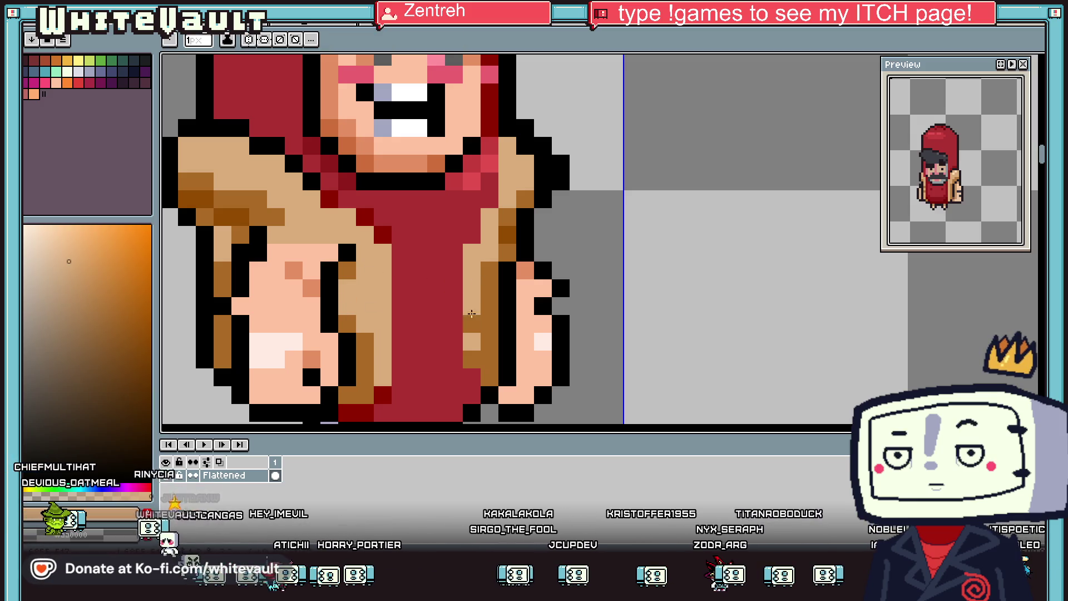
left_click(471, 314)
scroll(473, 279, "down", 4)
key("i")
scroll(476, 224, "up", 3)
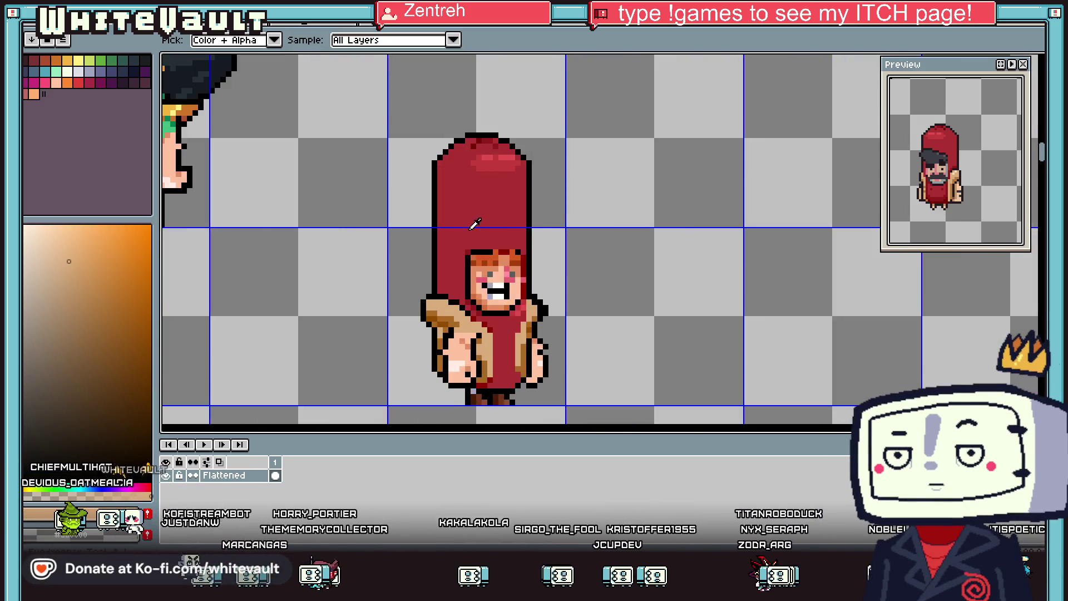
Step: Sample the hot-dog red and paint a dark red strip down its left side
scroll(475, 224, "up", 1)
left_click(475, 223)
key("b")
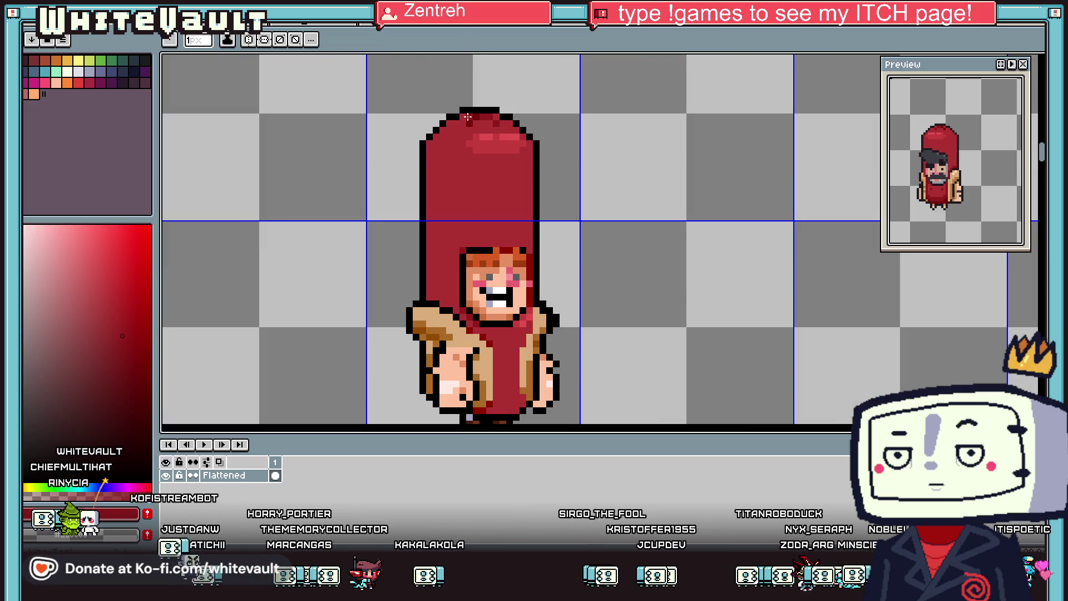
left_click_drag(449, 129, 441, 300)
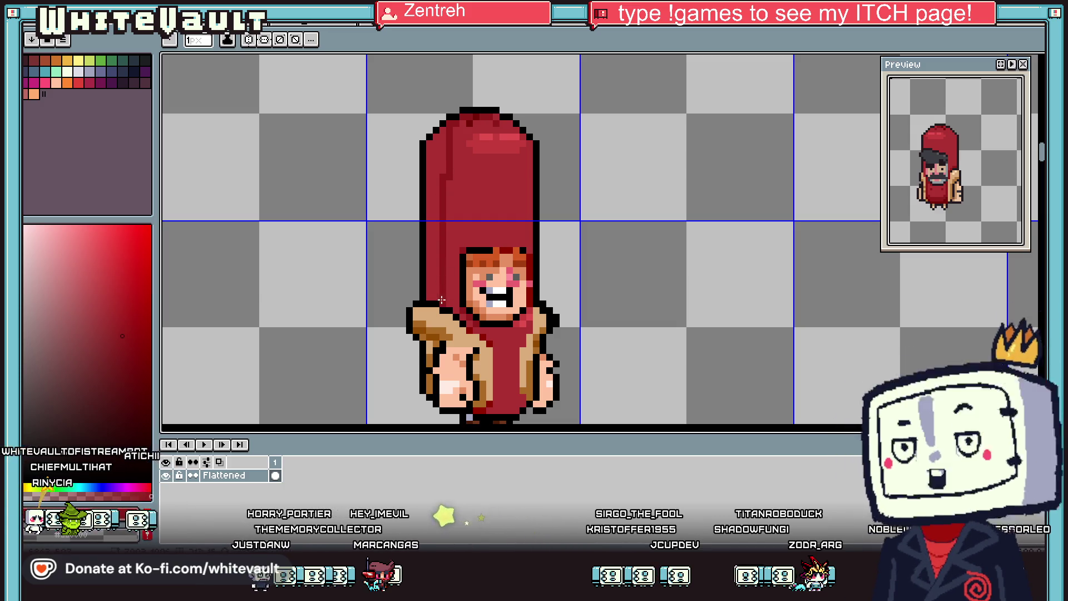
key("g")
left_click(434, 278)
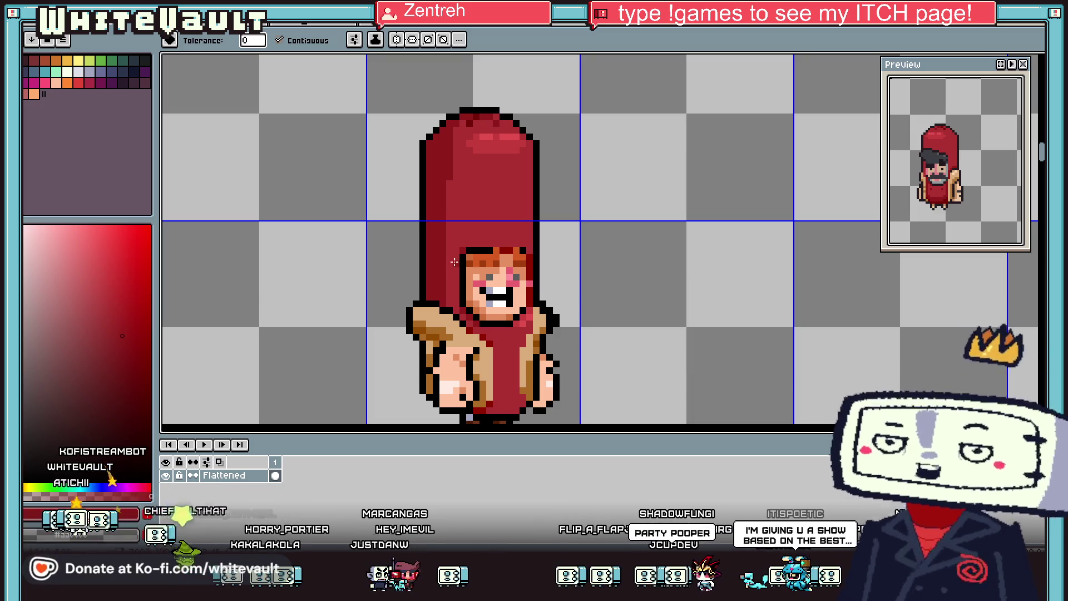
Step: Shade the hat's right edge and the shoulder below it darker red
key("i")
left_click(471, 164)
key("b")
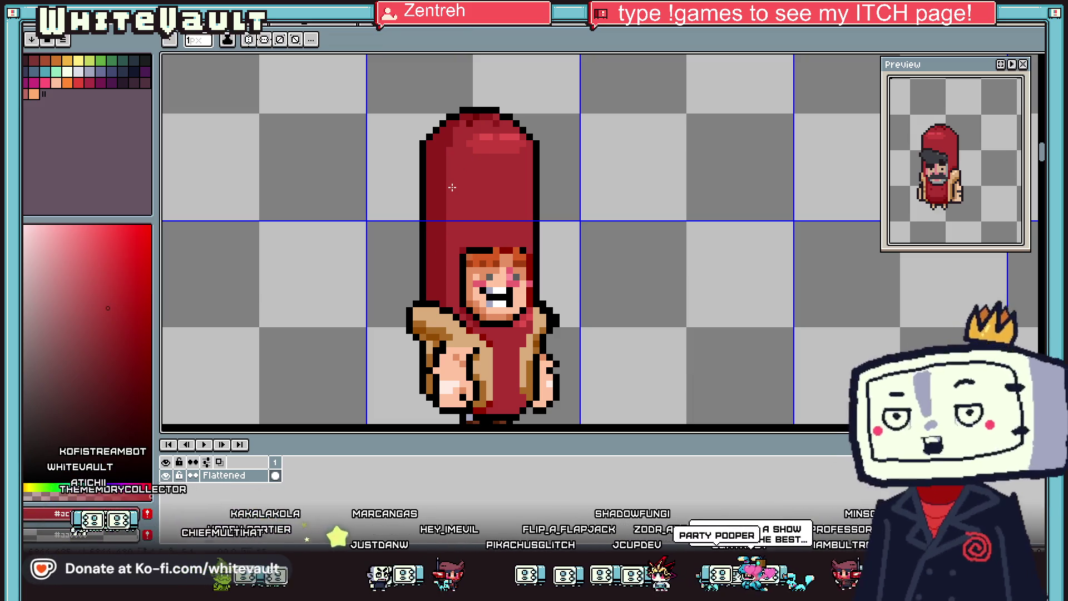
key("i")
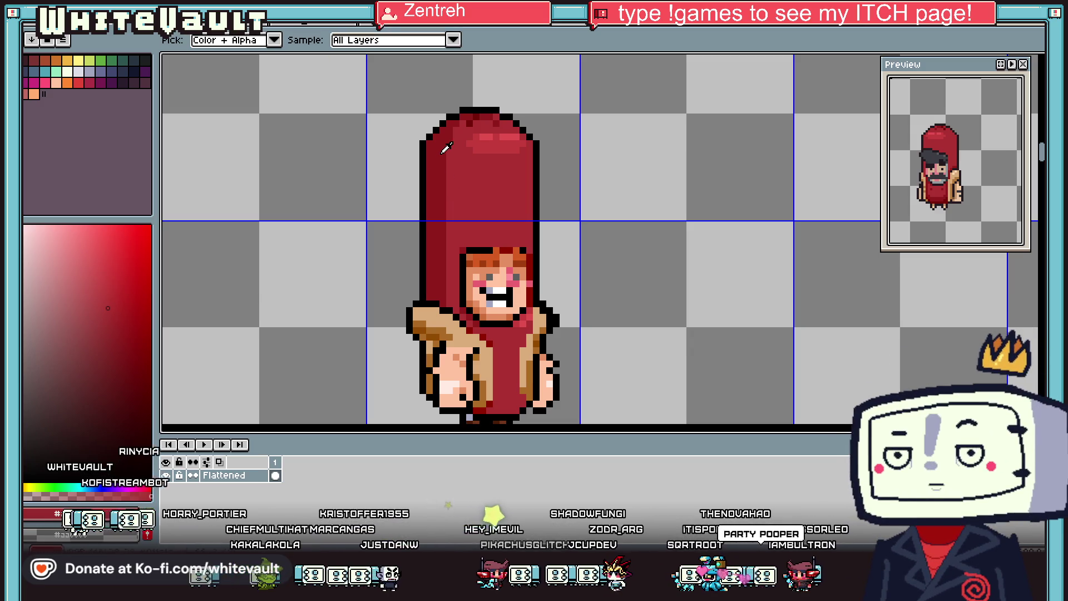
left_click(451, 136)
key("b")
scroll(512, 139, "up", 2)
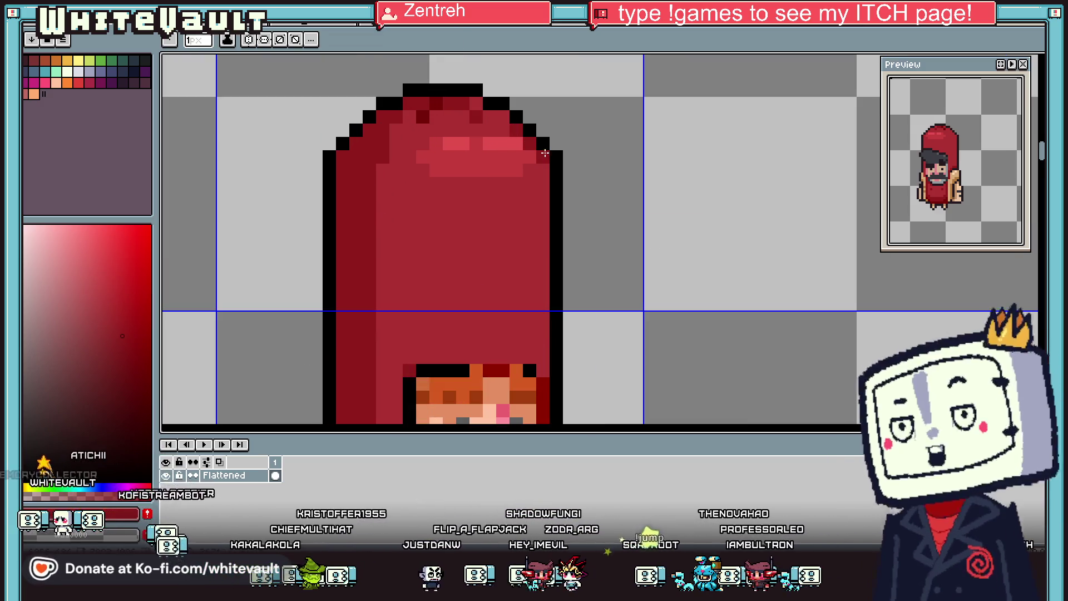
scroll(544, 156, "down", 1)
left_click_drag(543, 155, 544, 305)
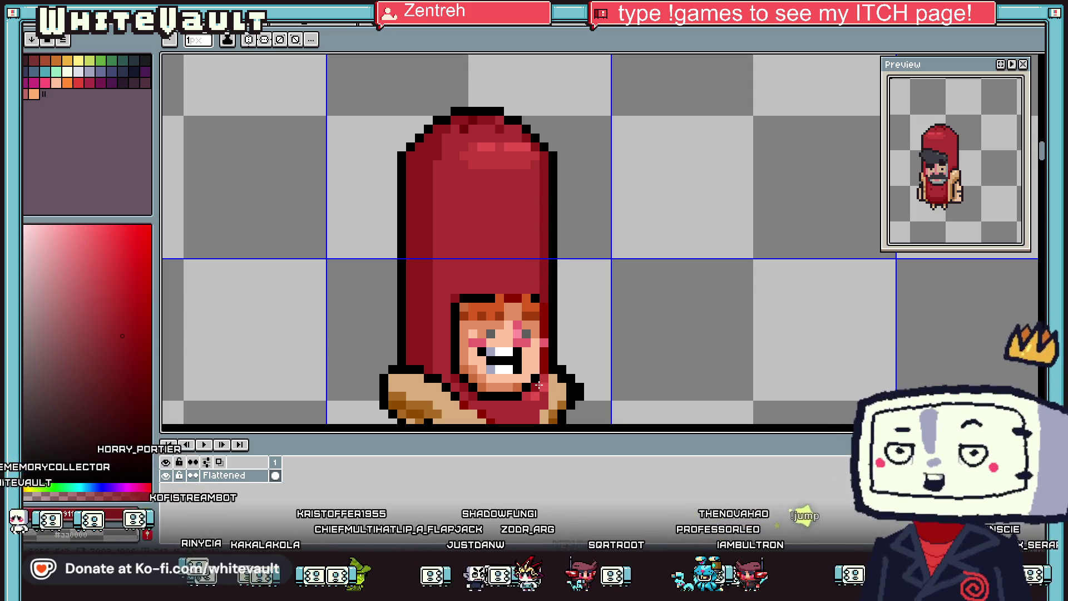
left_click_drag(544, 382, 544, 409)
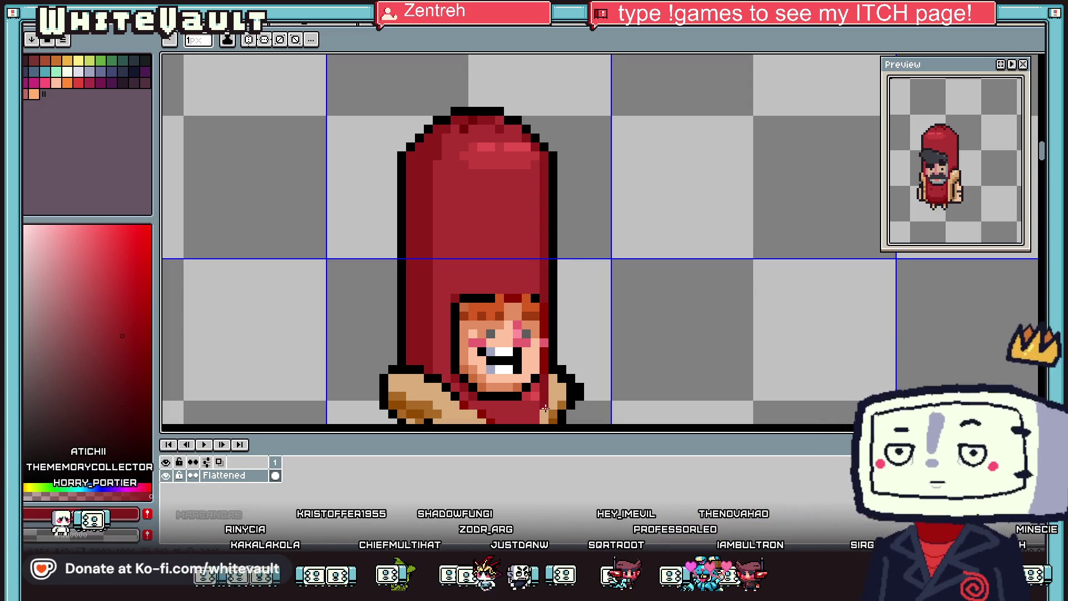
scroll(552, 389, "down", 1)
scroll(565, 376, "down", 1)
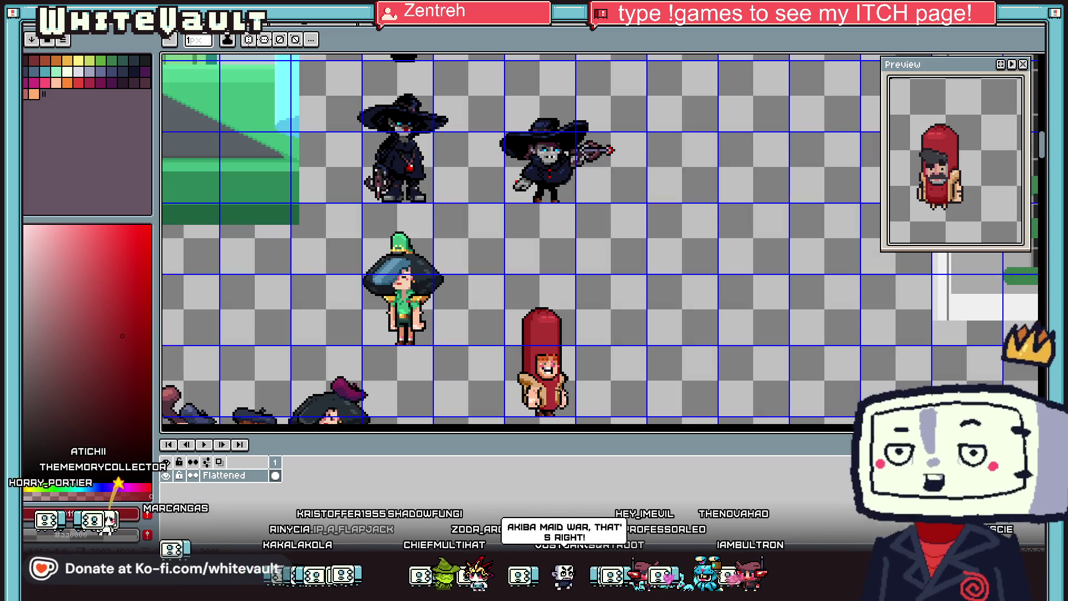
scroll(559, 405, "up", 2)
scroll(543, 363, "up", 1)
Step: Add a curve of darker red pixels across the hot dog's chest
left_click(533, 342)
left_click(546, 356)
left_click(559, 356)
left_click(572, 342)
scroll(571, 346, "down", 3)
scroll(566, 365, "up", 1)
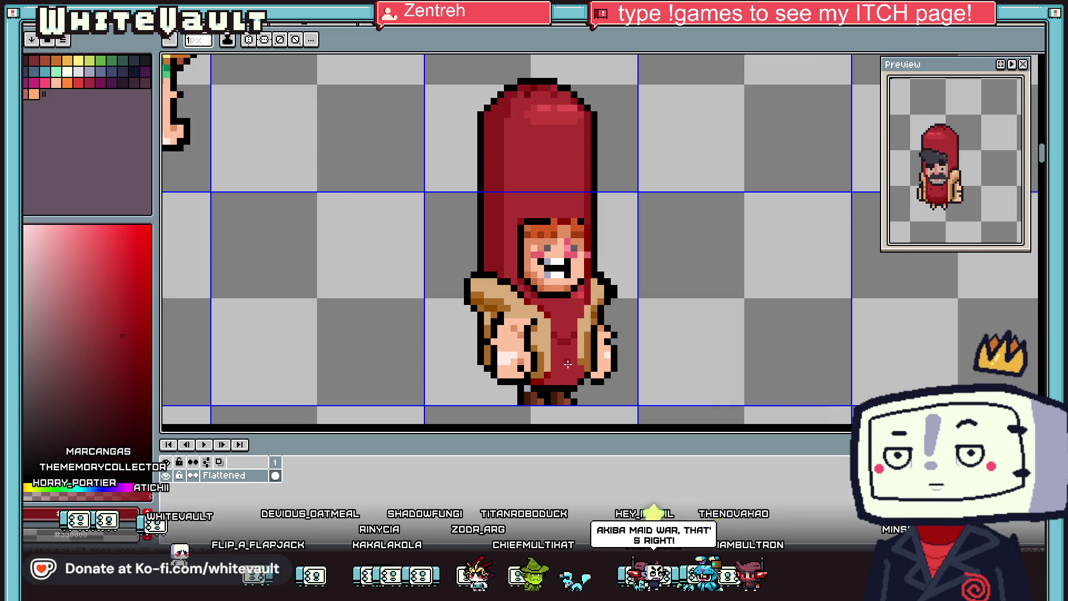
Step: Shade the hot dog's inner left edge with the darker red
key("g")
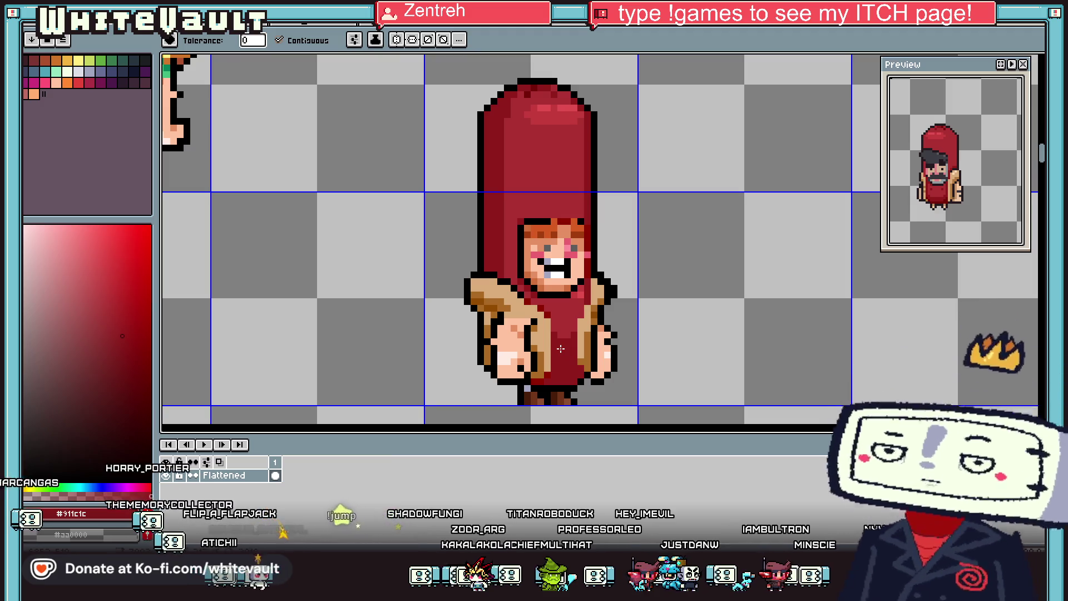
key("i")
left_click(551, 311)
key("b")
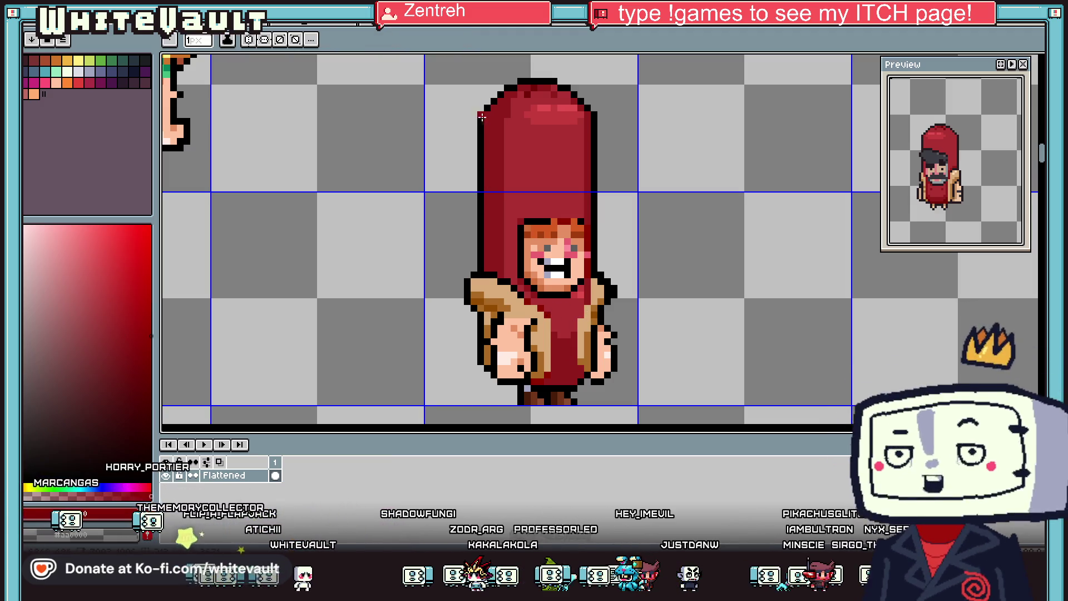
left_click_drag(484, 126, 487, 271)
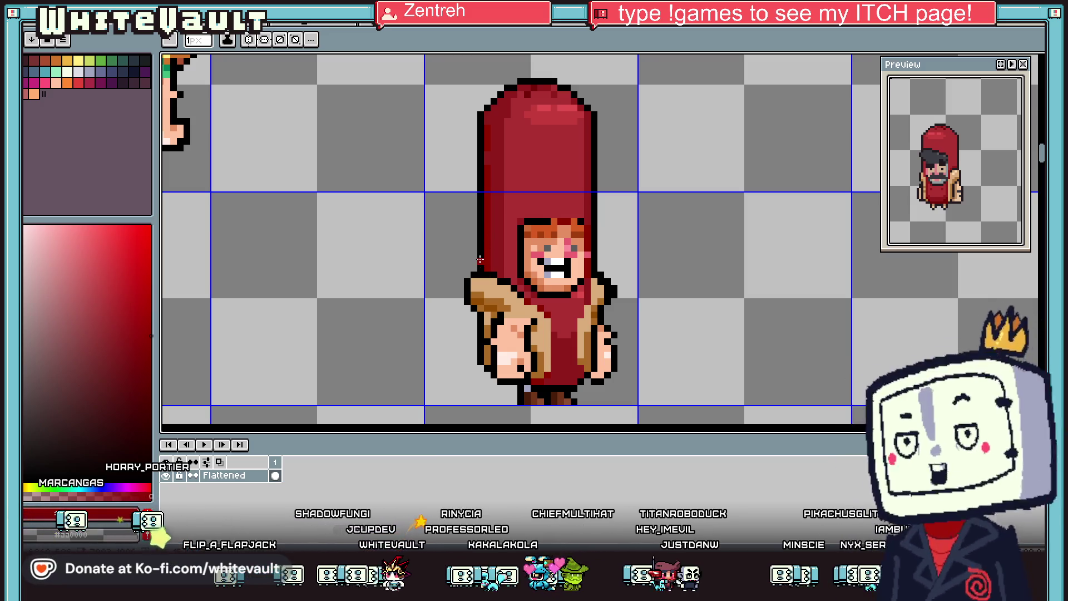
Step: Sample a red from the hood and return to the Pencil
key("i")
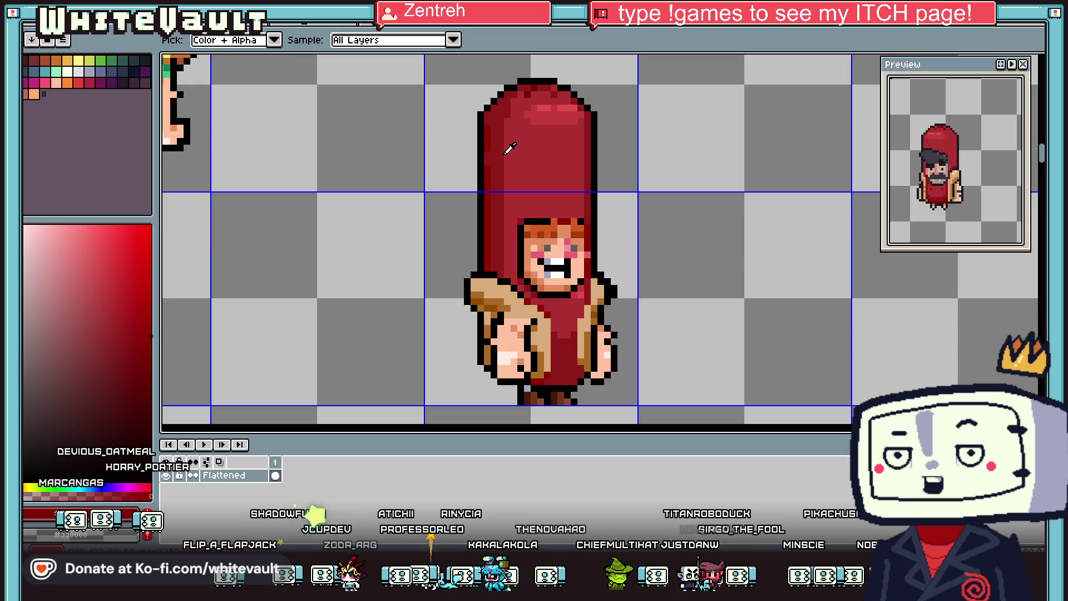
scroll(505, 153, "up", 1)
key("g")
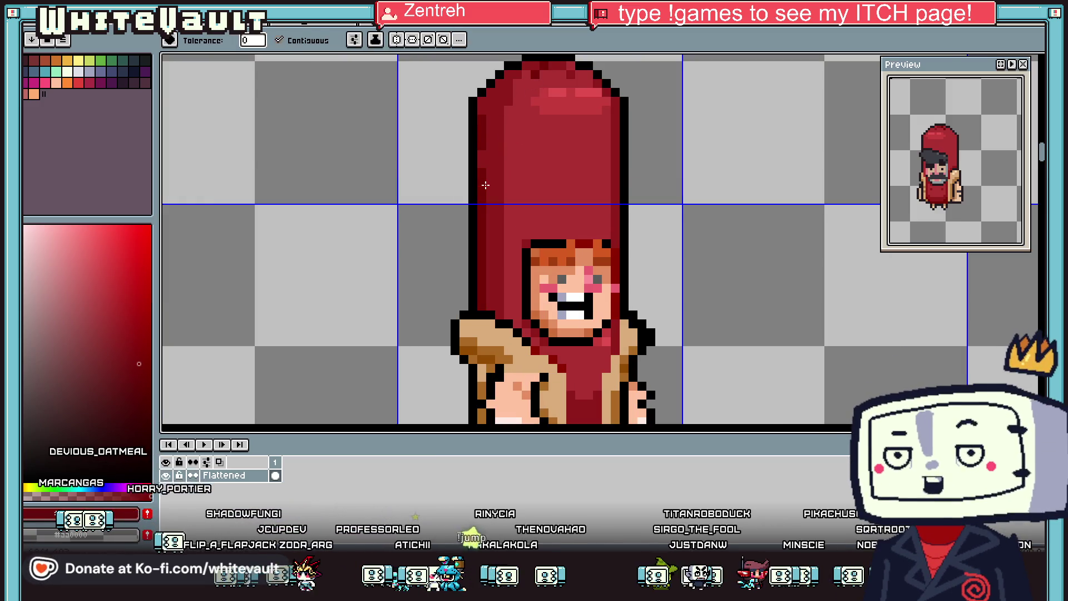
scroll(484, 190, "down", 3)
key("i")
scroll(500, 239, "up", 4)
key("b")
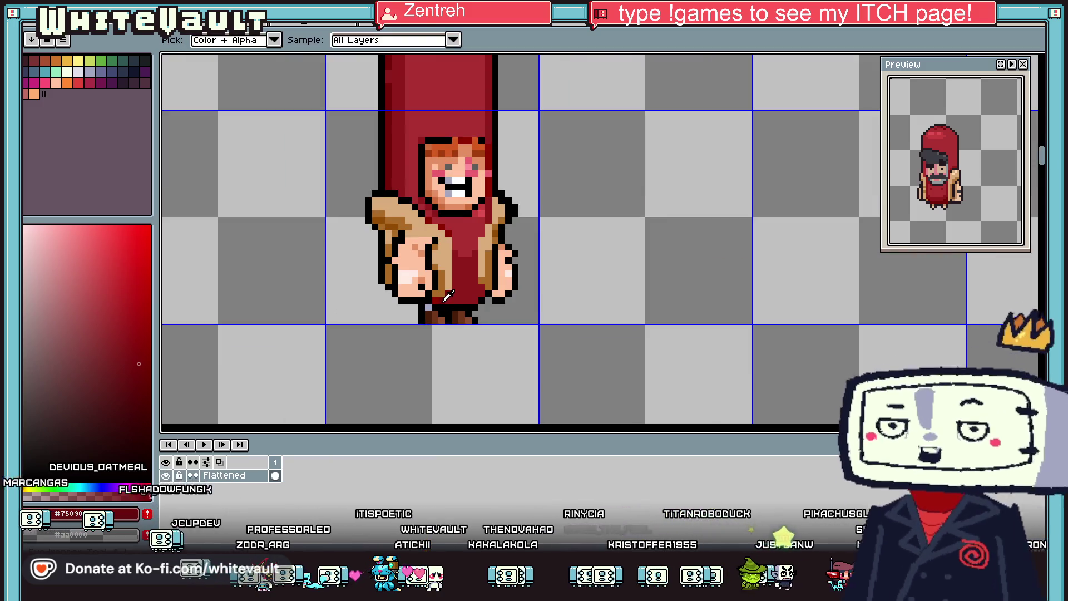
scroll(402, 202, "up", 3)
scroll(402, 202, "down", 5)
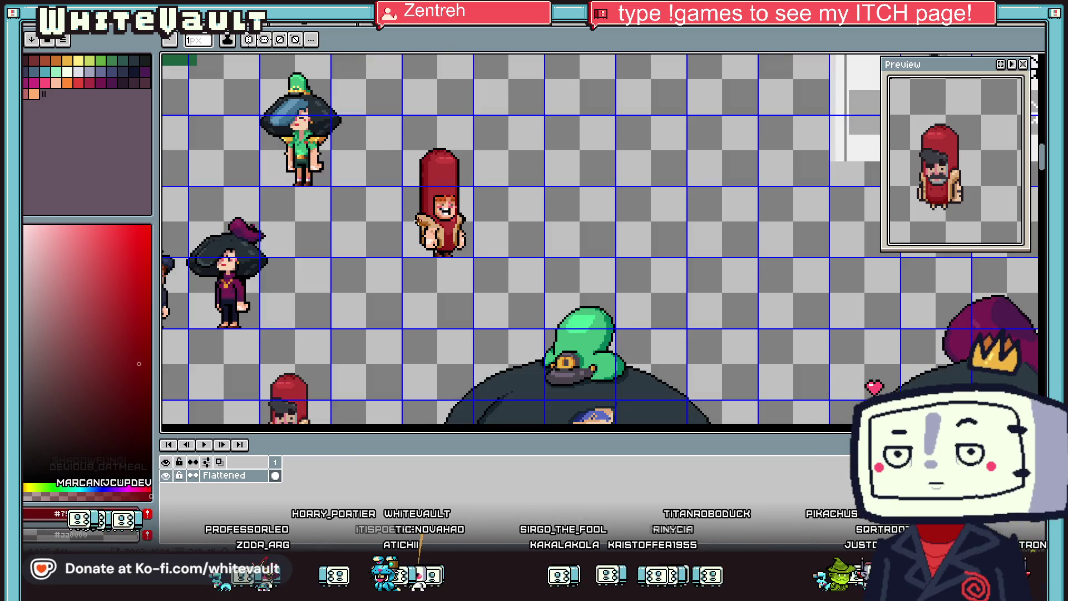
key("i")
scroll(433, 177, "up", 2)
left_click(444, 127)
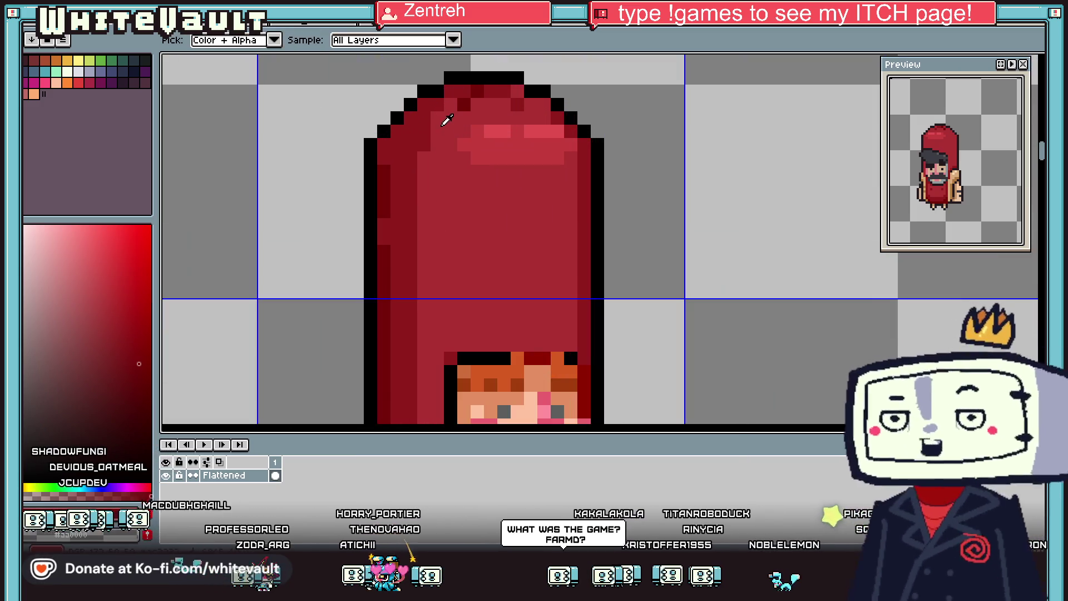
scroll(444, 117, "up", 2)
key("b")
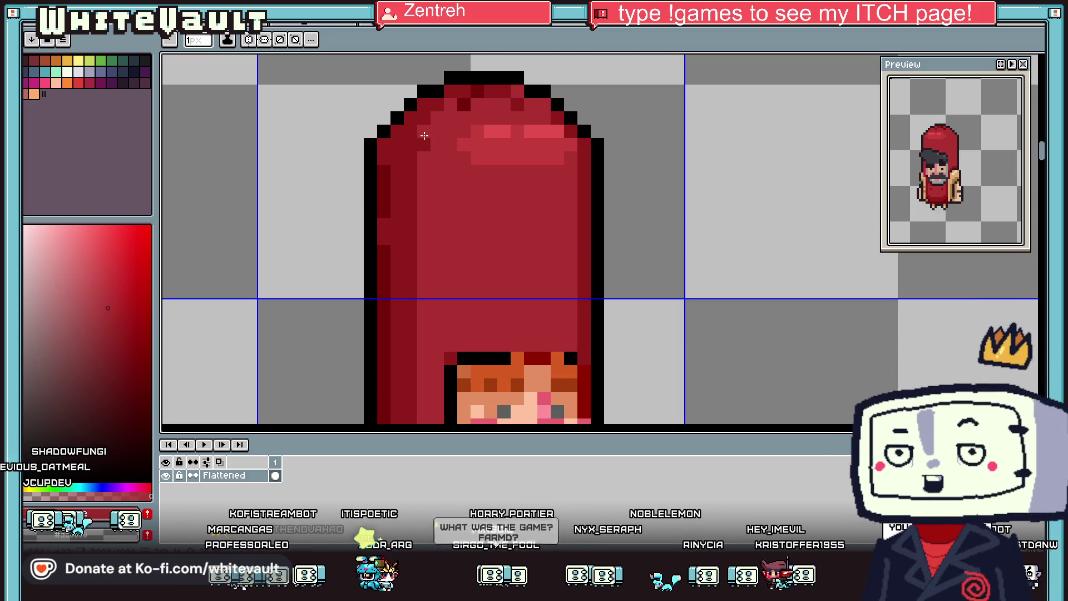
Step: Zoom in and out to review the red shading on the hood
scroll(542, 143, "down", 4)
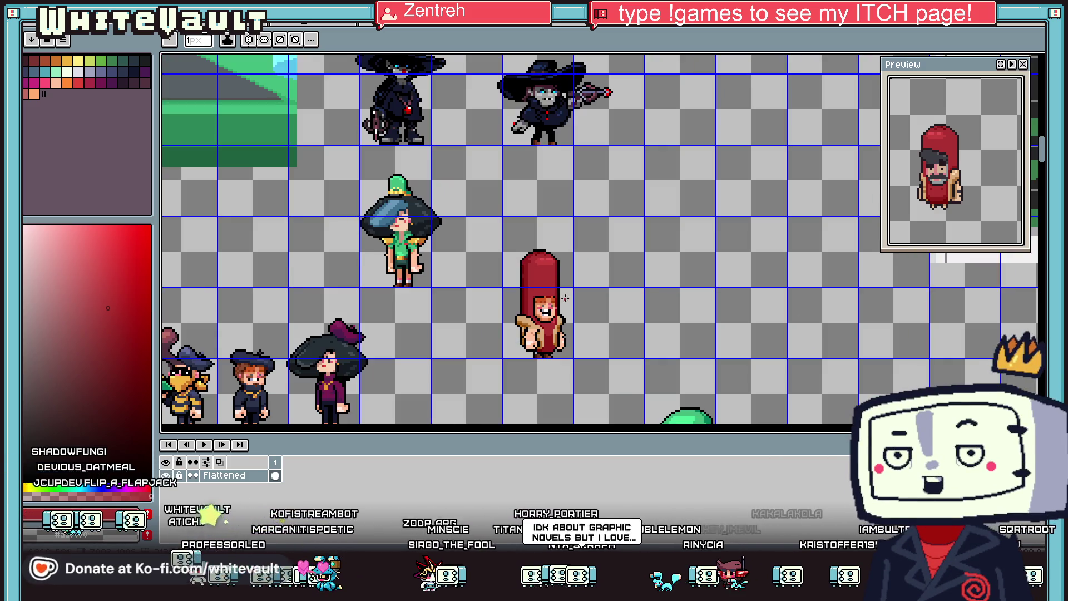
scroll(551, 297, "up", 2)
key("i")
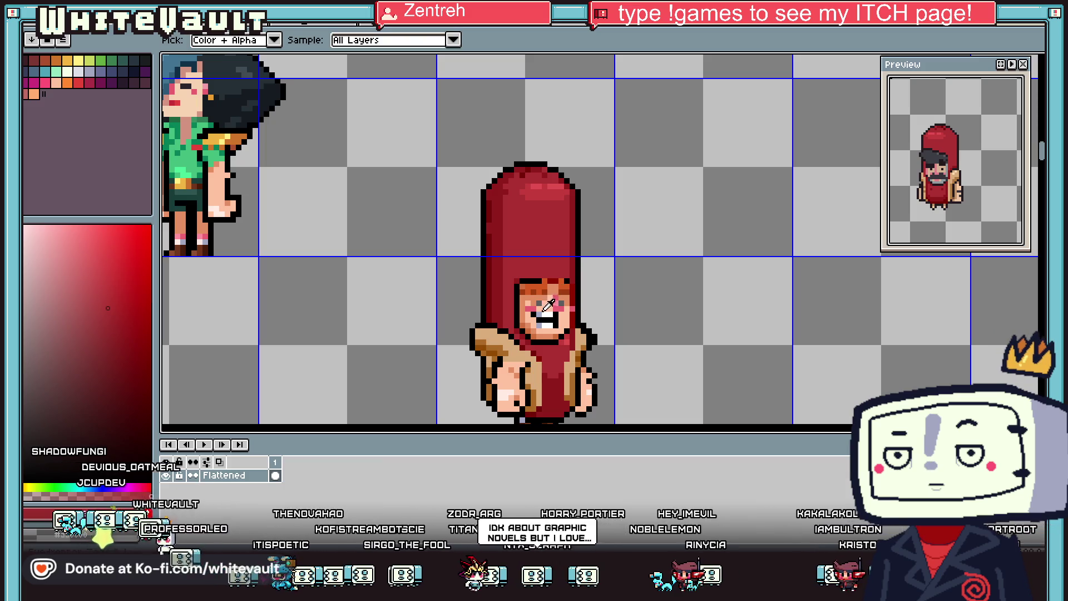
scroll(558, 320, "up", 2)
scroll(562, 306, "down", 3)
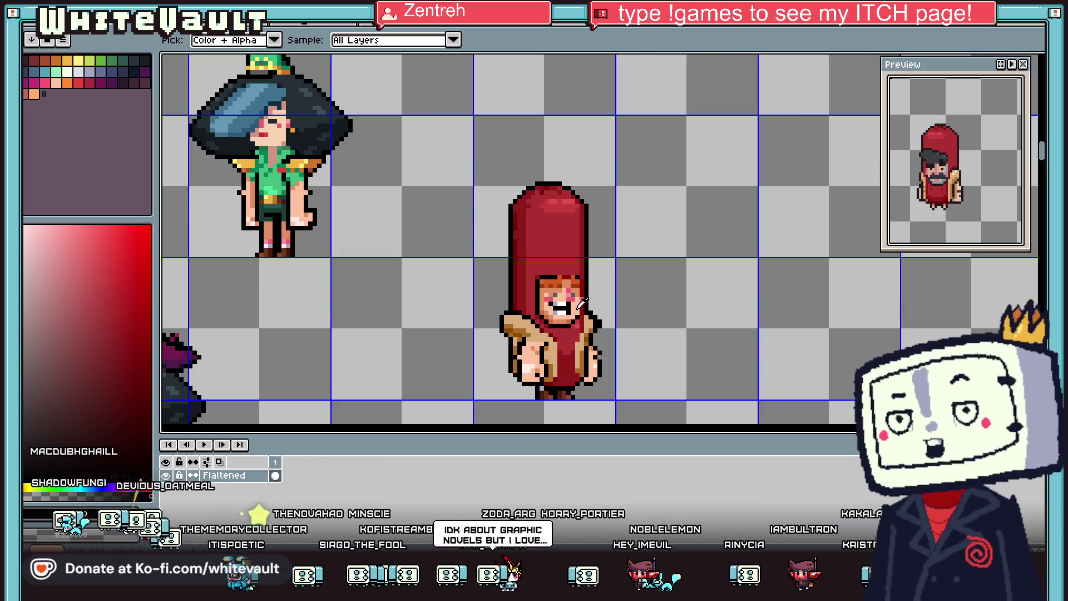
scroll(572, 277, "up", 2)
scroll(573, 276, "down", 2)
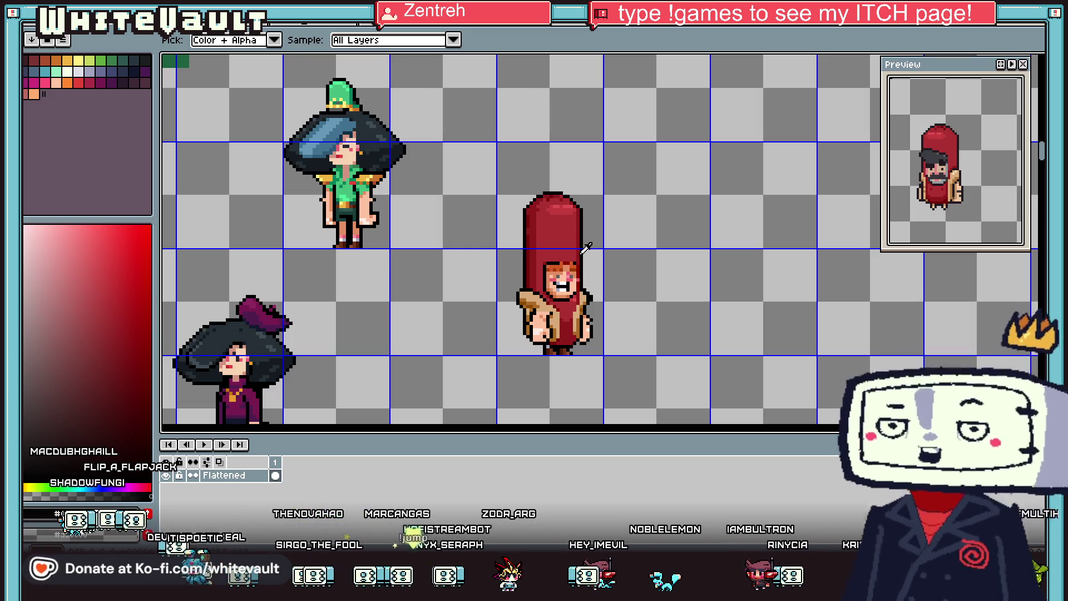
scroll(571, 262, "down", 1)
scroll(544, 277, "up", 2)
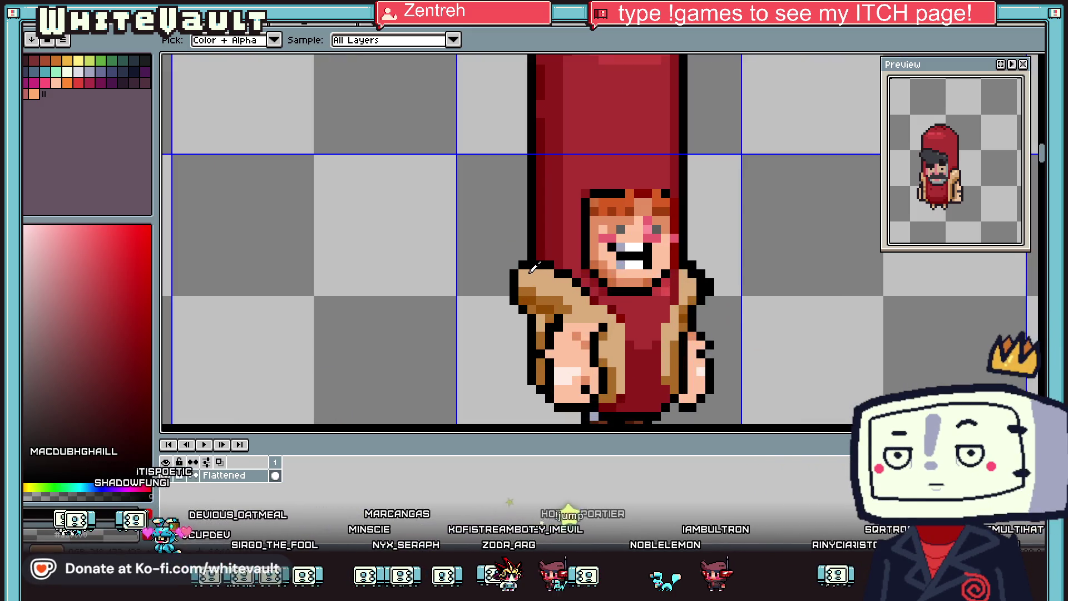
Step: Pick black and add outline pixels extending the hot dog's left shoulder
left_click(523, 264, "alt")
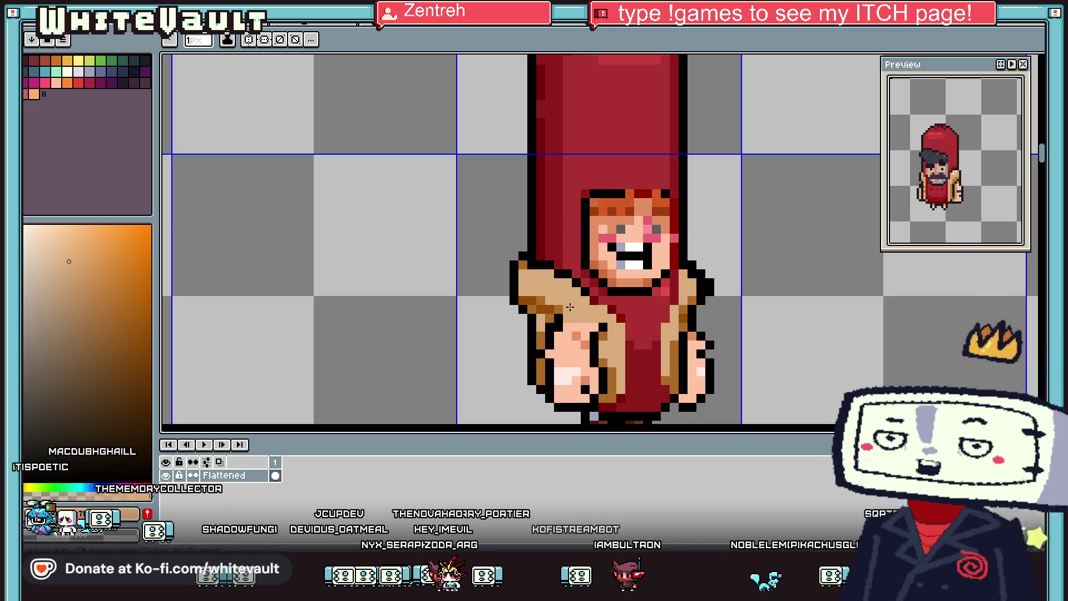
scroll(639, 255, "up", 2)
key("i")
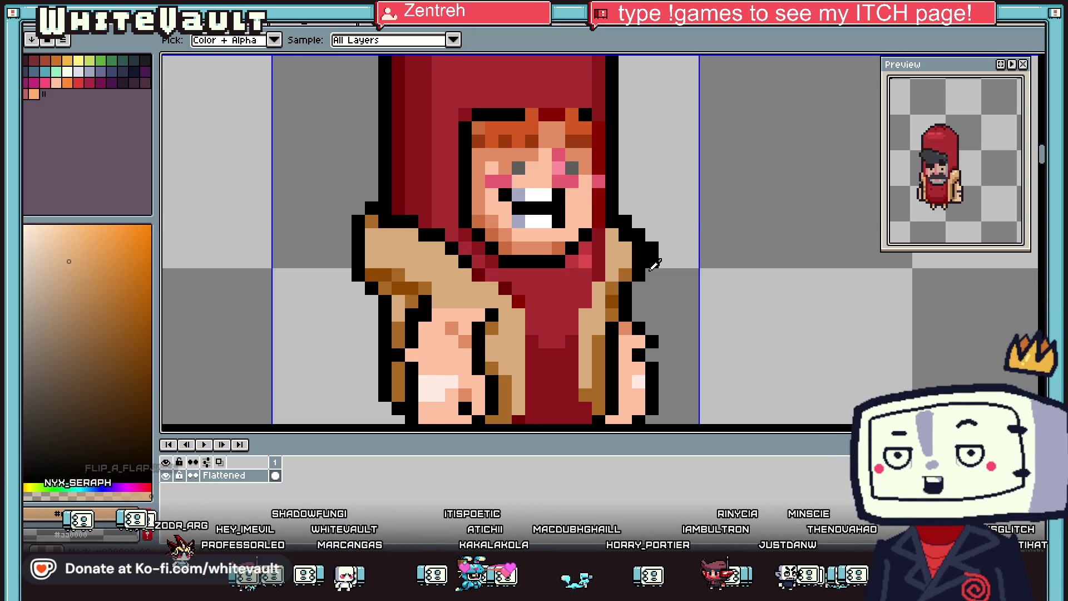
scroll(695, 253, "down", 2)
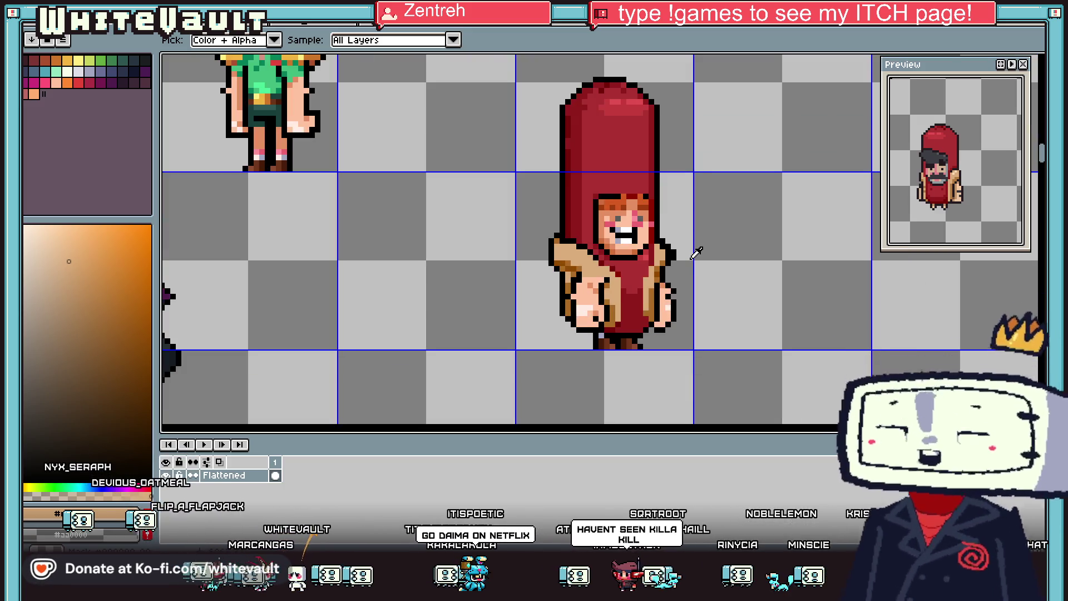
scroll(696, 253, "up", 2)
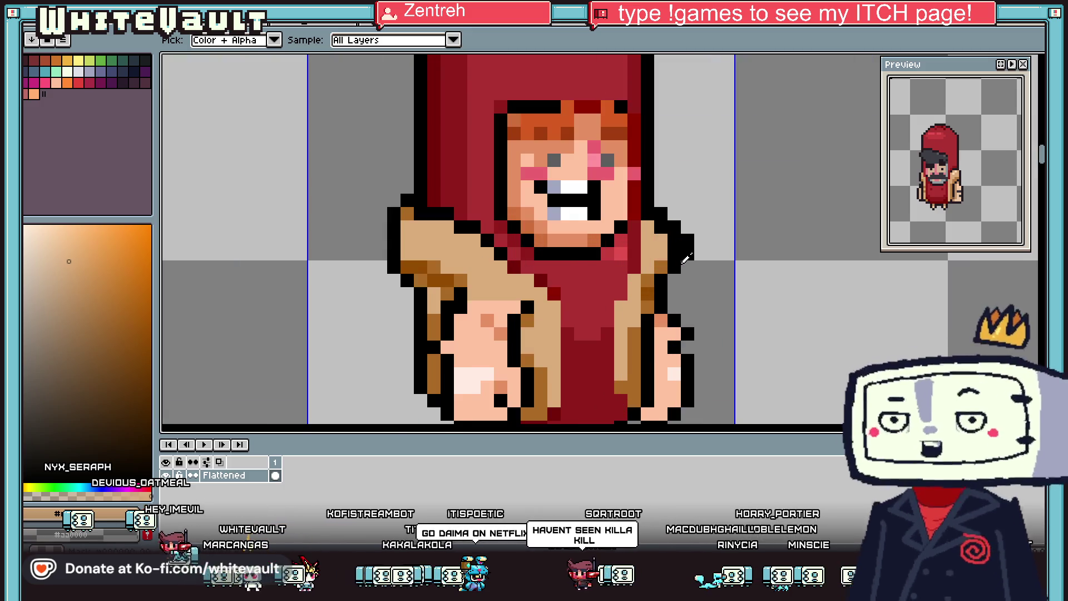
left_click(680, 240)
left_click(381, 241)
left_click(381, 216)
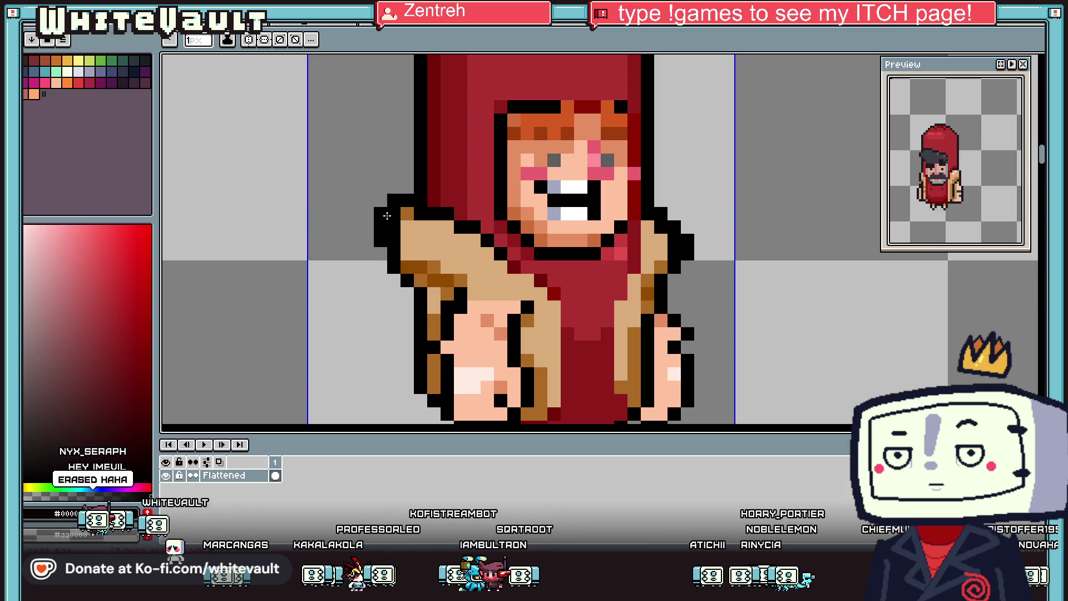
left_click(406, 187)
Step: Recolour the left-shoulder edge pixels in tan, dark brown and a lighter shade
left_click(391, 227, "alt")
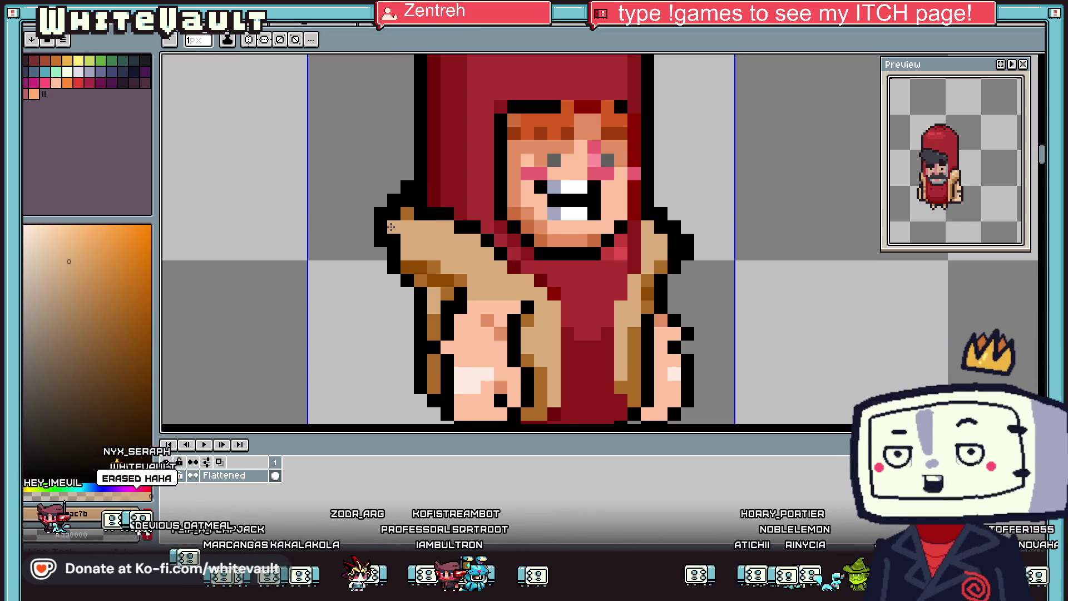
left_click(407, 214, "alt")
left_click(394, 213)
left_click(407, 200)
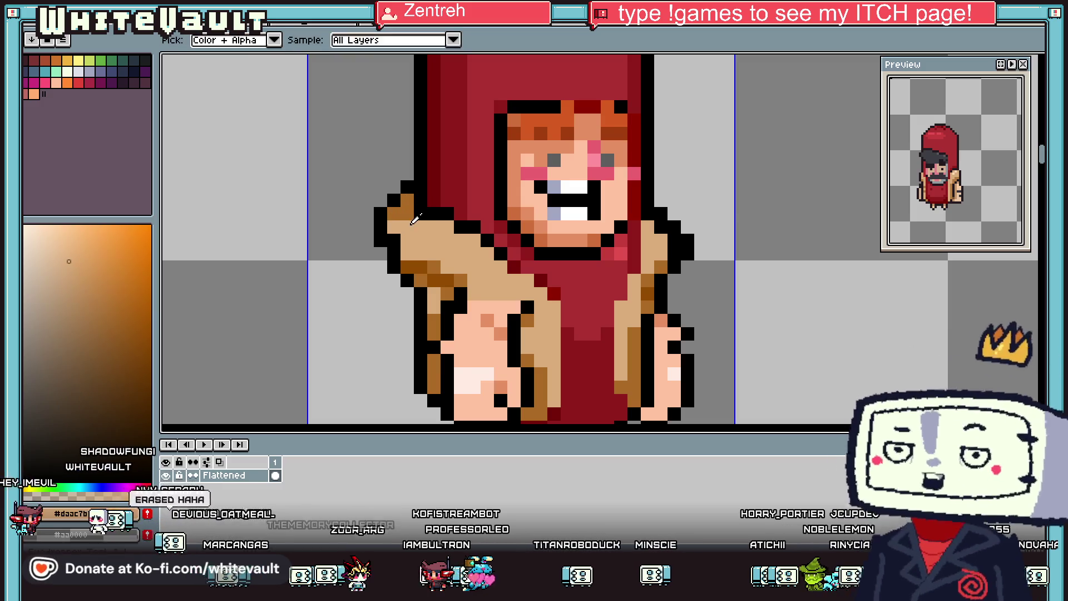
left_click(428, 265, "alt")
left_click(407, 213)
left_click(394, 213)
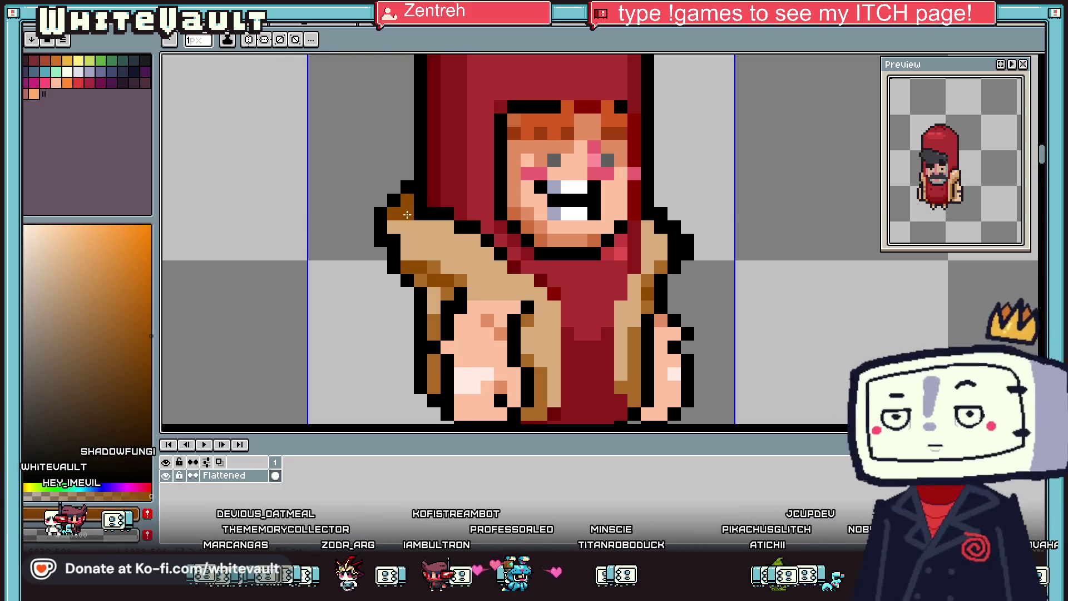
key("alt")
left_click(407, 214)
left_click(420, 214)
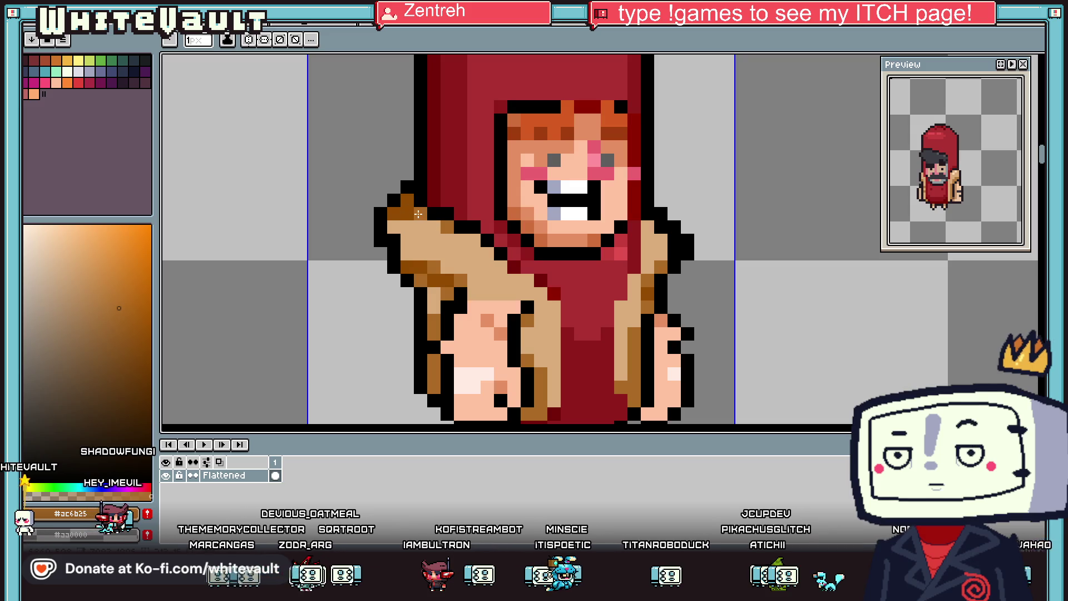
scroll(491, 241, "down", 1)
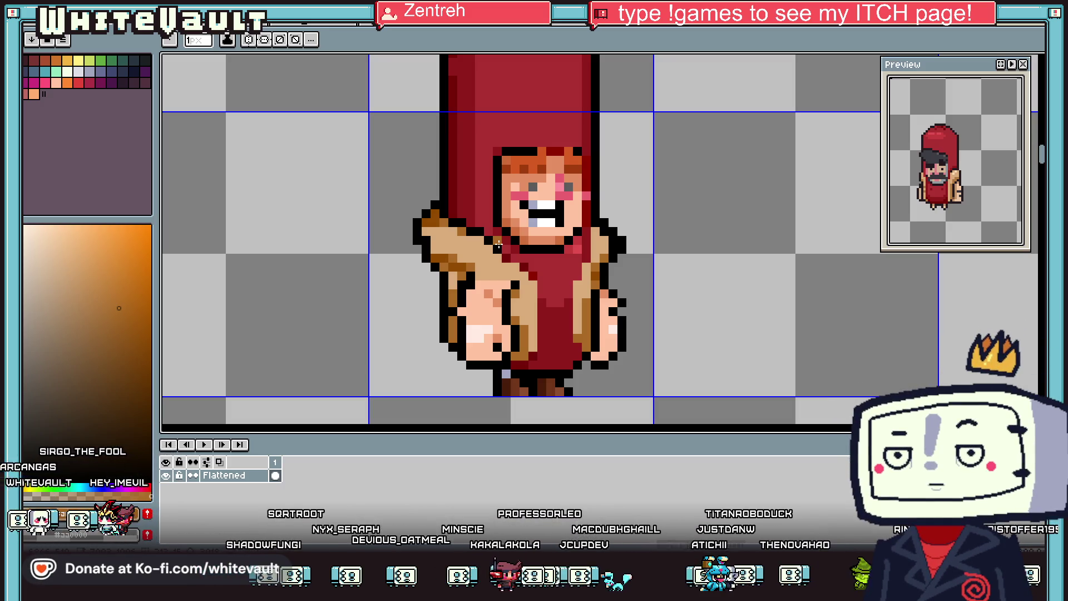
scroll(529, 231, "down", 3)
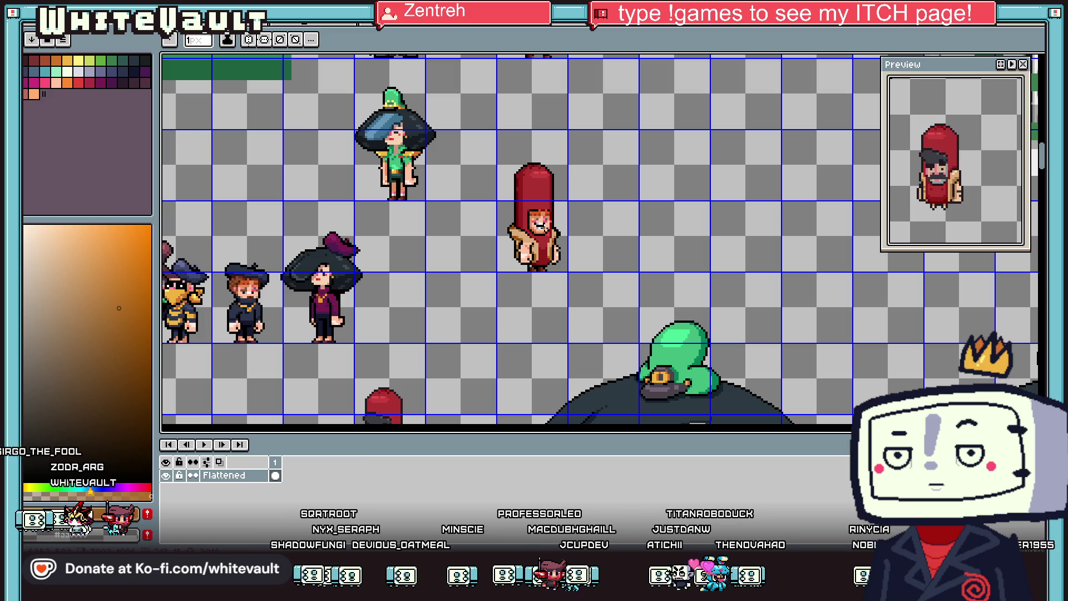
Step: Move the hot-dog character beside the HotDog label in the list
scroll(546, 228, "down", 2)
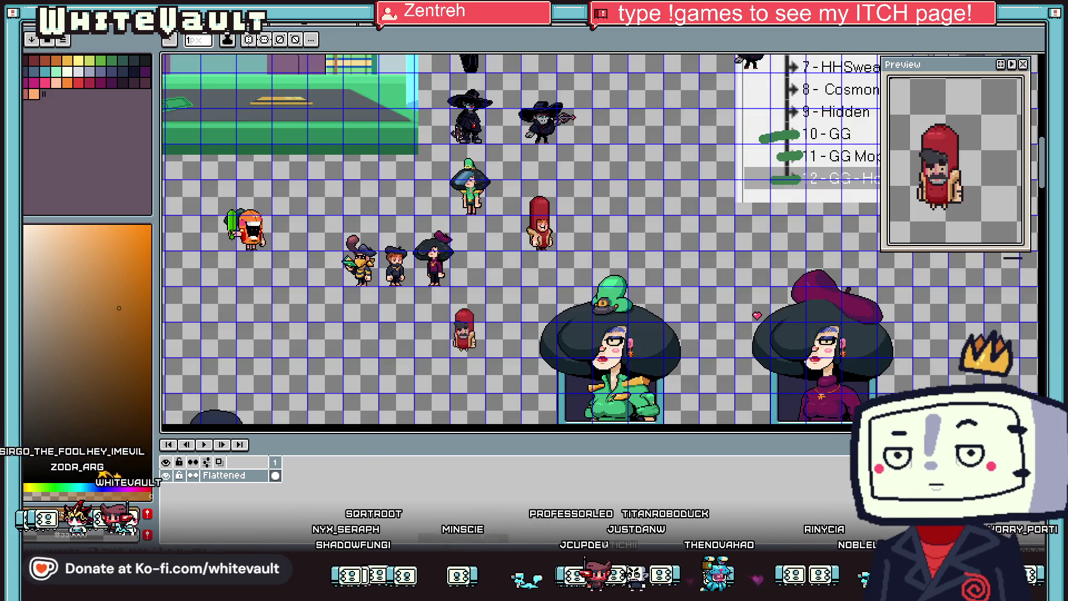
left_click(1041, 68)
left_click_drag(508, 187, 577, 278)
mouse_move(540, 233)
left_mouse_down()
mouse_move(1036, 80)
mouse_move(565, 234)
mouse_move(595, 294)
left_mouse_up()
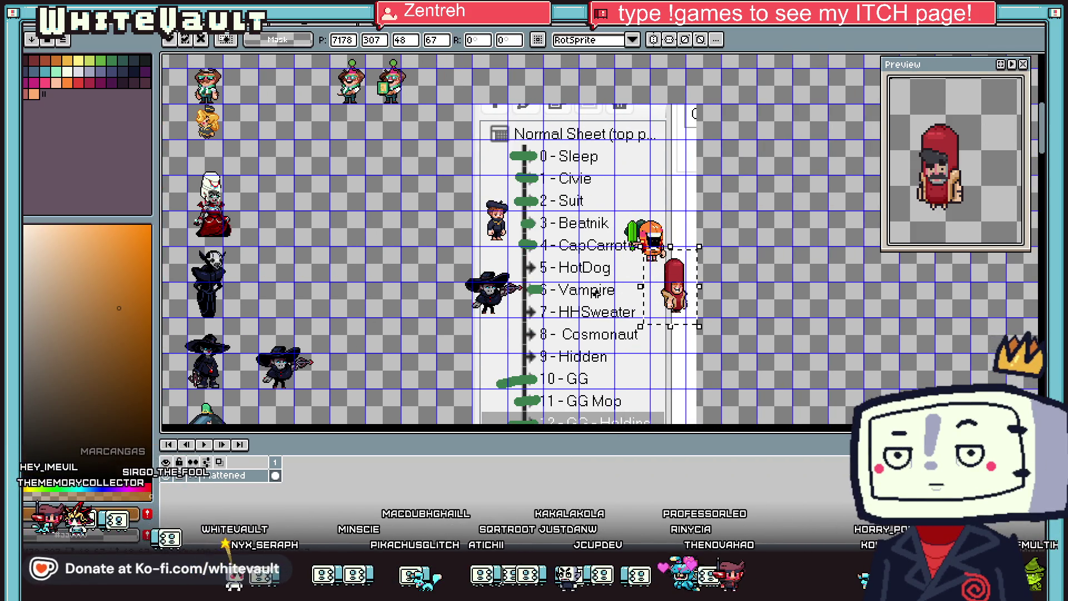
scroll(596, 294, "up", 2)
key("ctrl+d")
Step: Mark the '5 - HotDog' entry with a thick green stroke
key("i")
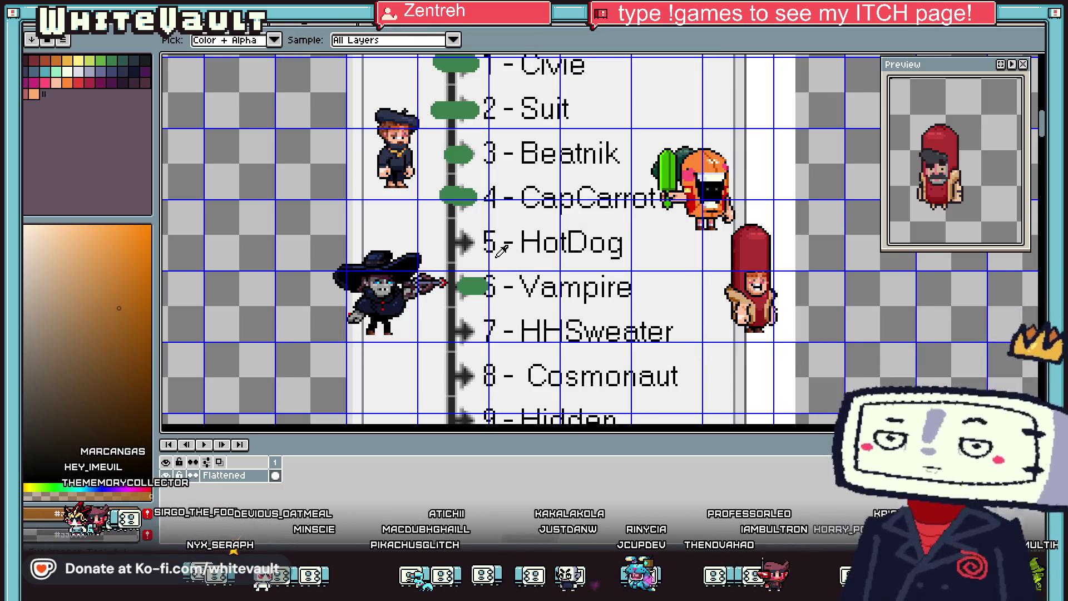
scroll(540, 281, "up", 2)
left_click(445, 167)
scroll(443, 223, "down", 2)
key("b")
key("plus")
key("plus")
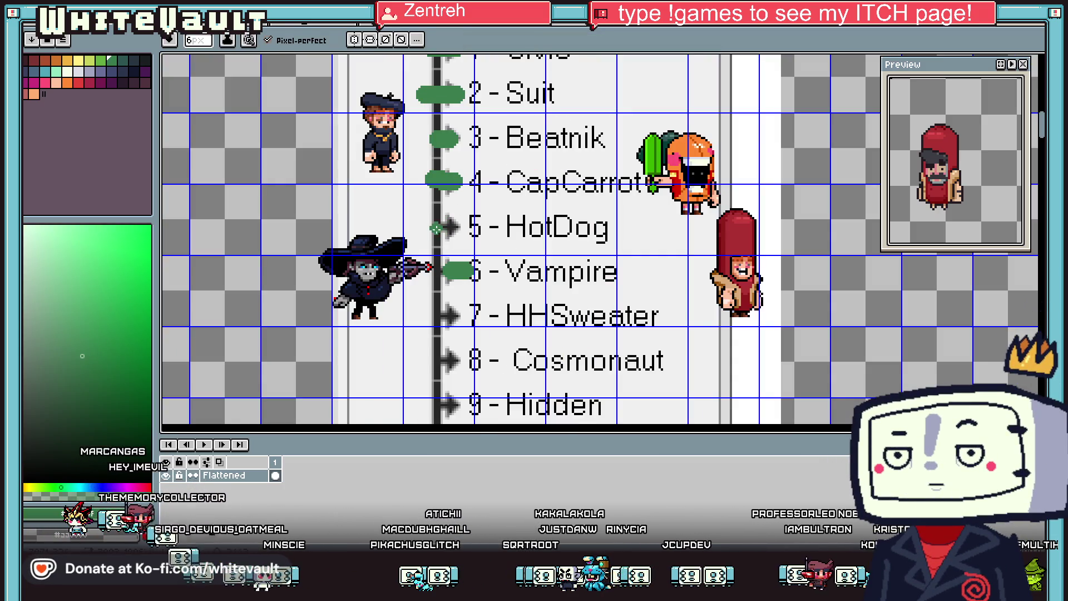
left_click_drag(438, 227, 470, 227)
scroll(516, 329, "down", 2)
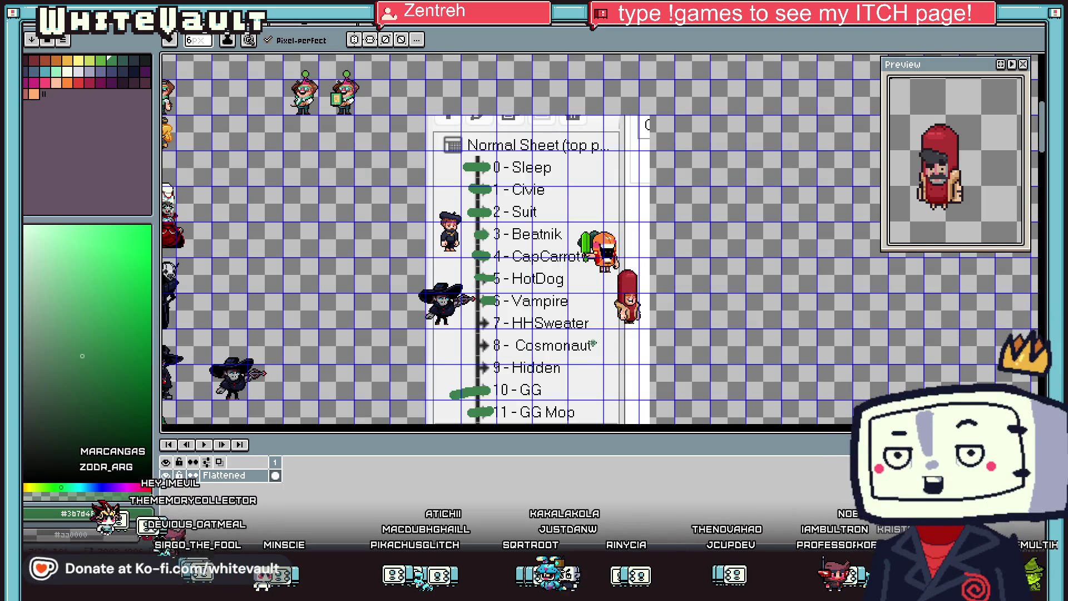
scroll(705, 267, "down", 4)
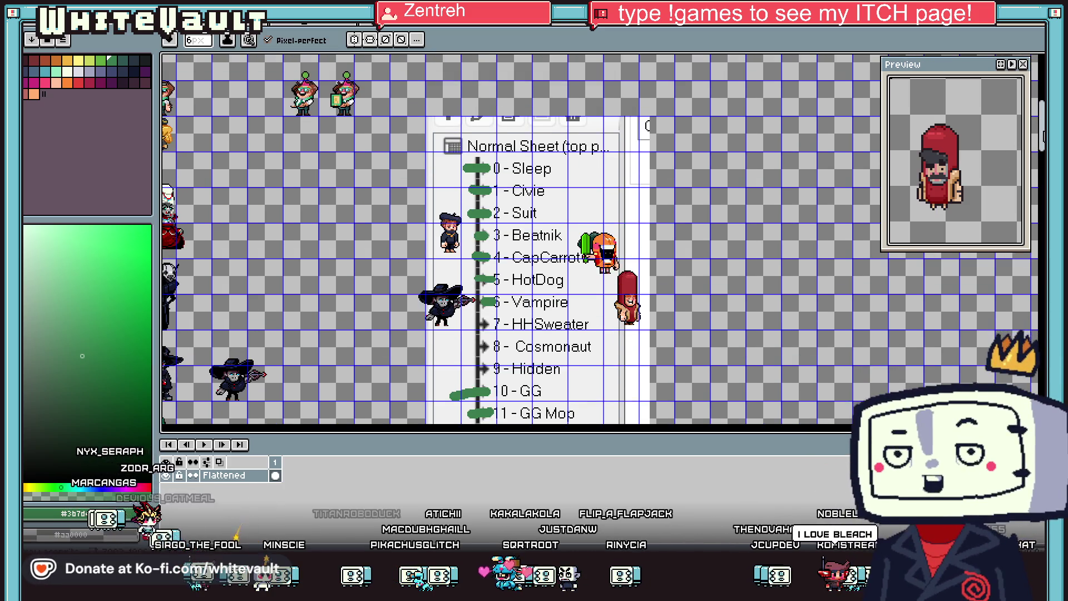
scroll(705, 267, "down", 2)
scroll(654, 246, "up", 2)
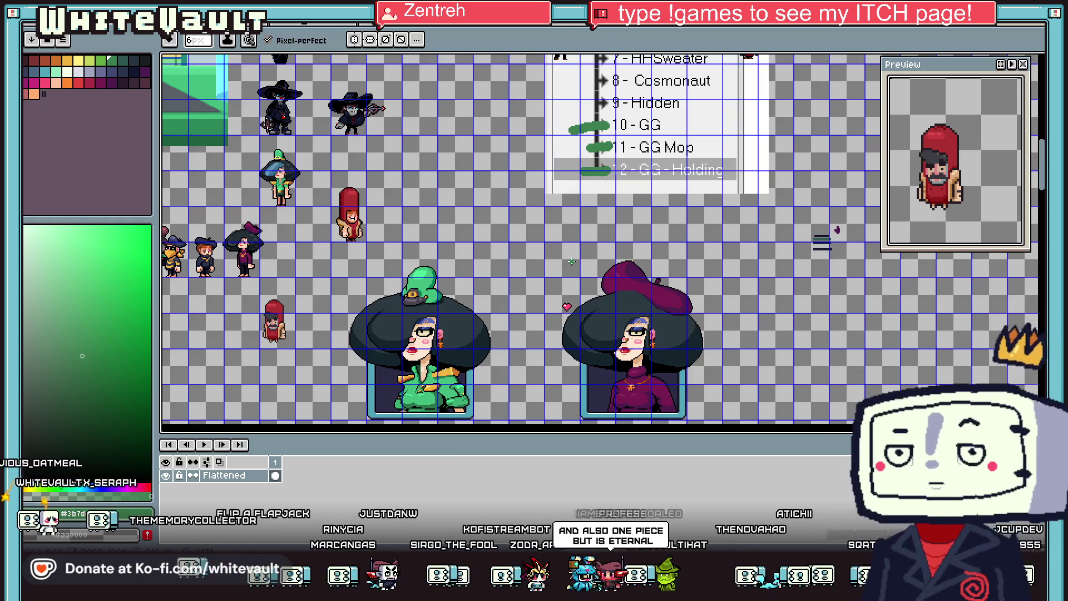
Step: Delete the small red-hat character and select the small green-hat one
scroll(249, 334, "up", 2)
scroll(249, 334, "left", 3)
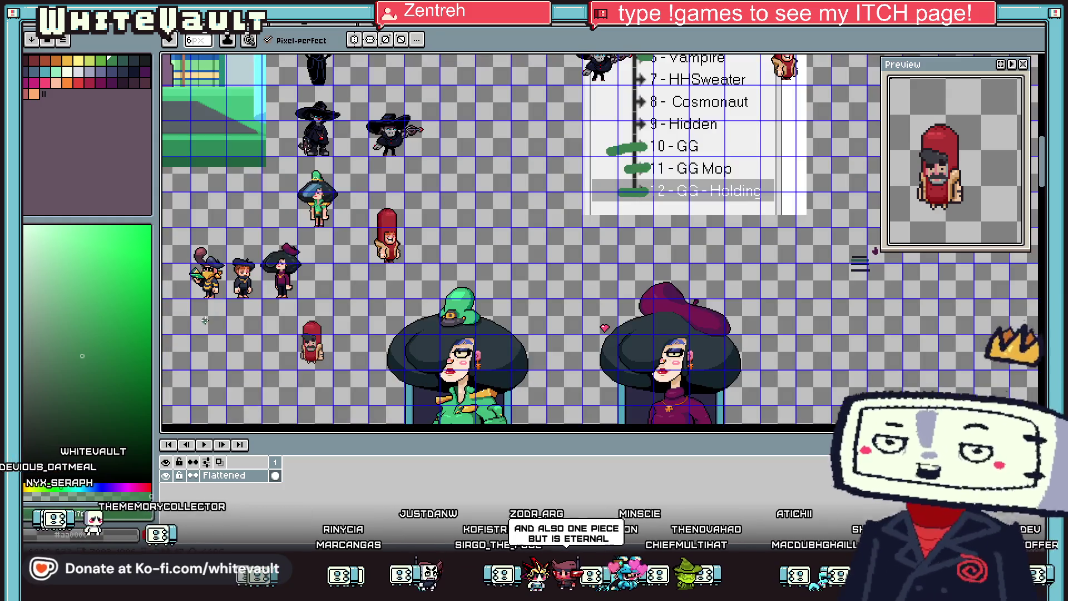
key("m")
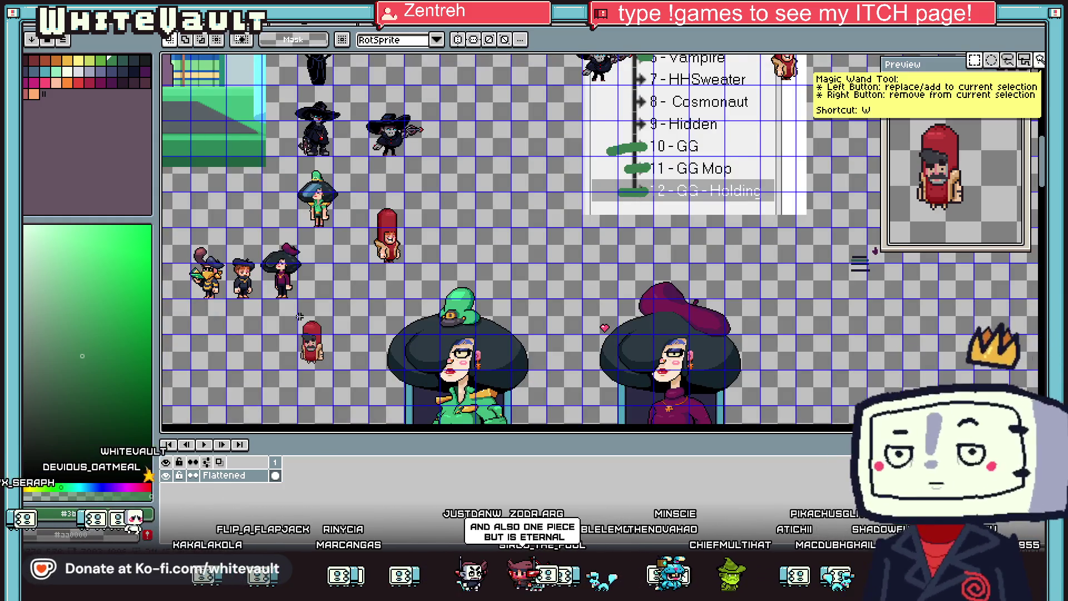
left_click_drag(289, 314, 329, 375)
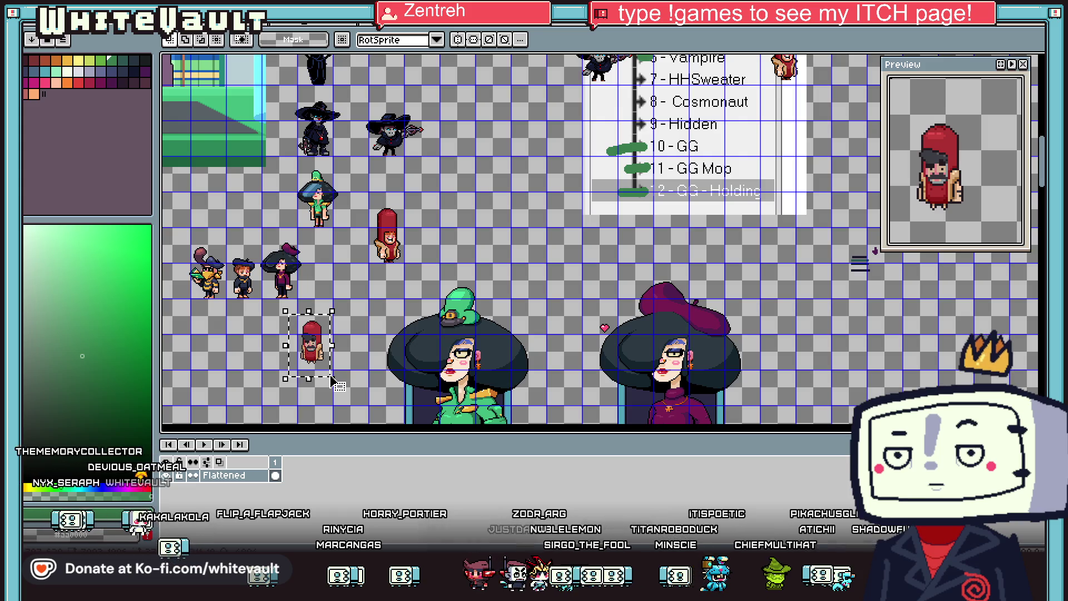
key("Delete")
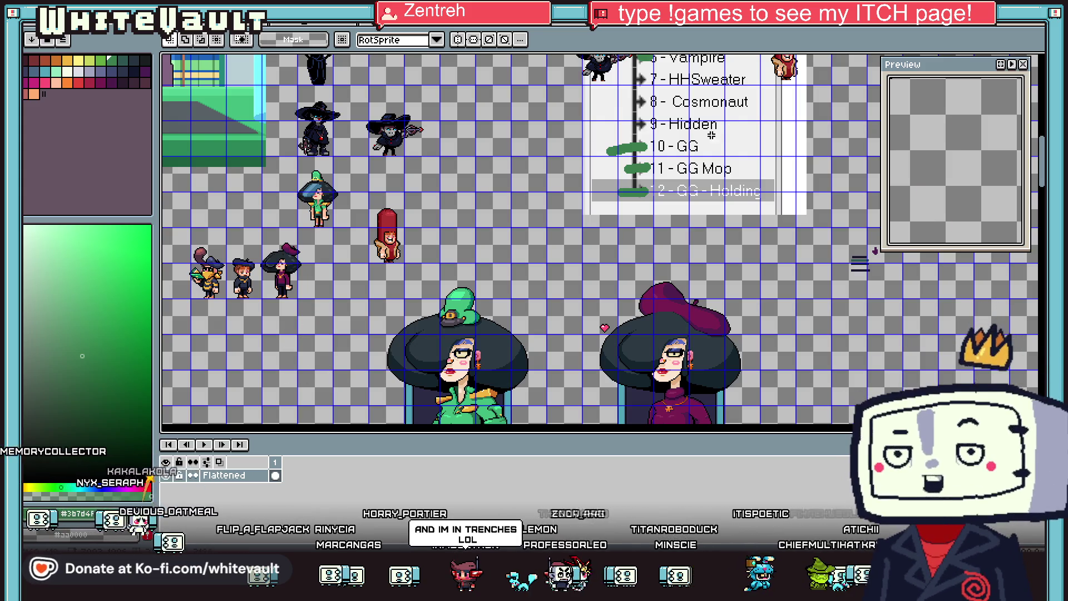
scroll(706, 109, "down", 2)
mouse_move(588, 297)
left_mouse_down()
mouse_move(614, 342)
mouse_move(606, 223)
mouse_move(590, 278)
mouse_move(577, 429)
mouse_move(627, 369)
left_mouse_up()
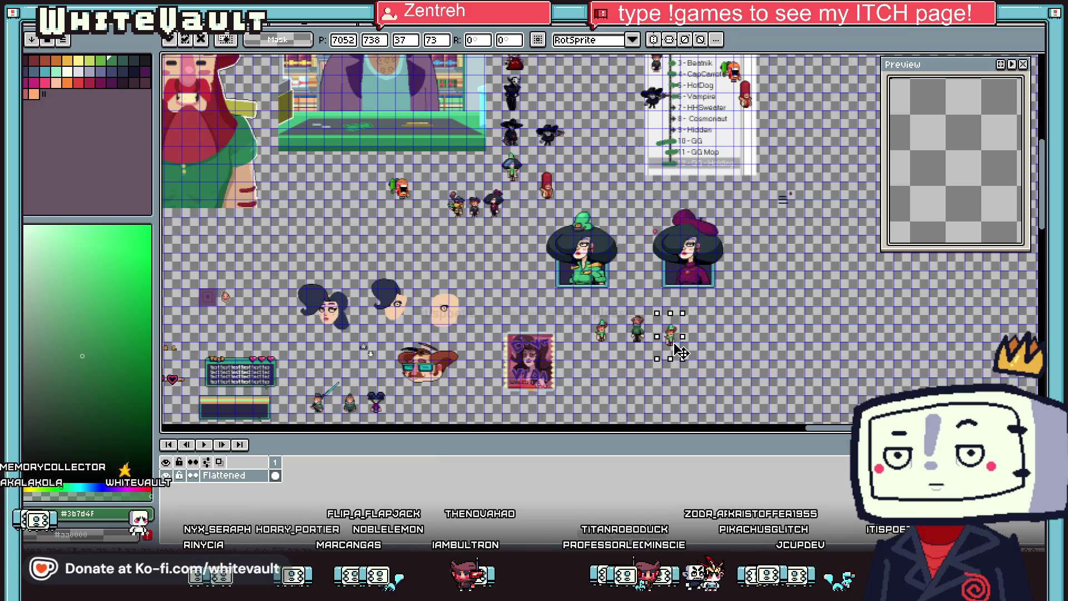
Step: Erase the green hat from the right-hand small character
scroll(635, 336, "up", 4)
key("ctrl+d")
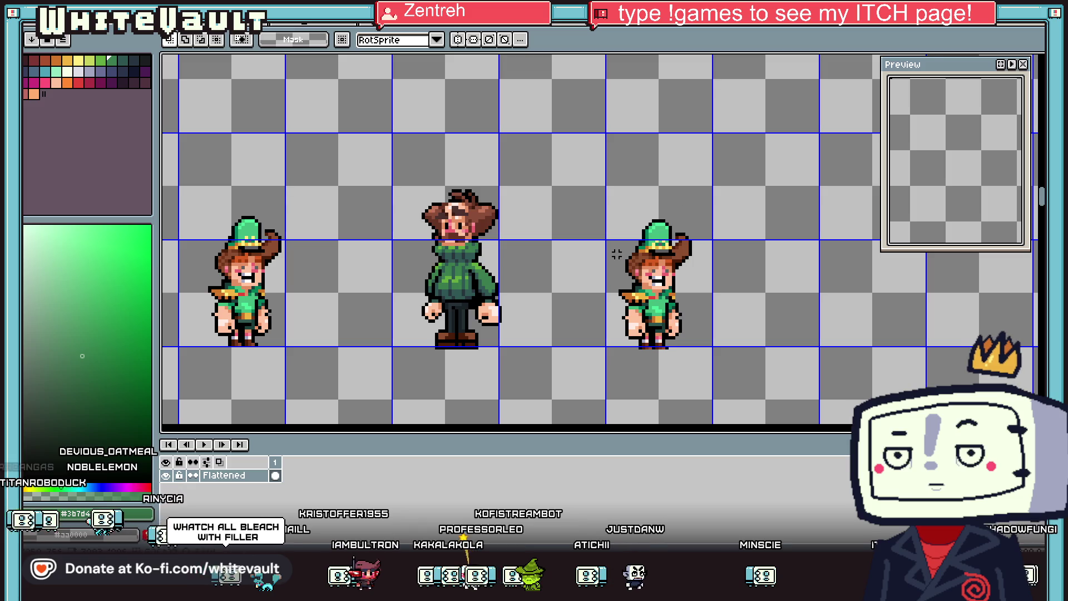
scroll(616, 254, "down", 4)
scroll(622, 258, "up", 3)
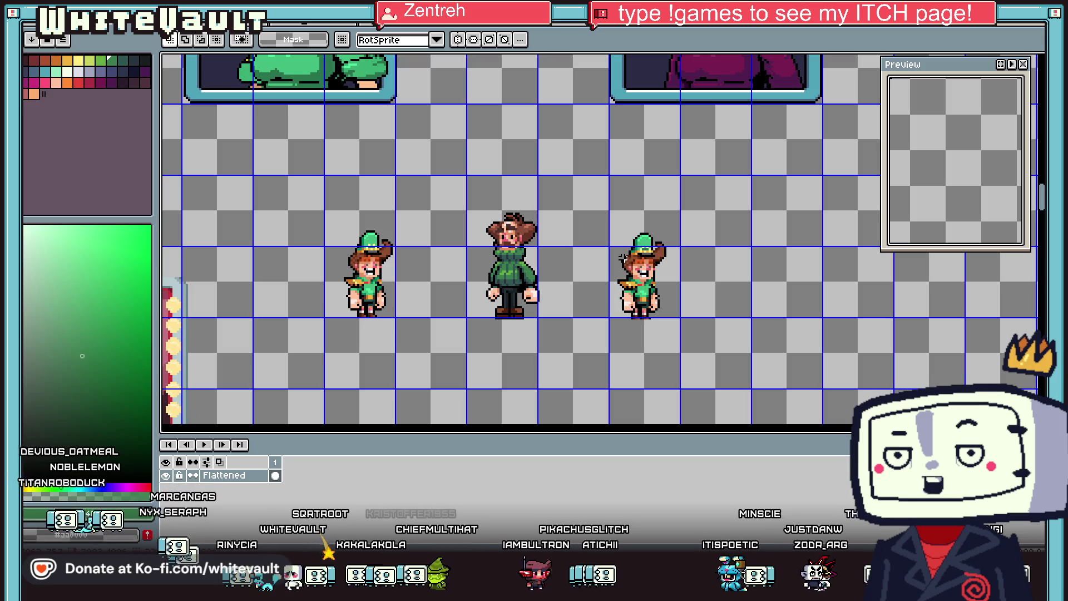
scroll(637, 284, "up", 1)
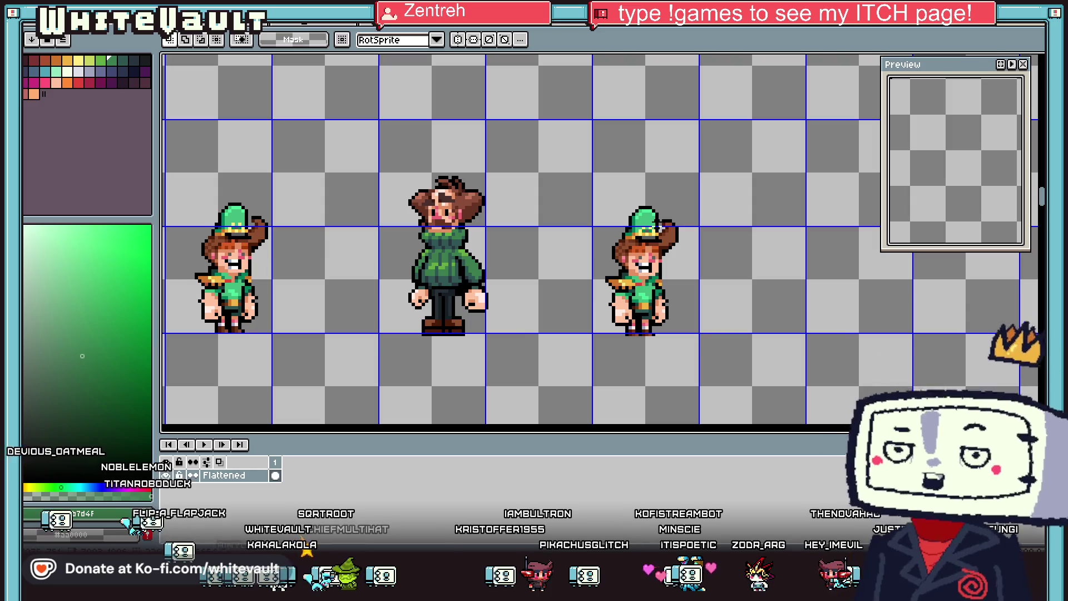
scroll(633, 222, "down", 3)
scroll(635, 225, "up", 5)
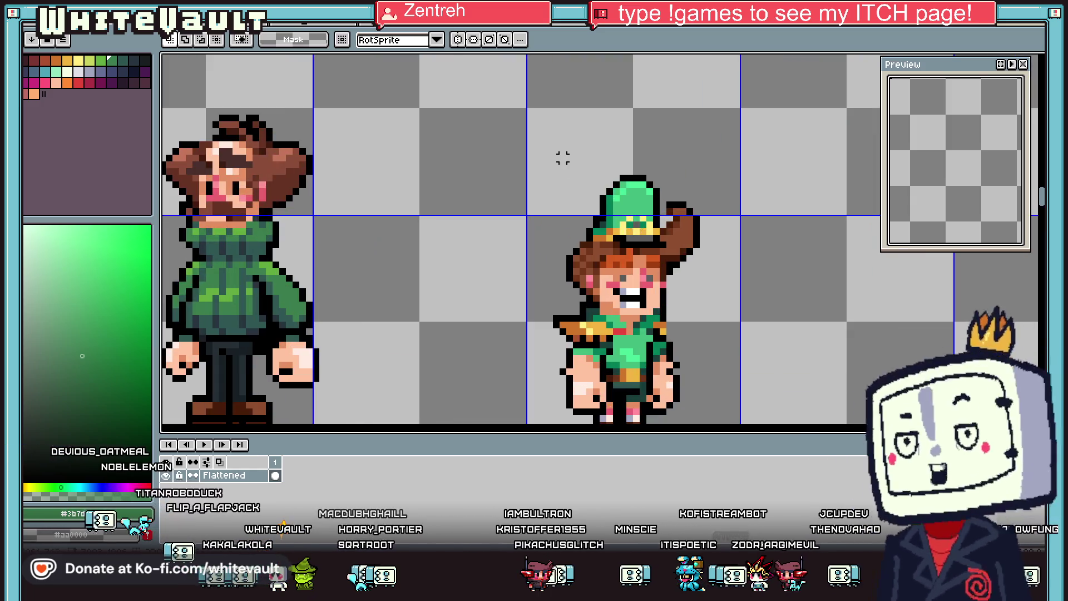
left_click_drag(664, 243, 640, 242)
key("Delete")
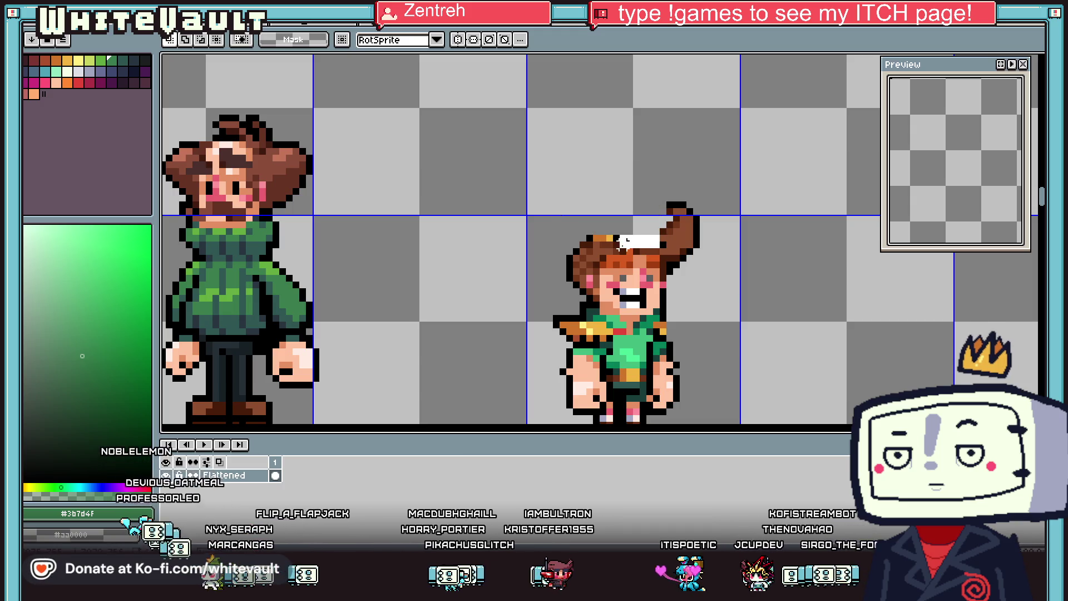
Step: Paint the top hair rows dark brown, covering the leftover orange
scroll(660, 245, "up", 2)
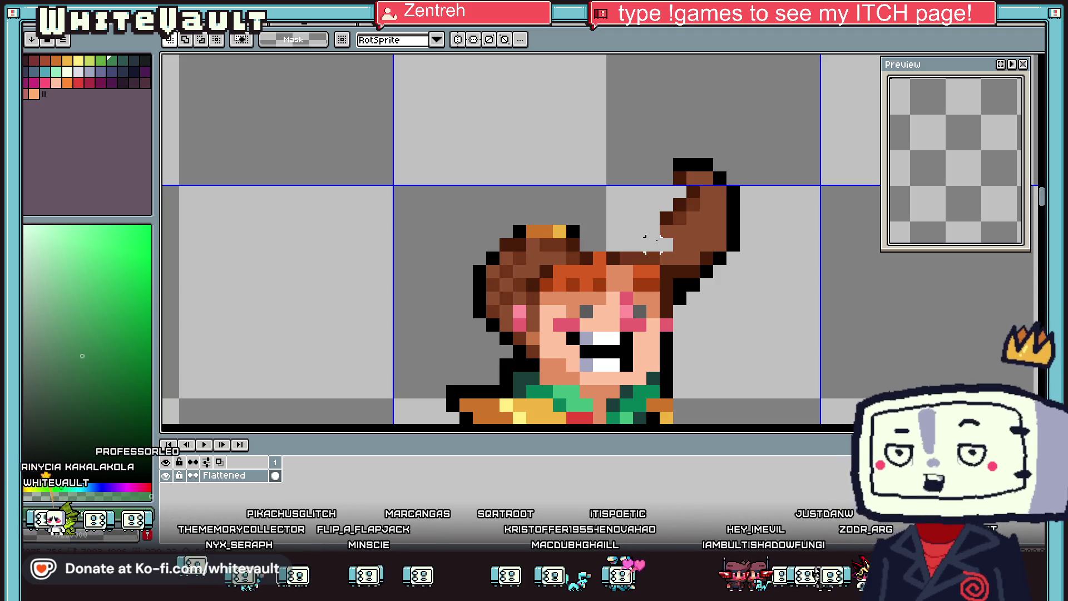
key("b")
scroll(669, 207, "up", 1)
left_click(682, 188, "alt")
left_click(663, 204)
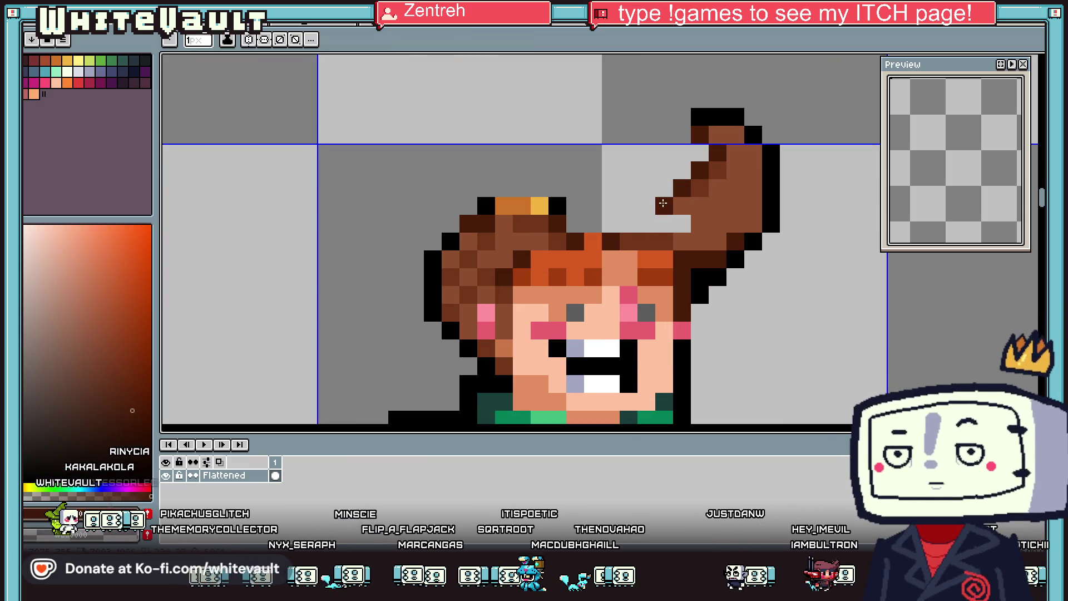
left_click_drag(635, 190, 595, 191)
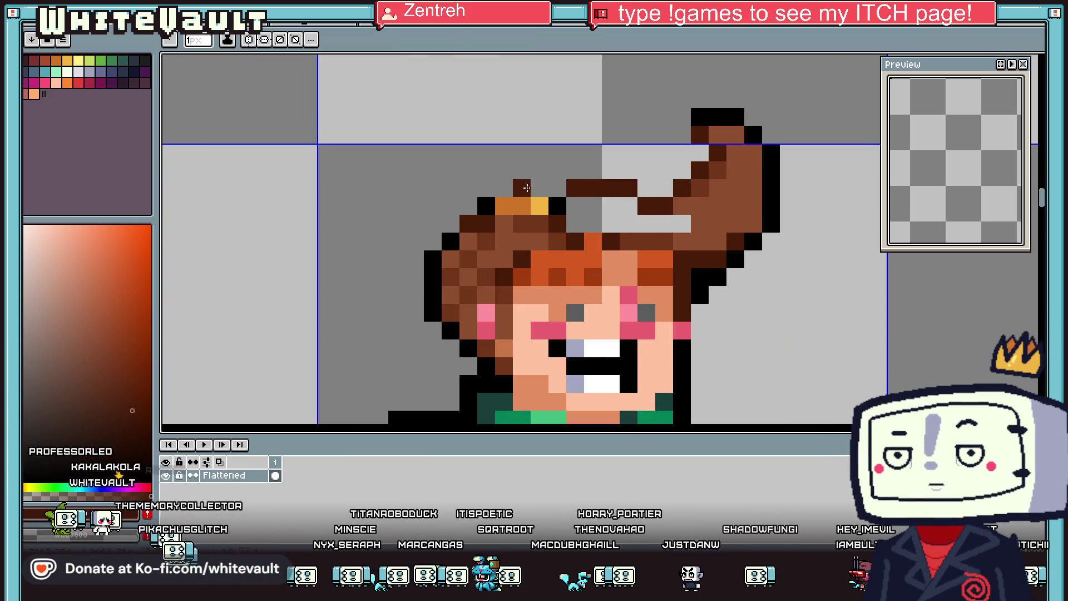
left_click_drag(526, 188, 577, 205)
left_click(577, 205, "alt")
left_click_drag(504, 206, 608, 215)
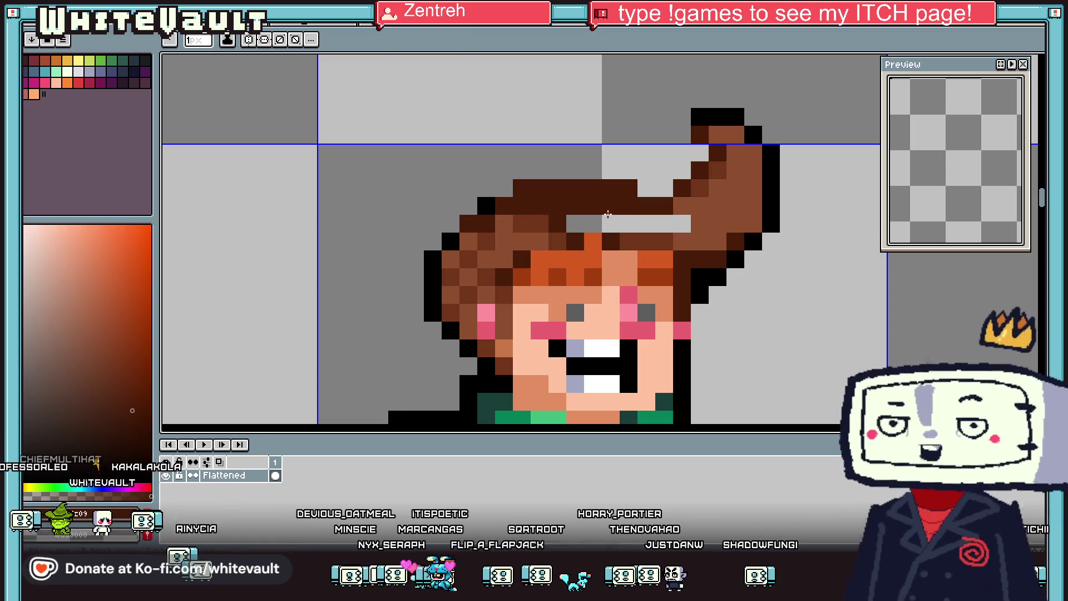
Step: Recolour the lower hair row medium brown and outline the hair in black
left_click(508, 226, "alt")
mouse_move(529, 206)
left_mouse_down()
mouse_move(635, 207)
mouse_move(568, 225)
left_mouse_up()
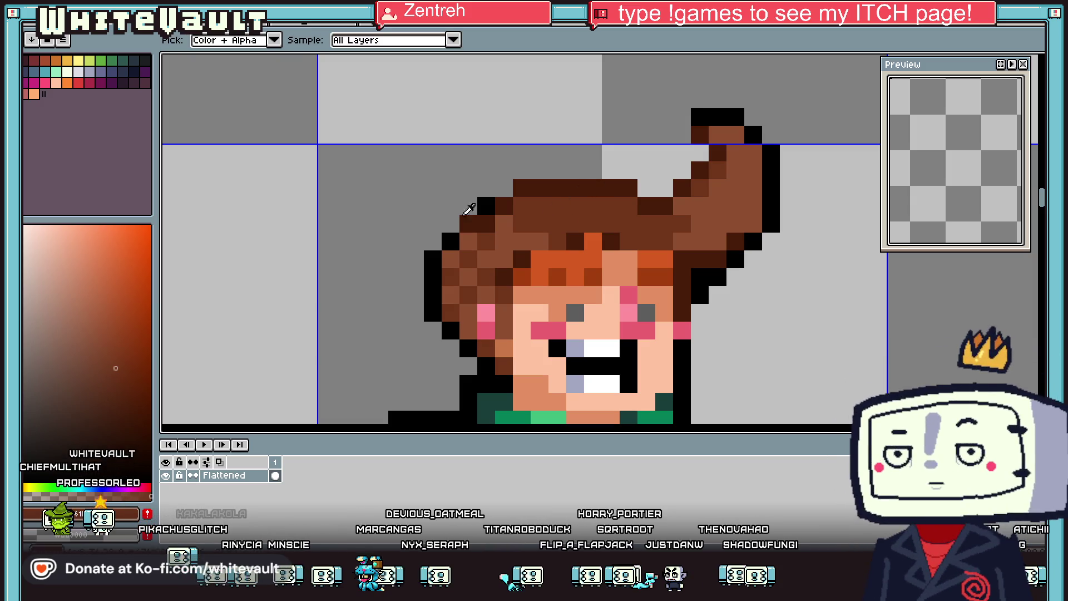
left_click(487, 206, "alt")
mouse_move(451, 223)
left_mouse_down()
mouse_move(513, 179)
mouse_move(572, 168)
mouse_move(647, 188)
left_mouse_up()
left_click_drag(682, 153, 700, 153)
Step: Repaint the hair-top row and touch-up pixels in lighter brown
scroll(773, 184, "down", 3)
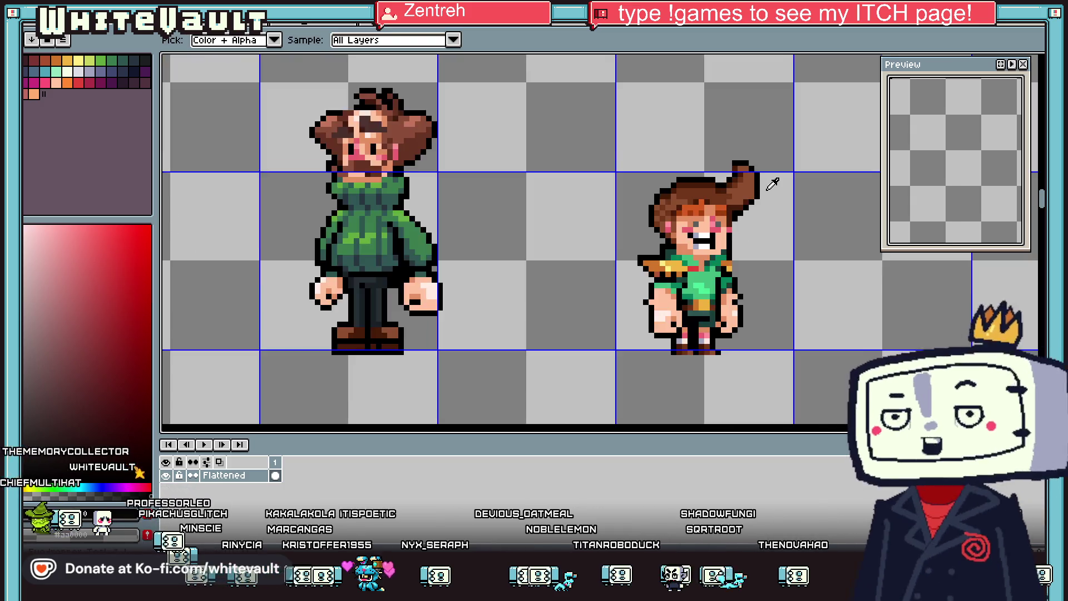
scroll(772, 184, "down", 2)
scroll(746, 186, "up", 3)
scroll(749, 181, "up", 3)
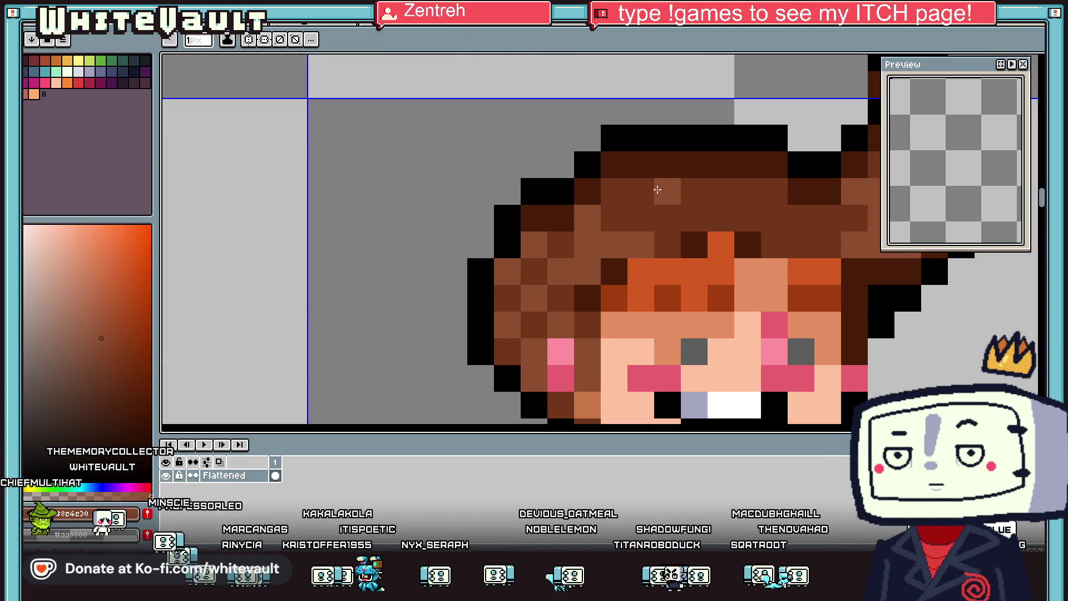
left_click_drag(756, 162, 639, 165)
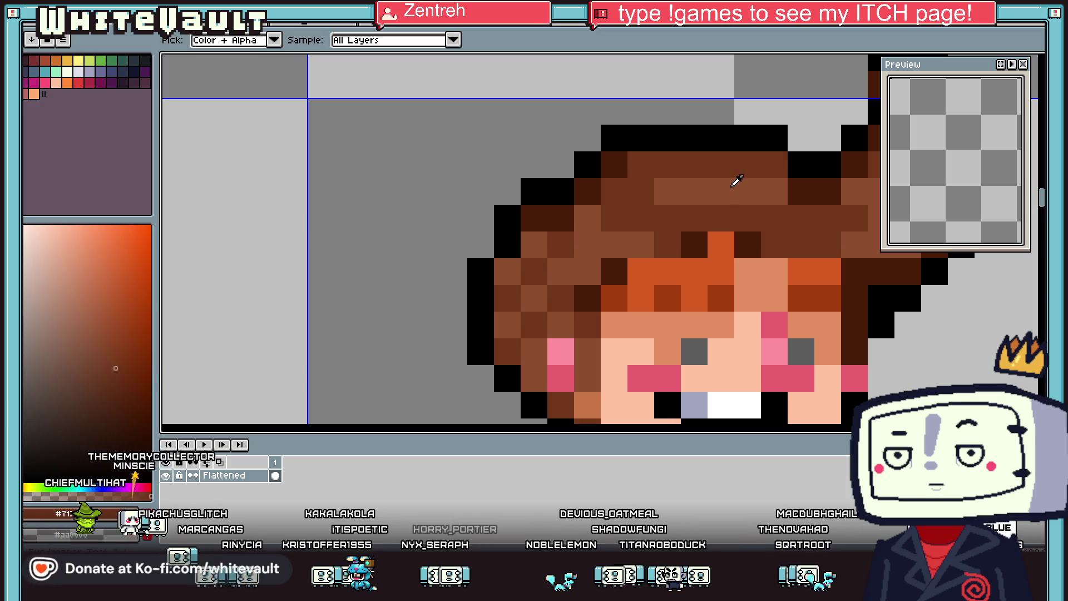
left_click(736, 181, "alt")
left_click(818, 210)
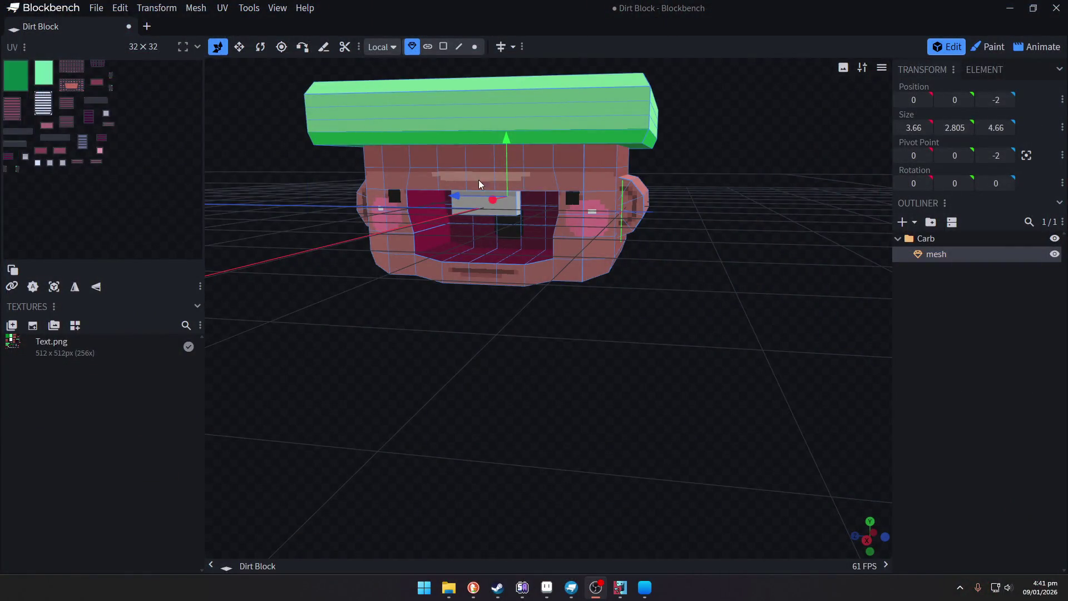
Step: Orbit the Blockbench viewport around the green-capped head model
mouse_move(481, 183)
left_mouse_down()
mouse_move(593, 231)
mouse_move(633, 362)
mouse_move(707, 382)
mouse_move(729, 349)
mouse_move(627, 373)
mouse_move(637, 409)
mouse_move(660, 370)
left_mouse_up()
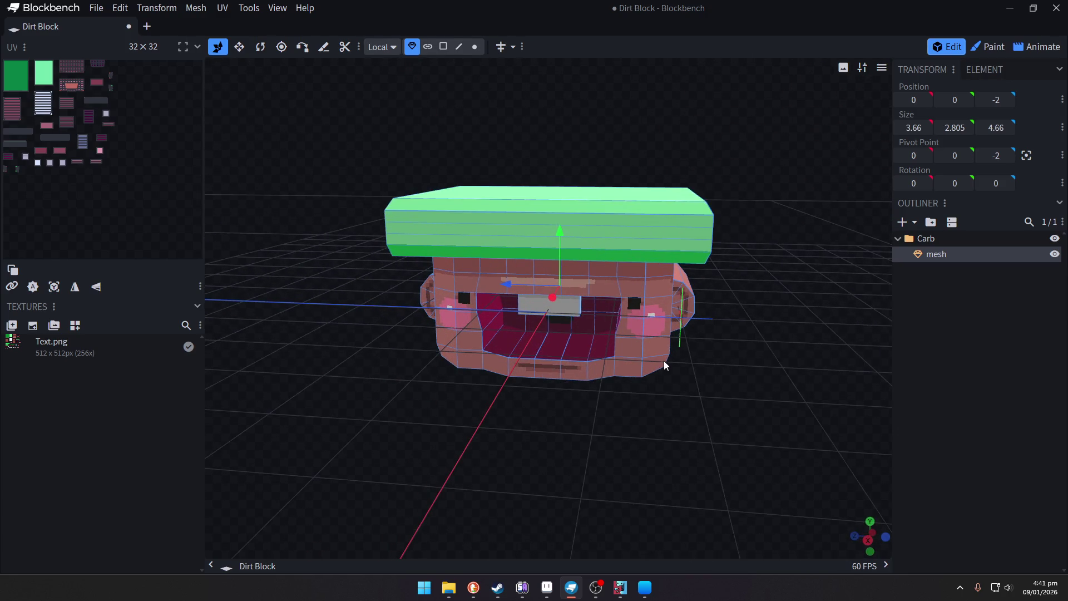
Step: Zoom and orbit the head model, checking the straight side view (numpad 3)
scroll(662, 319, "up", 2)
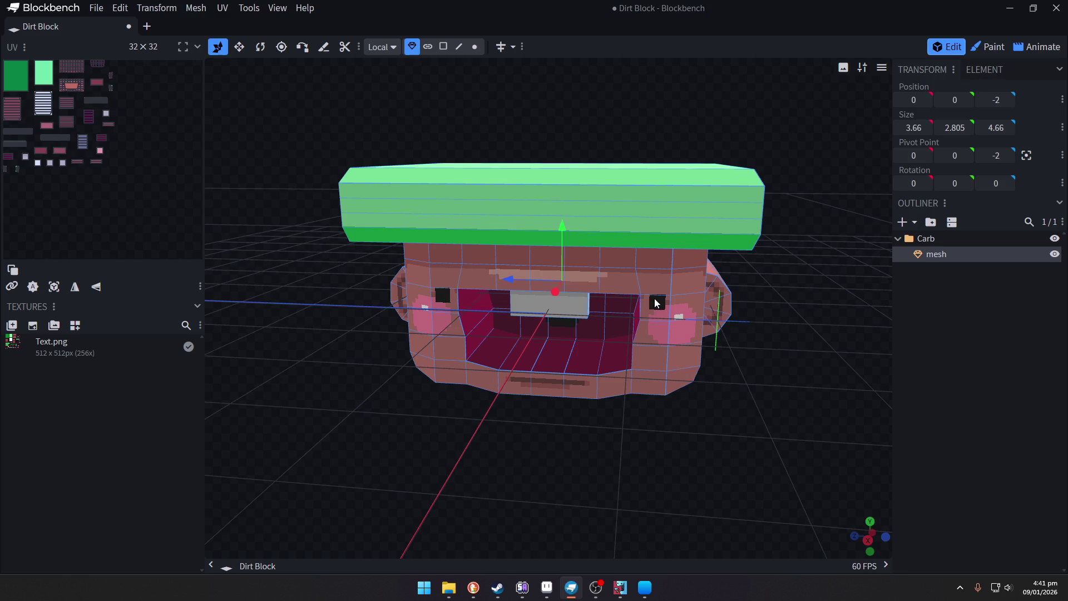
mouse_move(717, 446)
left_mouse_down()
mouse_move(771, 396)
mouse_move(769, 430)
mouse_move(695, 413)
left_mouse_up()
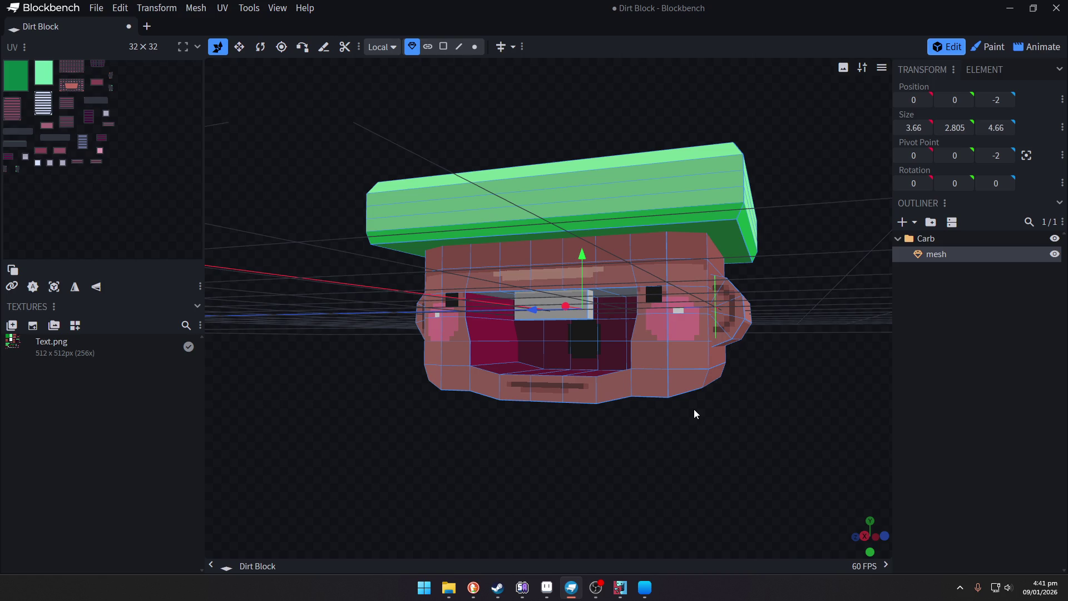
key("KP_3")
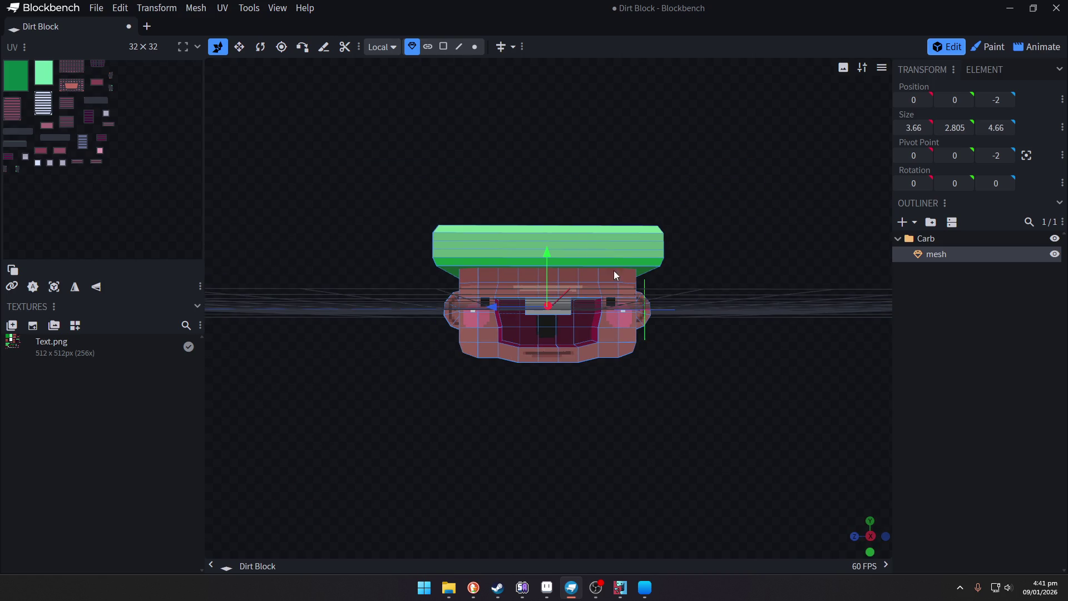
mouse_move(549, 261)
left_mouse_down()
mouse_move(584, 163)
mouse_move(658, 317)
mouse_move(722, 380)
mouse_move(708, 396)
mouse_move(748, 399)
left_mouse_up()
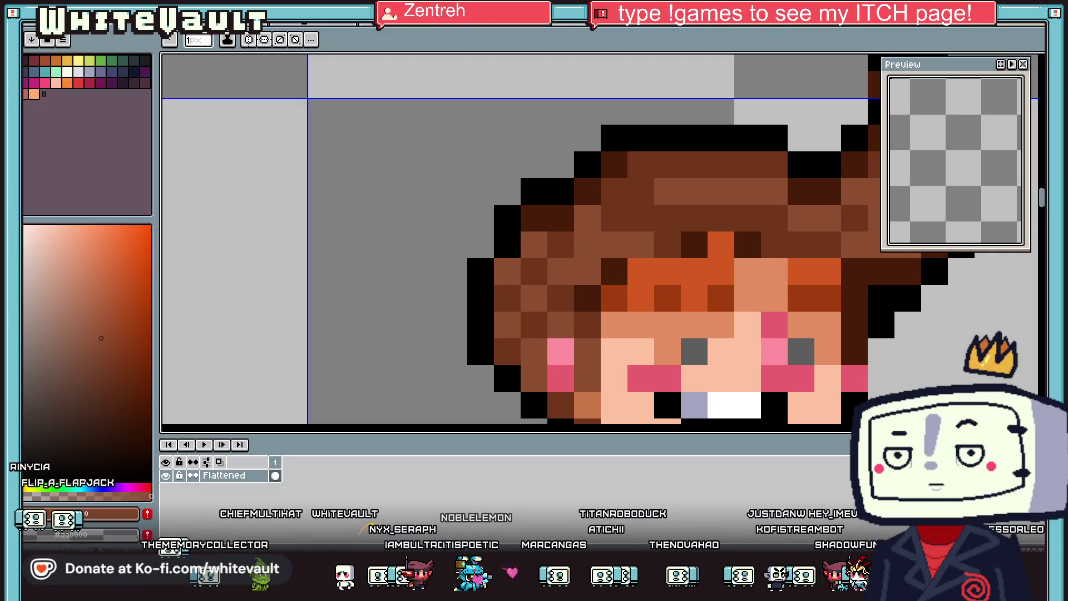
Step: Recolour a couple of hair pixels and sample a dark brown from the girl's hair
scroll(709, 319, "down", 5)
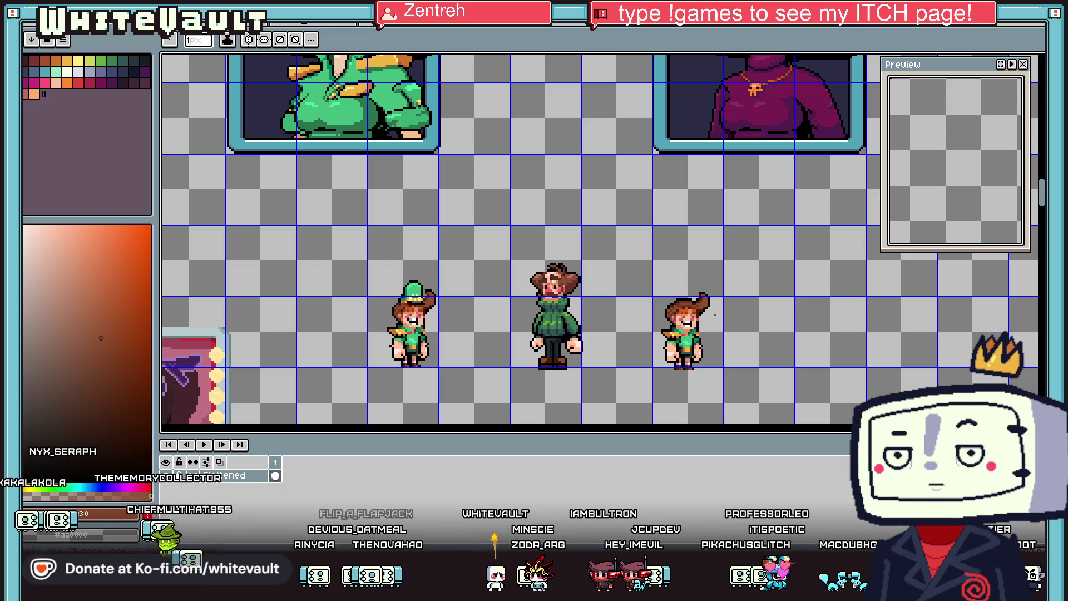
scroll(666, 304, "up", 3)
scroll(720, 316, "up", 3)
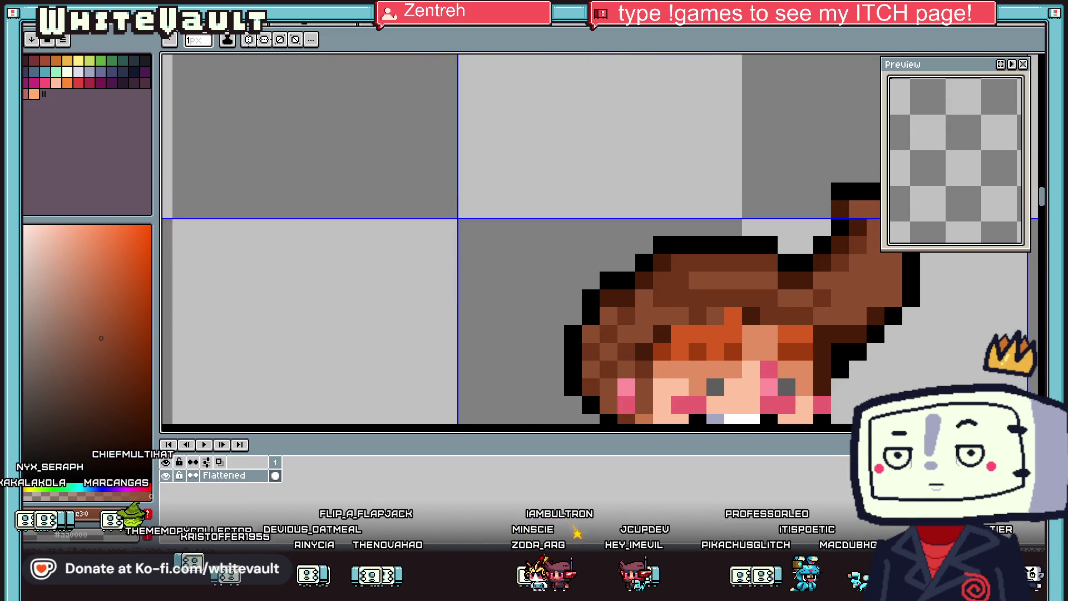
left_click(715, 316)
left_click(644, 262)
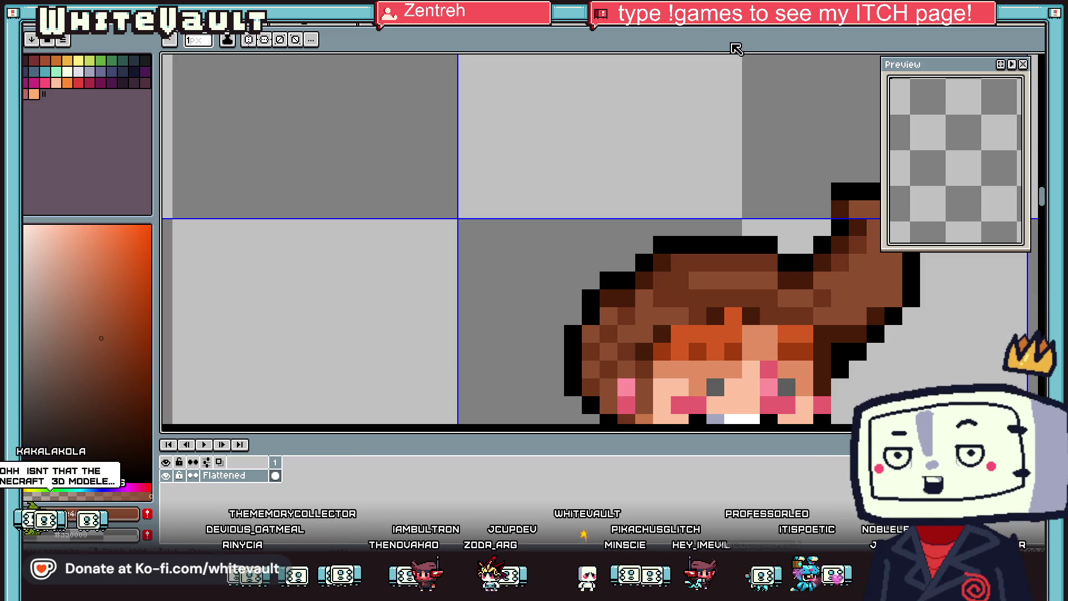
key("i")
left_click(645, 262)
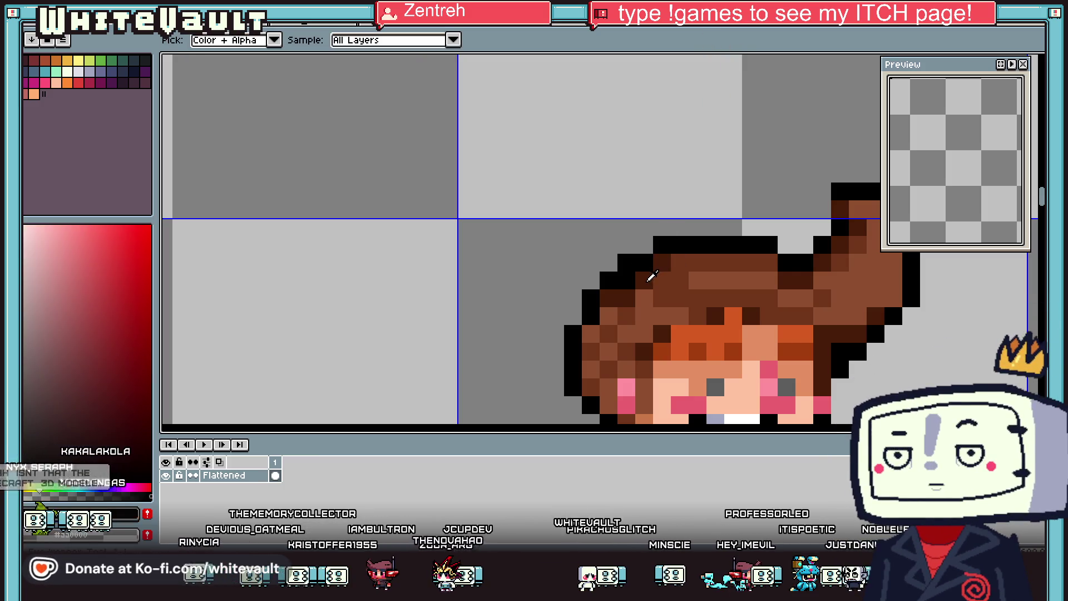
left_click(650, 274)
Step: Draw a rectangular marquee around the right-hand green-shirted girl
scroll(695, 266, "down", 3)
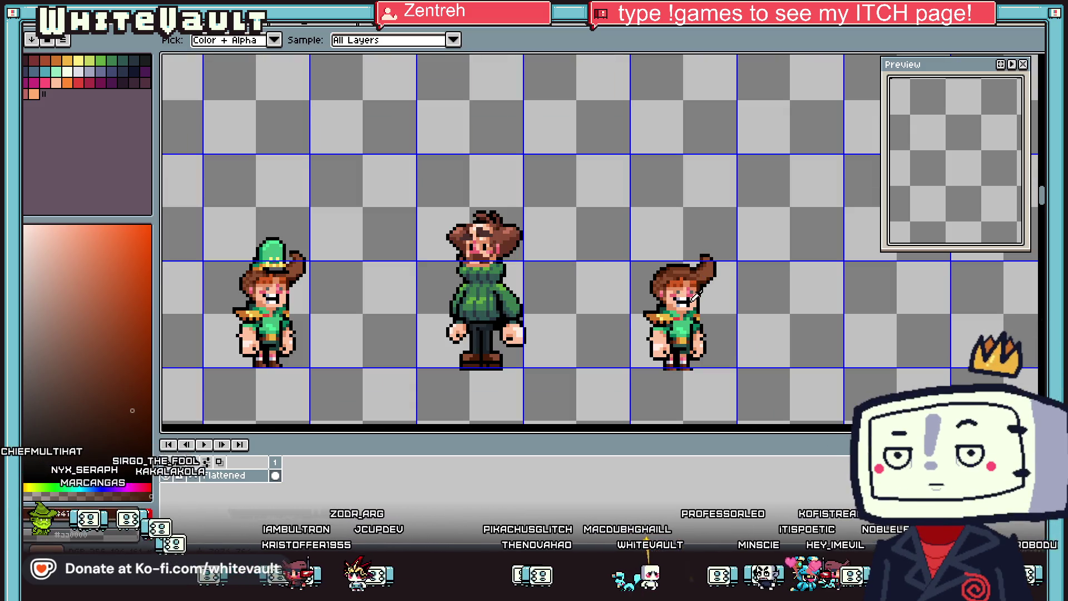
scroll(692, 298, "up", 1)
scroll(643, 300, "down", 1)
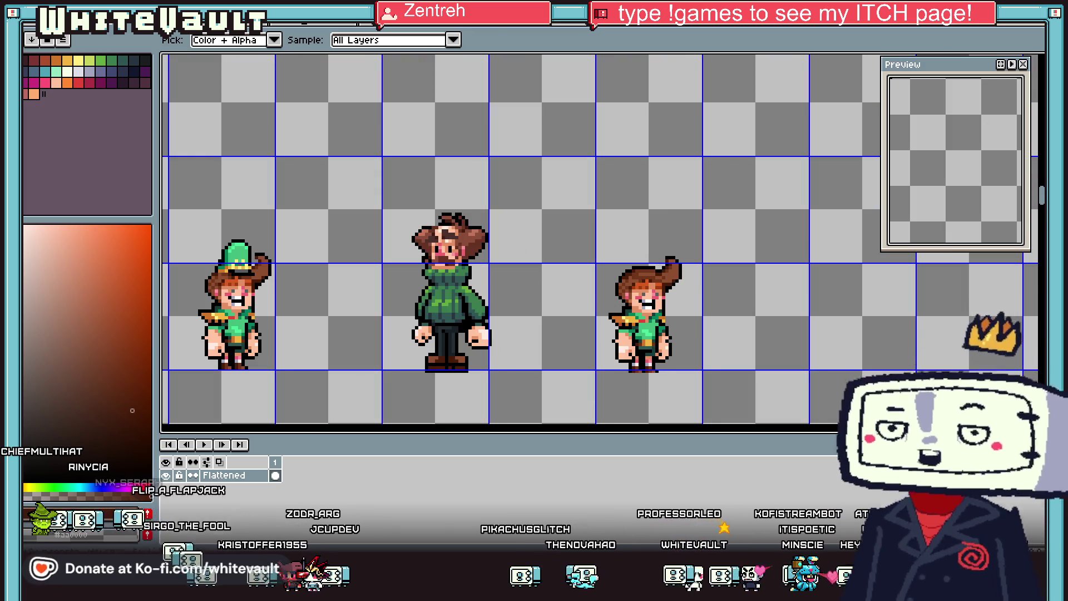
key("m")
mouse_move(573, 214)
left_mouse_down()
mouse_move(730, 406)
mouse_move(727, 394)
left_mouse_up()
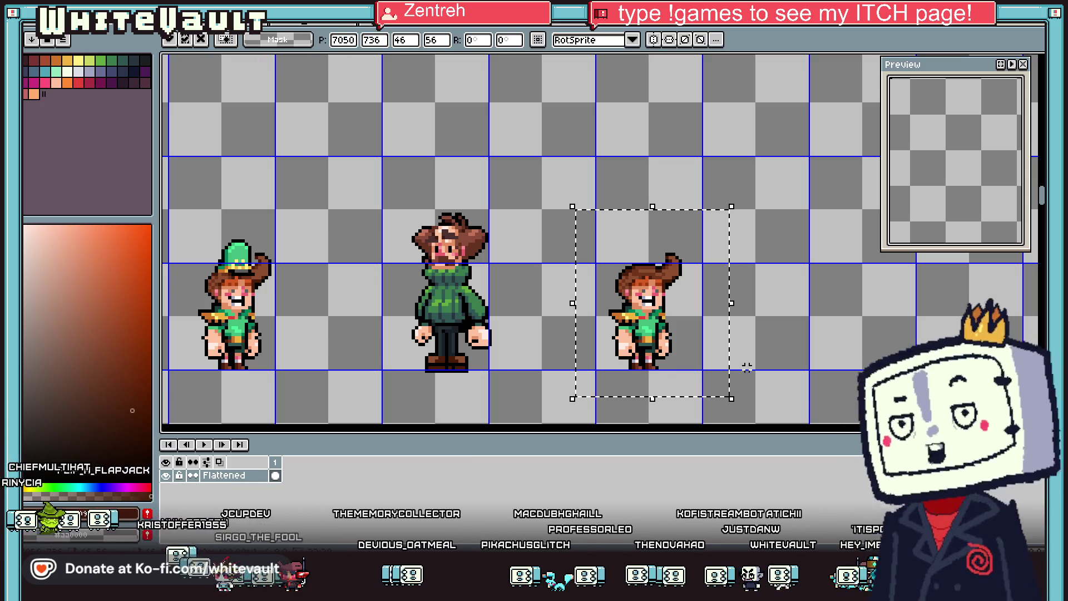
Step: Duplicate the girl further to the right and lift her arm pieces above her
left_click_drag(676, 337, 900, 336)
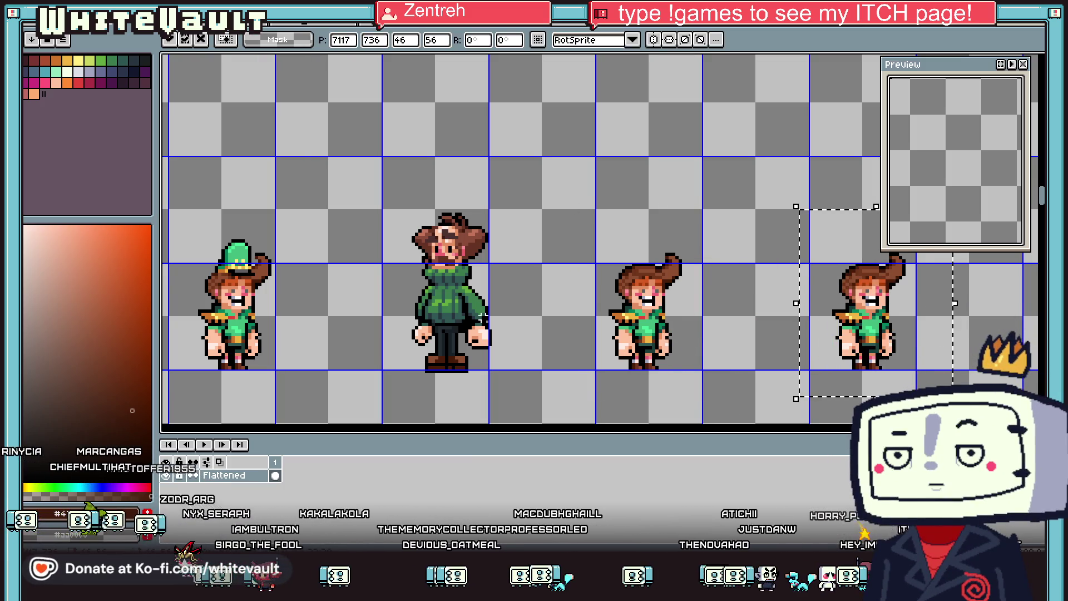
key("Return")
scroll(615, 319, "up", 2)
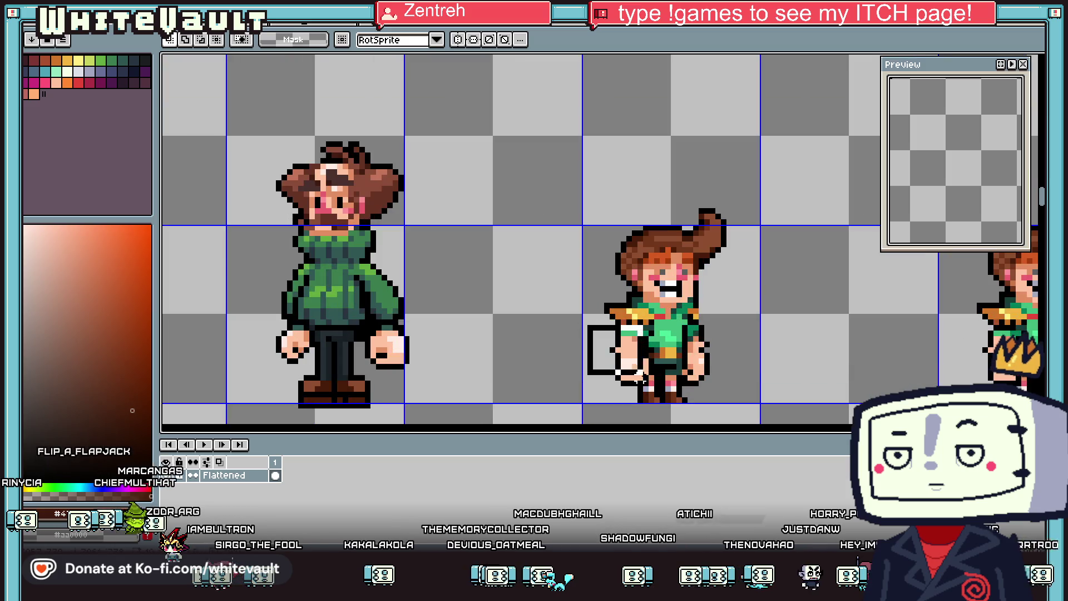
left_click_drag(638, 377, 658, 384)
mouse_move(624, 353)
left_mouse_down()
mouse_move(640, 256)
mouse_move(634, 149)
left_mouse_up()
scroll(640, 256, "down", 1)
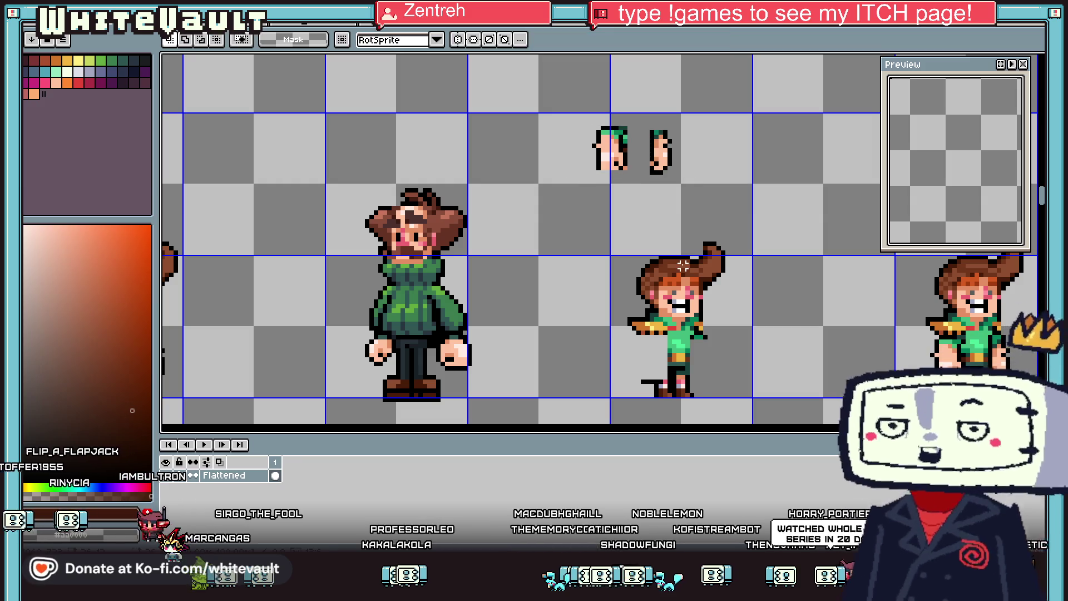
Step: Sample the sweater green with the Pencil and add a new layer above Flattened
key("i")
key("m")
mouse_move(602, 211)
left_mouse_down()
mouse_move(799, 289)
mouse_move(803, 301)
mouse_move(787, 298)
left_mouse_up()
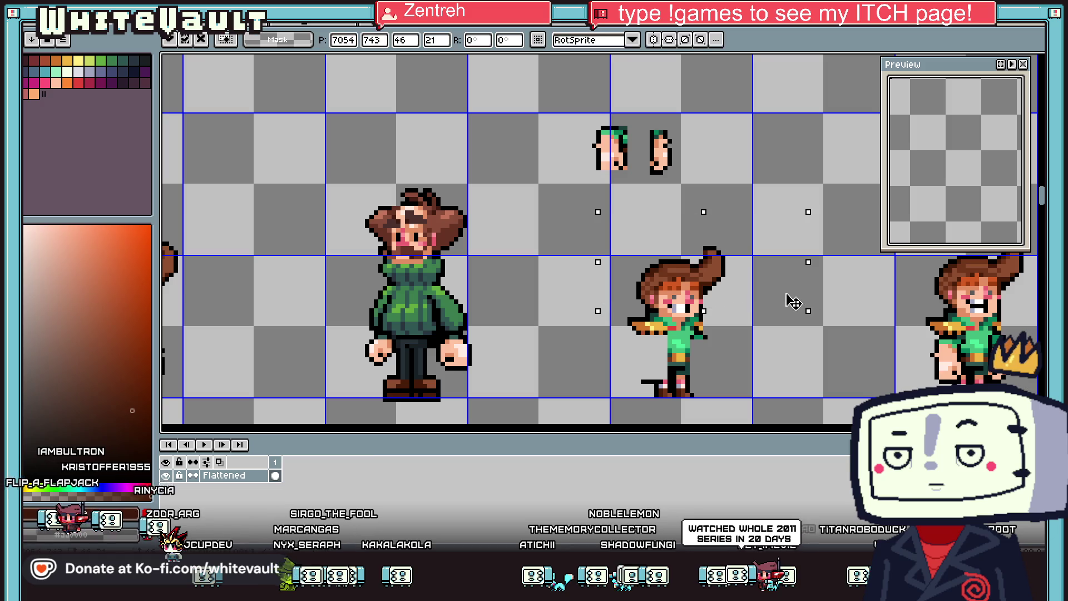
left_click(447, 319)
key("i")
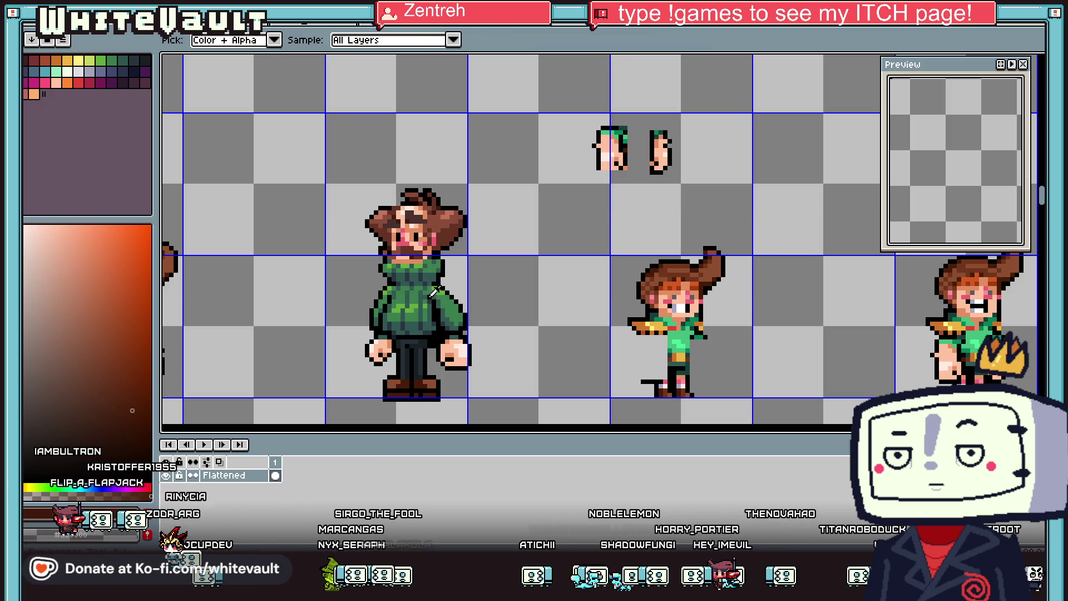
left_click(445, 296)
key("b")
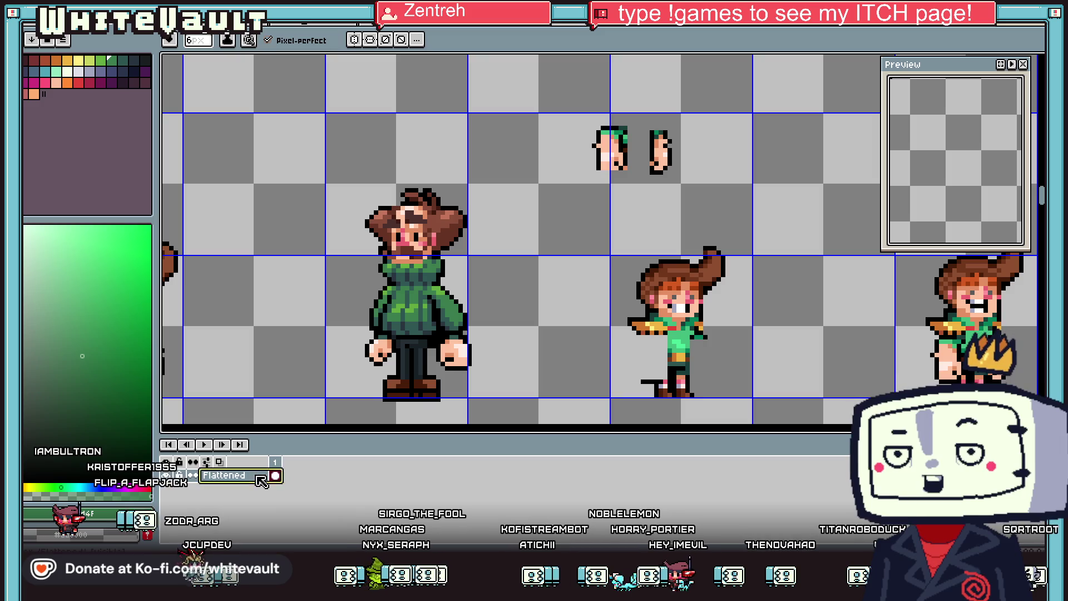
right_click(256, 474)
mouse_move(320, 474)
left_click(439, 471)
Step: Paint green strokes over the girl's face and scarf, undoing the first attempt
key("v")
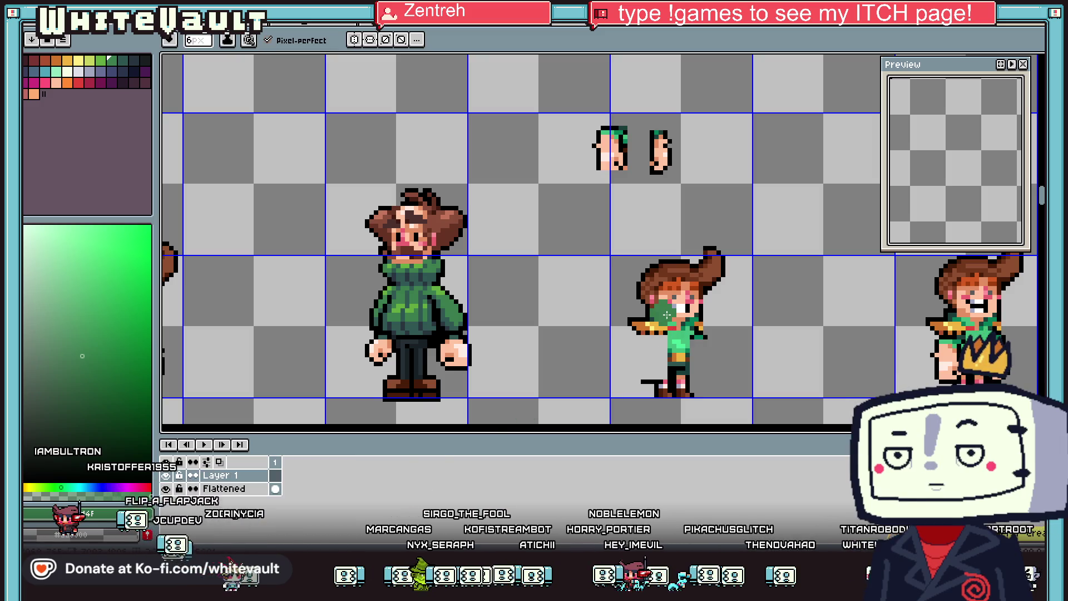
key("b")
scroll(655, 313, "up", 1)
left_click_drag(651, 300, 725, 312)
key("ctrl+z")
key("ctrl+z")
key("ctrl+z")
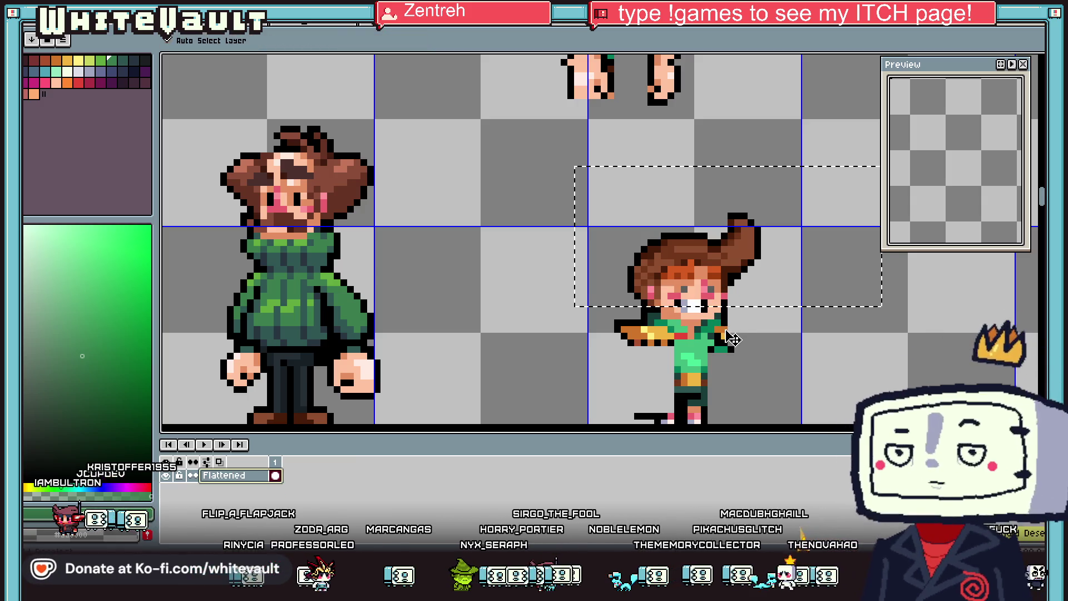
key("ctrl+z")
mouse_move(730, 319)
left_mouse_down()
mouse_move(665, 306)
mouse_move(649, 315)
mouse_move(651, 334)
mouse_move(626, 384)
mouse_move(656, 409)
mouse_move(729, 390)
left_mouse_up()
scroll(748, 382, "up", 1)
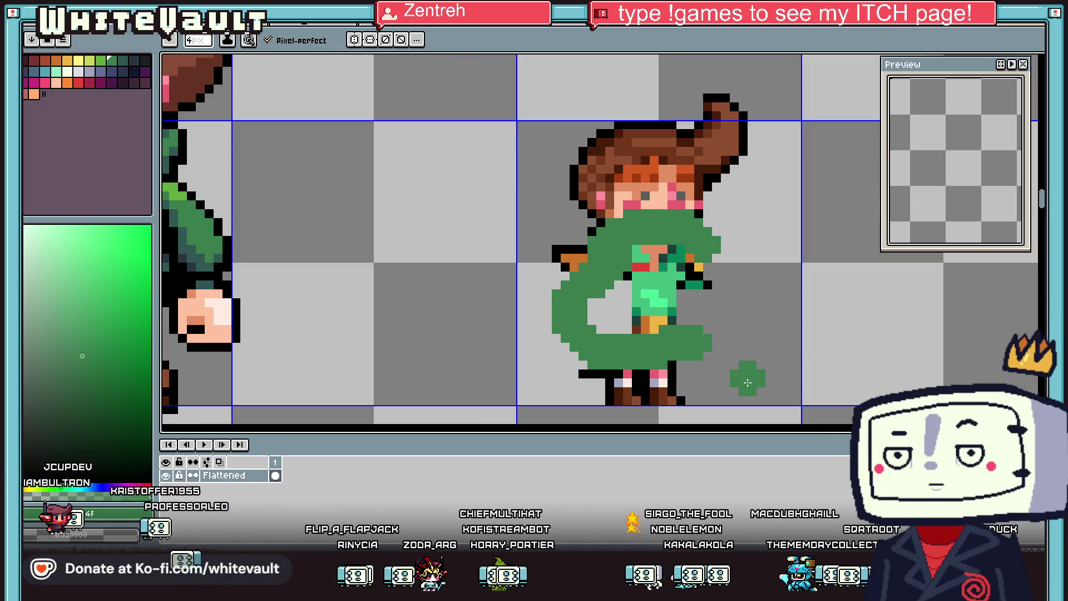
Step: Repaint the green over the mouth and scarf and extend the cloak down above the boots
key("ctrl+z")
key("ctrl+z")
mouse_move(617, 234)
left_mouse_down()
mouse_move(694, 239)
mouse_move(619, 242)
mouse_move(640, 264)
mouse_move(687, 258)
mouse_move(528, 292)
mouse_move(542, 317)
mouse_move(579, 322)
mouse_move(707, 267)
mouse_move(761, 277)
mouse_move(748, 314)
mouse_move(712, 322)
mouse_move(635, 312)
mouse_move(724, 295)
left_mouse_up()
key("ctrl+z")
key("ctrl+z")
mouse_move(609, 329)
left_mouse_down()
mouse_move(598, 346)
mouse_move(676, 359)
mouse_move(718, 348)
mouse_move(626, 329)
left_mouse_up()
scroll(673, 332, "down", 3)
scroll(680, 332, "down", 1)
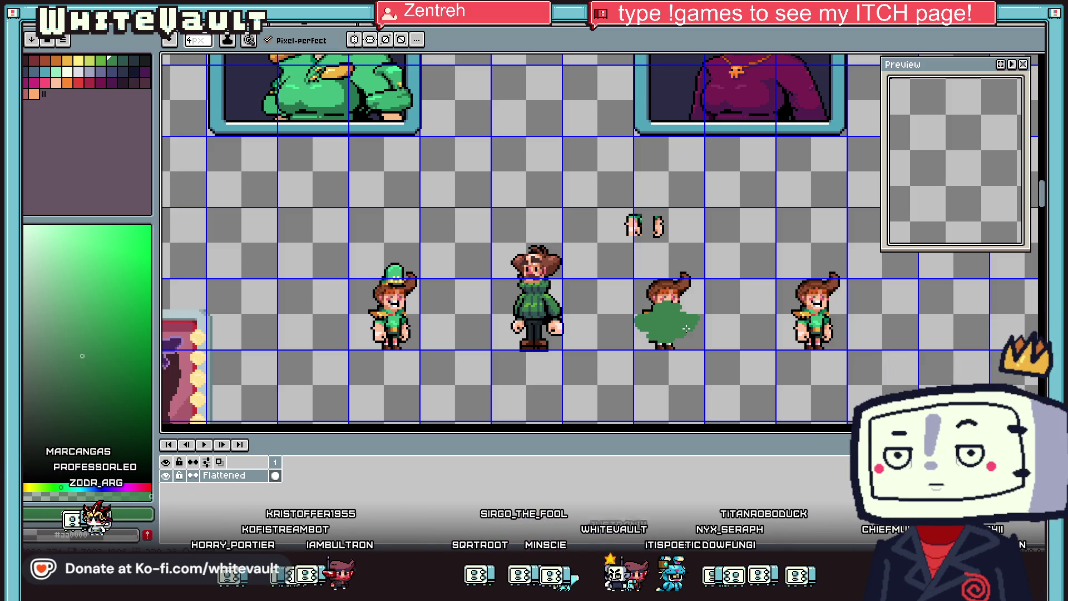
scroll(658, 323, "up", 1)
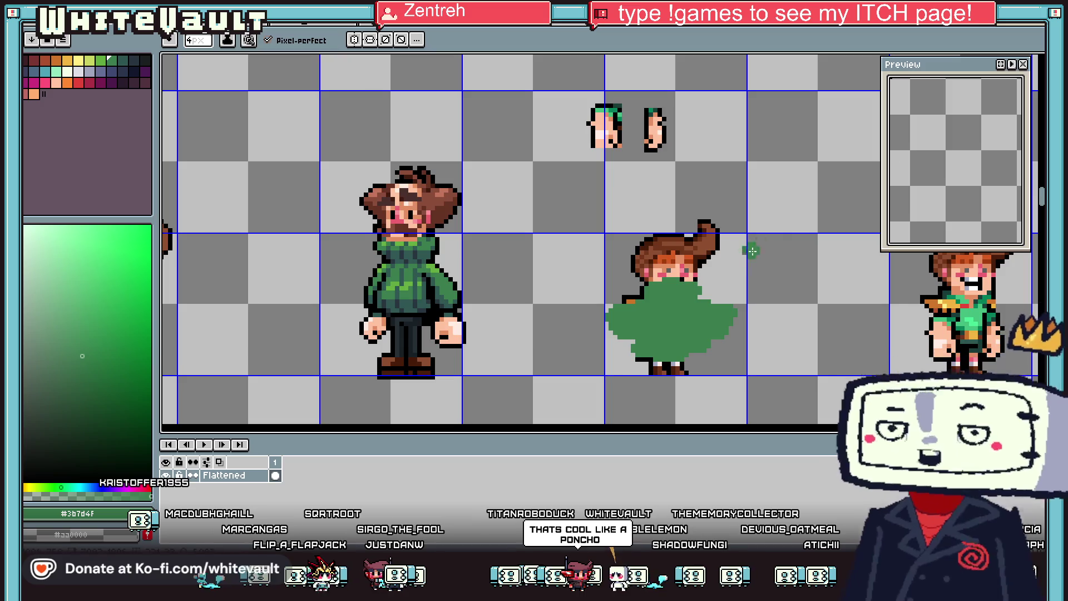
scroll(715, 277, "up", 8)
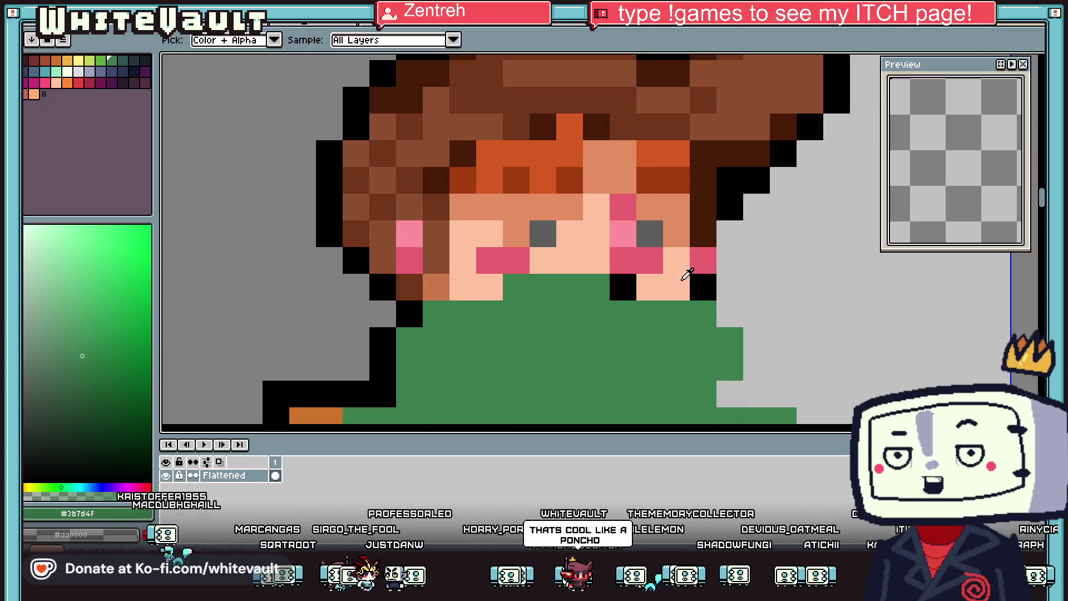
Step: Outline the poncho's collar in black along both sides and under the face
left_click(644, 286, "alt")
mouse_move(677, 287)
left_mouse_down()
mouse_move(720, 303)
mouse_move(755, 342)
mouse_move(729, 393)
left_mouse_up()
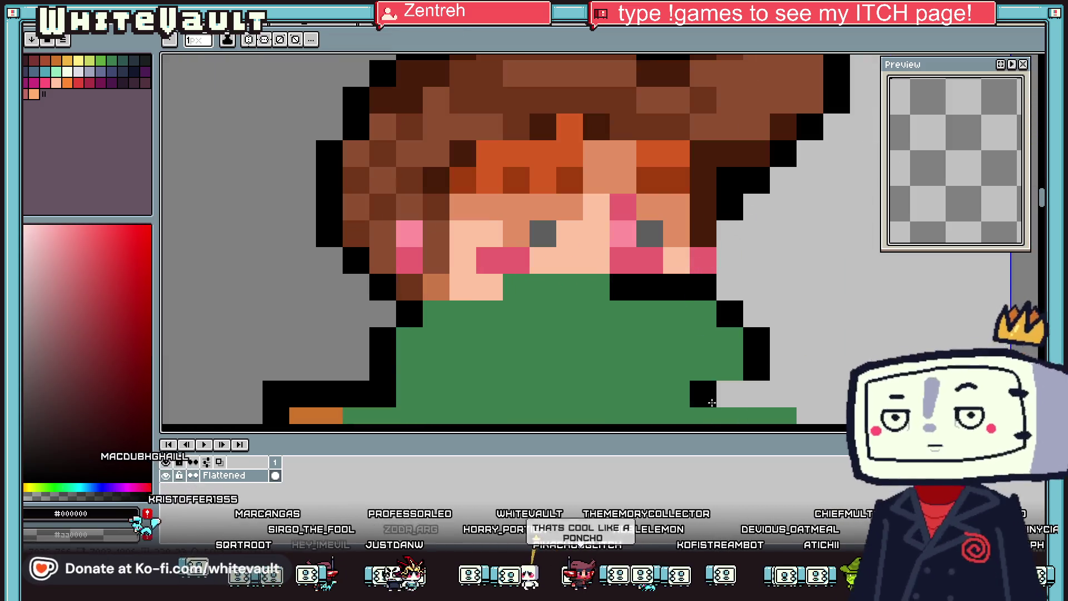
left_click(591, 262)
mouse_move(591, 267)
left_mouse_down()
mouse_move(516, 287)
mouse_move(438, 286)
left_mouse_up()
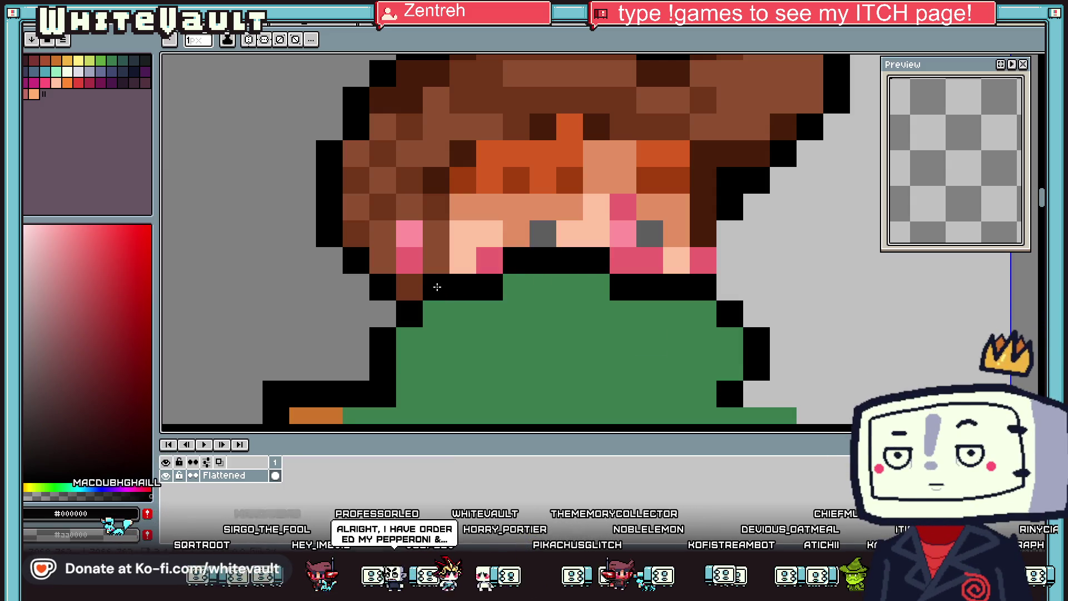
scroll(440, 290, "down", 3)
scroll(434, 261, "up", 3)
left_click(400, 208)
key("ctrl+z")
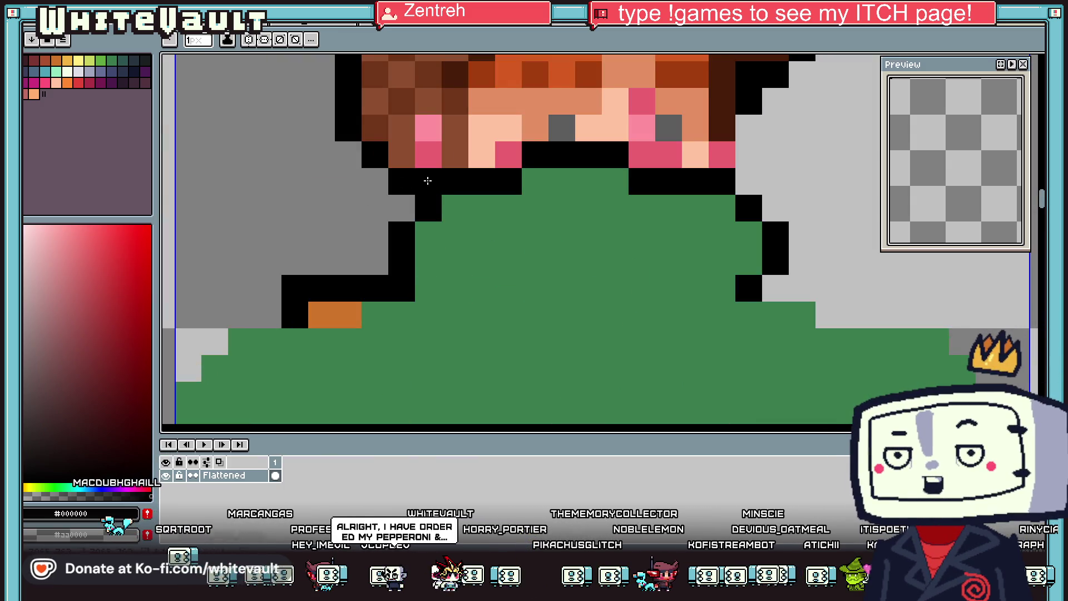
left_click_drag(424, 181, 423, 254)
Step: Paint a dark green stripe across the collar and a light-green highlight
key("i")
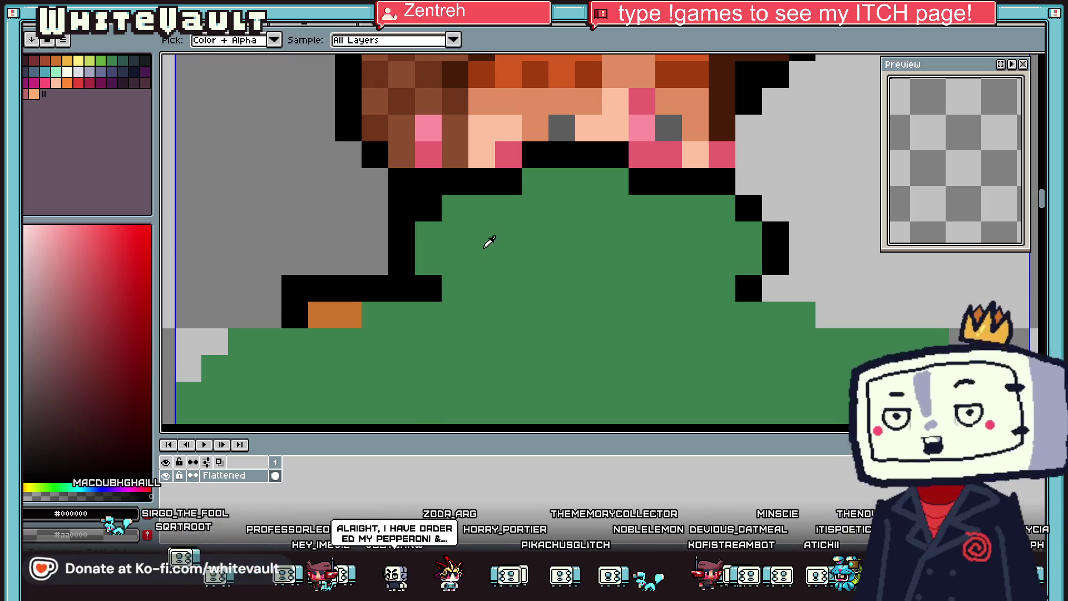
scroll(518, 262, "down", 10)
left_click(260, 216)
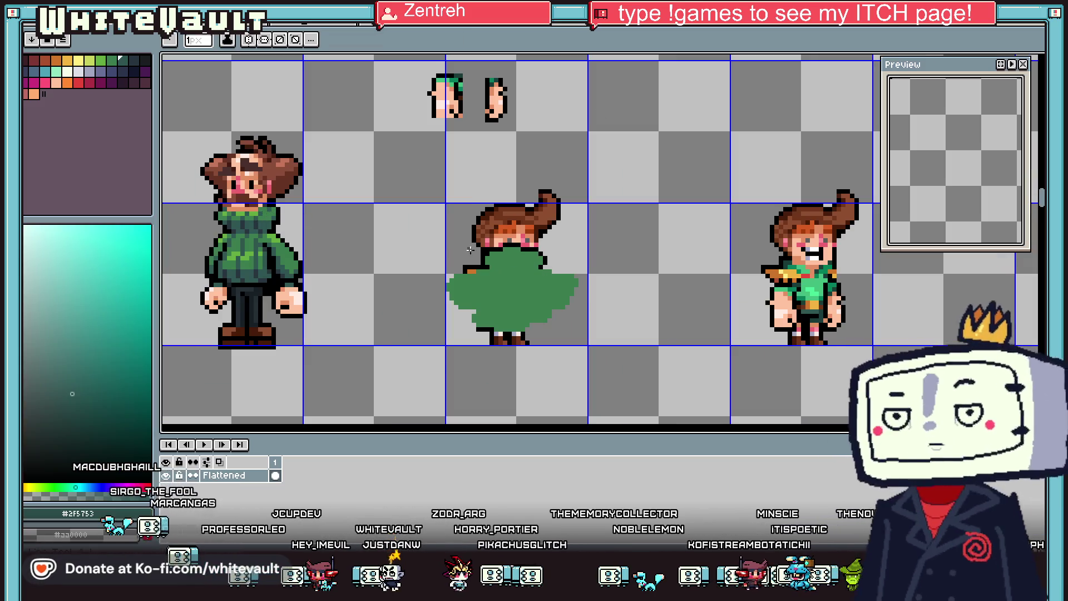
scroll(488, 257, "up", 3)
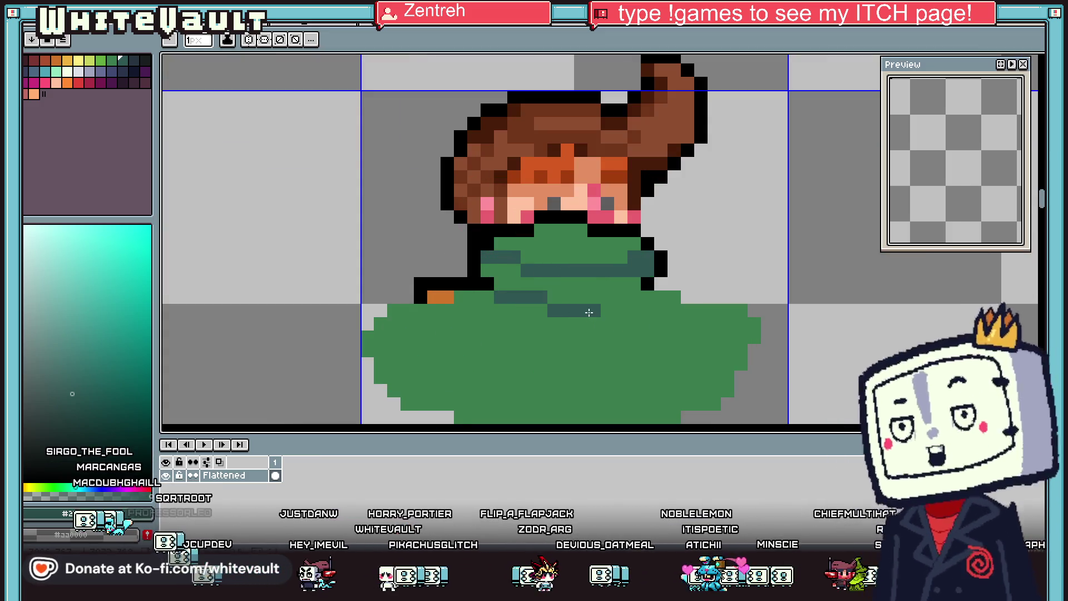
left_click_drag(635, 298, 487, 277)
scroll(608, 282, "down", 4)
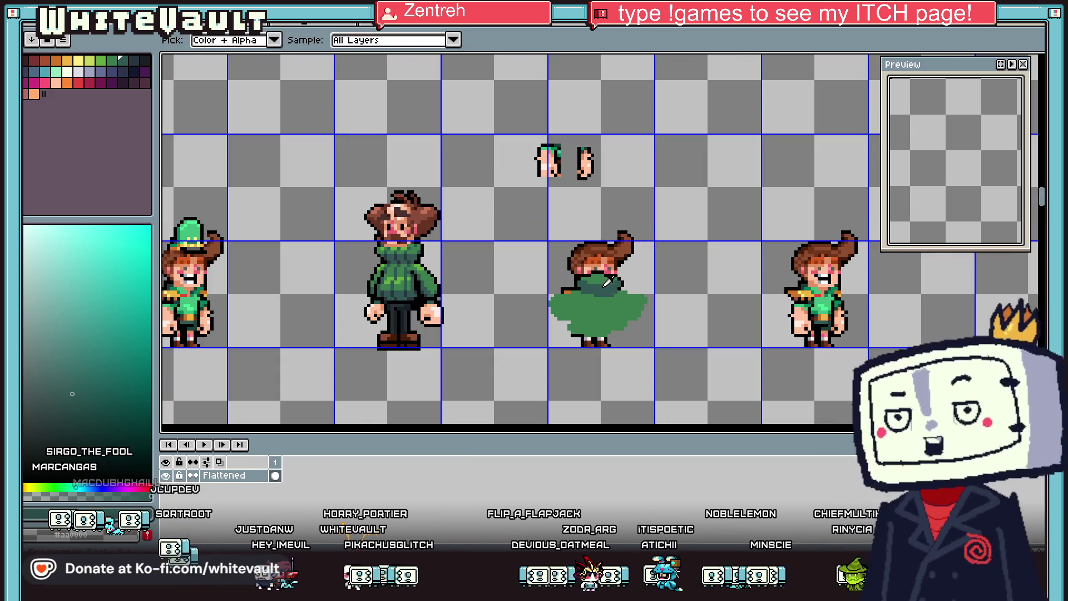
scroll(404, 242, "up", 1)
left_click(406, 243)
scroll(663, 287, "up", 3)
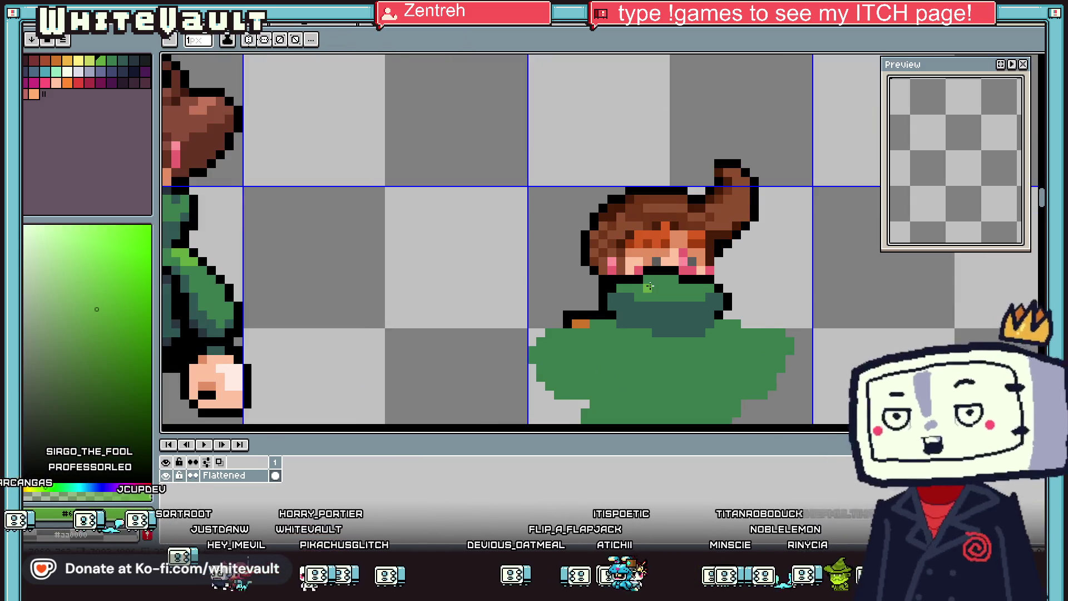
left_click_drag(647, 289, 667, 285)
scroll(706, 289, "down", 4)
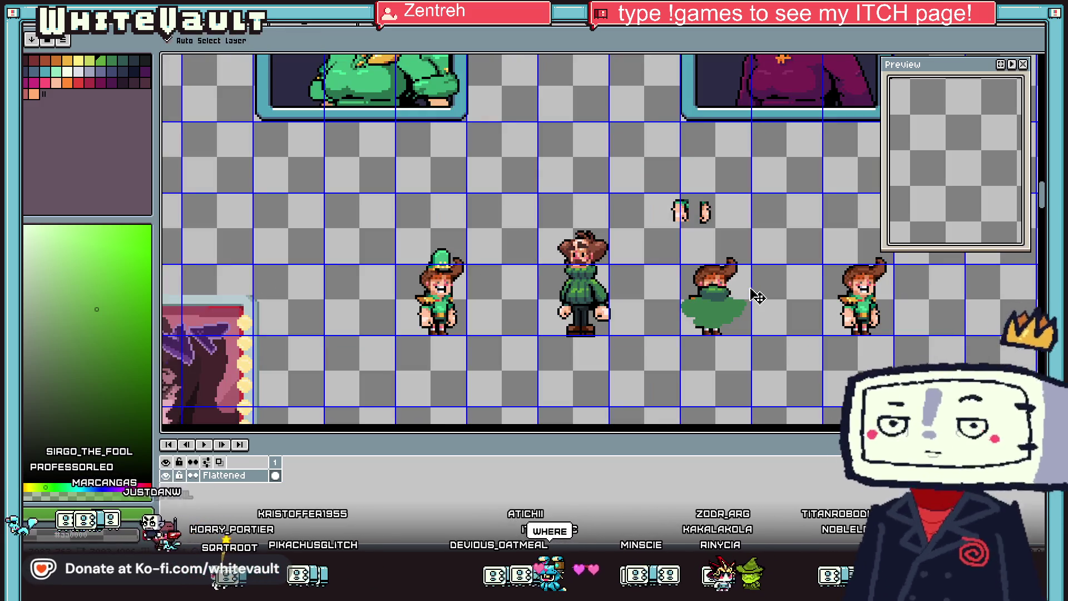
Step: Flip a selected piece of the green sweater horizontally, nudge it up, then sample black
scroll(600, 239, "right", 3)
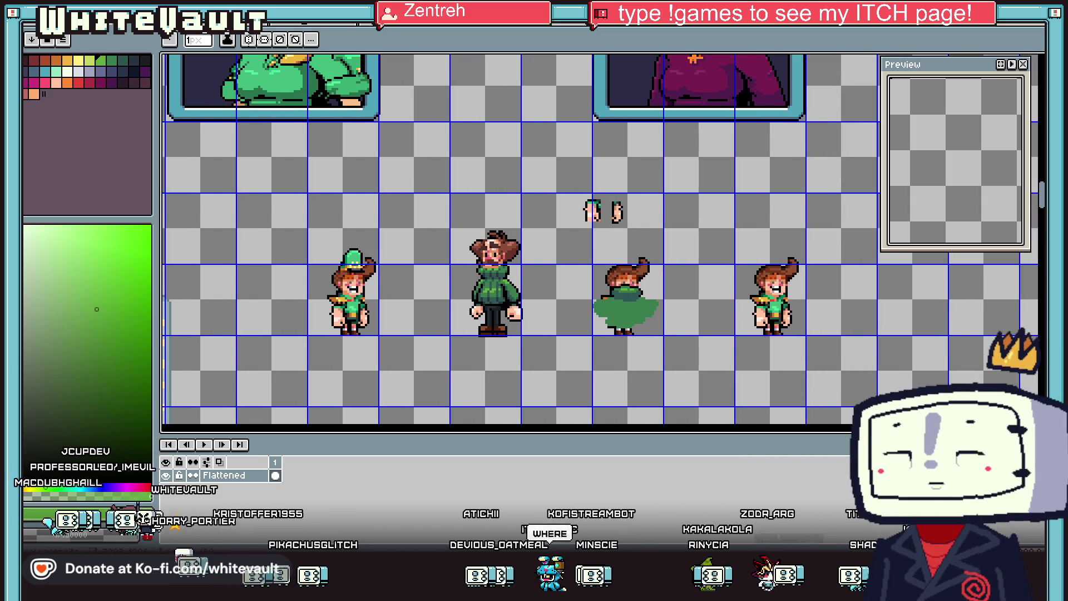
scroll(501, 287, "up", 1)
left_click(1040, 59)
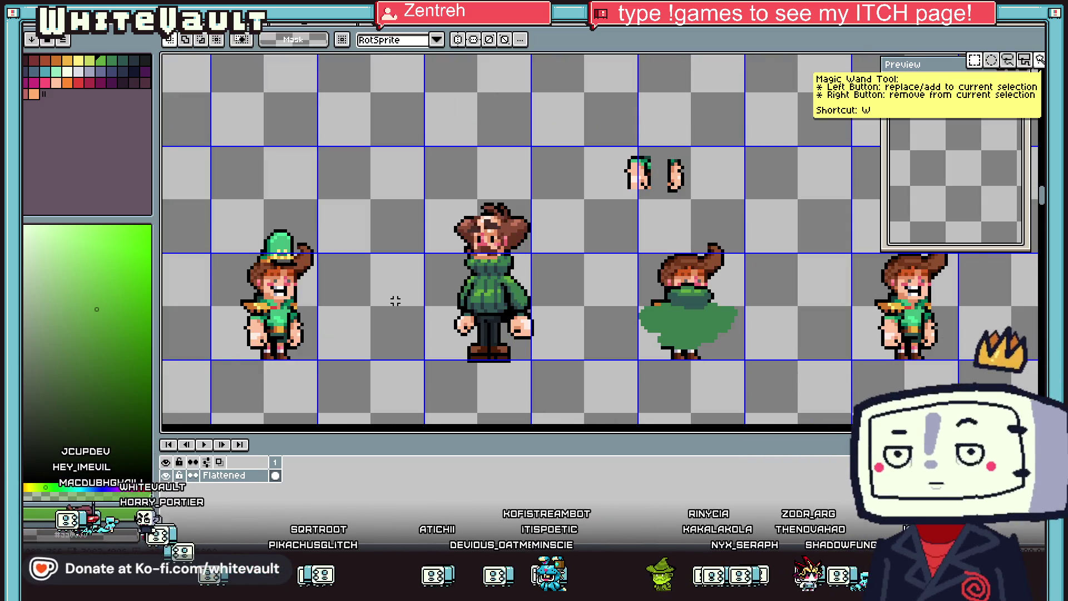
scroll(461, 234, "up", 3)
mouse_move(462, 224)
left_mouse_down()
mouse_move(595, 254)
mouse_move(608, 263)
mouse_move(615, 326)
mouse_move(610, 278)
mouse_move(612, 304)
mouse_move(1030, 312)
mouse_move(261, 312)
mouse_move(592, 343)
left_mouse_up()
key("shift+h")
key("Up")
key("Up")
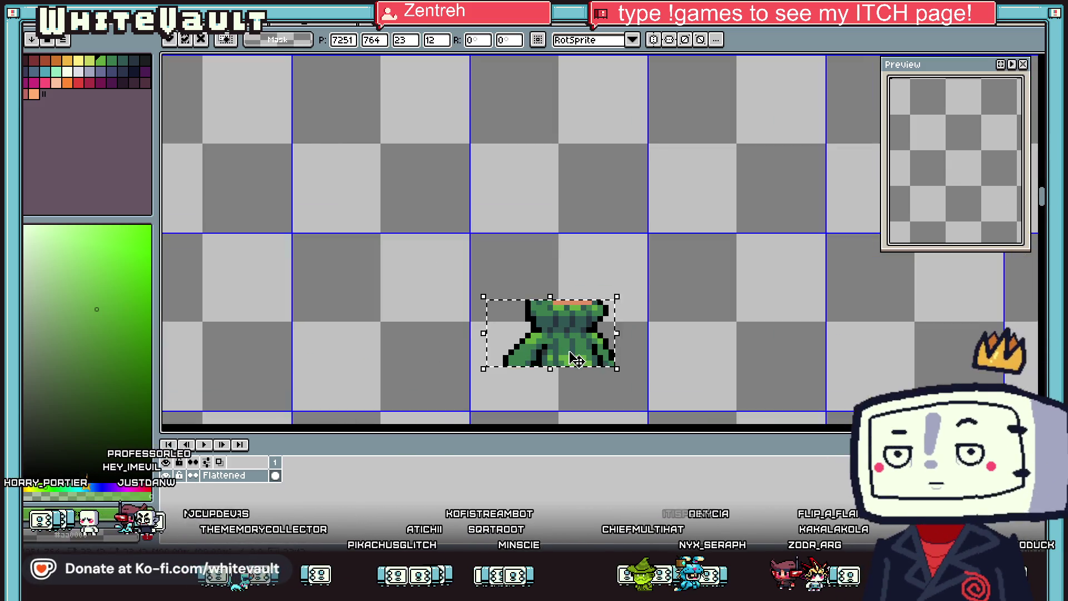
key("Return")
key("i")
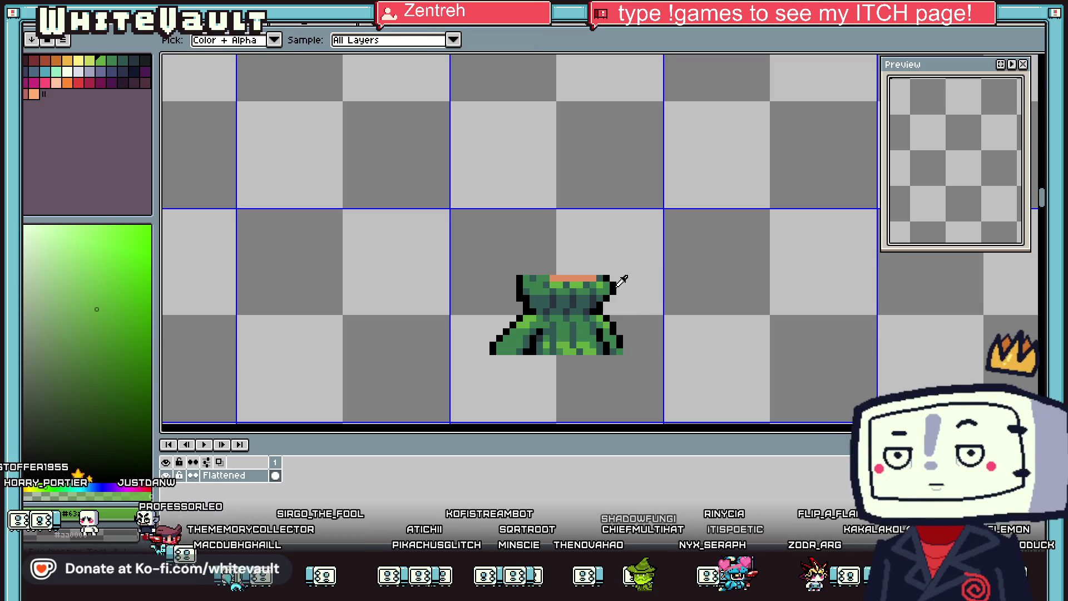
left_click(618, 284)
scroll(718, 284, "up", 1)
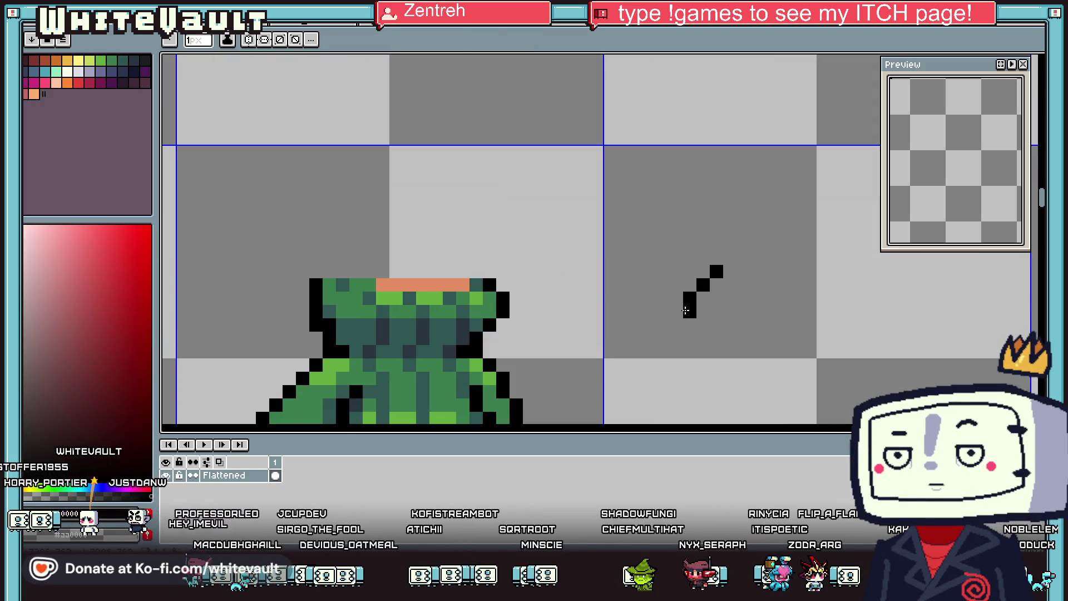
Step: Draw the black oval outline's left side and top edge beside the poncho
key("ctrl+z")
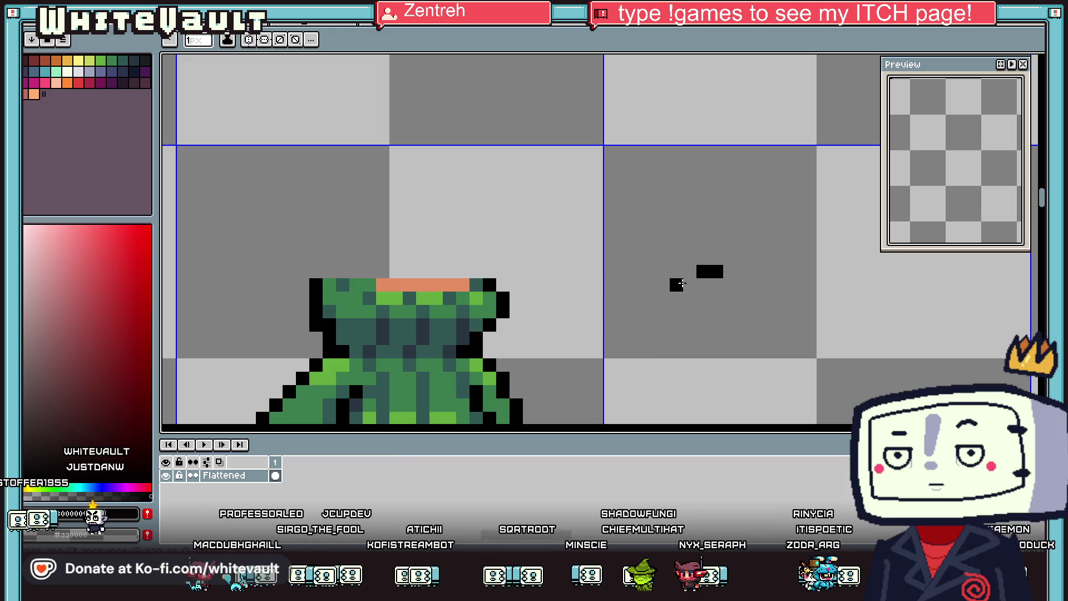
left_click_drag(678, 328, 686, 348)
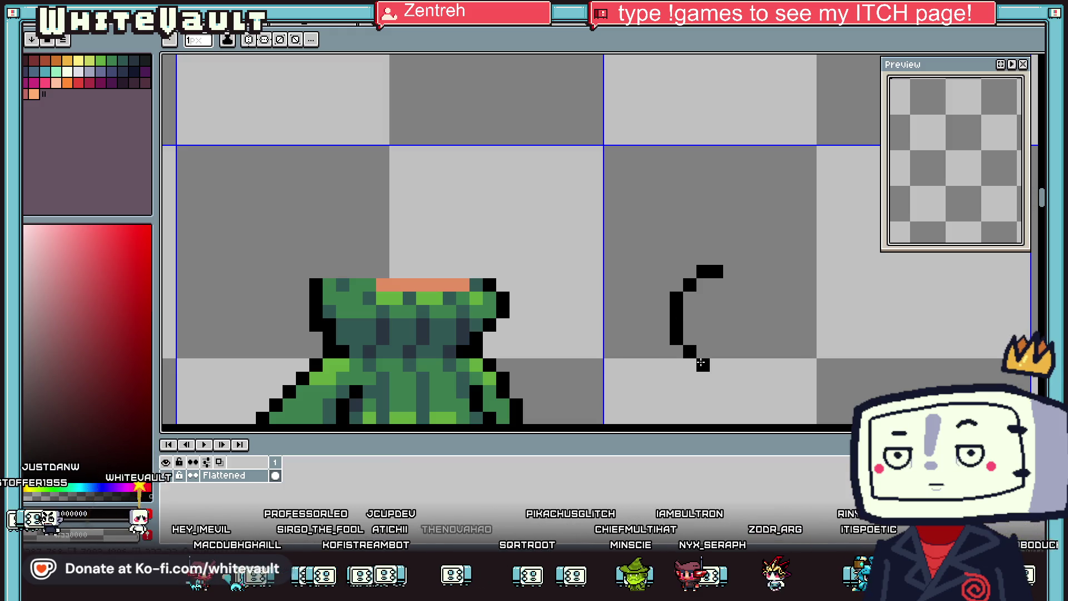
mouse_move(732, 268)
left_mouse_down()
mouse_move(869, 266)
mouse_move(889, 300)
mouse_move(890, 356)
mouse_move(877, 364)
left_mouse_up()
Step: Fill the oval's bottom rows with a dark teal band
left_click(445, 336, "alt")
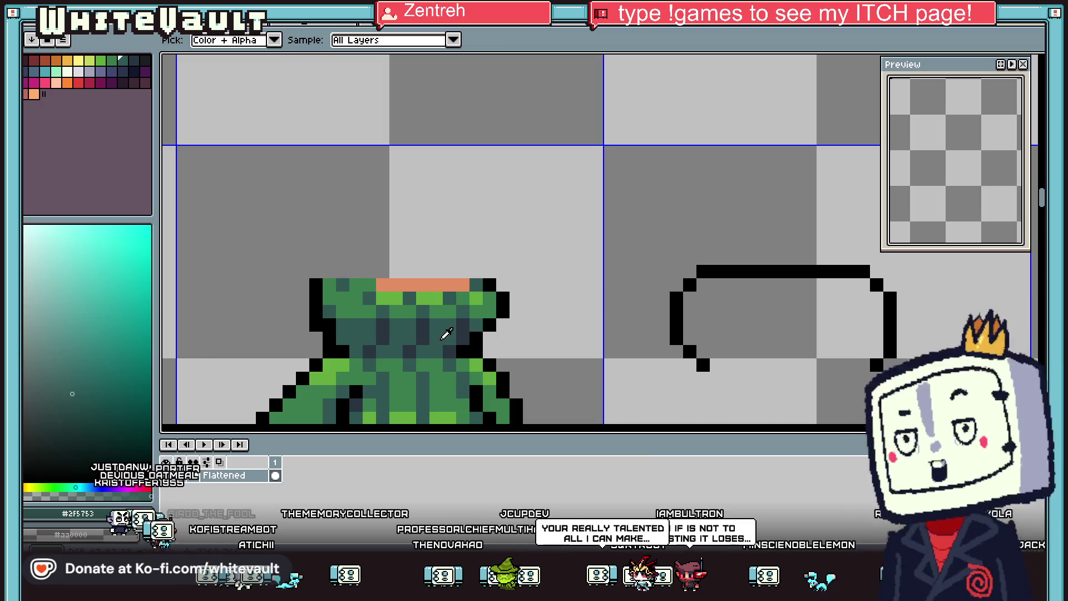
left_click(724, 367)
left_click_drag(723, 367, 870, 365)
left_click_drag(704, 350, 877, 351)
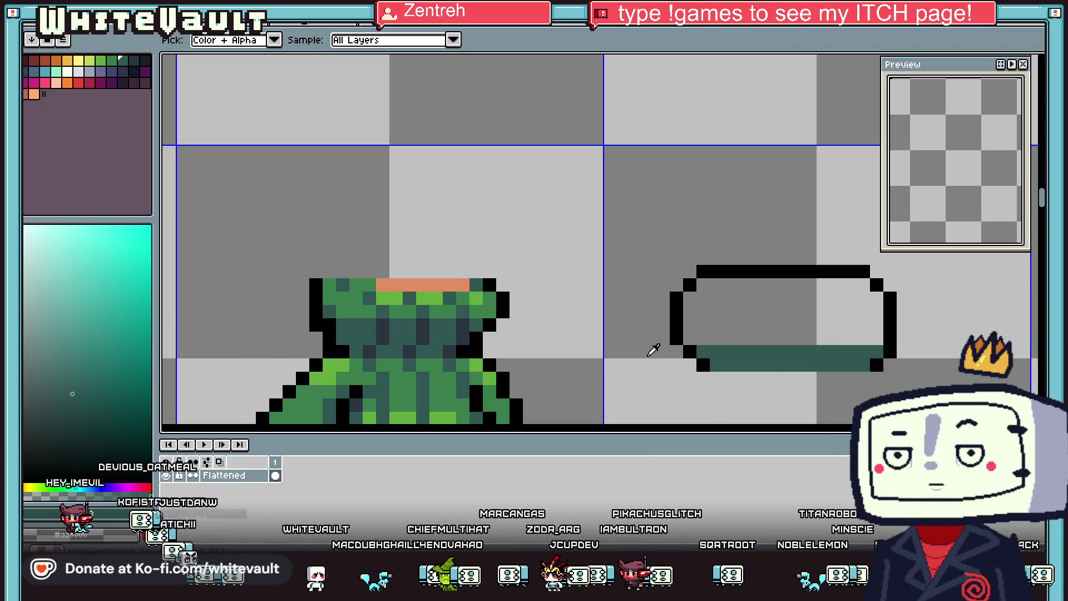
Step: Fill the oval's inside with the poncho's mid green and pick up black
scroll(654, 349, "up", 2)
left_click(692, 351, "alt")
scroll(695, 357, "down", 3)
left_click(500, 311, "alt")
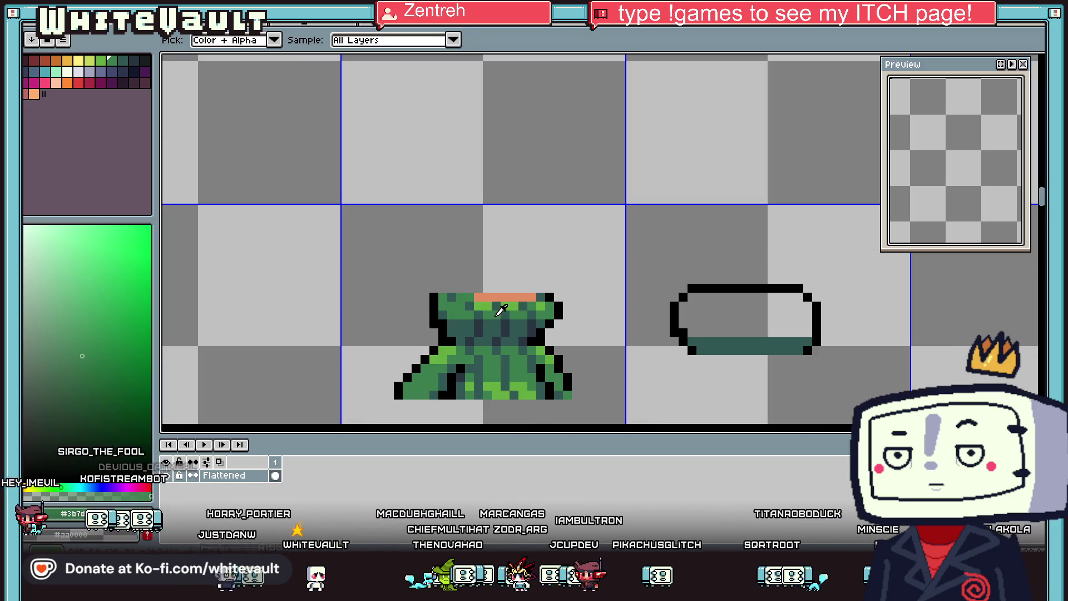
left_click(718, 312)
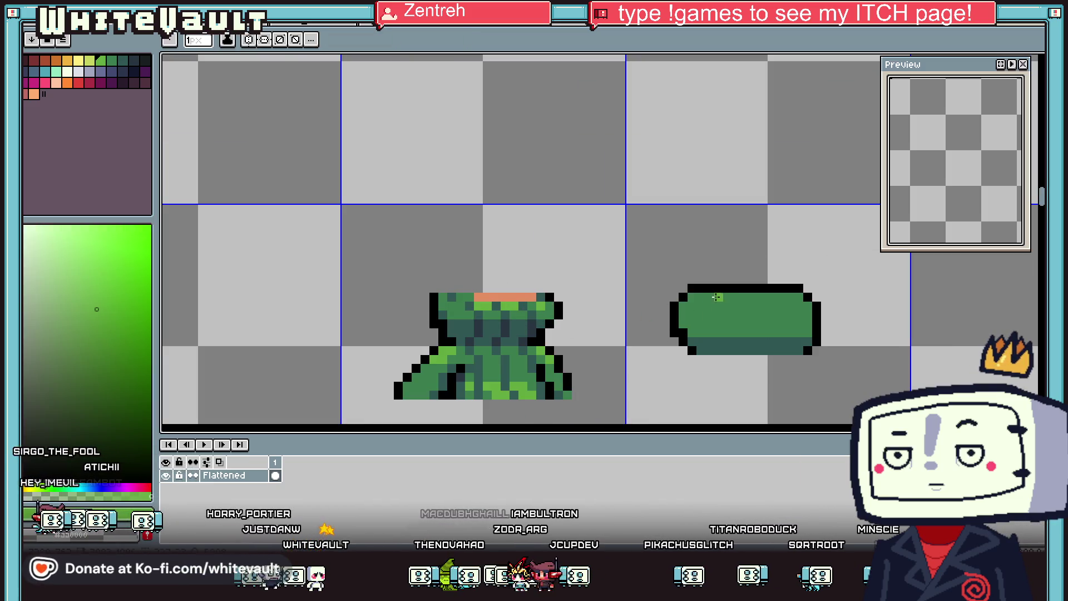
scroll(791, 300, "down", 3)
scroll(813, 323, "up", 2)
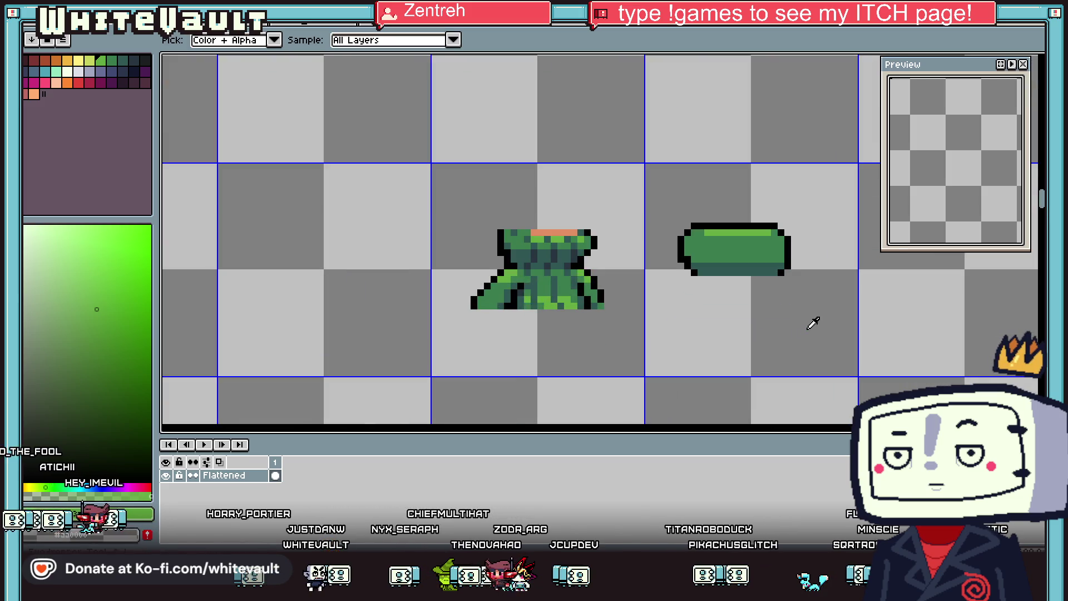
left_click(792, 258, "alt")
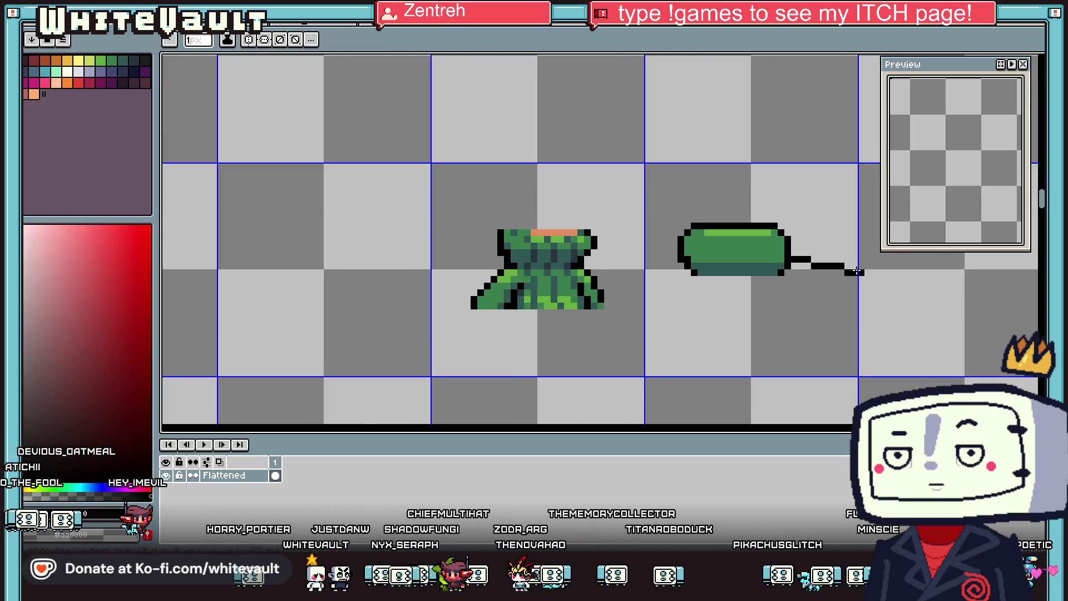
Step: Paint large black round dots at the oval's ends with an 8–10 px brush
key("plus")
key("plus")
key("plus")
left_click(855, 288)
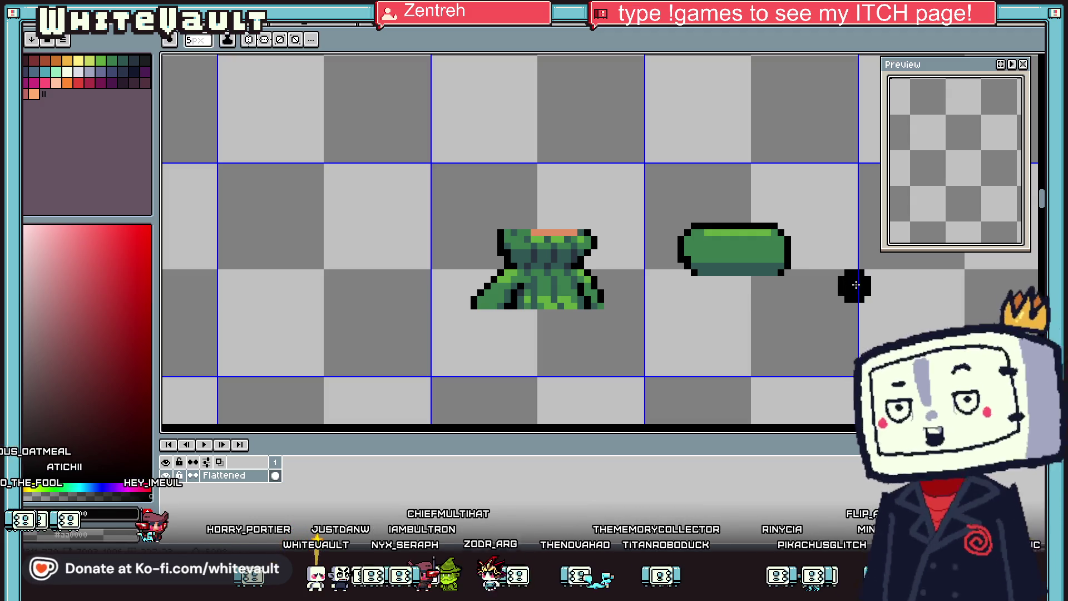
key("minus")
key("minus")
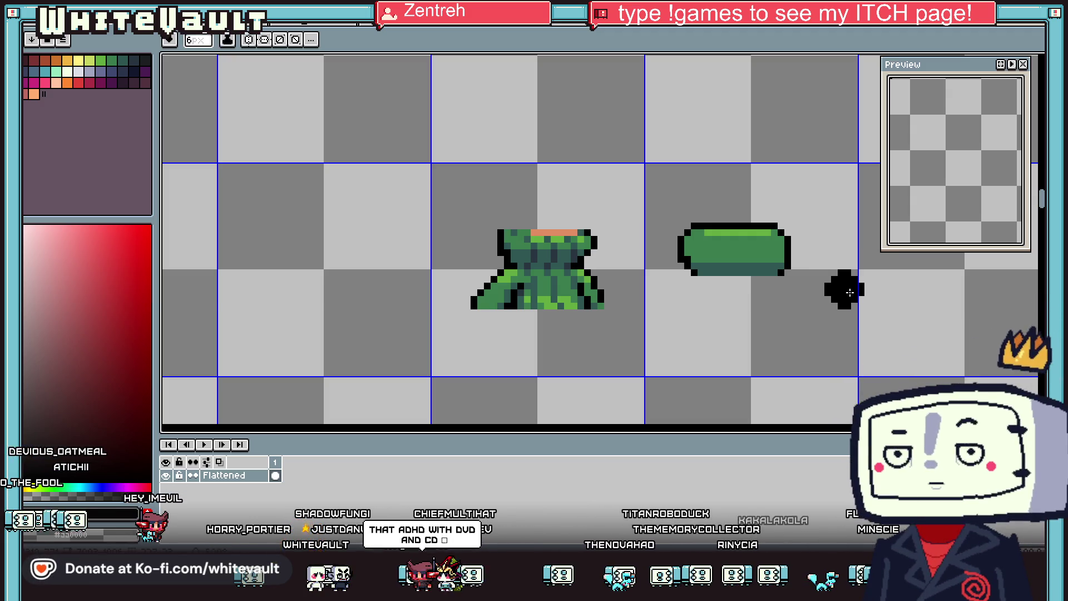
key("plus")
key("plus")
key("plus")
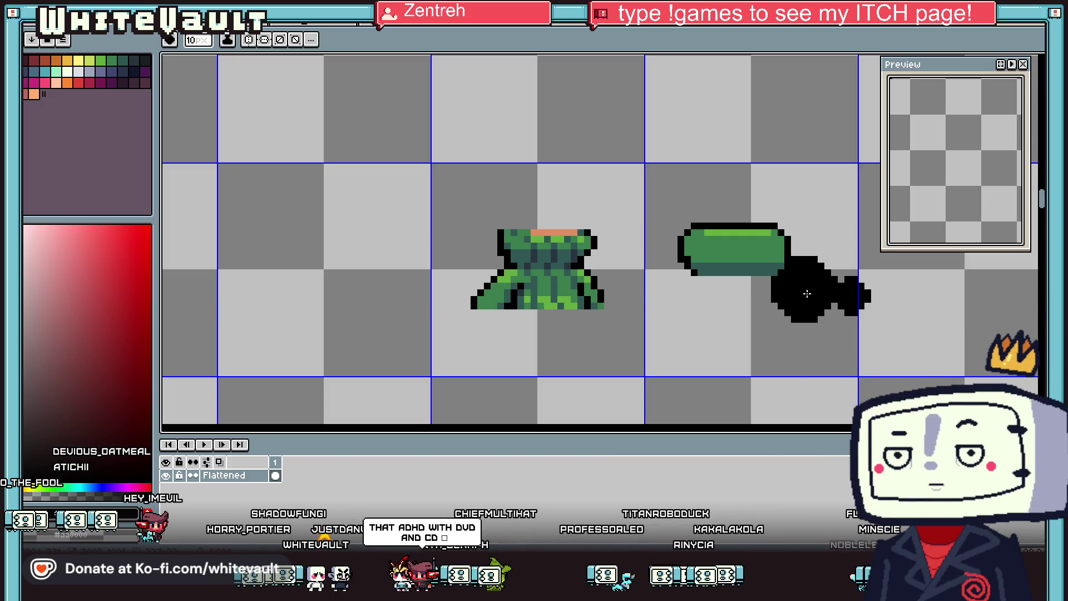
scroll(807, 294, "down", 3)
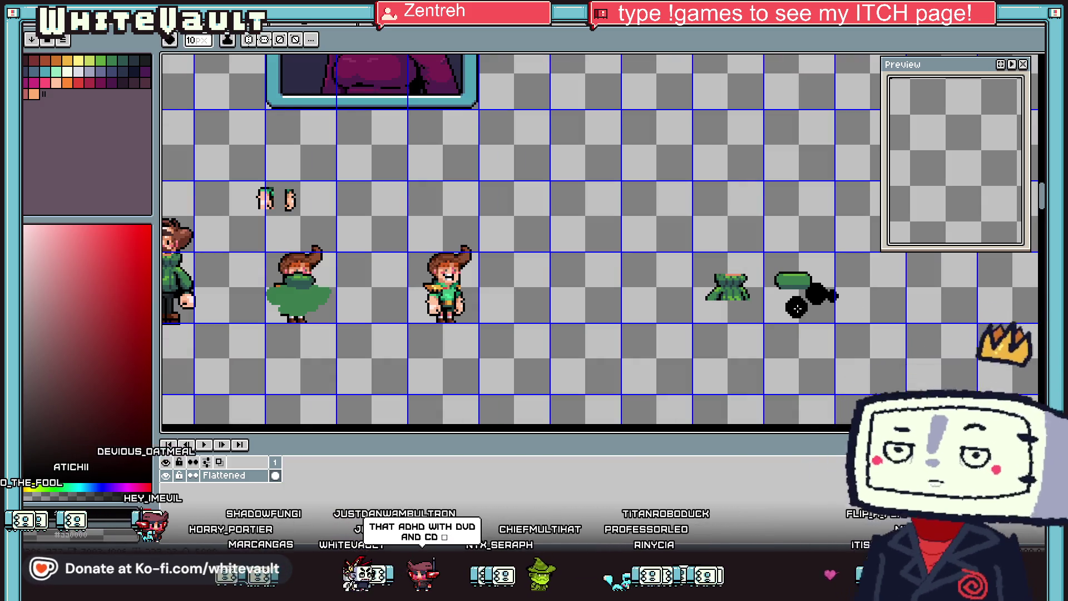
key("v")
key("b")
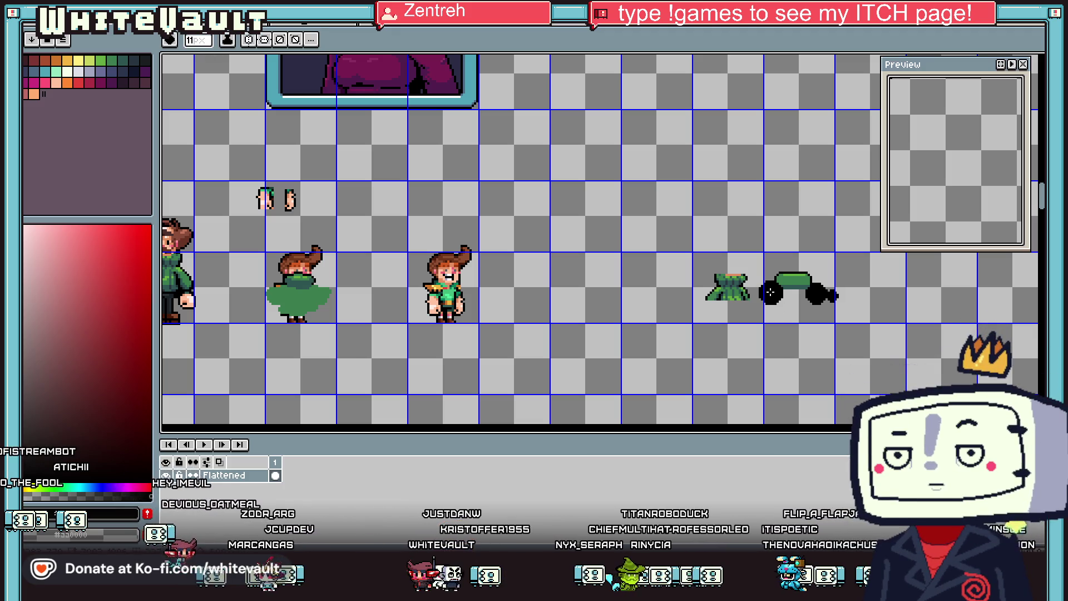
scroll(812, 299, "down", 2)
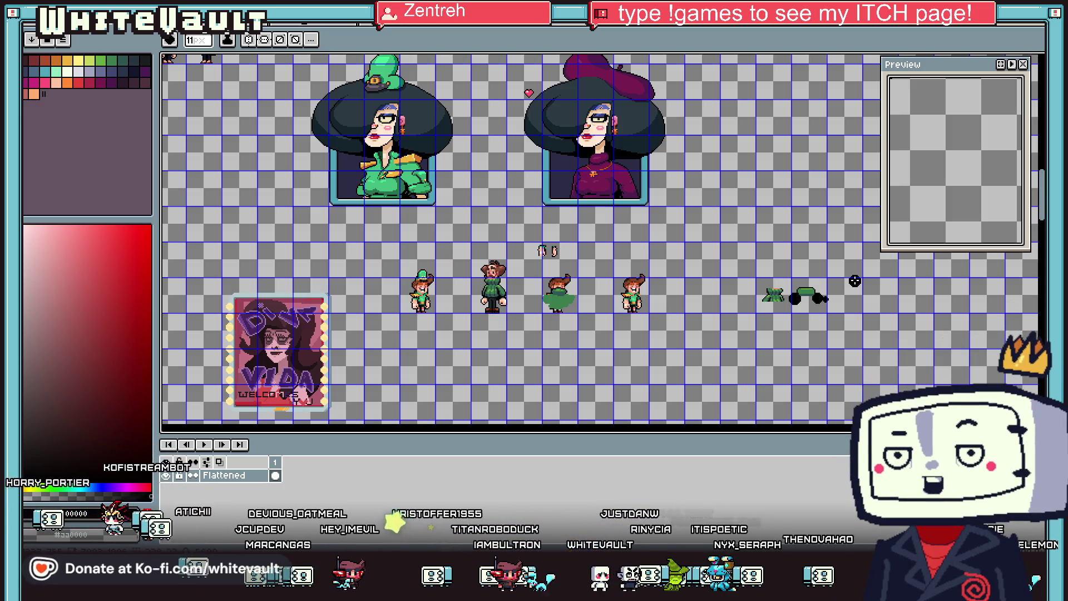
scroll(765, 286, "up", 2)
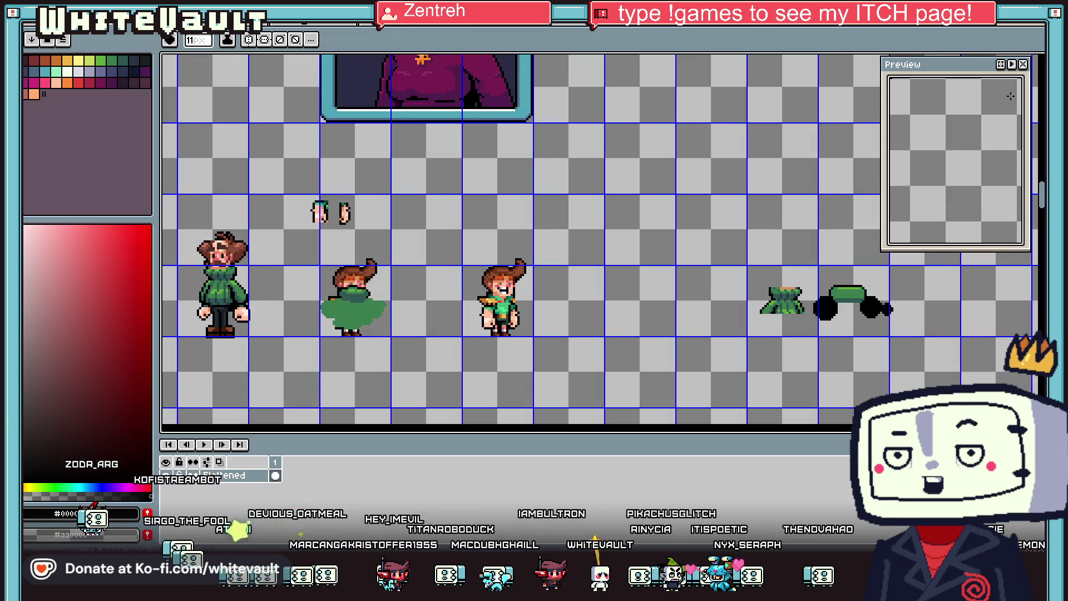
Step: Marquee the green poncho sprite, shrink the brush to 2 px, then view the post's screenshot
key("m")
mouse_move(727, 230)
left_mouse_down()
mouse_move(814, 365)
mouse_move(746, 357)
left_mouse_up()
scroll(907, 309, "up", 3)
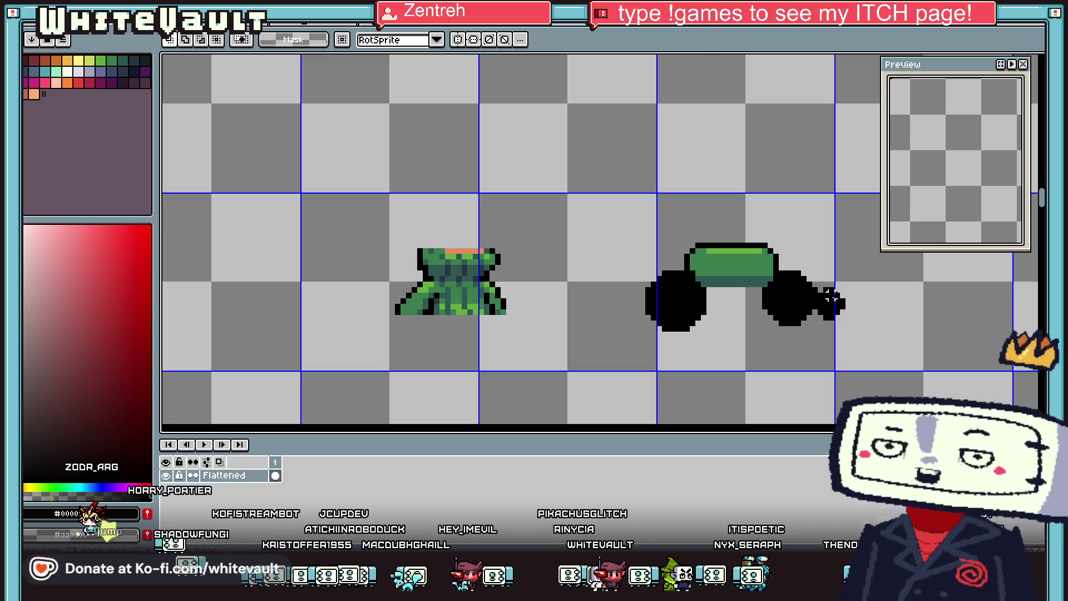
scroll(804, 271, "up", 1)
key("e")
key("minus")
key("minus")
key("minus")
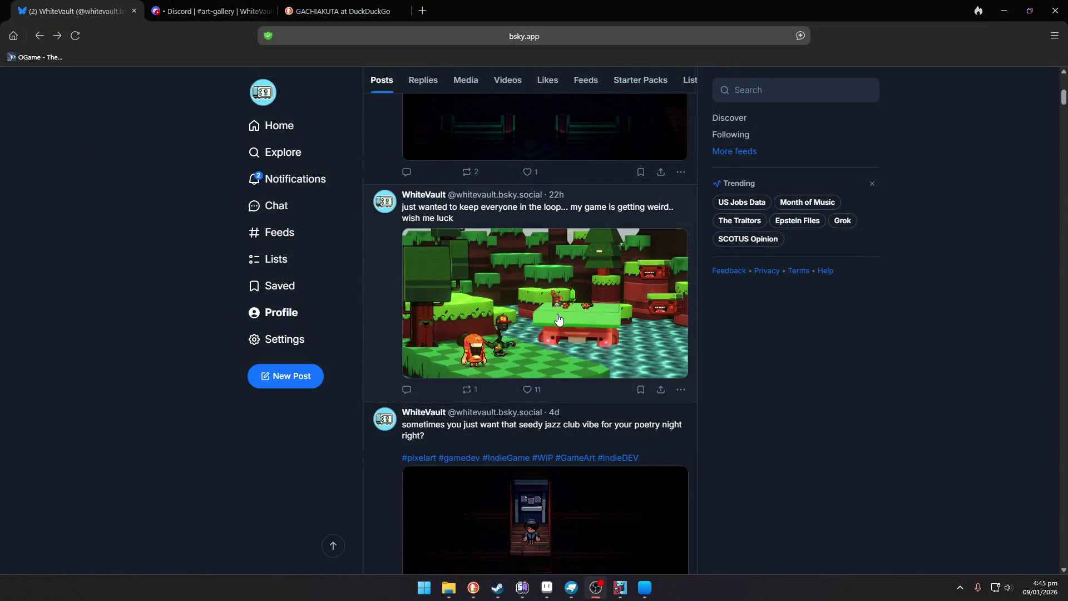
left_click(559, 318)
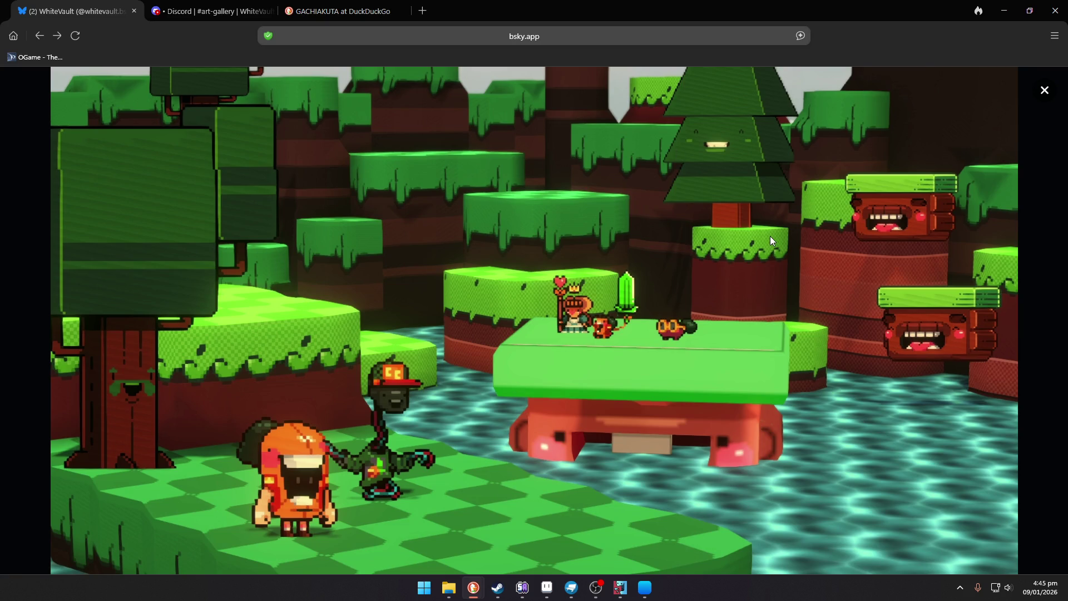
left_click(1046, 330)
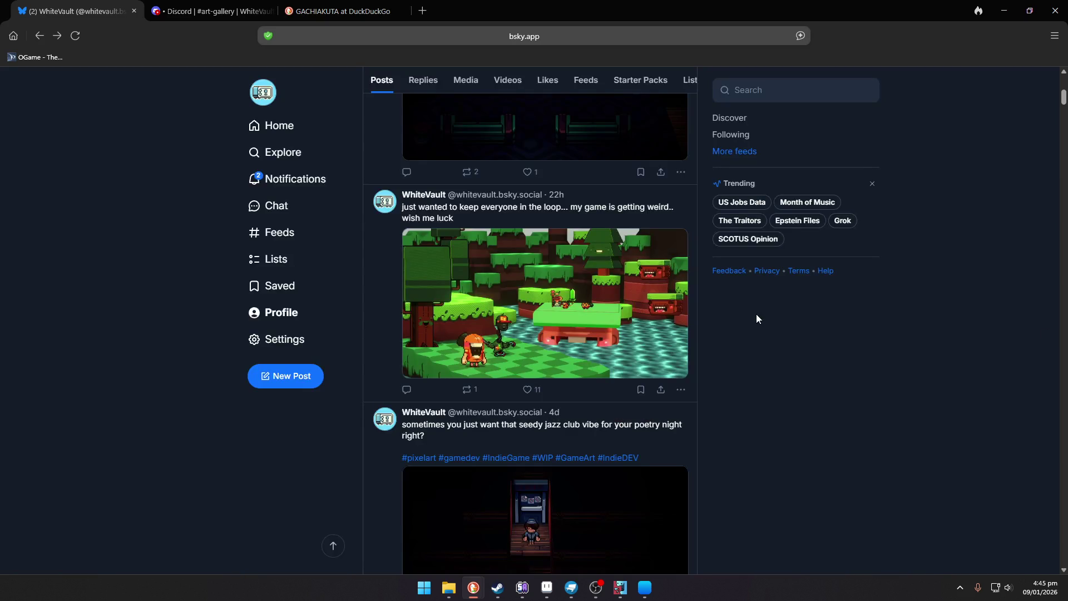
scroll(730, 340, "down", 15)
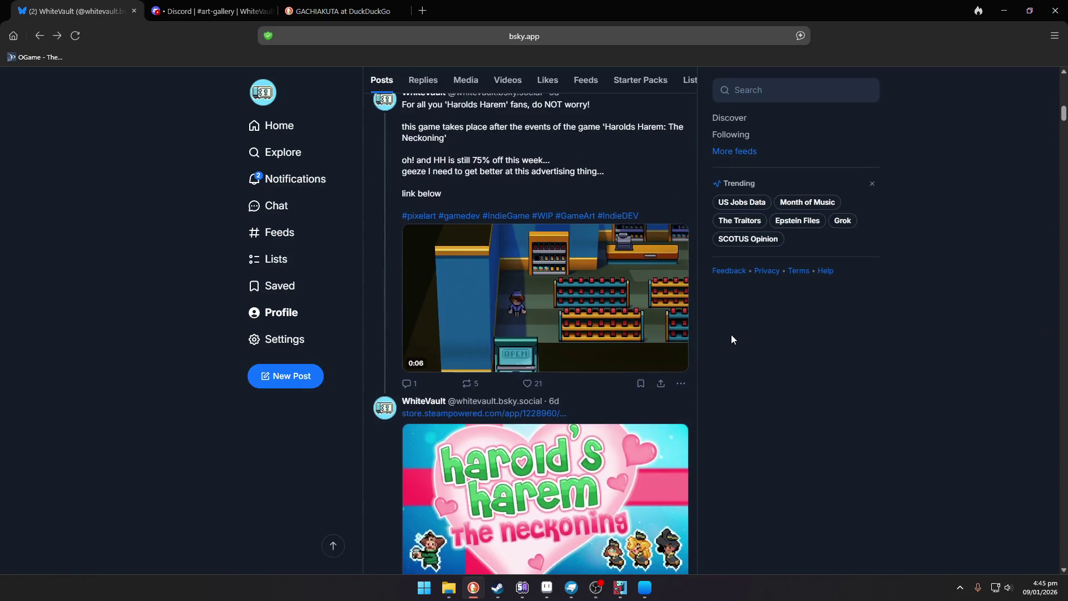
scroll(732, 336, "down", 15)
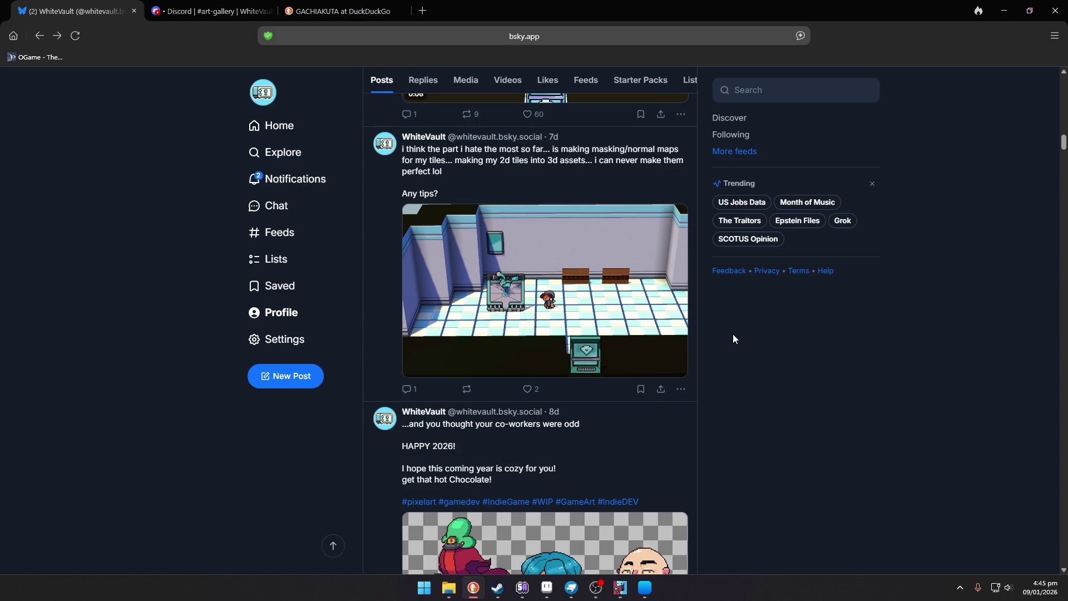
scroll(733, 335, "up", 10)
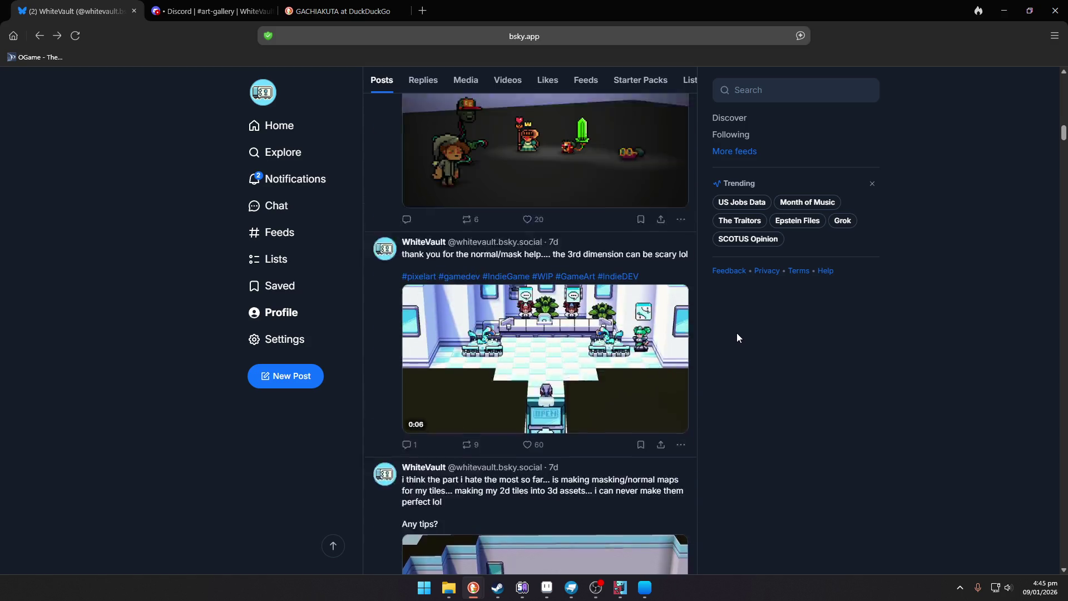
scroll(737, 334, "up", 10)
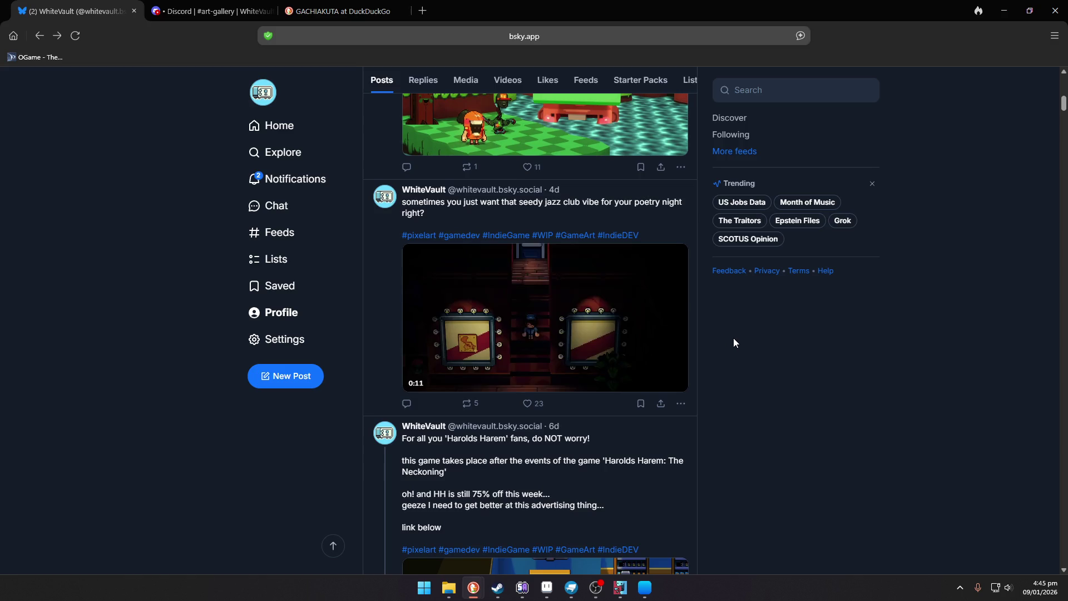
scroll(733, 342, "up", 5)
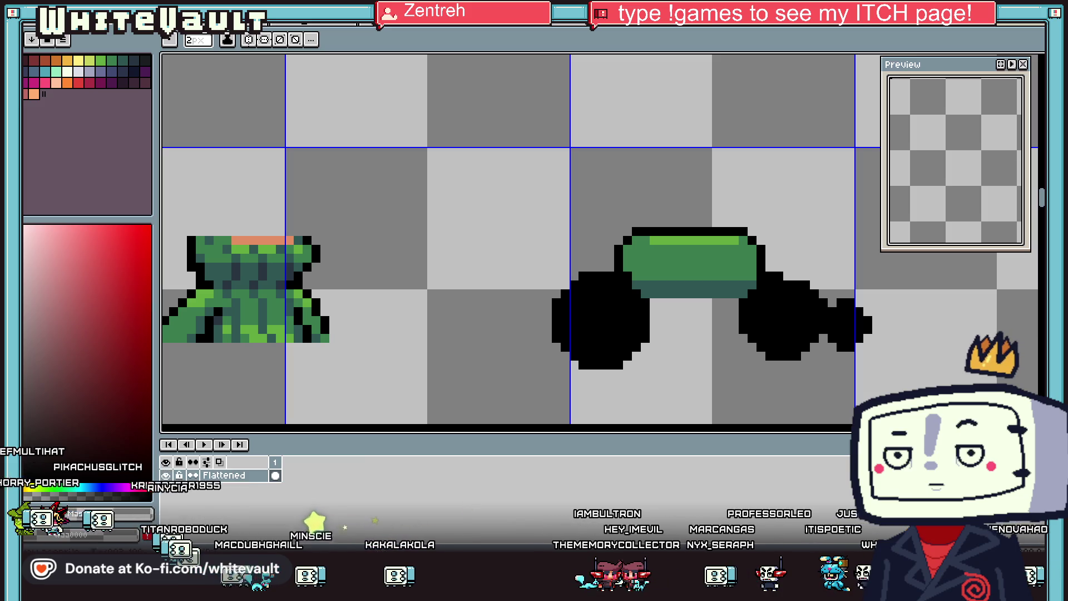
Step: Round the shape's edge with two black pixels
scroll(899, 270, "down", 3)
scroll(897, 329, "up", 2)
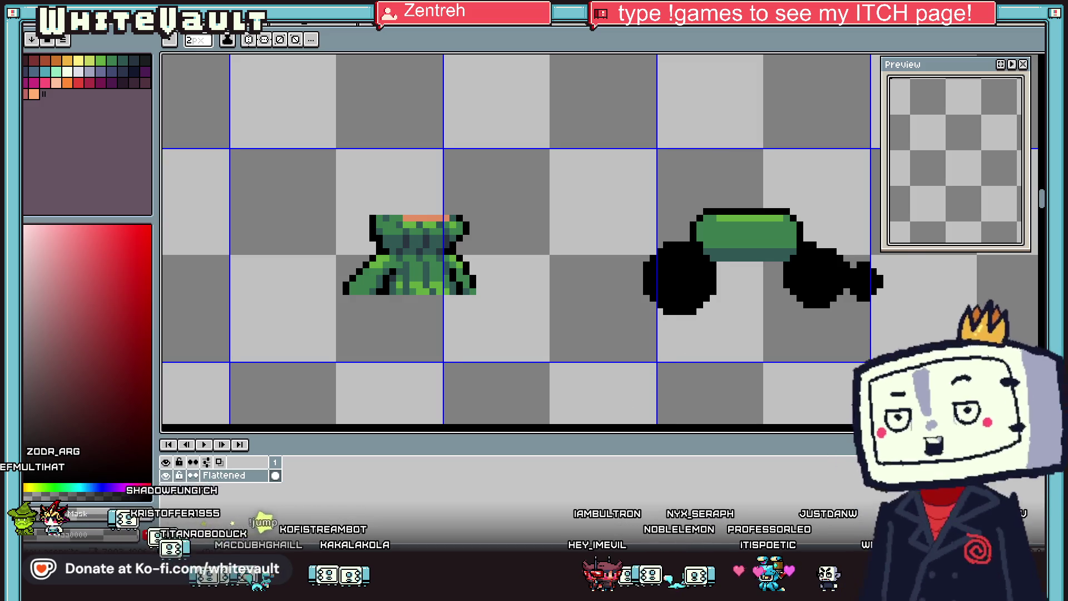
scroll(600, 239, "right", 3)
scroll(716, 267, "up", 2)
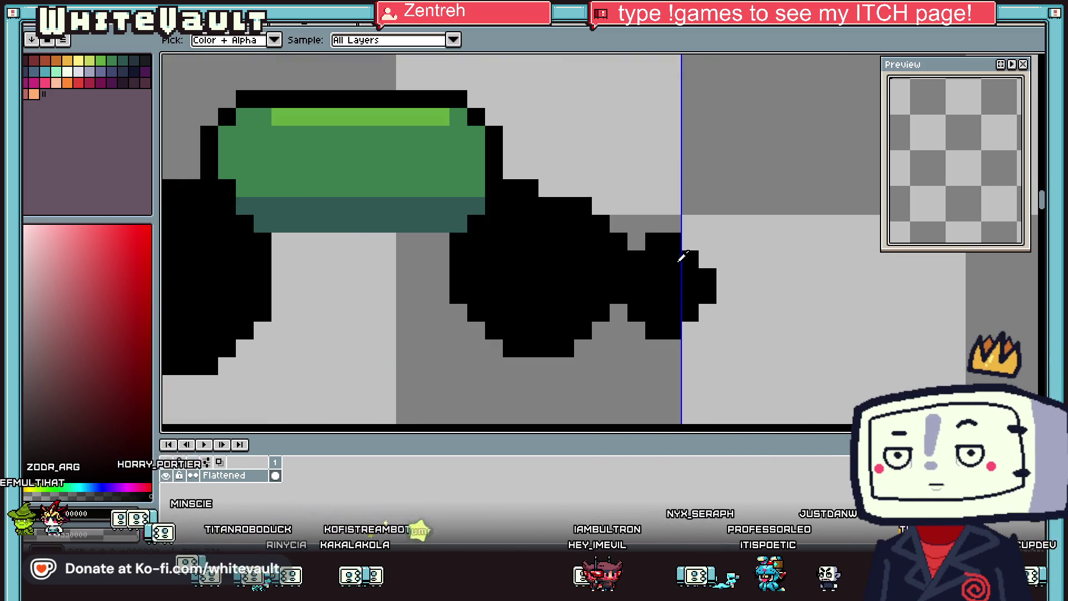
left_click(654, 239)
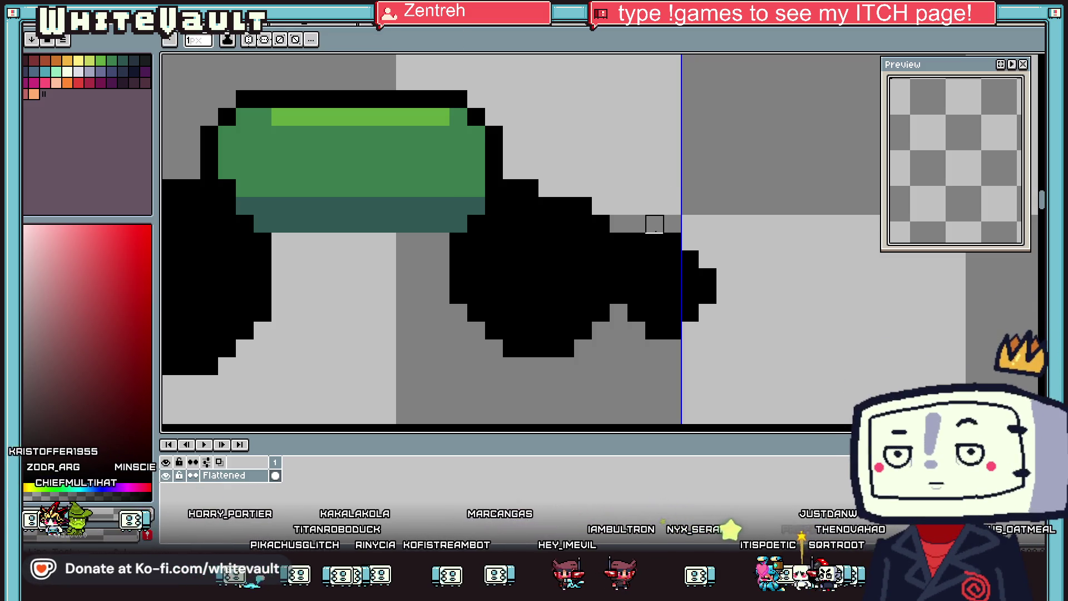
Step: Fill the right black blob with dark teal, adding a teal pixel under the green bar
key("i")
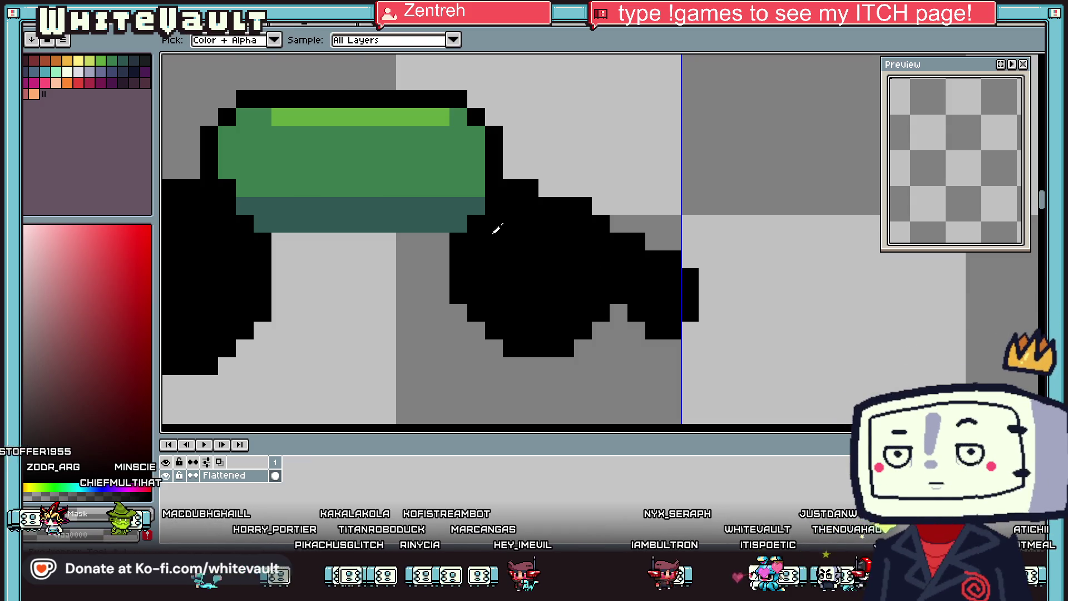
left_click(486, 211)
key("b")
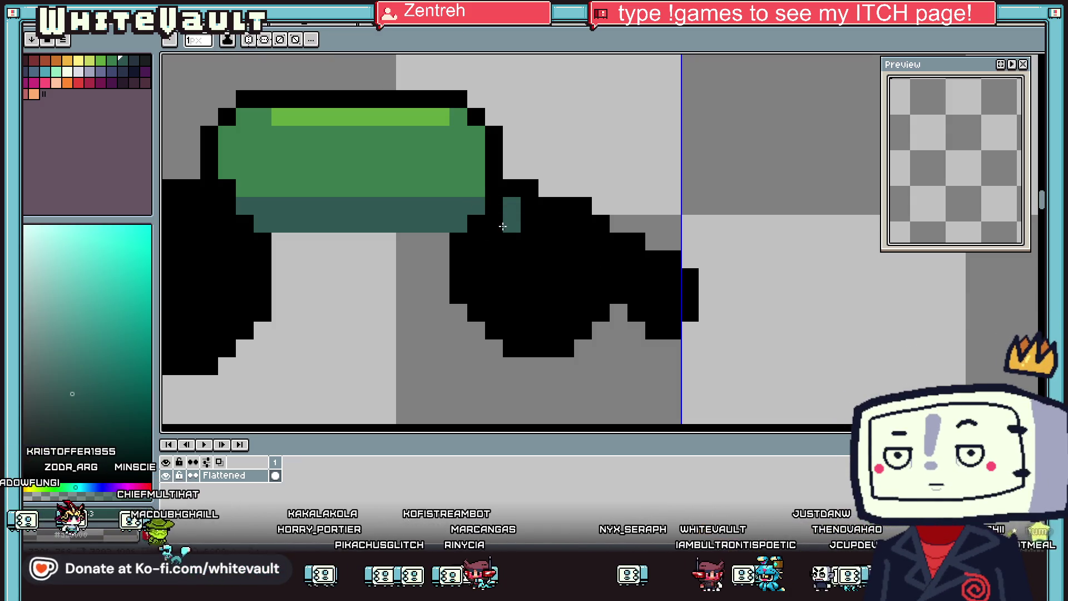
key("g")
left_click(513, 269)
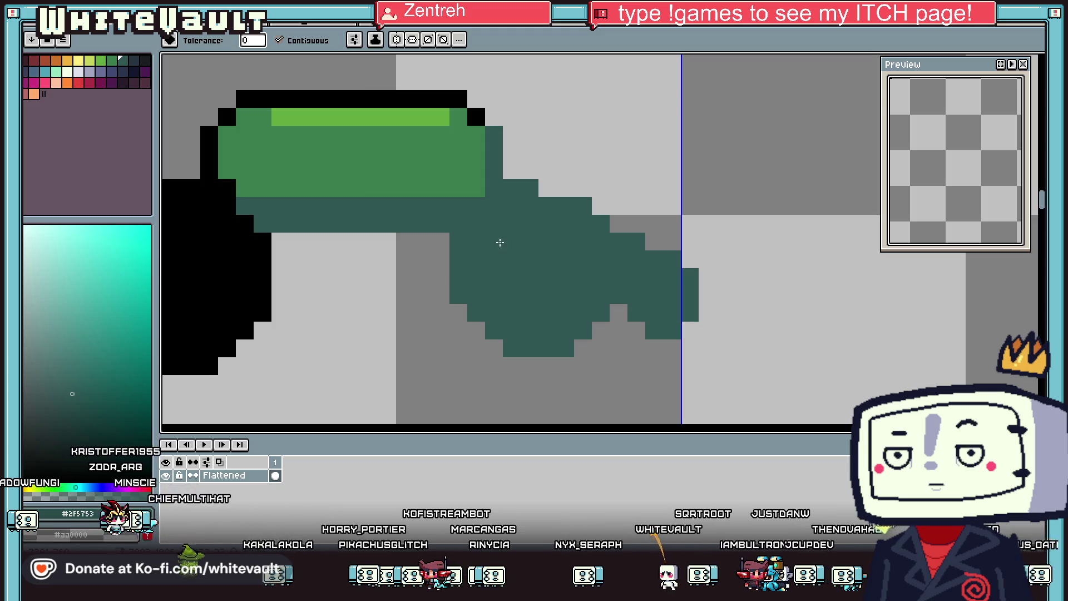
key("ctrl+z")
key("ctrl+z")
key("i")
key("b")
left_click(531, 208)
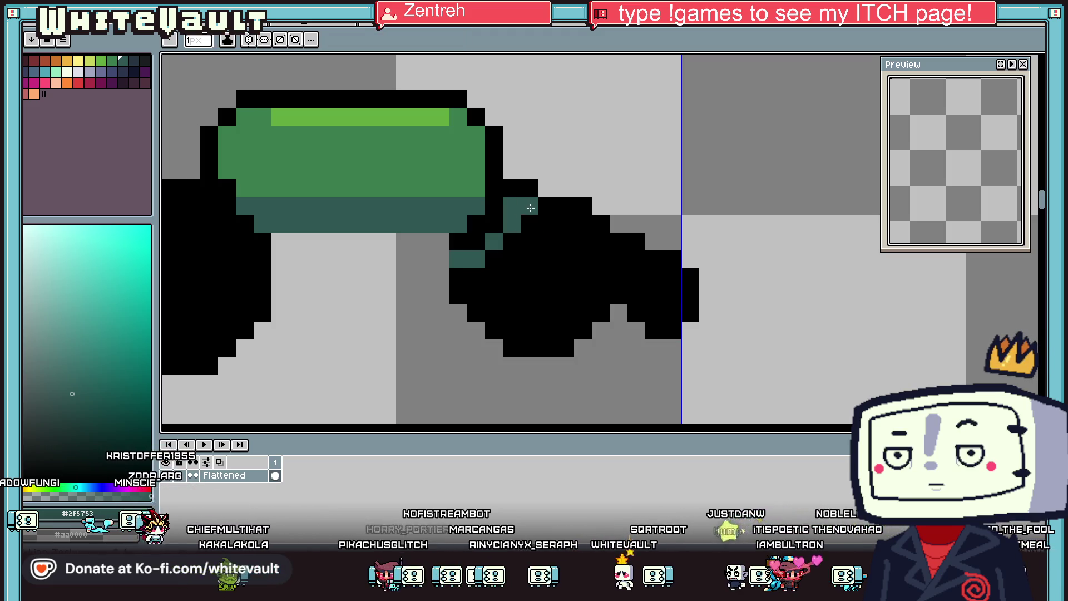
key("g")
left_click(618, 259)
scroll(618, 259, "down", 1)
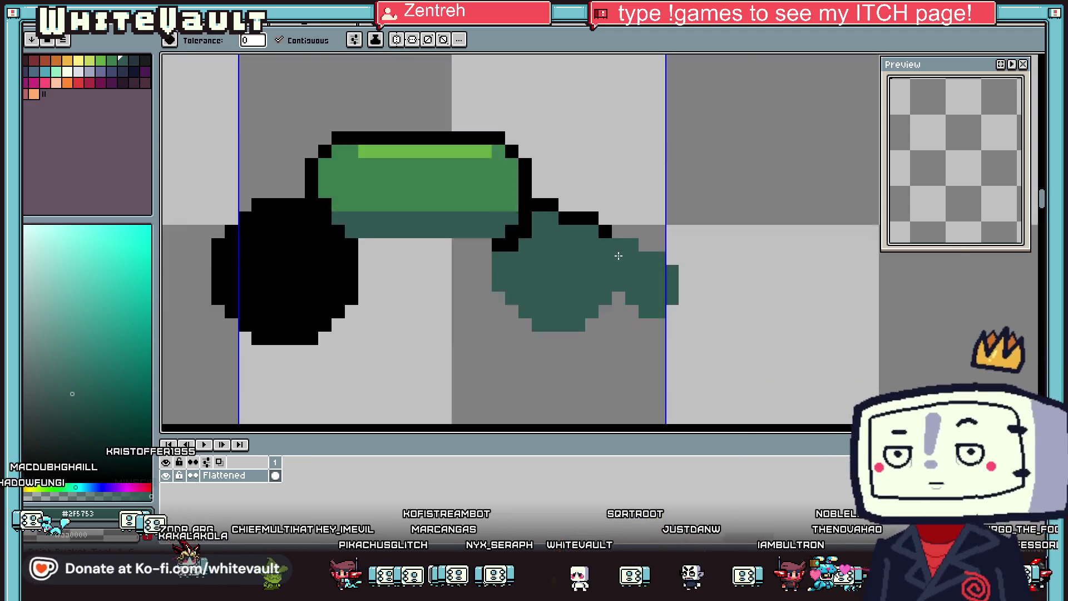
Step: Add a black outline pixel at the step and fill the grey gap along the arm's top with teal
key("i")
left_click(579, 191)
key("b")
scroll(601, 205, "up", 2)
left_click(562, 199)
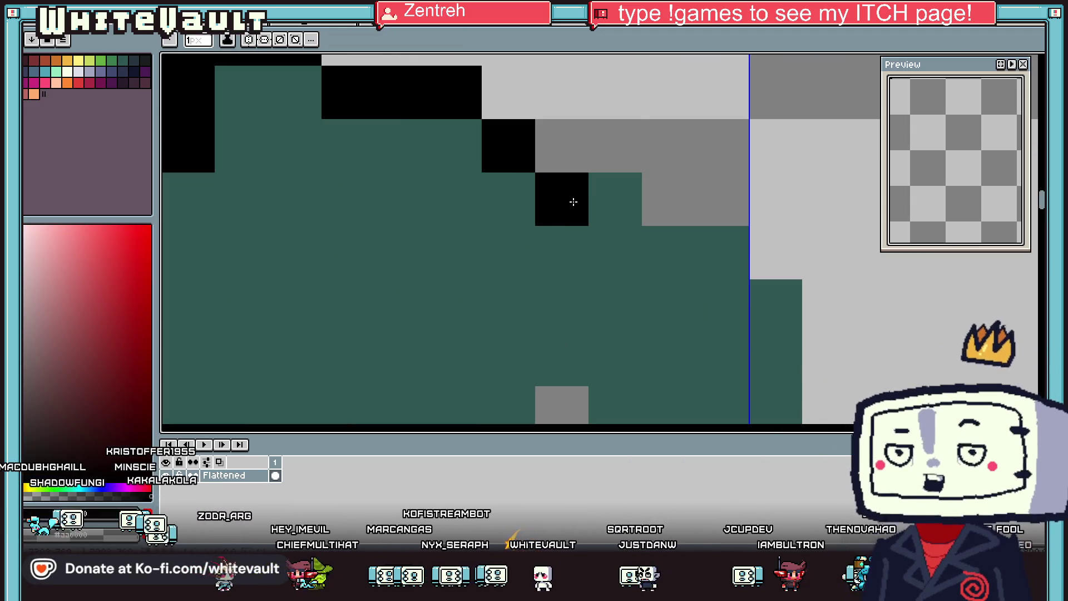
left_click(667, 199)
left_click(724, 199)
key("ctrl+z")
left_click(668, 146)
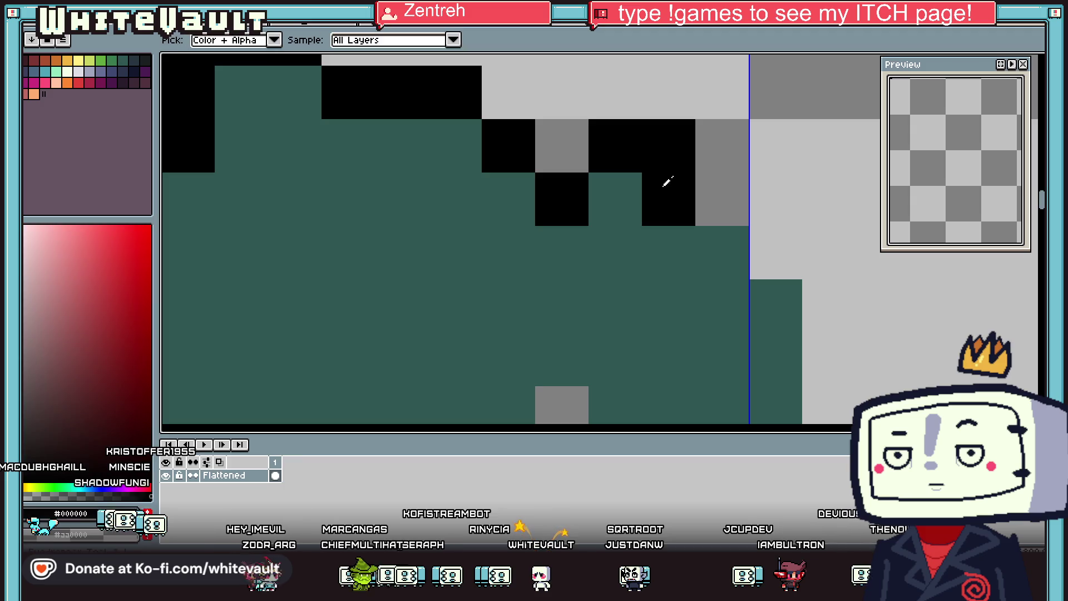
left_click(618, 199, "alt")
left_click(652, 205)
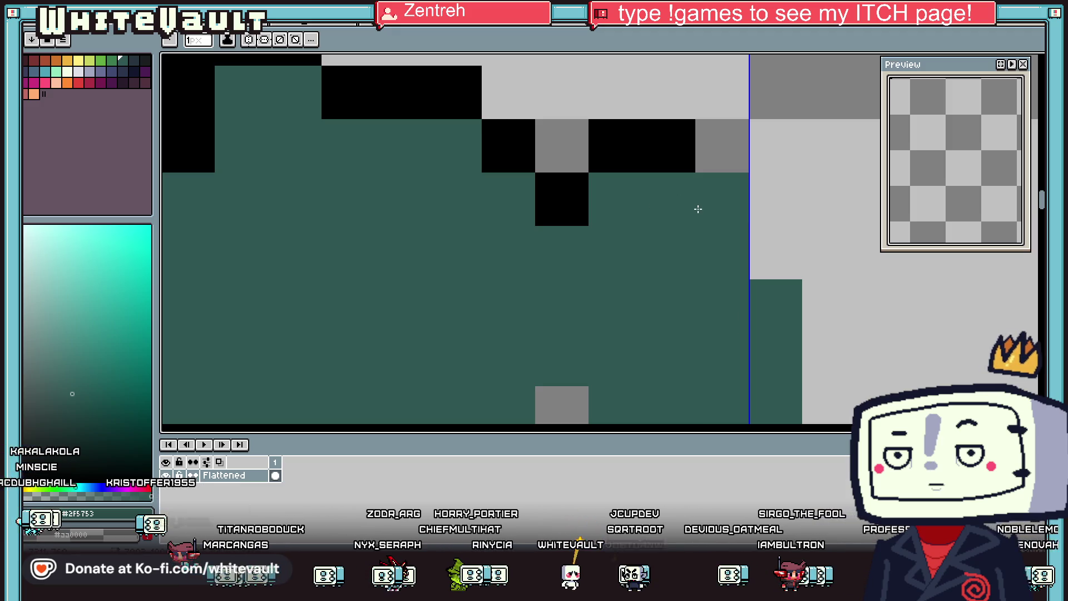
Step: Outline the arm's top, right side and bottom edge in black
scroll(699, 209, "down", 2)
left_click(684, 178, "alt")
left_click(710, 178)
left_click_drag(736, 203, 740, 277)
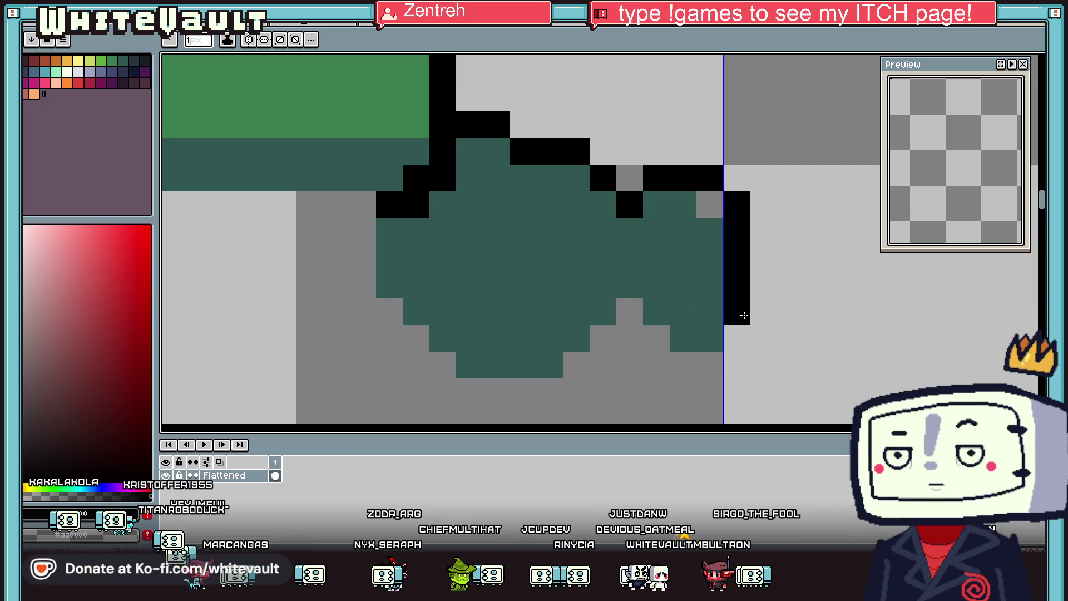
left_click_drag(704, 341, 657, 338)
left_click(629, 311)
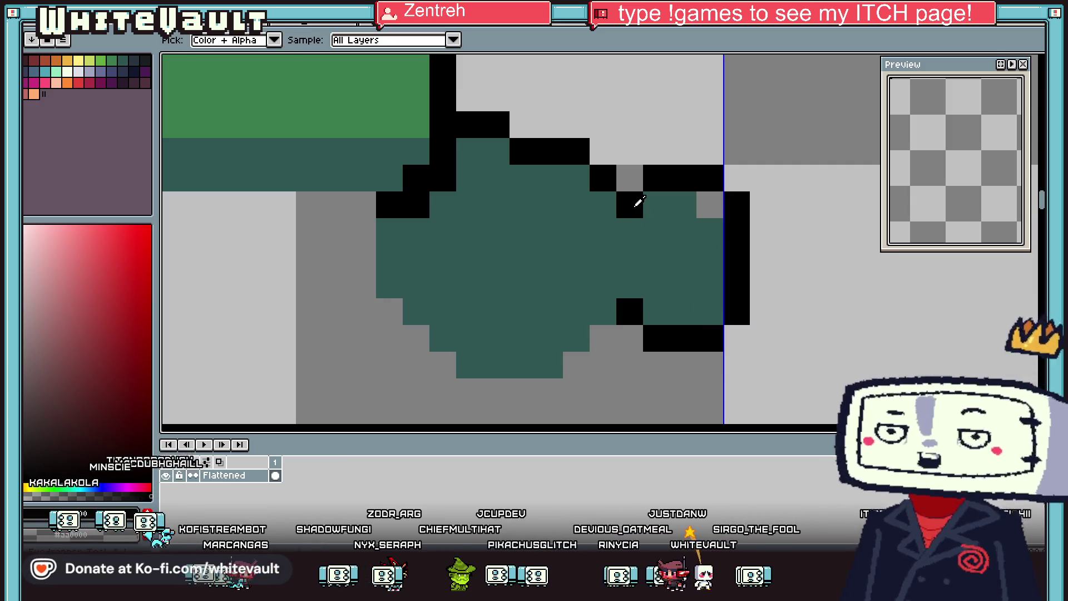
Step: Paint a green cuff across the arm's end and pick black for its outline
left_click(408, 100, "alt")
mouse_move(657, 205)
left_mouse_down()
mouse_move(660, 290)
mouse_move(704, 208)
left_mouse_up()
key("alt")
scroll(718, 222, "down", 3)
scroll(718, 222, "down", 1)
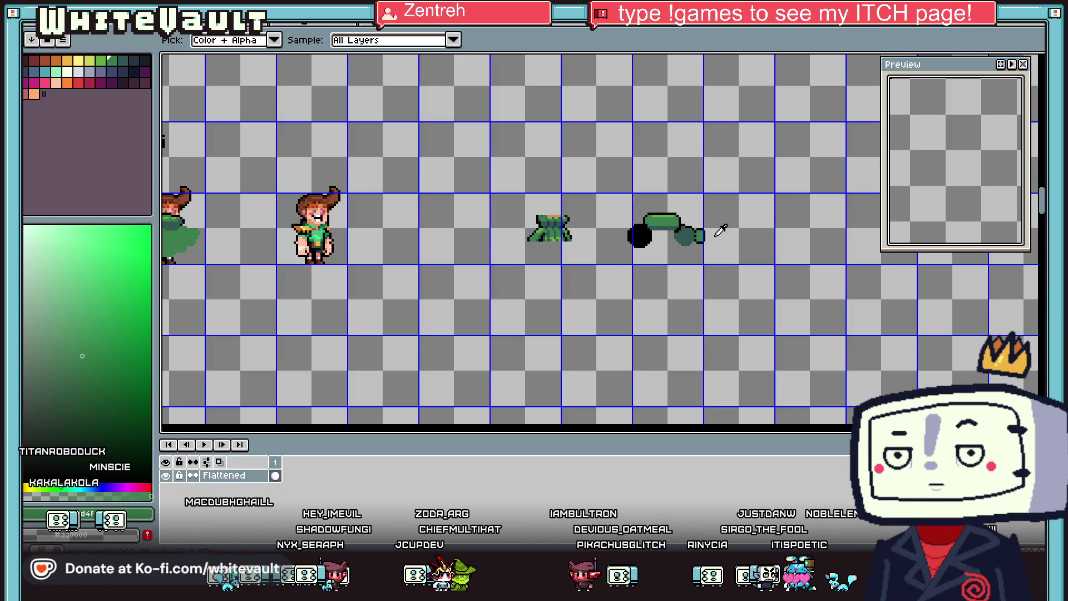
scroll(734, 223, "up", 1)
scroll(735, 225, "up", 1)
left_click(731, 240, "alt")
Step: Outline the green cuff's right side and round its corners in black
left_click(717, 230)
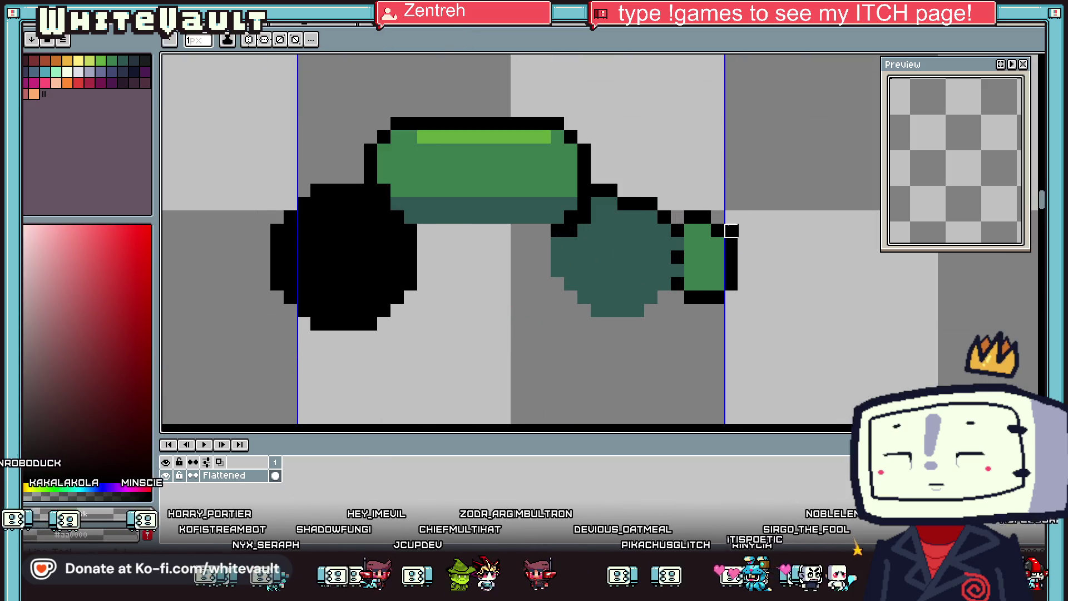
left_click(705, 261, "alt")
left_click(718, 297)
left_click(732, 261, "alt")
left_click(731, 297)
left_click(718, 310)
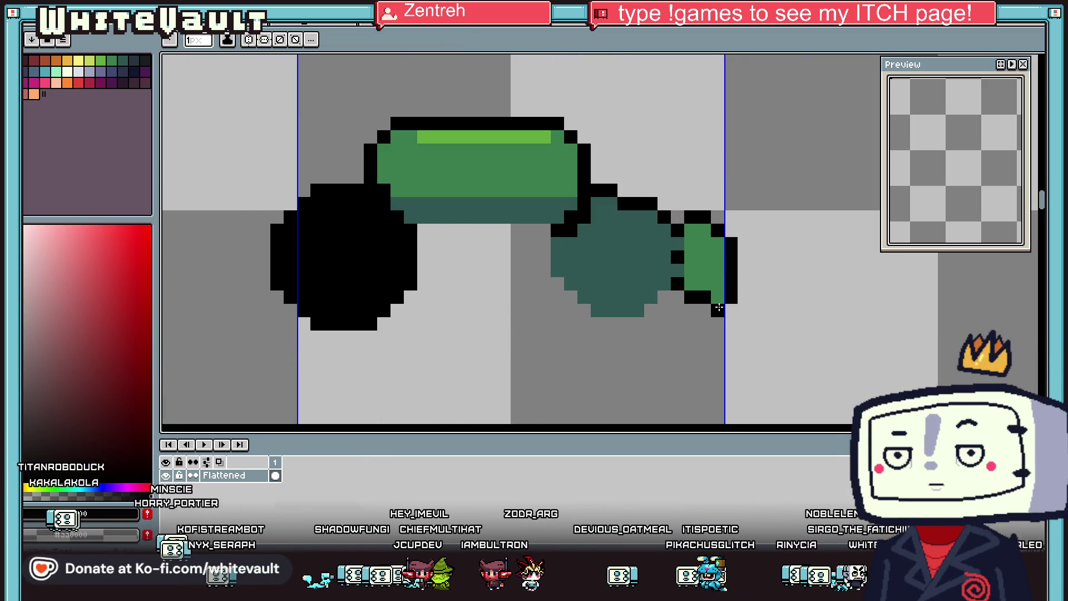
Step: Draw a diagonal black outline and a curved outline for the body below the arm
left_click(585, 295)
left_click_drag(604, 242, 626, 274)
scroll(642, 354, "down", 4)
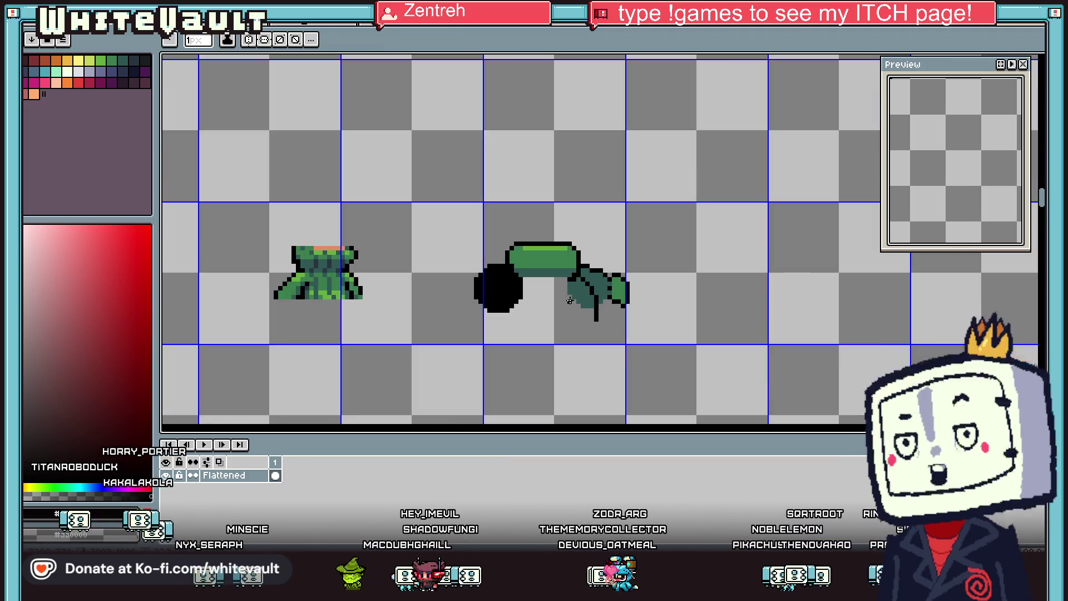
scroll(662, 339, "up", 3)
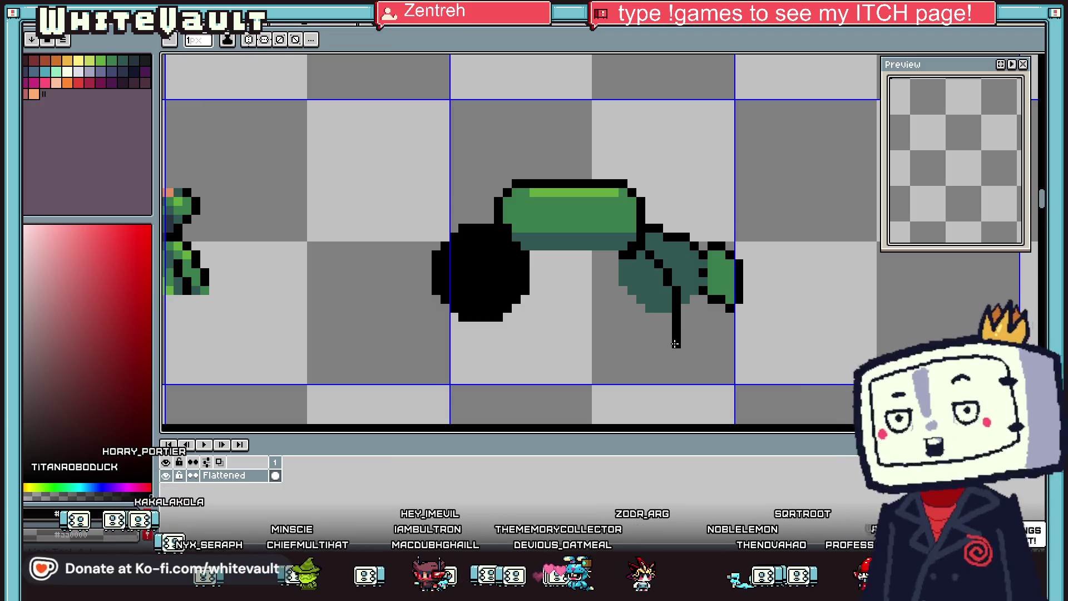
mouse_move(676, 335)
left_mouse_down()
mouse_move(611, 371)
mouse_move(513, 371)
mouse_move(533, 371)
mouse_move(489, 344)
left_mouse_up()
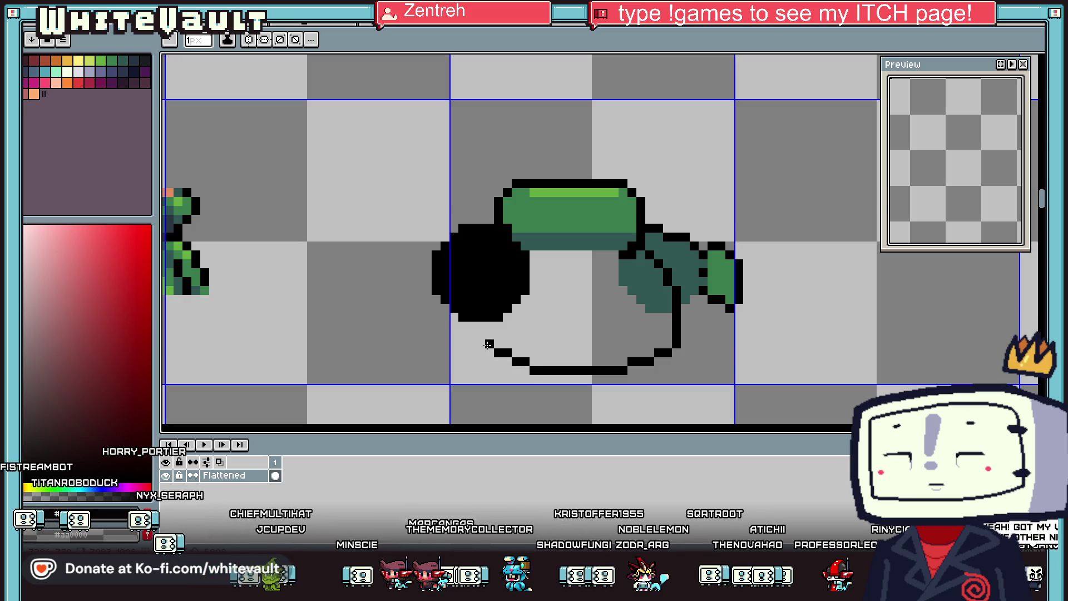
Step: Flood-fill the new rounded body with dark teal
left_click(512, 305, "alt")
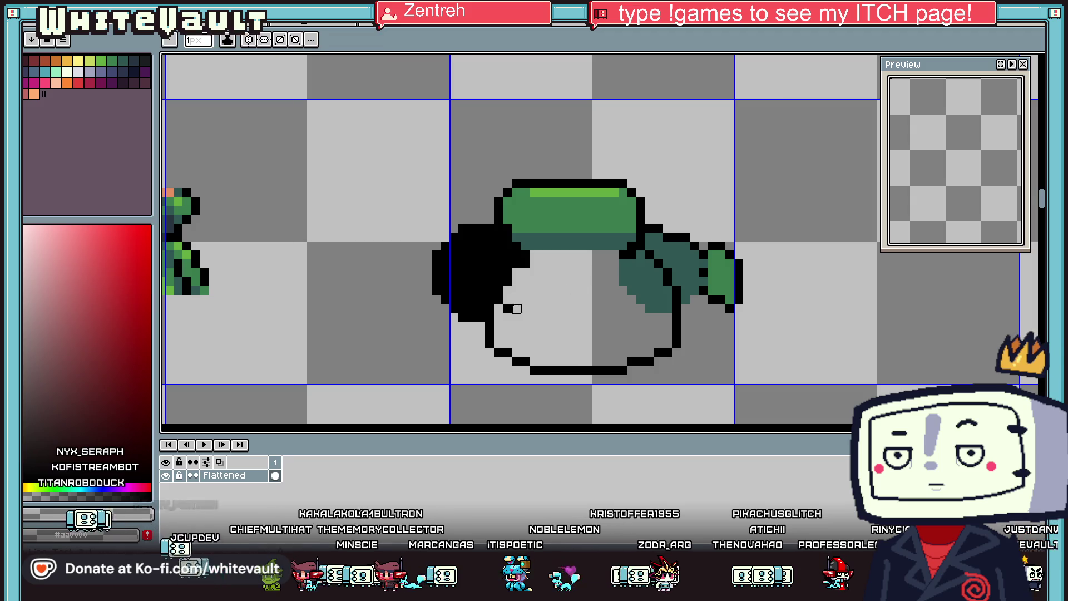
left_click(634, 262, "alt")
key("g")
left_click(584, 305)
scroll(585, 305, "down", 3)
scroll(590, 298, "up", 4)
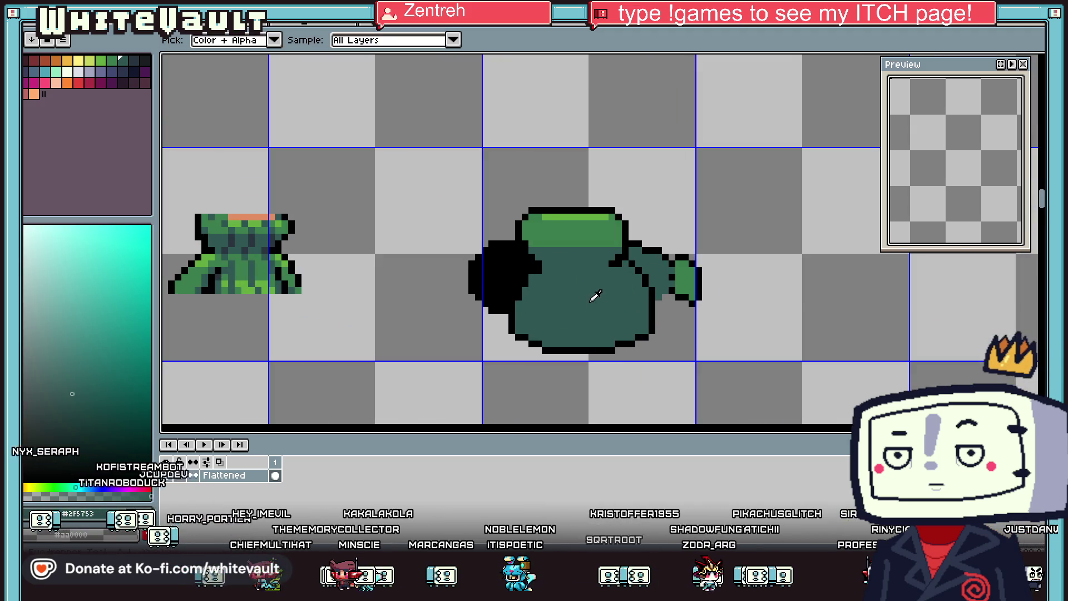
key("b")
scroll(777, 231, "down", 2)
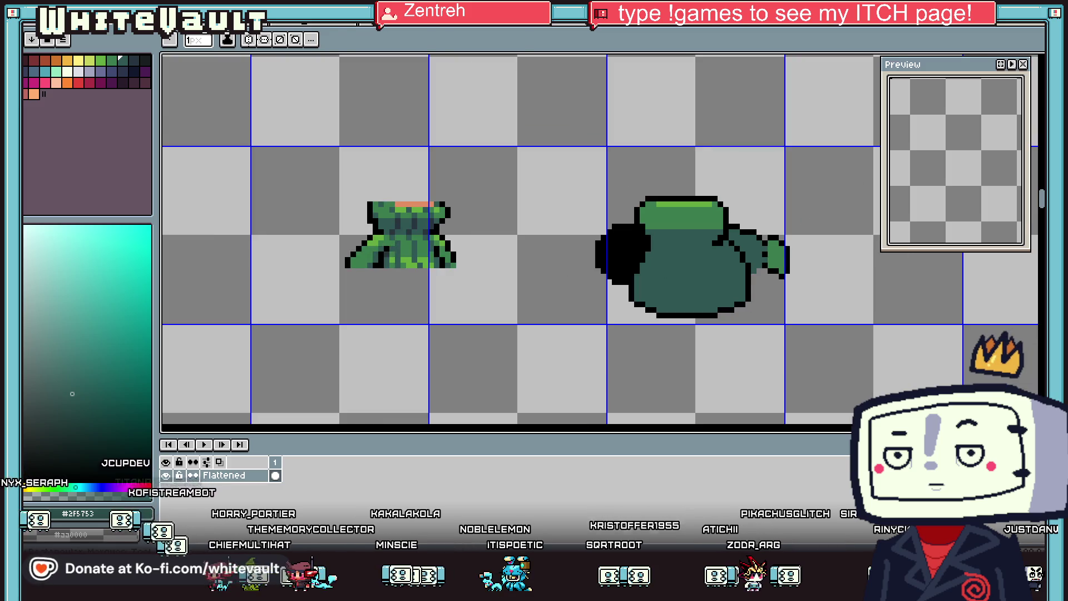
key("w")
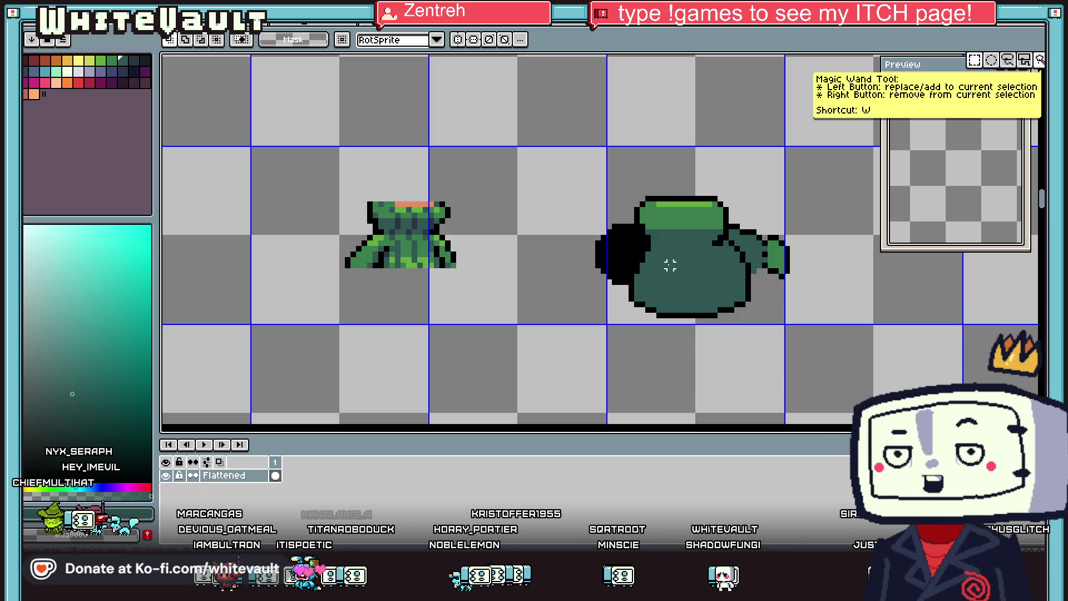
scroll(631, 254, "up", 2)
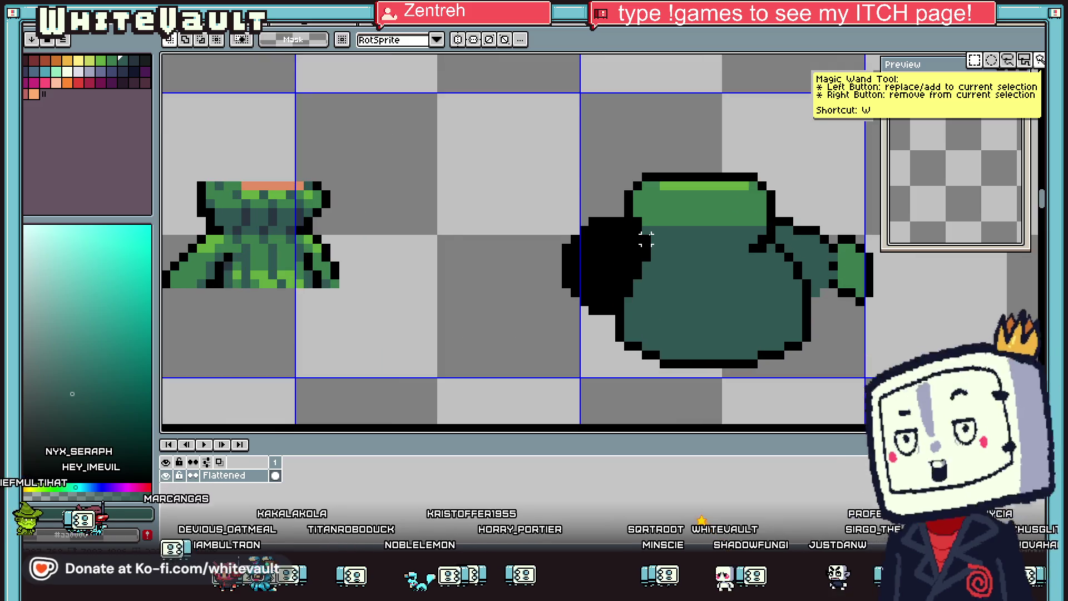
key("b")
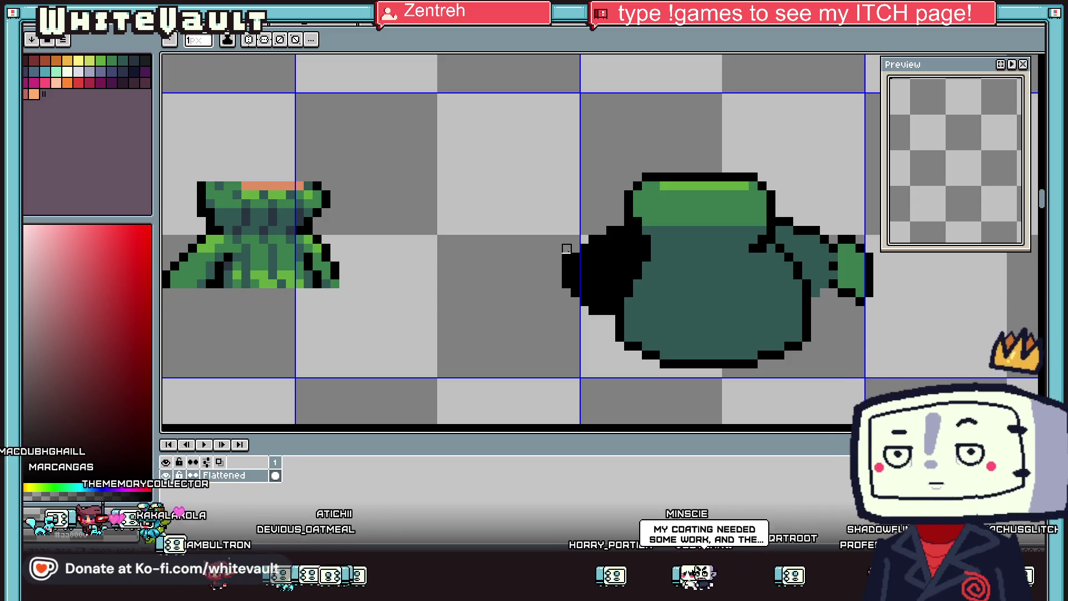
Step: Outline the underside of the arm in black and cover grey pixels beside the cuff with green
key("i")
scroll(723, 262, "down", 1)
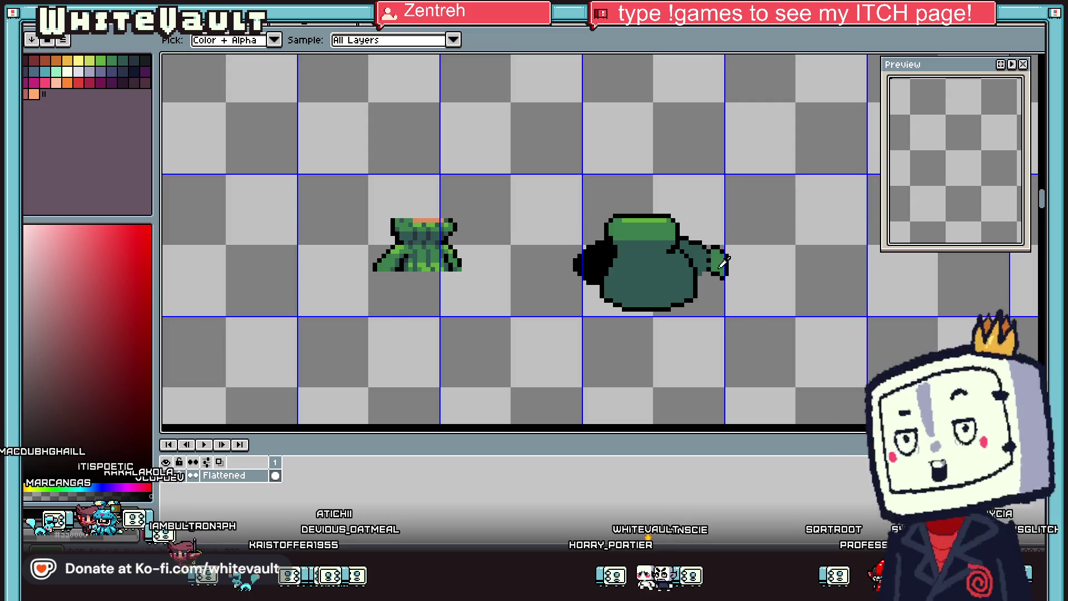
scroll(729, 279, "up", 3)
left_click_drag(629, 287, 702, 288)
left_click(698, 246)
left_click(646, 270)
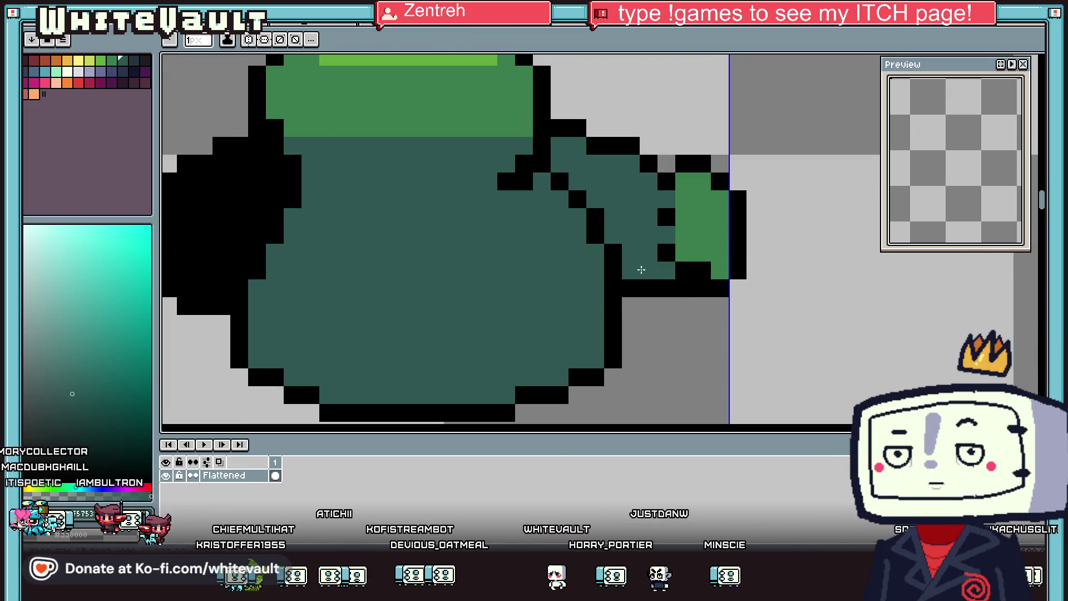
scroll(680, 255, "down", 3)
scroll(663, 246, "up", 2)
Step: Select the cuff end of the arm, move it down one pixel and deselect
key("w")
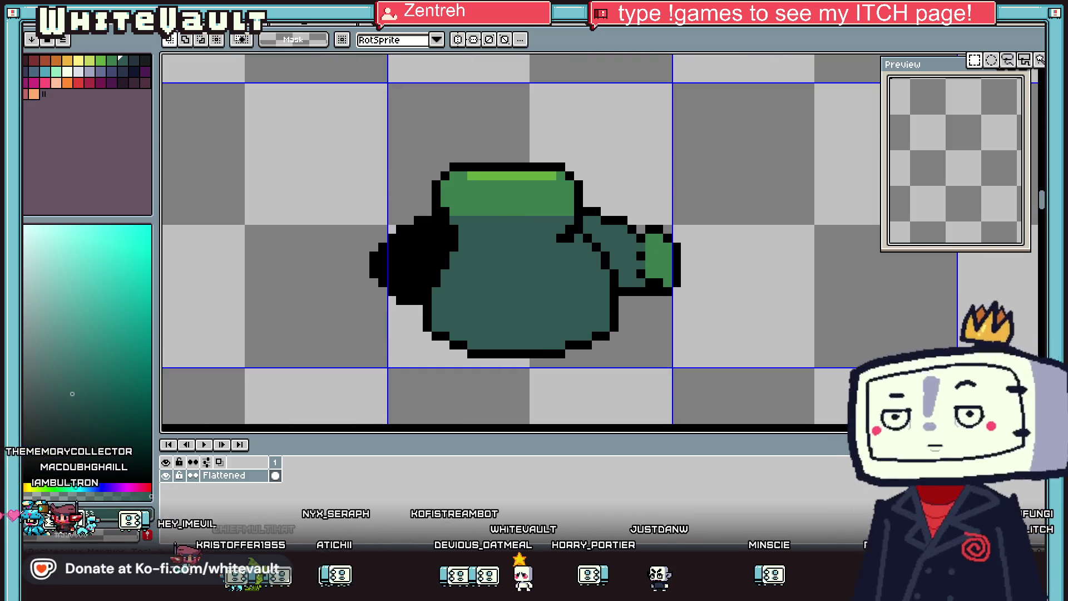
left_click_drag(728, 169, 643, 361)
key("Down")
key("Return")
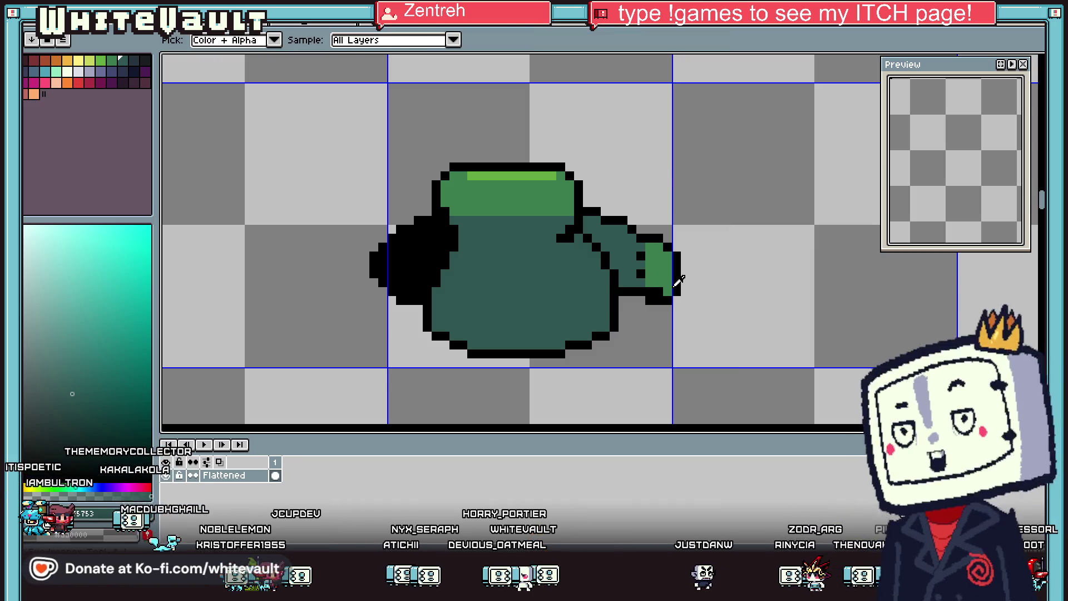
scroll(725, 286, "down", 4)
key("i")
key("ctrl+d")
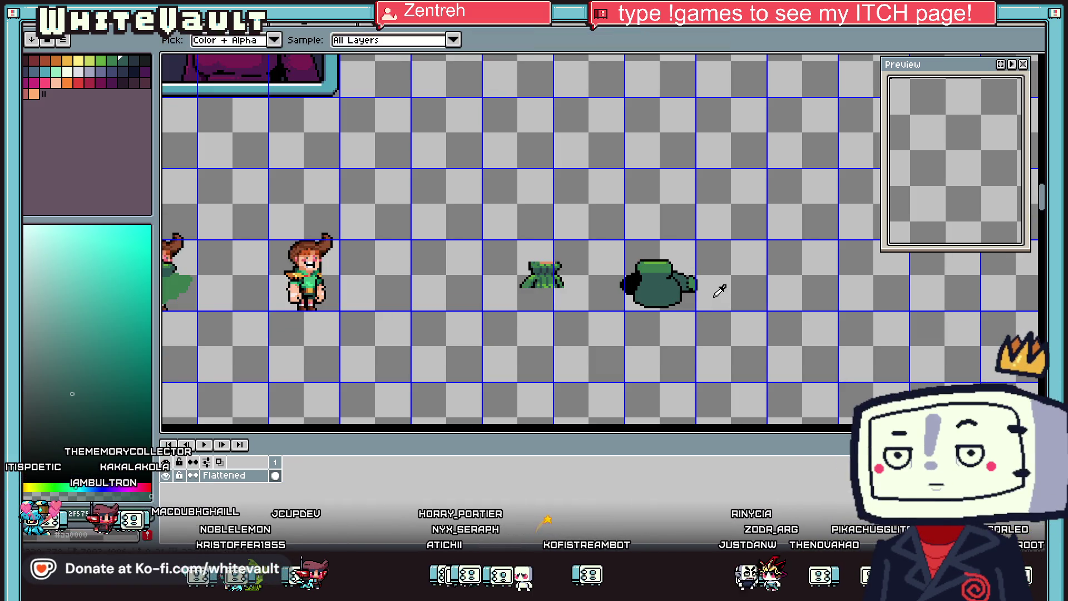
scroll(701, 287, "up", 2)
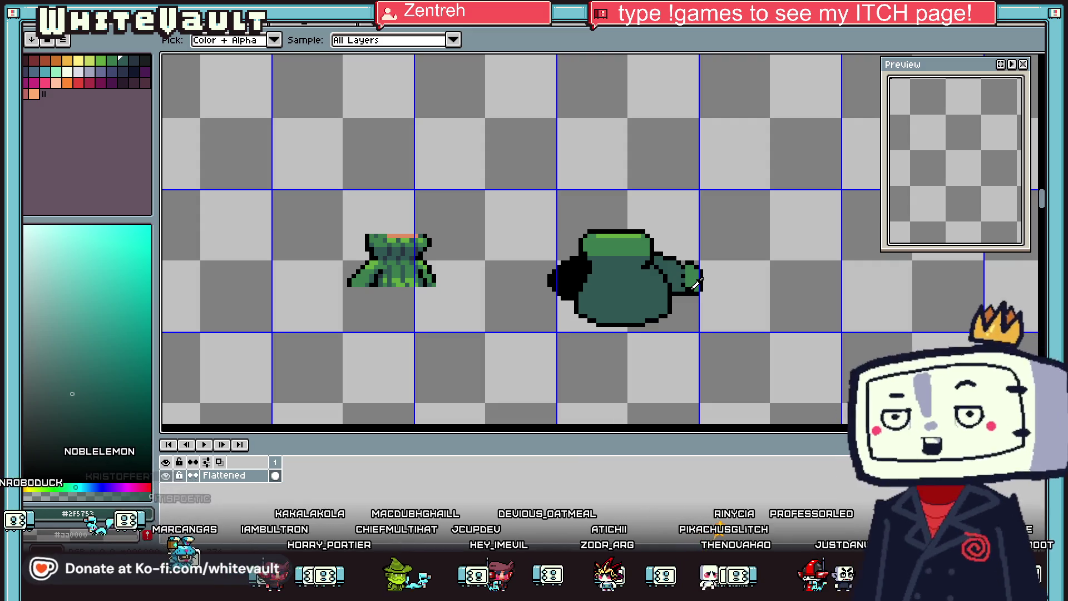
Step: Sample dark shades from the left sprite and paint the first dark stripes down the collar
scroll(702, 277, "up", 1)
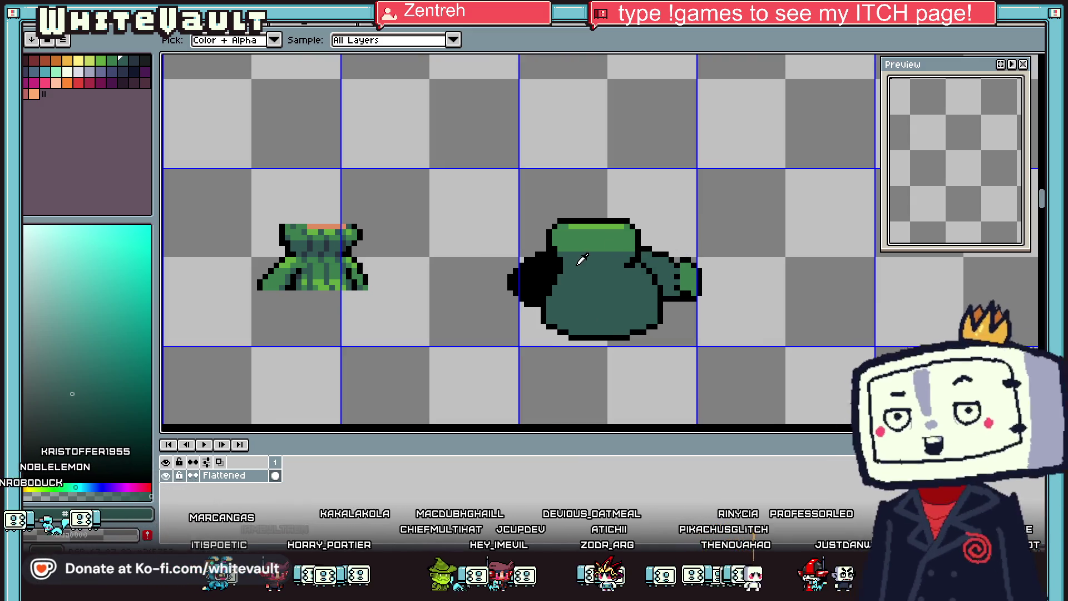
left_click(329, 245)
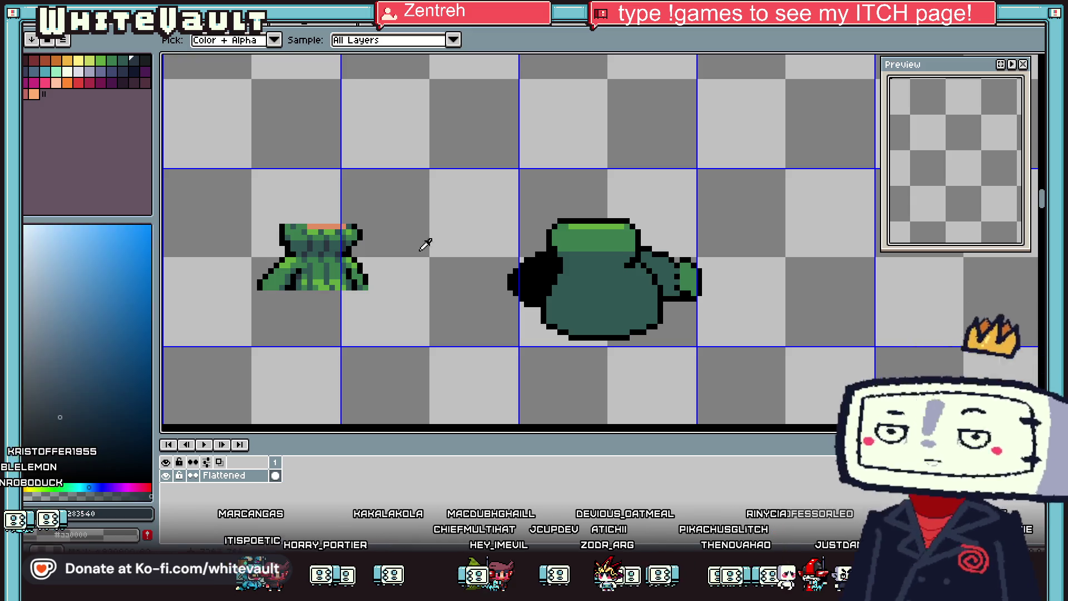
left_click(580, 245)
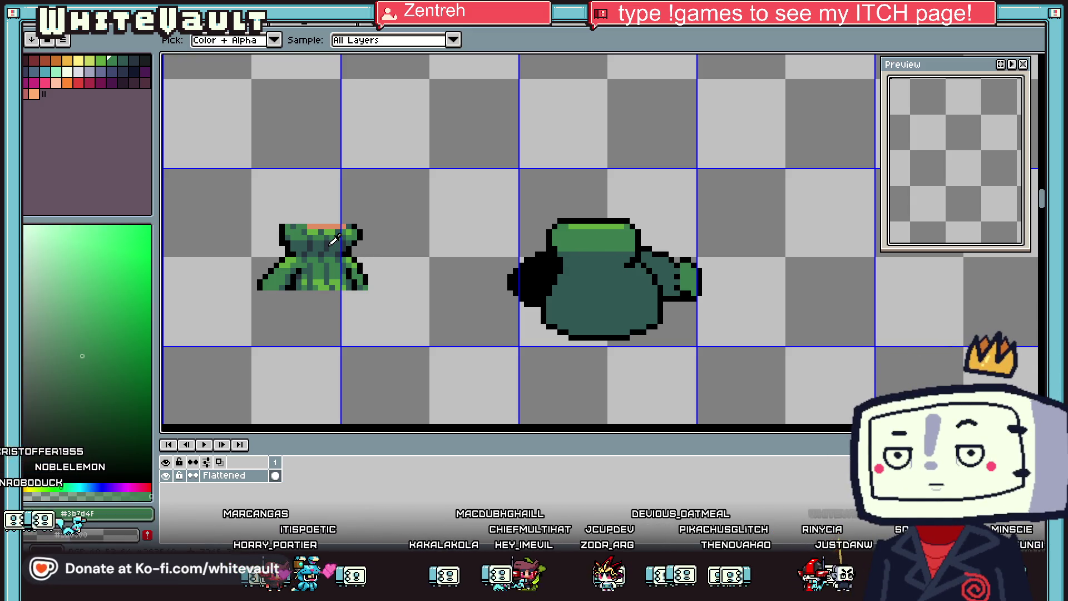
left_click(334, 241)
scroll(584, 250, "up", 4)
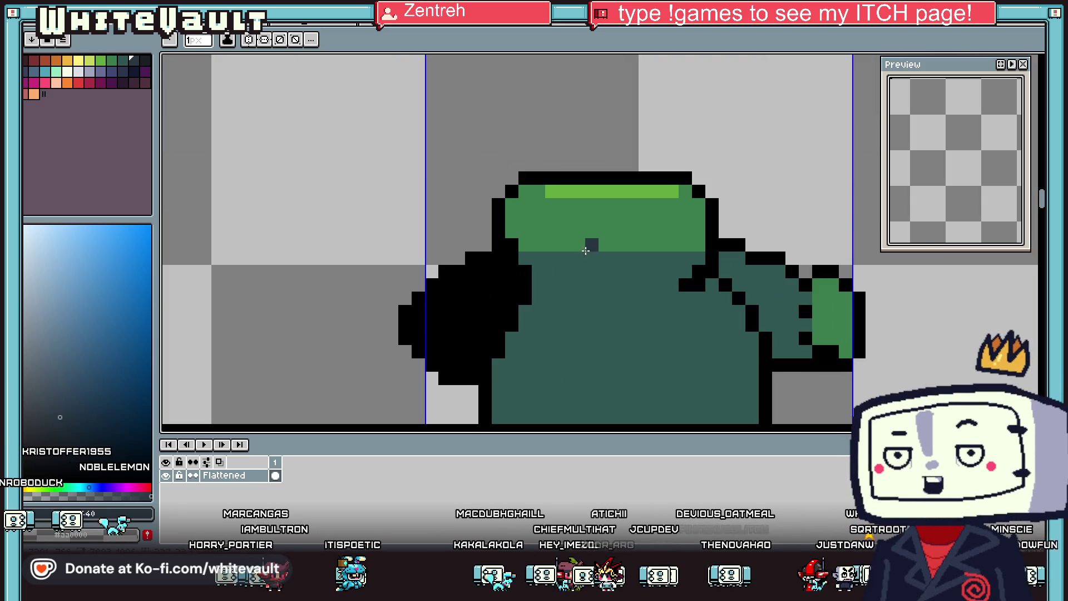
left_click(592, 271)
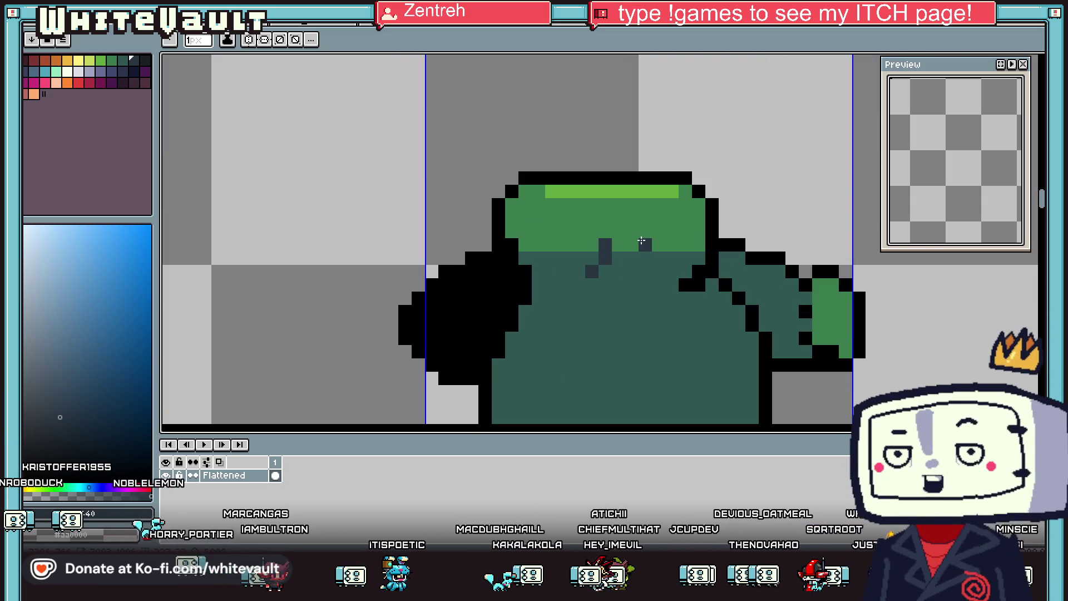
key("alt")
scroll(577, 229, "down", 2)
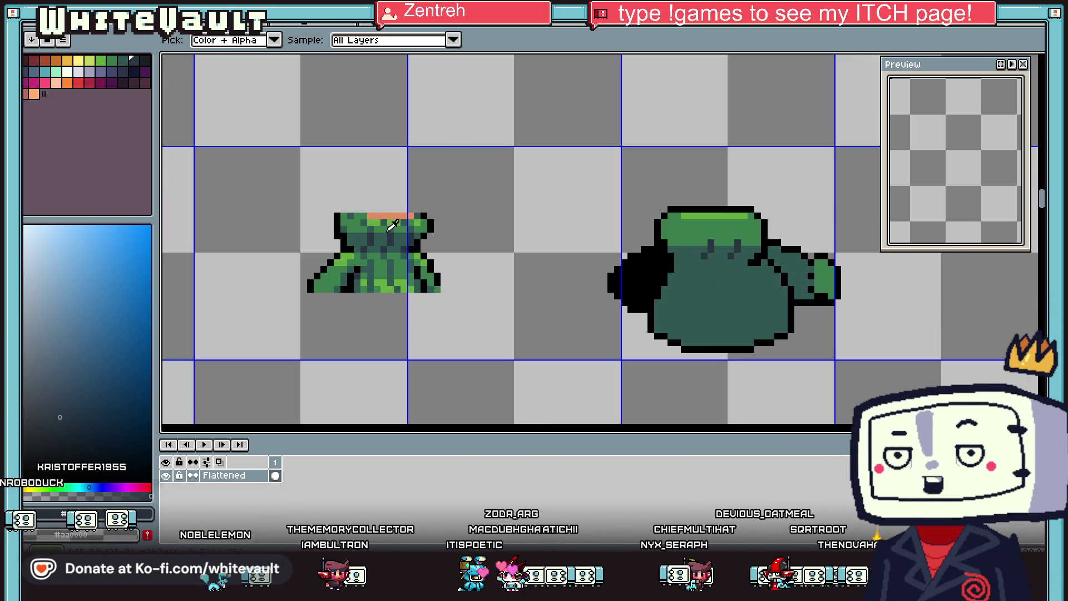
left_click(392, 224, "alt")
scroll(710, 236, "up", 3)
left_click_drag(714, 238, 713, 203)
left_click_drag(785, 238, 785, 200)
Step: Add more dark stripe columns and pixels across the collar, removing a stray pixel
left_click(767, 185)
left_click(631, 196)
key("ctrl+z")
left_click(642, 185)
mouse_move(660, 198)
left_mouse_down()
mouse_move(660, 265)
mouse_move(660, 254)
left_mouse_up()
left_click(696, 287, "alt")
left_click(642, 292)
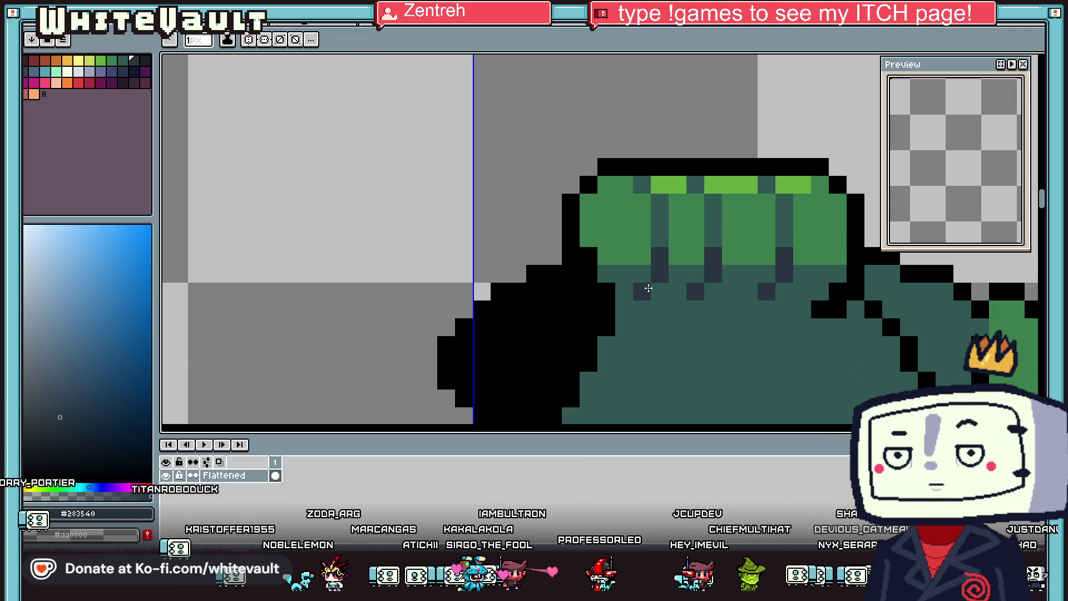
scroll(648, 288, "down", 3)
scroll(678, 225, "up", 3)
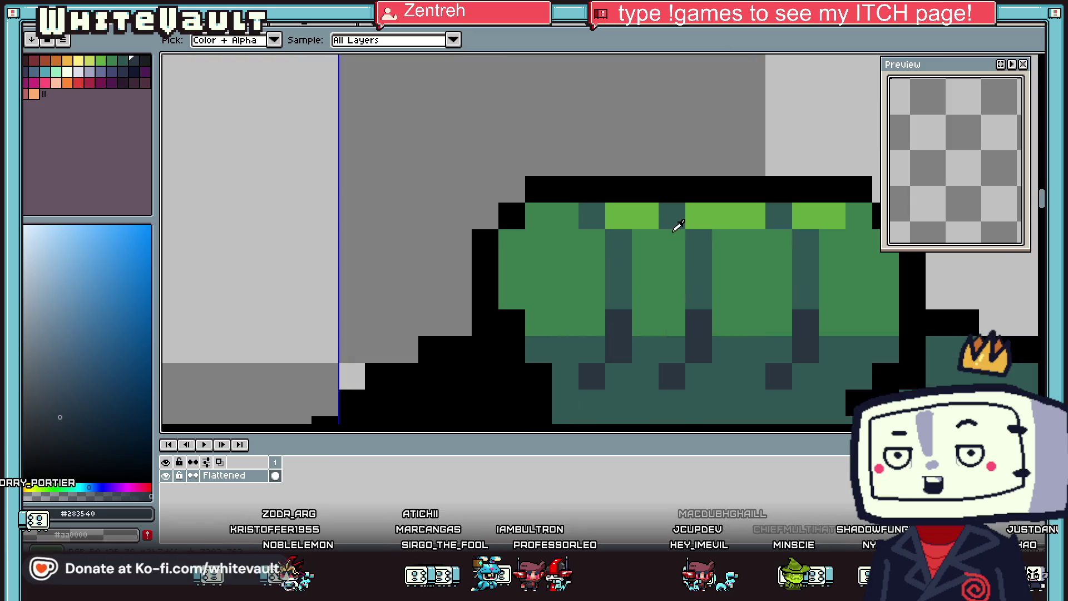
left_click(678, 225, "alt")
mouse_move(699, 216)
left_mouse_down()
mouse_move(728, 306)
mouse_move(706, 372)
left_mouse_up()
left_click(702, 322, "alt")
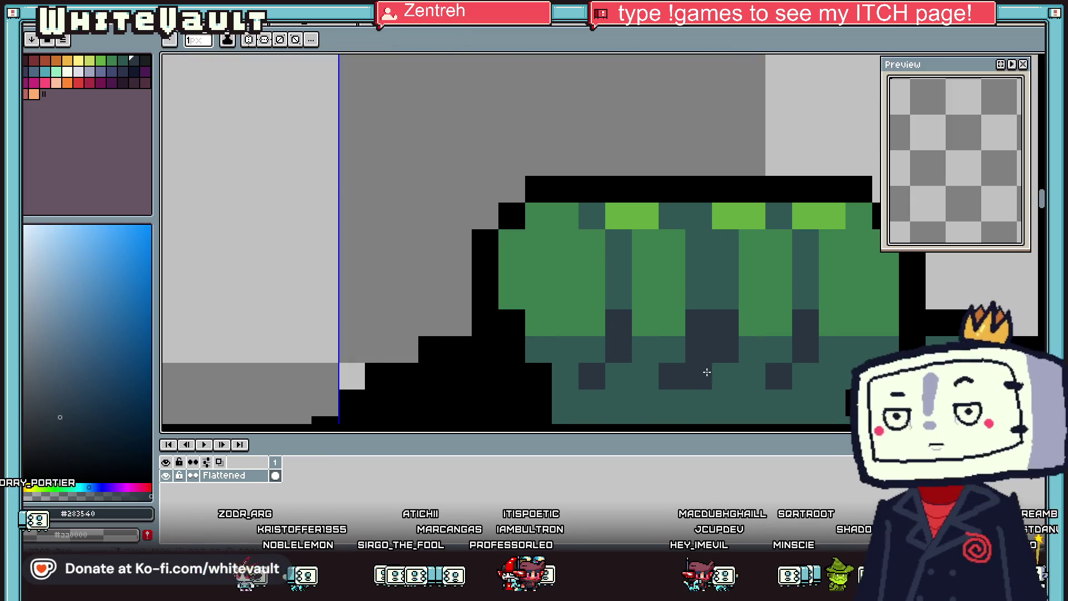
Step: Repaint collar pixels and a stripe column with the mid green to form light stripes
left_click(651, 375, "alt")
left_click(673, 376)
left_click(699, 349)
left_click(668, 322, "alt")
left_click(700, 323)
mouse_move(700, 323)
left_mouse_down()
mouse_move(698, 234)
mouse_move(674, 221)
left_mouse_up()
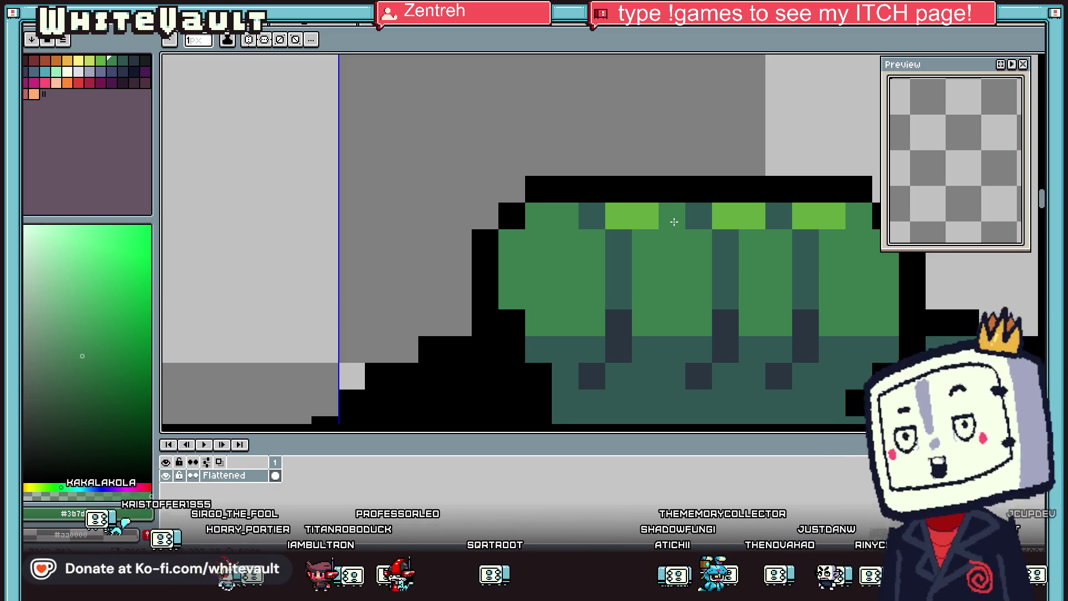
scroll(675, 221, "down", 4)
scroll(726, 269, "up", 1)
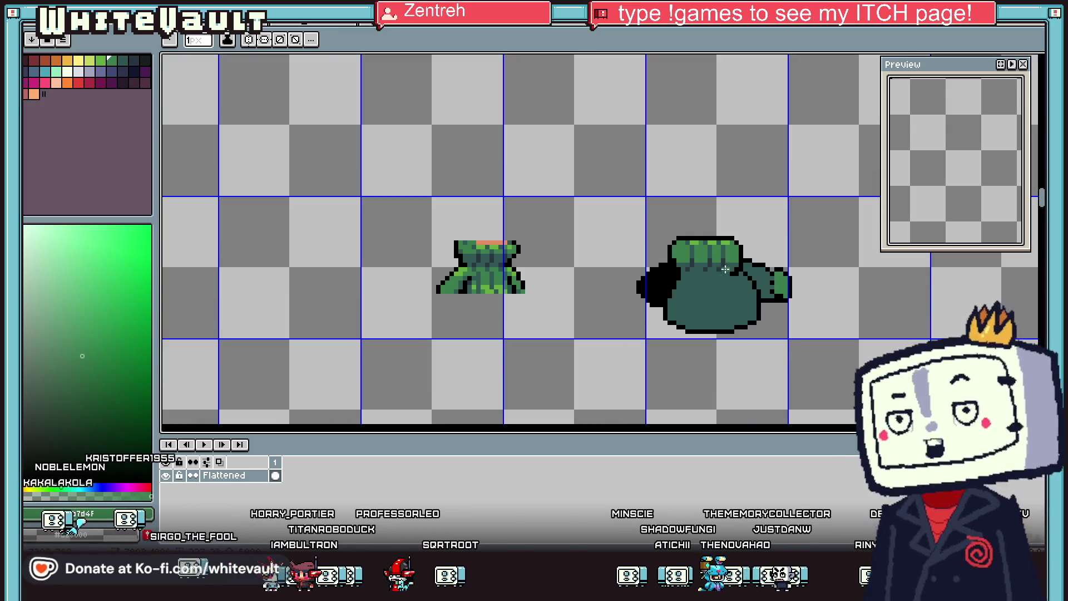
Step: Pencil a black row along the collar top and add a green pixel at its end
scroll(721, 249, "up", 1)
scroll(675, 219, "up", 1)
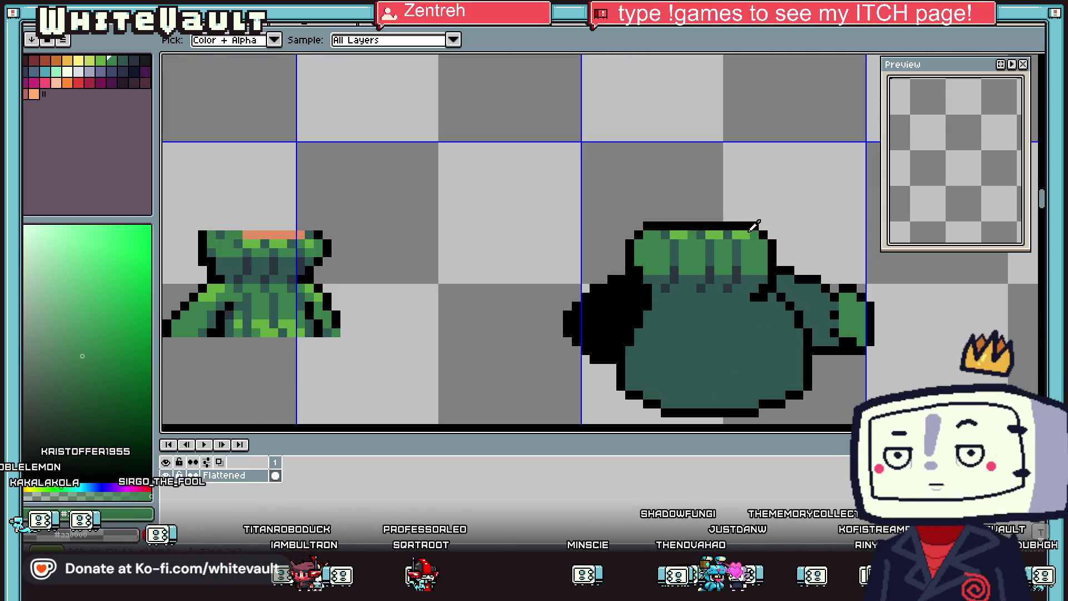
left_click(752, 225, "alt")
left_click_drag(743, 234, 665, 234)
key("alt")
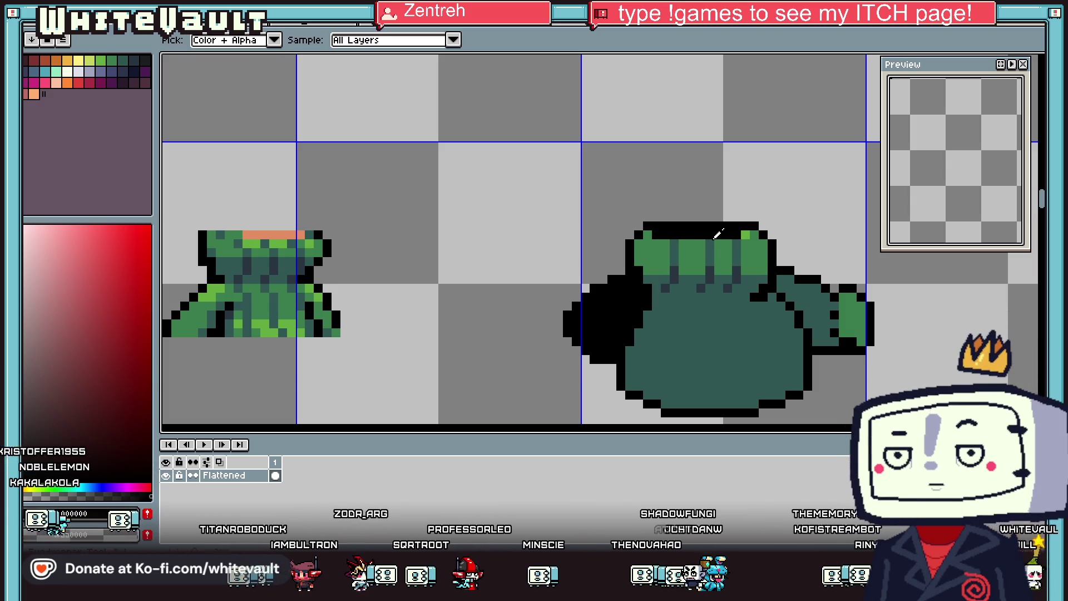
left_click(744, 235, "alt")
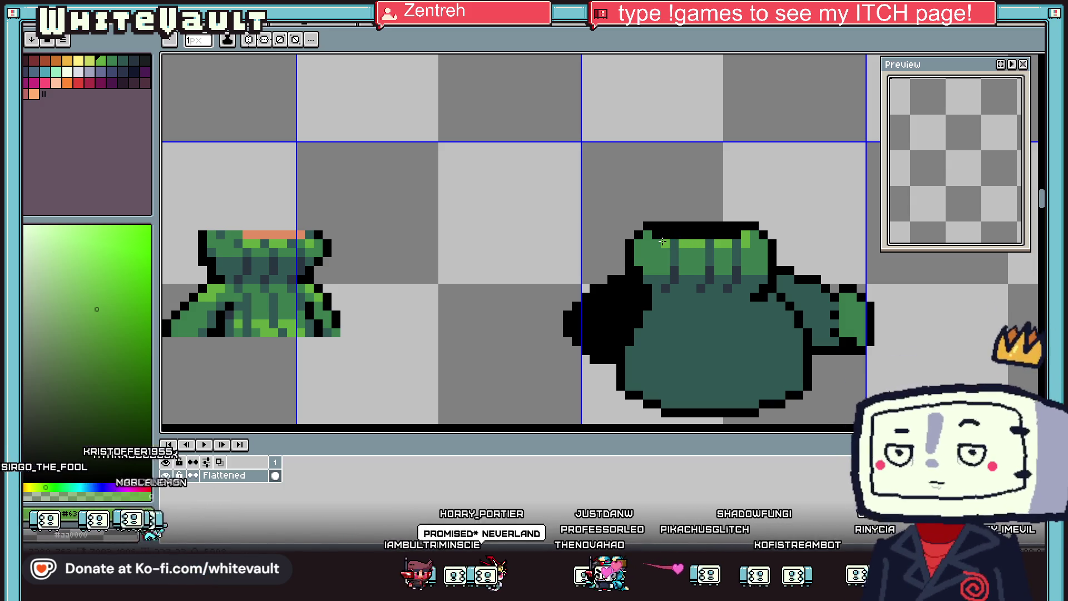
key("alt")
left_click(762, 245, "alt")
left_click(647, 234)
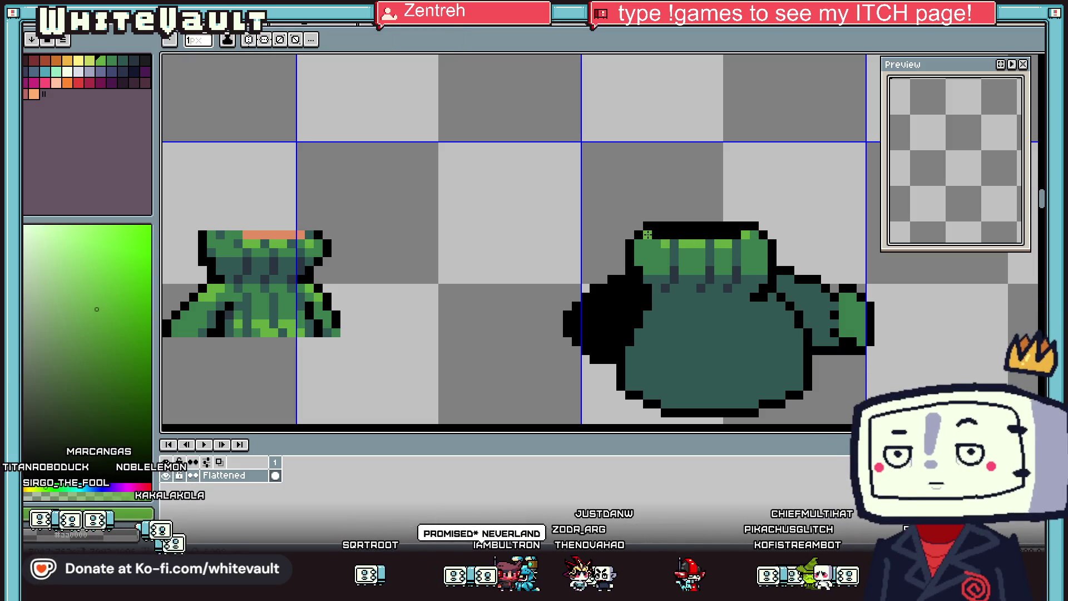
Step: Sample the collar's mid green and zoom around to check the collar
key("alt")
scroll(648, 234, "down", 3)
scroll(738, 229, "up", 4)
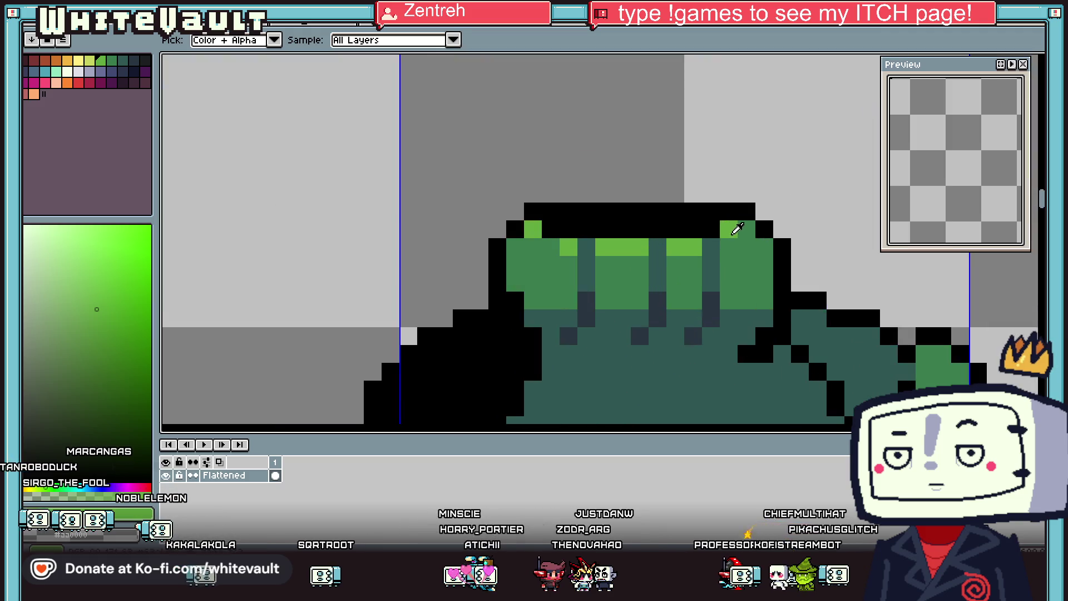
left_click(746, 246, "alt")
scroll(723, 226, "down", 3)
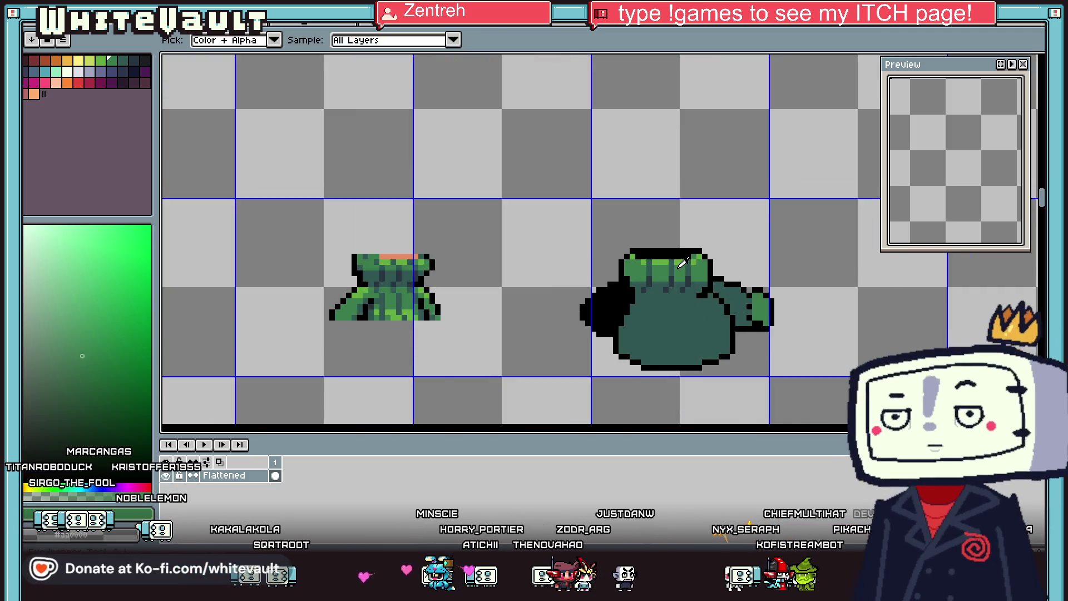
scroll(682, 263, "down", 3)
scroll(687, 264, "up", 2)
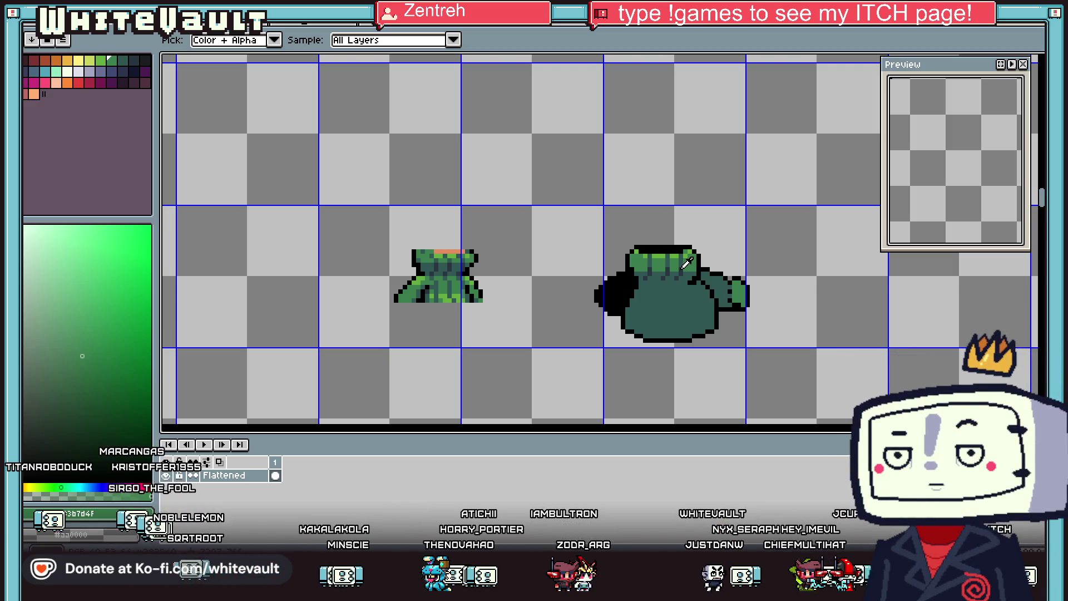
scroll(682, 266, "down", 1)
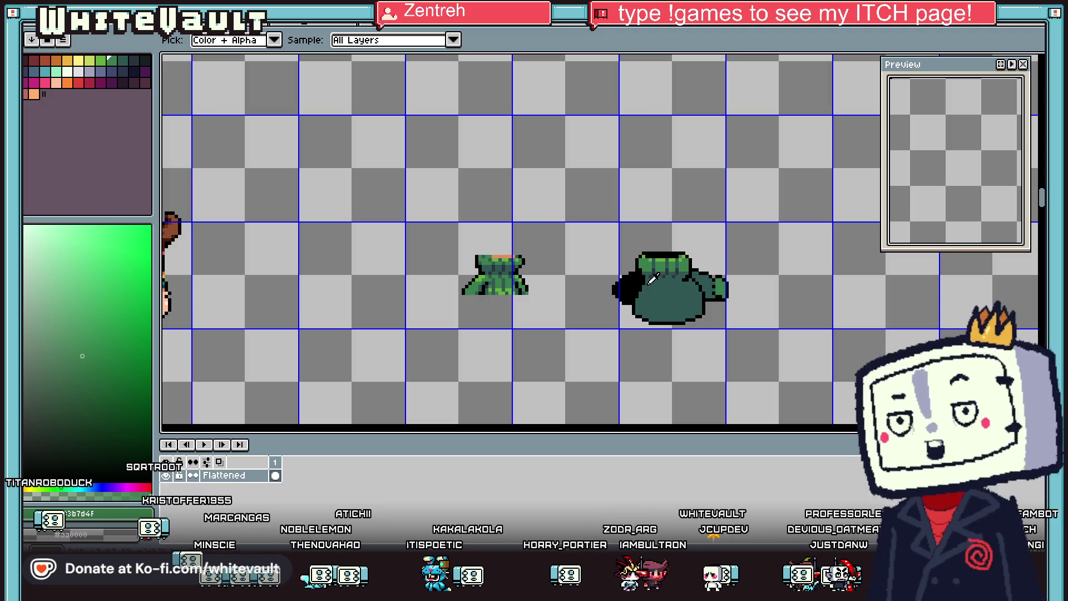
scroll(652, 274, "up", 1)
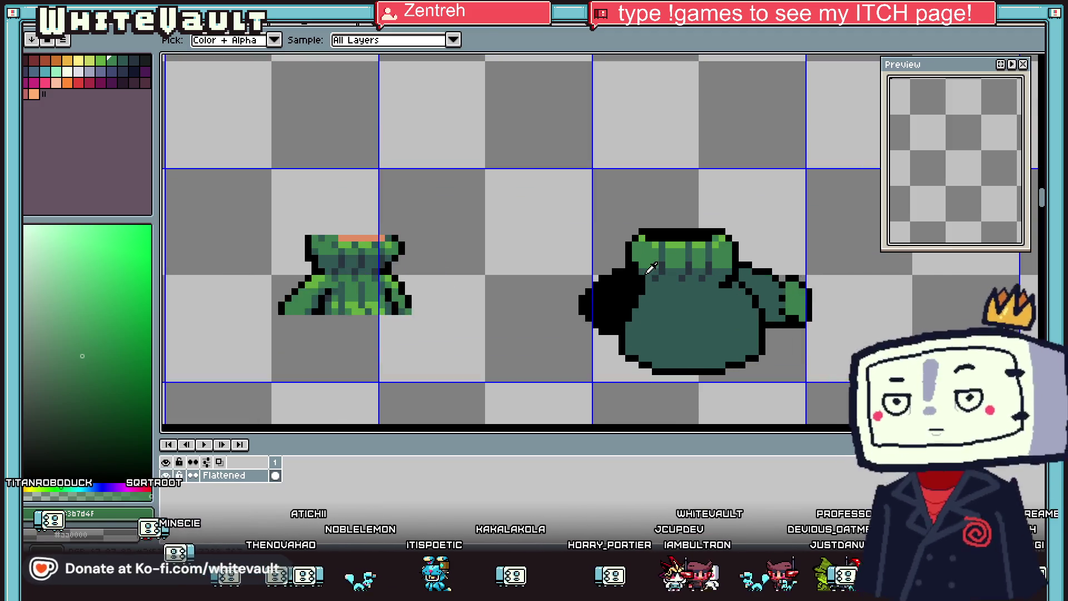
scroll(652, 268, "up", 1)
key("b")
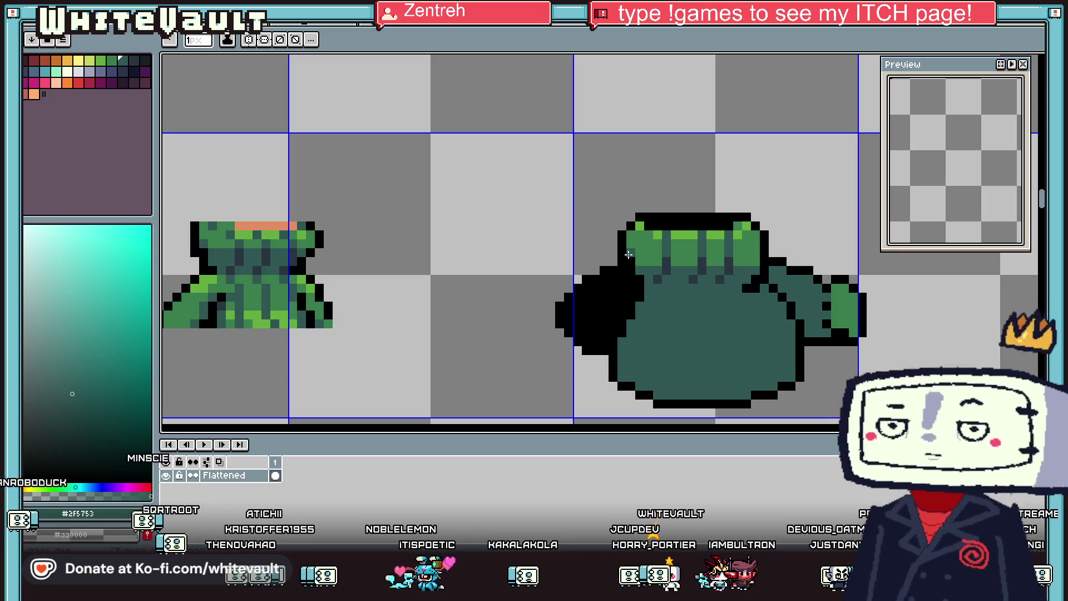
key("i")
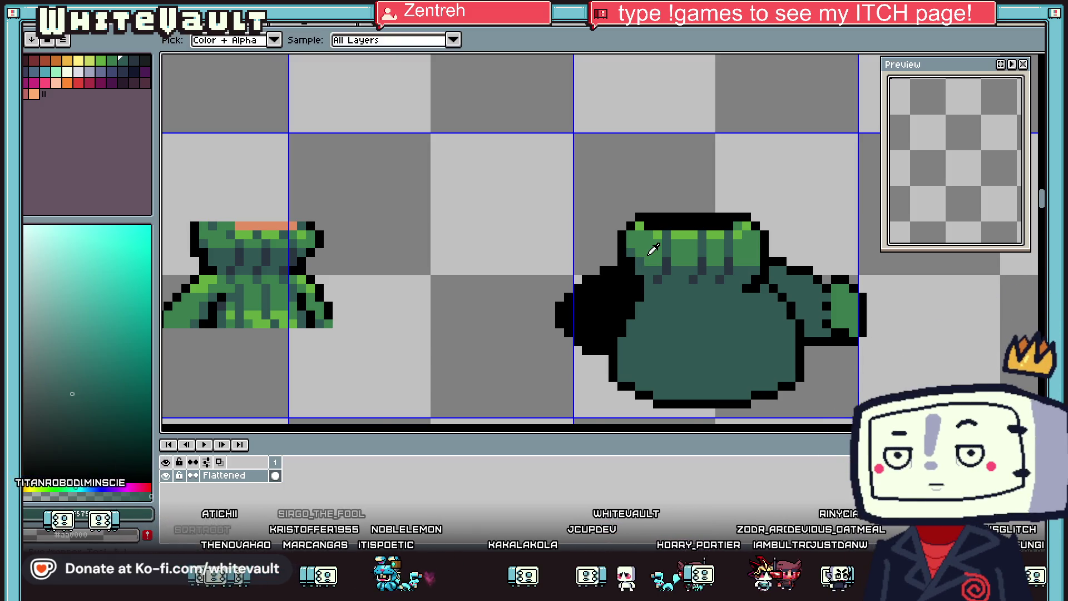
scroll(647, 255, "down", 4)
scroll(699, 253, "up", 3)
scroll(698, 253, "up", 2)
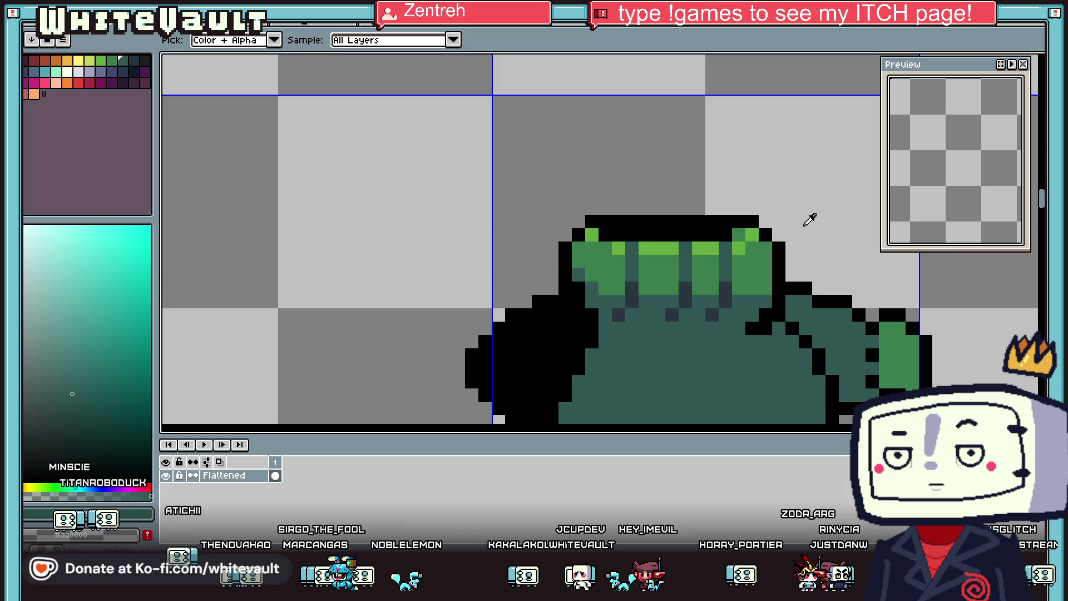
Step: Shift the collar's striped band one pixel right and fill the gap column green and dark teal
key("w")
mouse_move(618, 261)
left_mouse_down()
mouse_move(691, 334)
mouse_move(727, 345)
left_mouse_up()
key("Right")
key("ctrl+d")
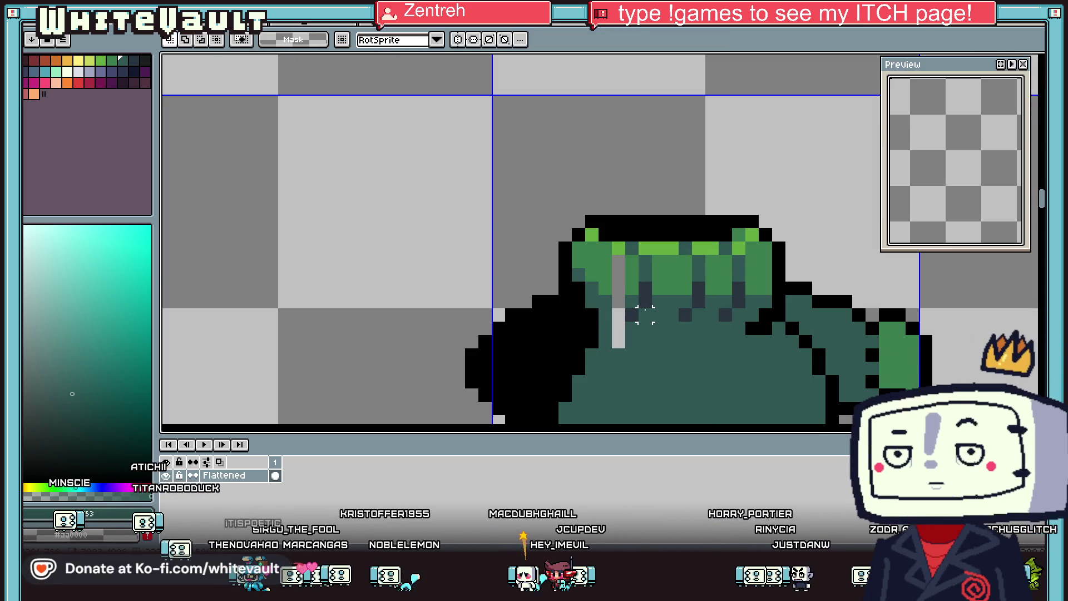
left_click(634, 278, "alt")
left_click_drag(619, 281, 619, 257)
left_click(637, 298, "alt")
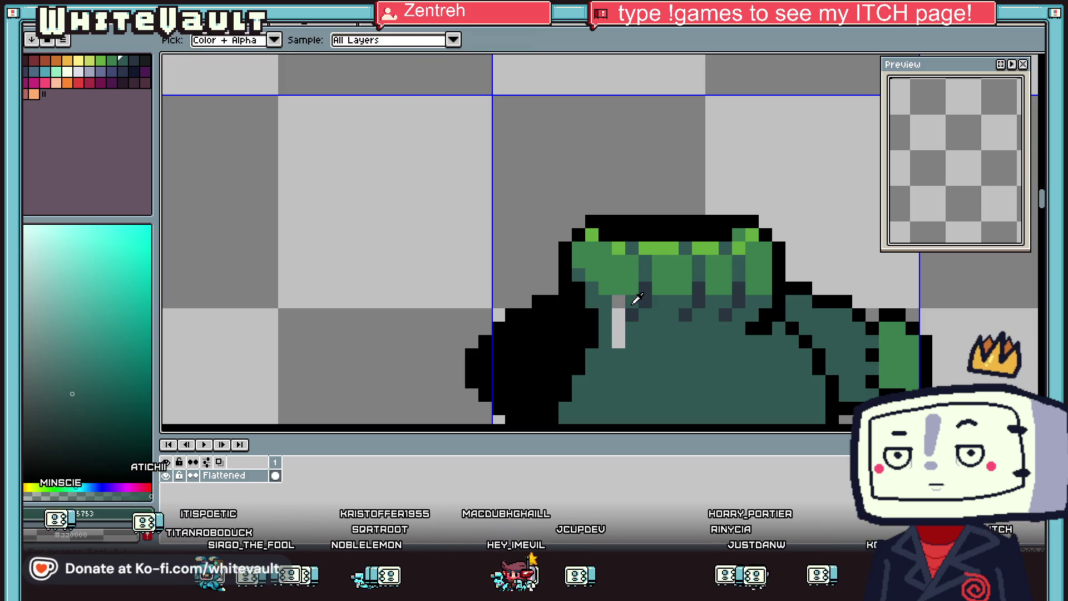
left_click_drag(619, 300, 619, 343)
Step: Sample black and teal shades from the figure, then marquee the area beside the hand and deselect
scroll(612, 312, "down", 3)
scroll(609, 306, "up", 2)
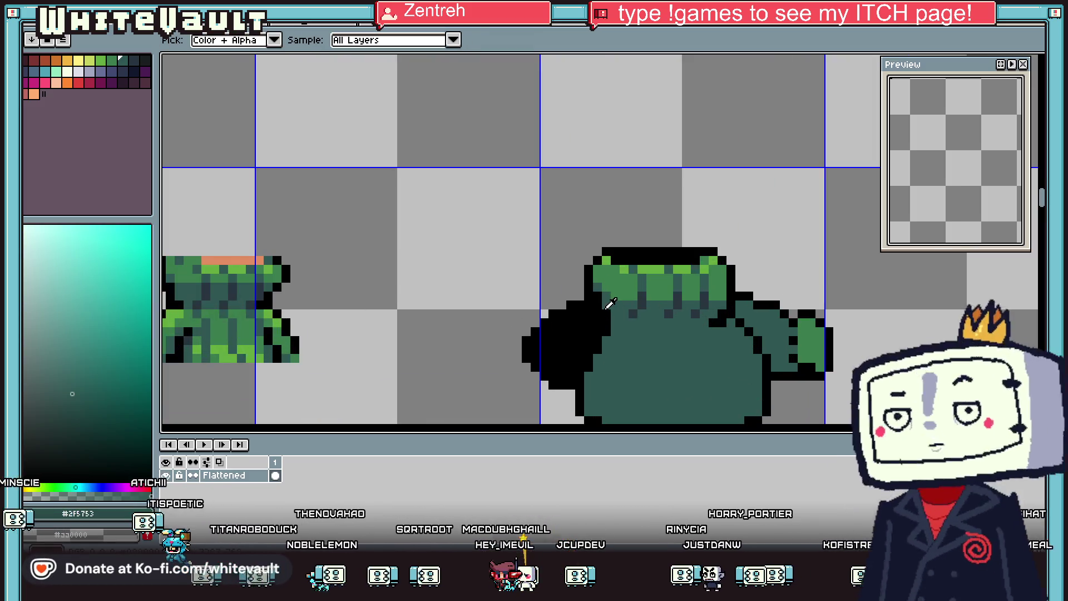
left_click(609, 306, "alt")
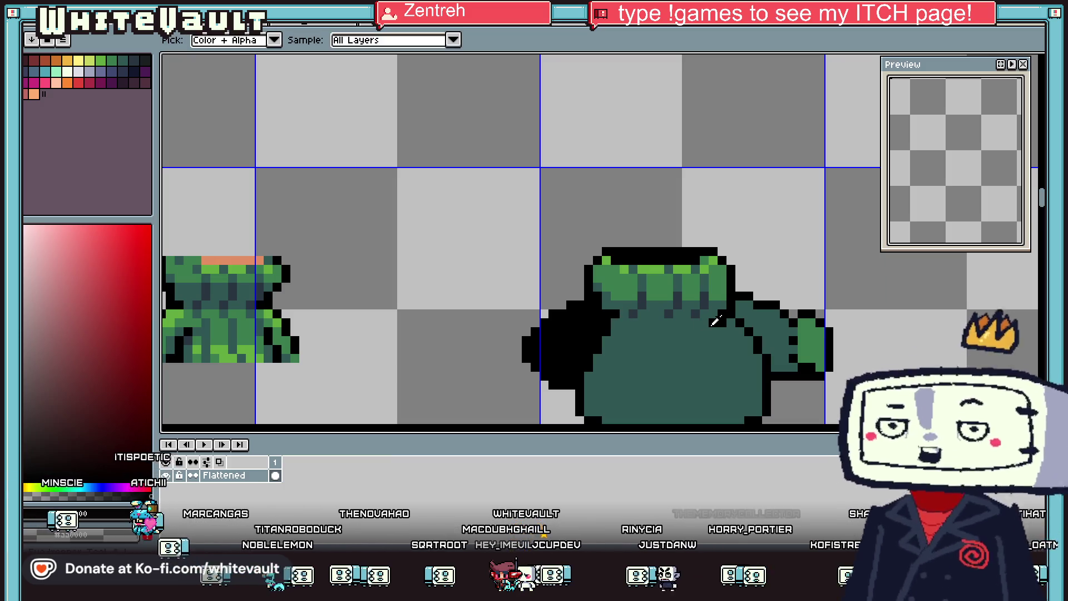
left_click(710, 308, "alt")
left_click(711, 298, "alt")
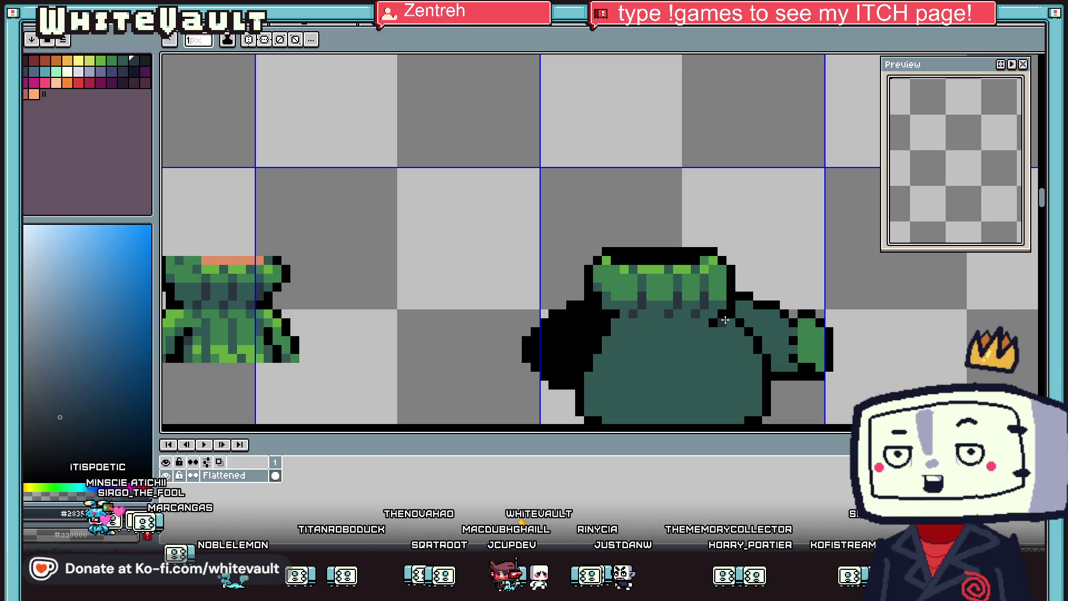
scroll(710, 328, "down", 2)
scroll(711, 334, "up", 1)
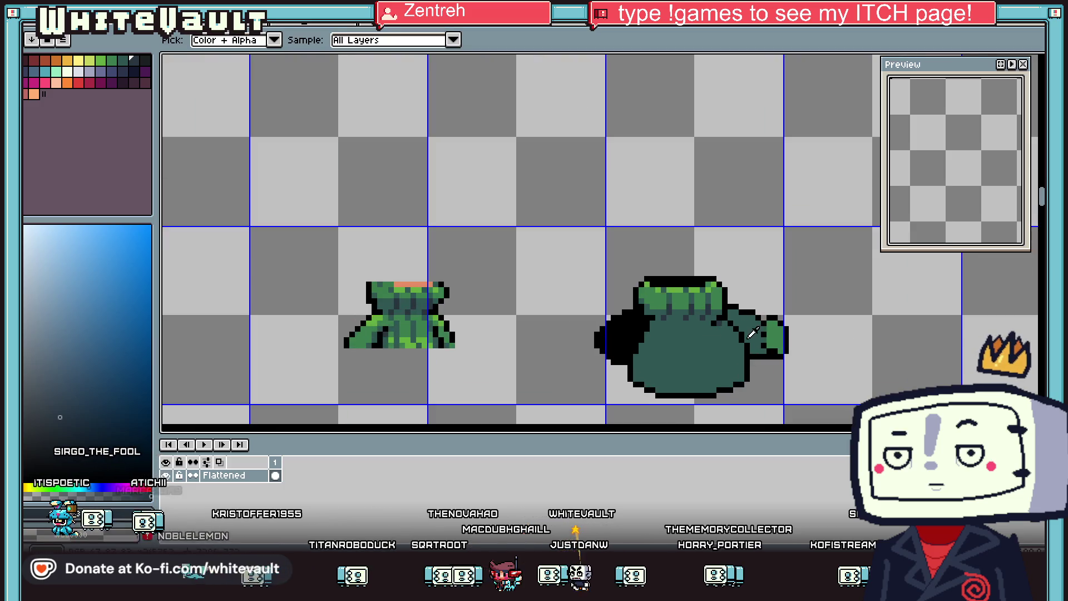
scroll(771, 332, "up", 1)
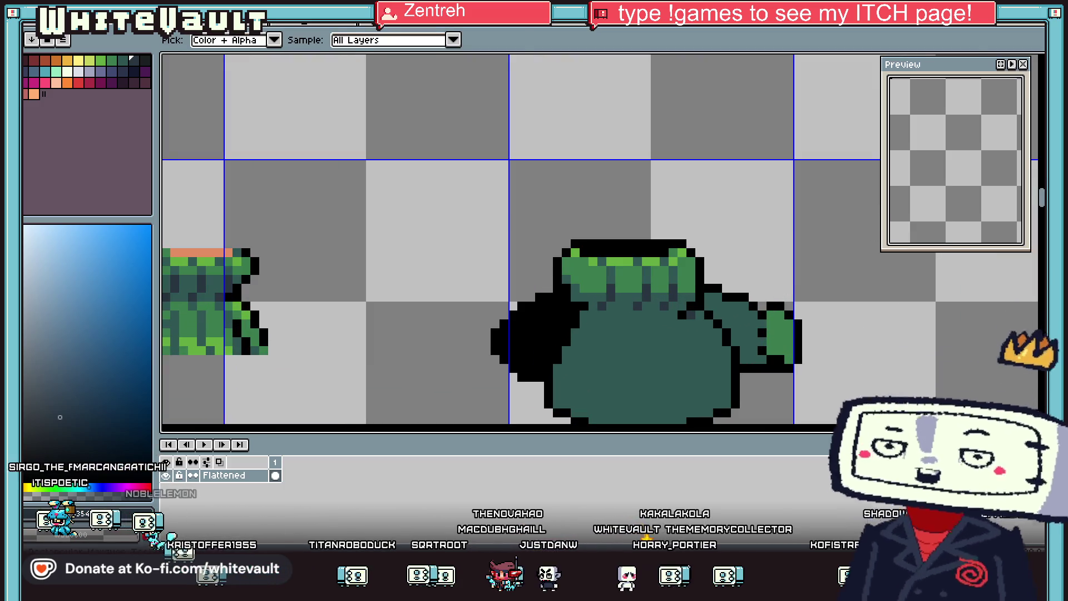
key("m")
mouse_move(835, 259)
left_mouse_down()
mouse_move(788, 341)
mouse_move(775, 329)
left_mouse_up()
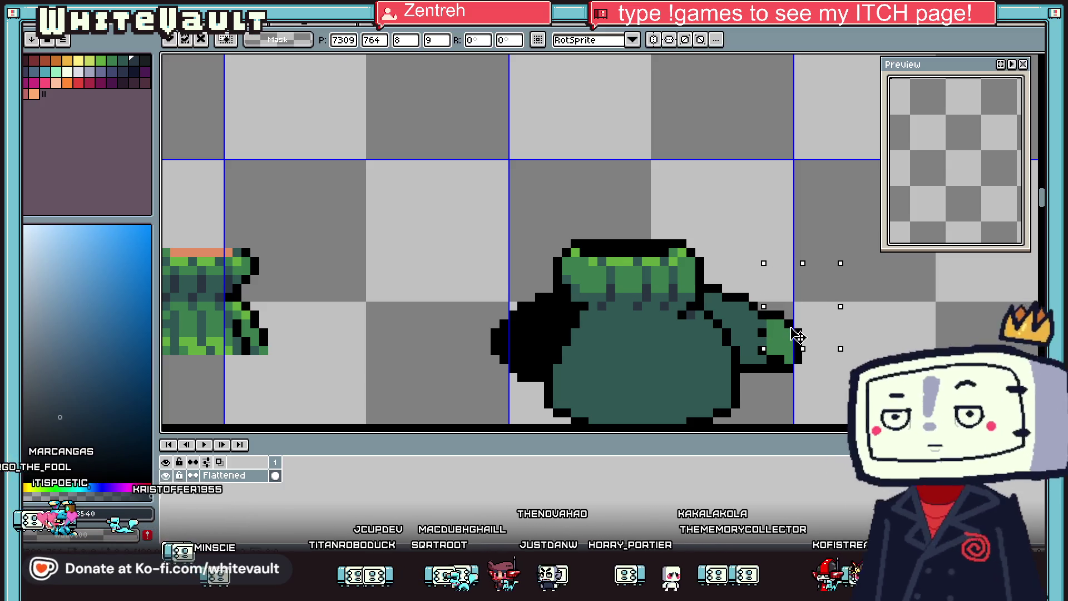
left_click(913, 355)
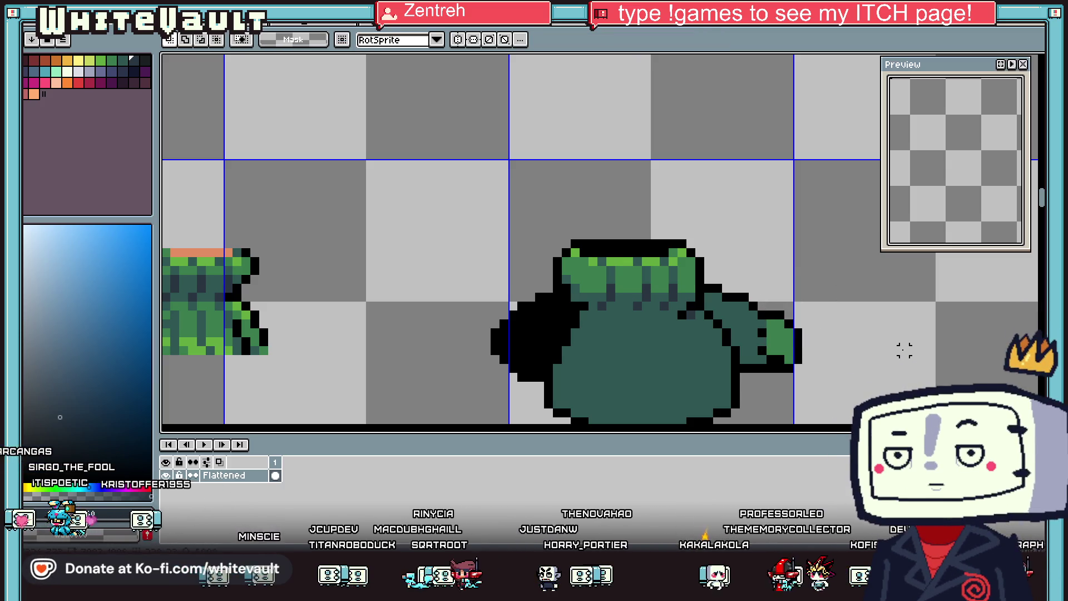
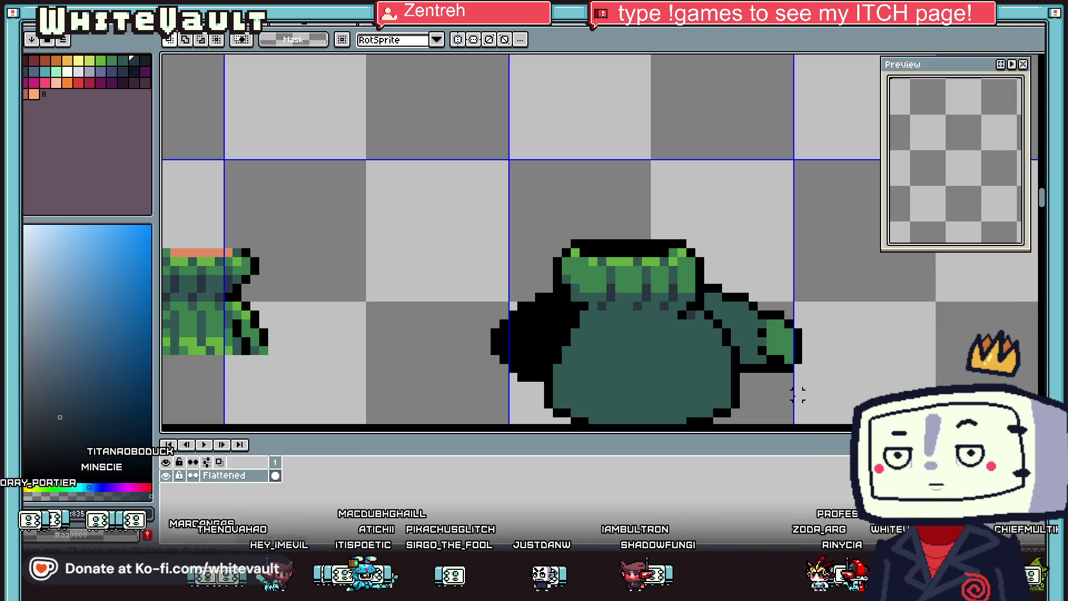
Step: Select the right sleeve's green cuff, nudge it into position and deselect
scroll(807, 366, "down", 3)
scroll(807, 366, "up", 3)
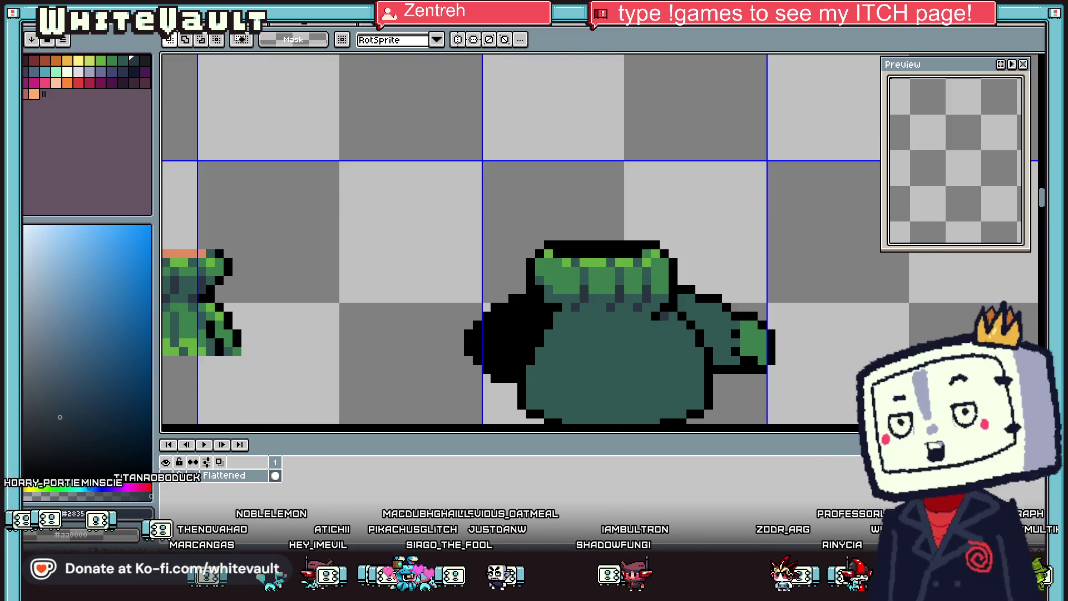
scroll(805, 333, "up", 1)
mouse_move(669, 224)
left_mouse_down()
mouse_move(756, 406)
mouse_move(809, 423)
left_mouse_up()
key("Right")
key("Up")
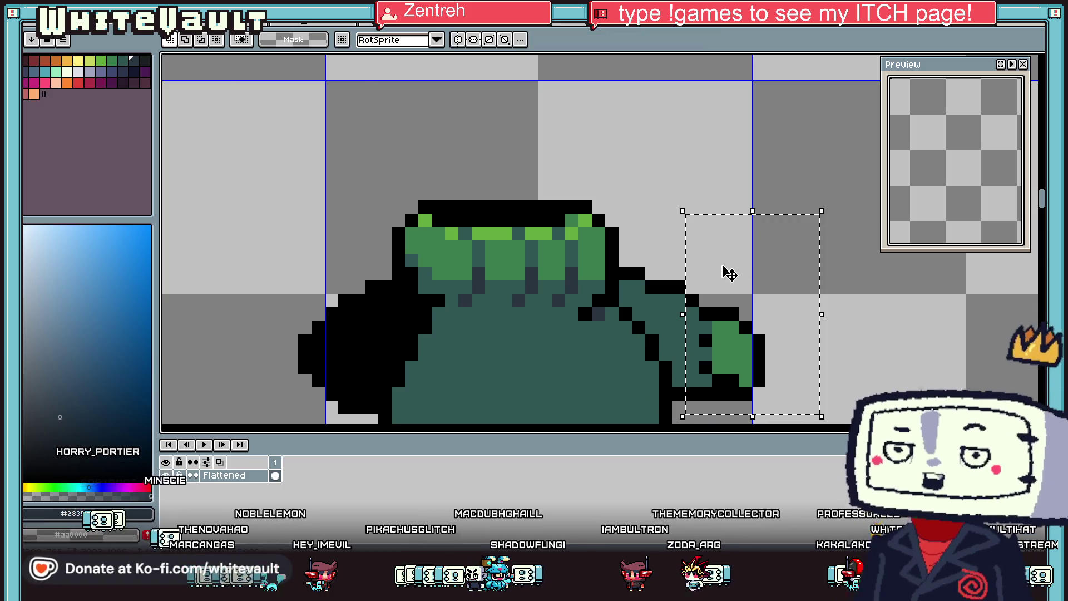
left_click_drag(688, 305, 679, 301)
key("ctrl+d")
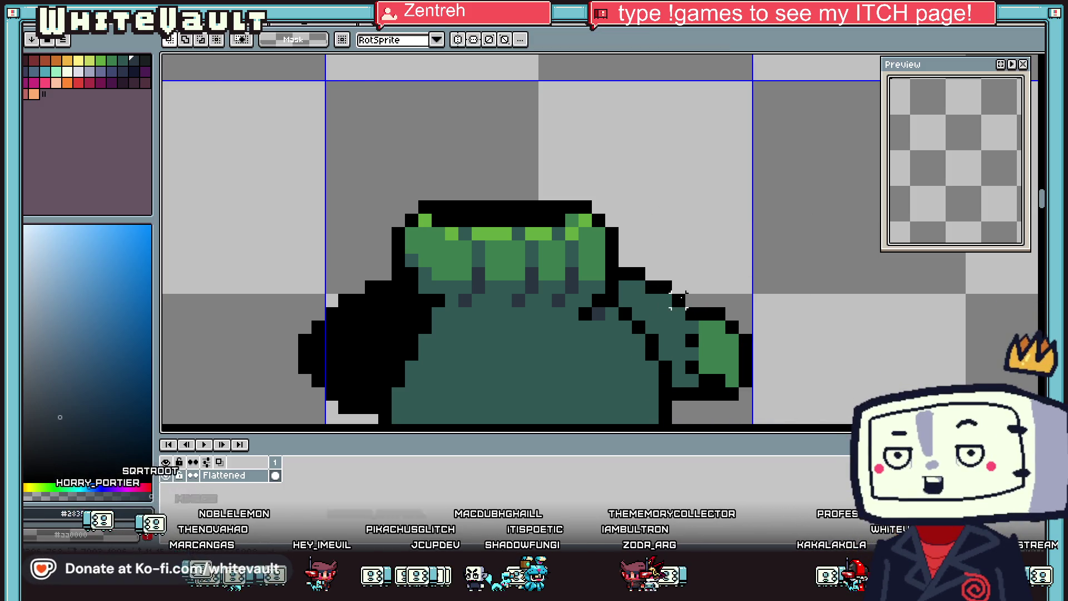
Step: Repaint the pixels along the right sleeve's edge in black outline colour
scroll(678, 300, "down", 3)
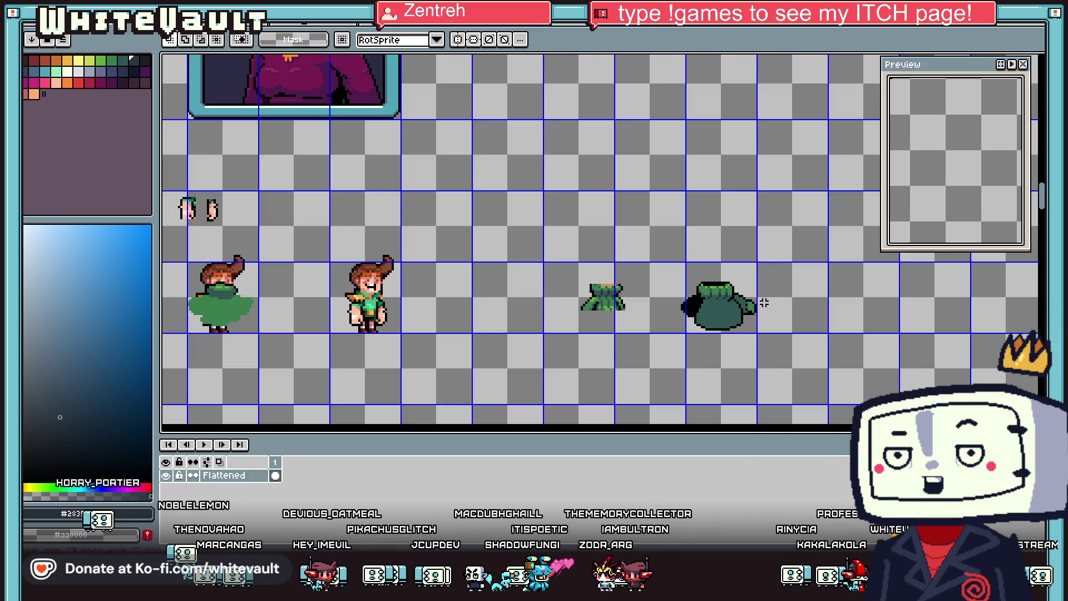
scroll(700, 292, "up", 5)
key("i")
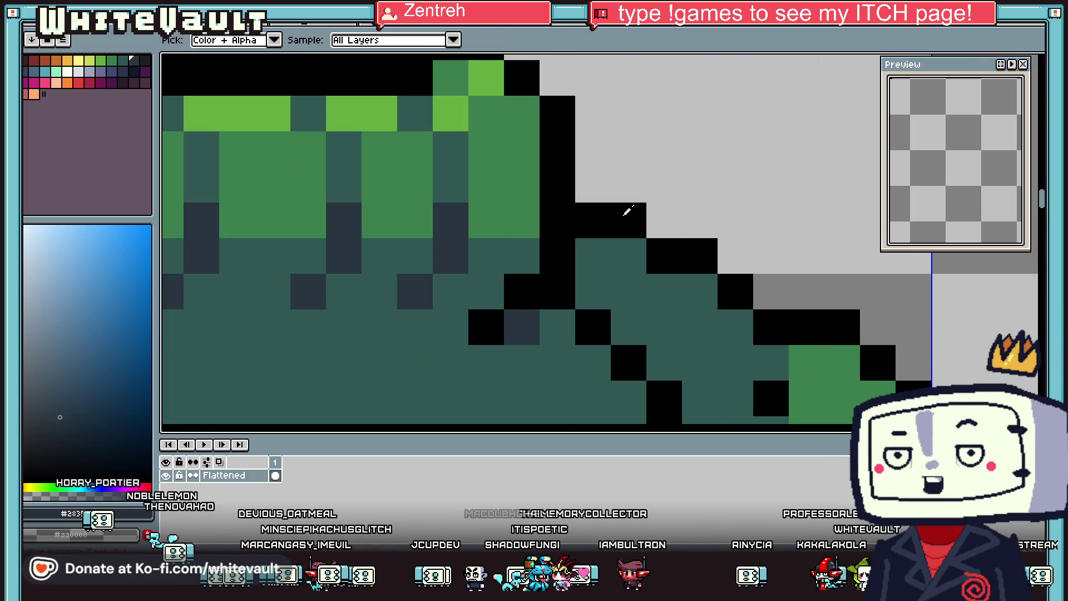
left_click(616, 218)
key("b")
left_click(698, 284)
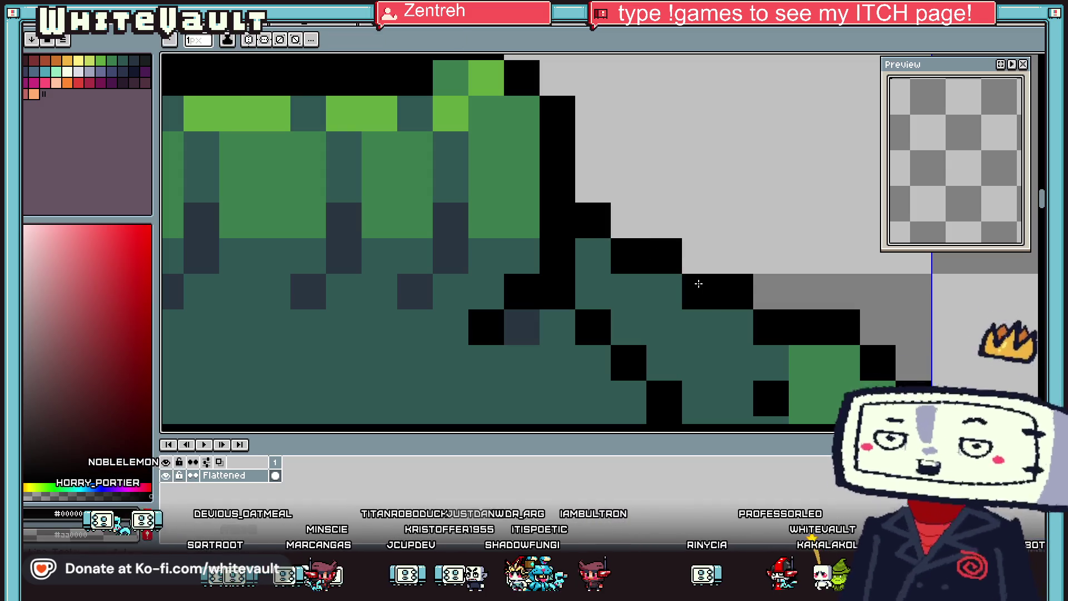
left_click(770, 292)
scroll(770, 292, "down", 5)
scroll(779, 300, "up", 5)
Step: Trim the right edge of the sleeve and cuff
key("i")
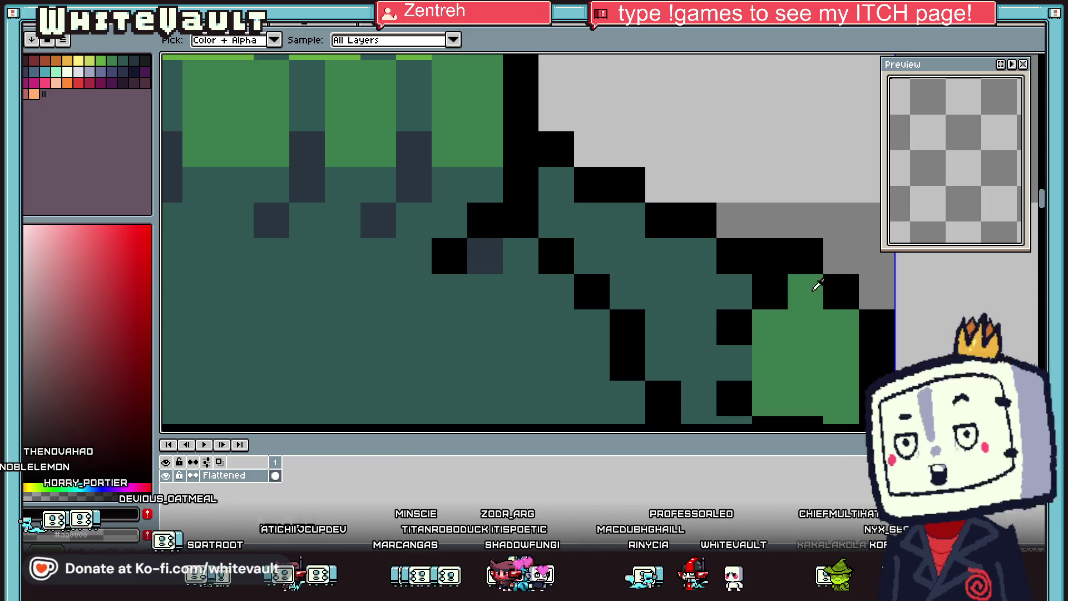
scroll(817, 286, "down", 5)
scroll(872, 328, "up", 4)
key("b")
mouse_move(791, 234)
left_mouse_down()
mouse_move(818, 260)
mouse_move(818, 328)
mouse_move(831, 273)
left_mouse_up()
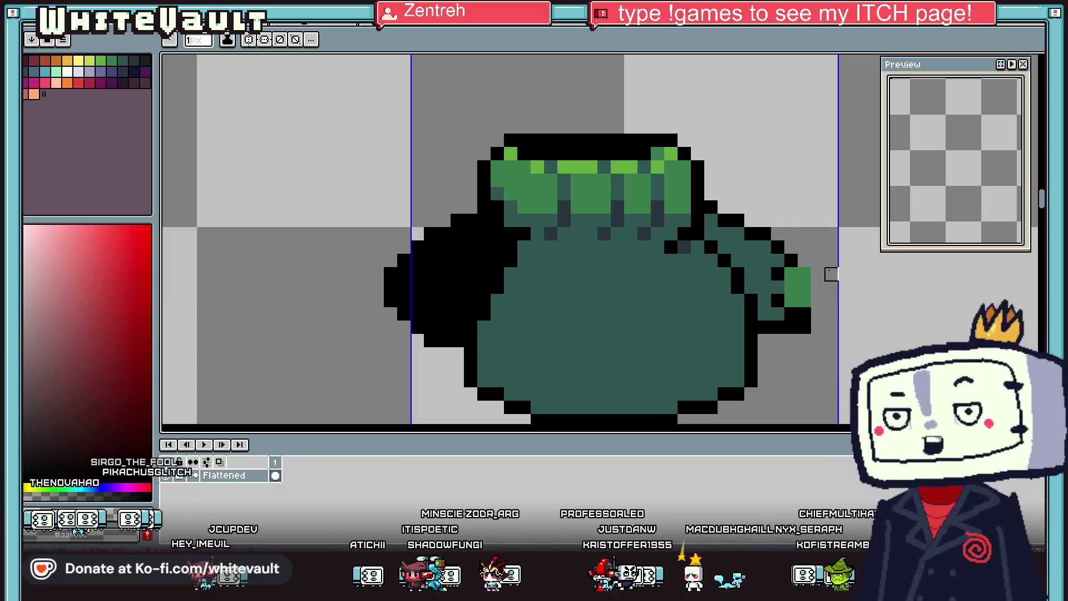
Step: Draw a dark slate diagonal fold along the skirt's right side
key("i")
scroll(802, 301, "down", 3)
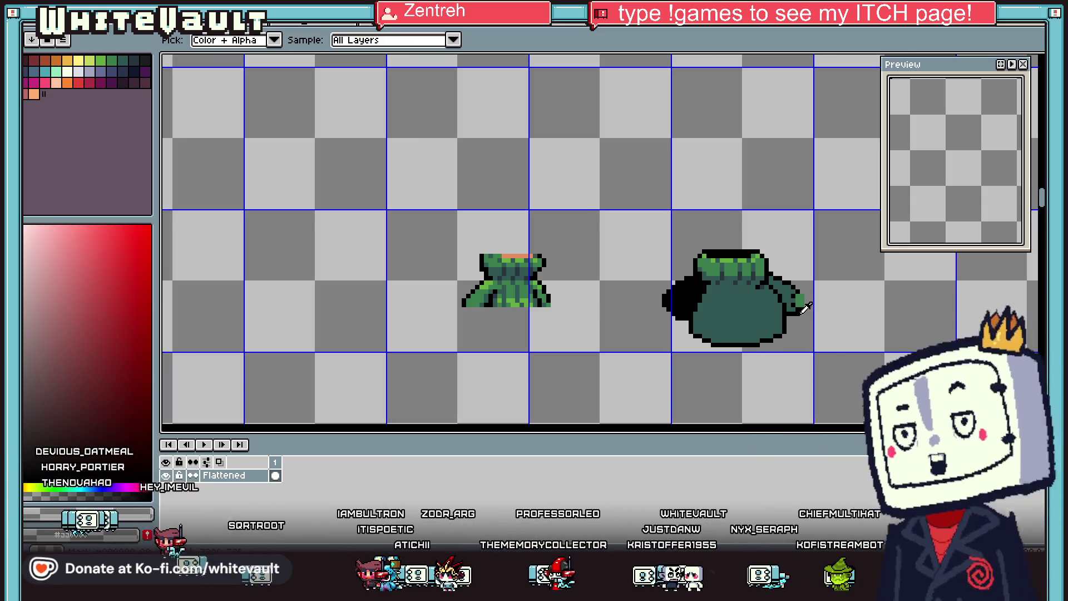
scroll(804, 305, "up", 2)
key("b")
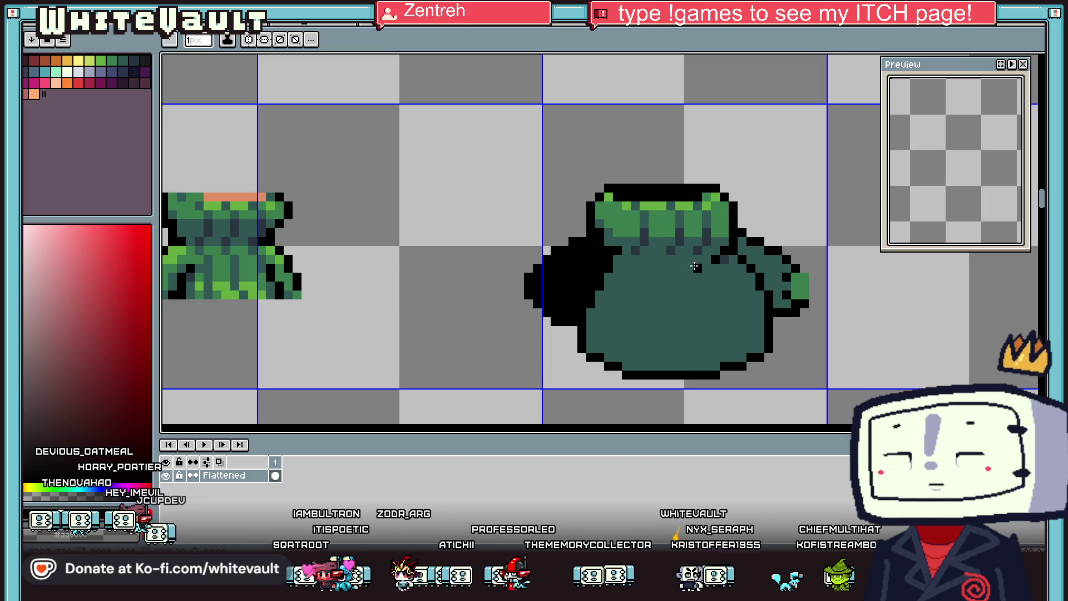
scroll(695, 267, "up", 2)
left_click(699, 254, "alt")
left_click(706, 259)
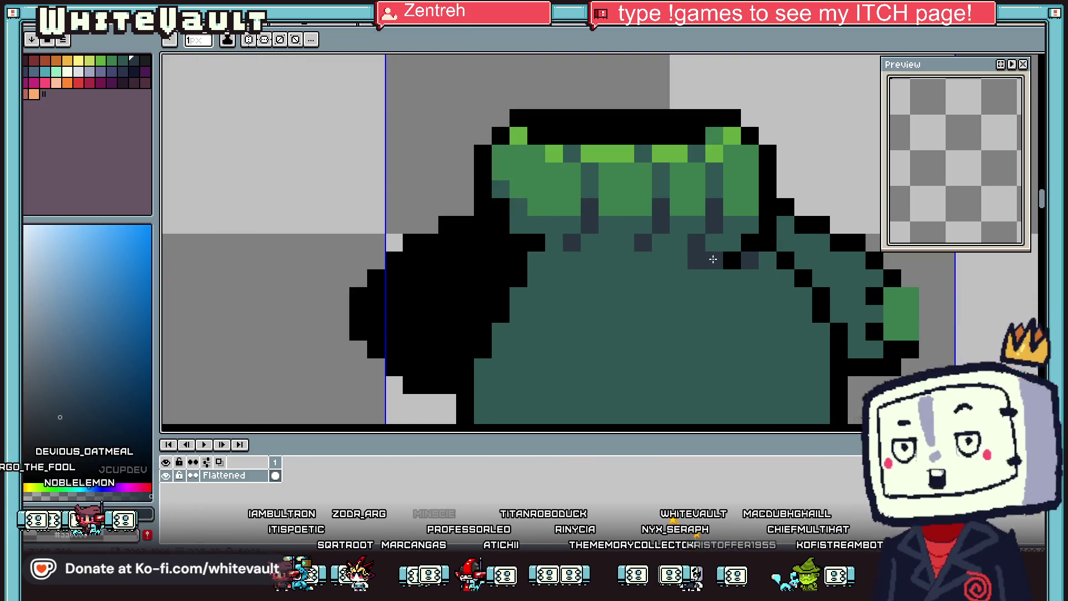
scroll(724, 276, "down", 2)
scroll(724, 293, "up", 2)
left_click_drag(729, 303, 775, 348)
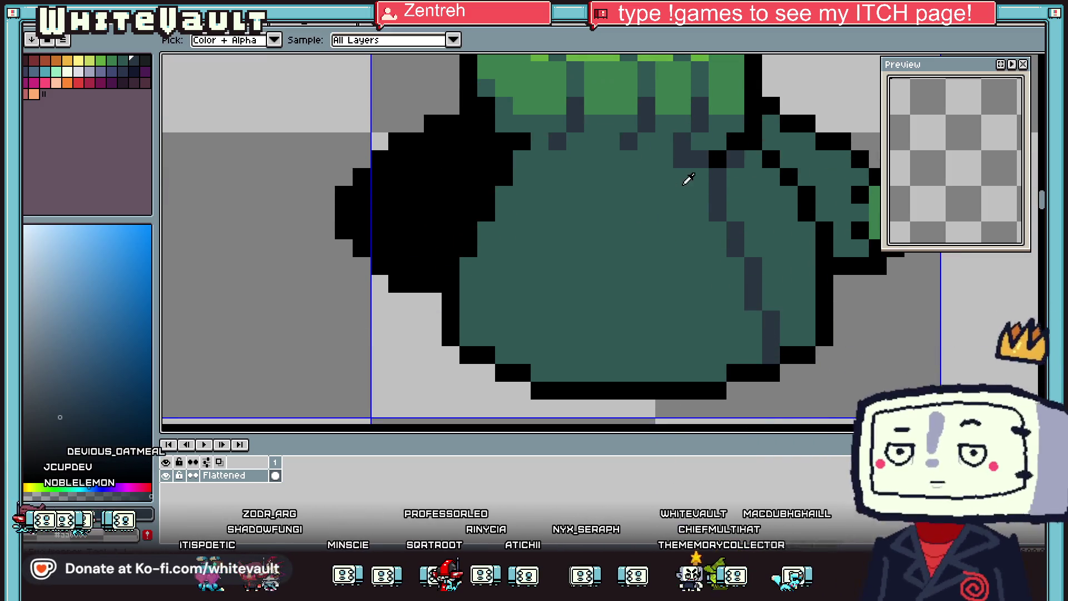
Step: Repaint a stray dark pixel green, then draw a dark fold down to the skirt's bottom edge
left_click(684, 177, "alt")
left_click(682, 158)
left_click(627, 143, "alt")
left_click(646, 161)
mouse_move(646, 161)
left_mouse_down()
mouse_move(663, 184)
mouse_move(662, 225)
mouse_move(696, 229)
mouse_move(680, 249)
mouse_move(698, 373)
left_mouse_up()
left_click(652, 328)
Step: Add two more dark vertical fold lines down the skirt
scroll(652, 328, "down", 5)
scroll(628, 305, "up", 5)
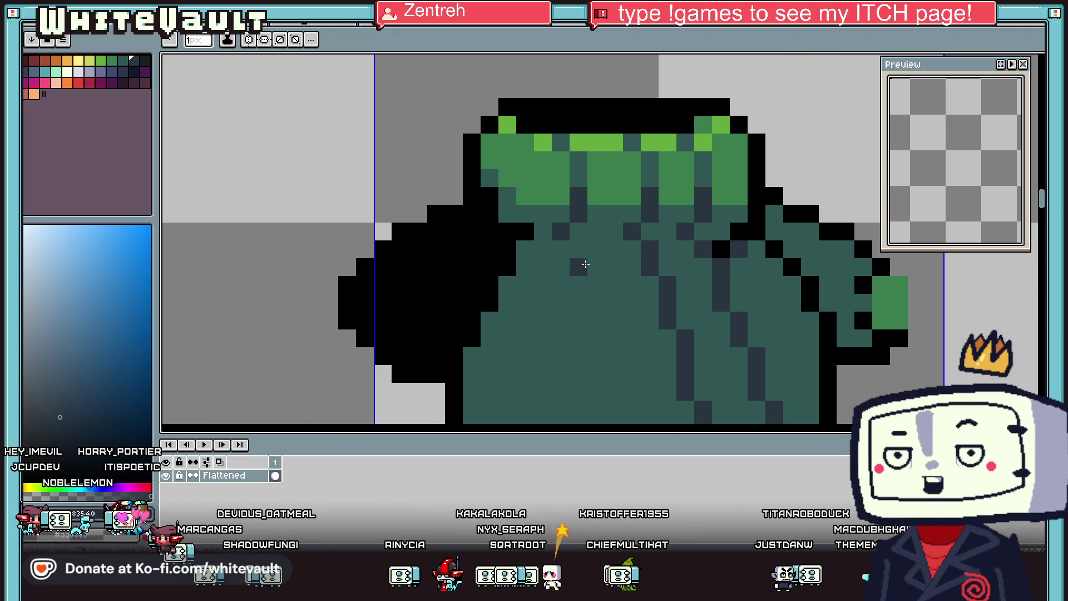
left_click_drag(579, 257, 597, 326)
scroll(597, 330, "down", 3)
left_click_drag(614, 212, 630, 347)
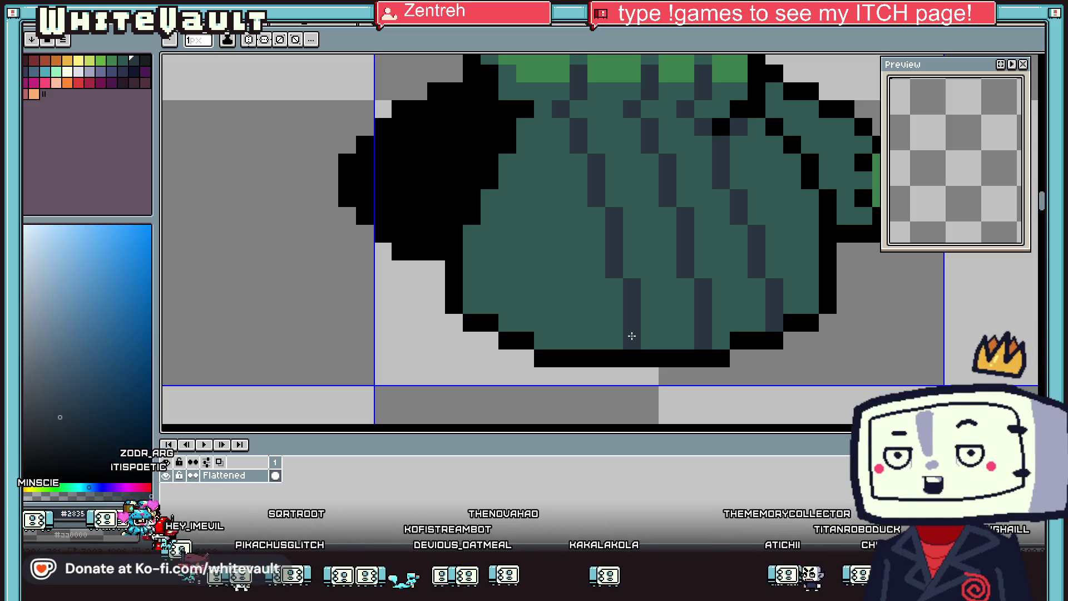
scroll(637, 268, "down", 3)
scroll(696, 155, "up", 2)
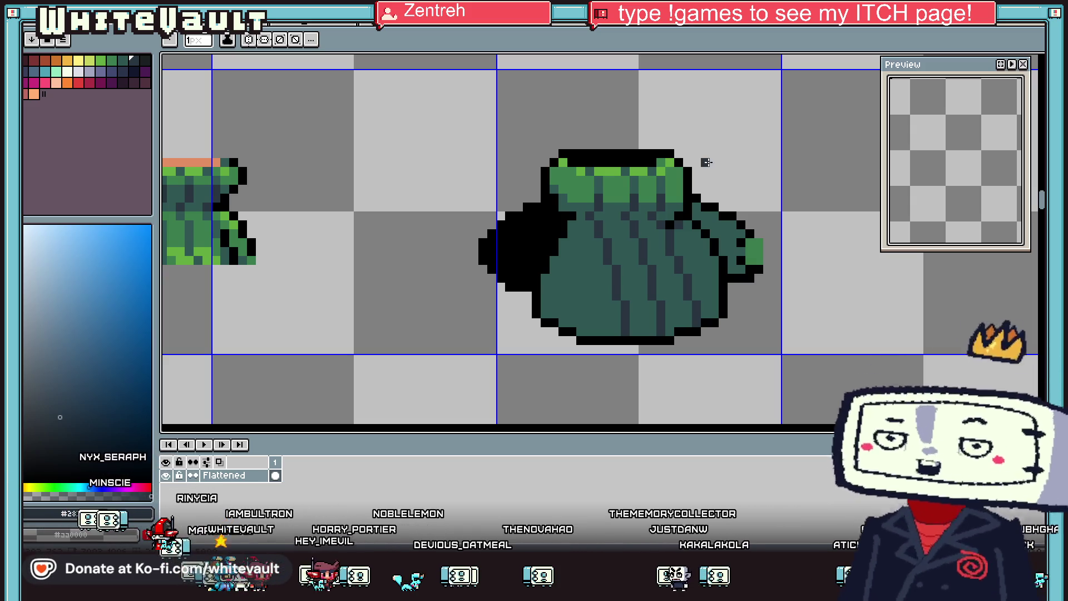
scroll(655, 216, "down", 2)
Step: Draw a black waist line across the body, extending it to the left
key("i")
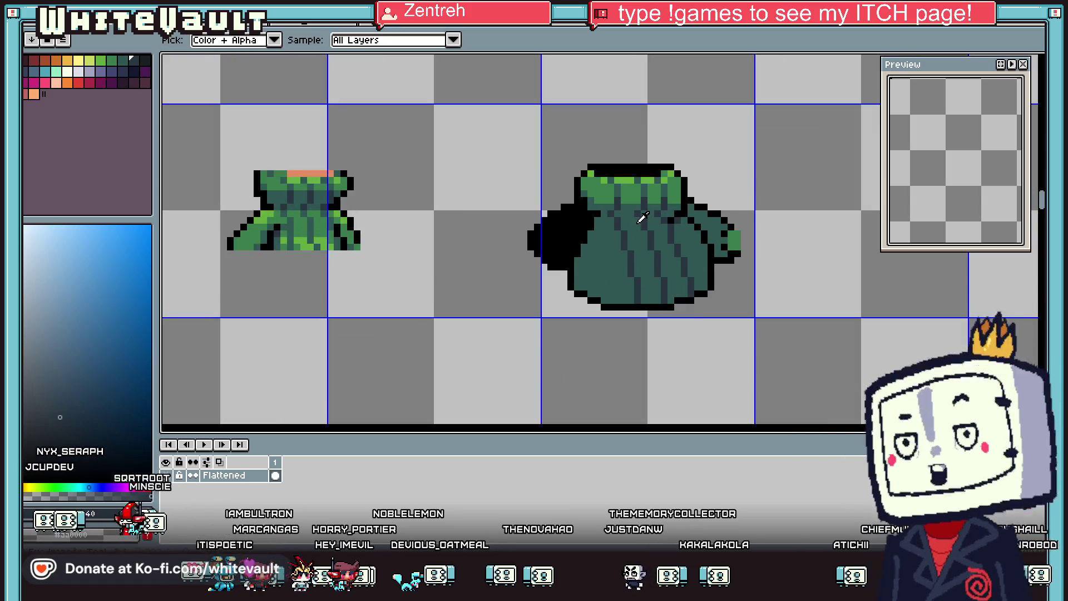
scroll(645, 218, "up", 3)
scroll(661, 214, "up", 2)
left_click(696, 224)
key("b")
left_click(598, 234)
left_click(563, 233)
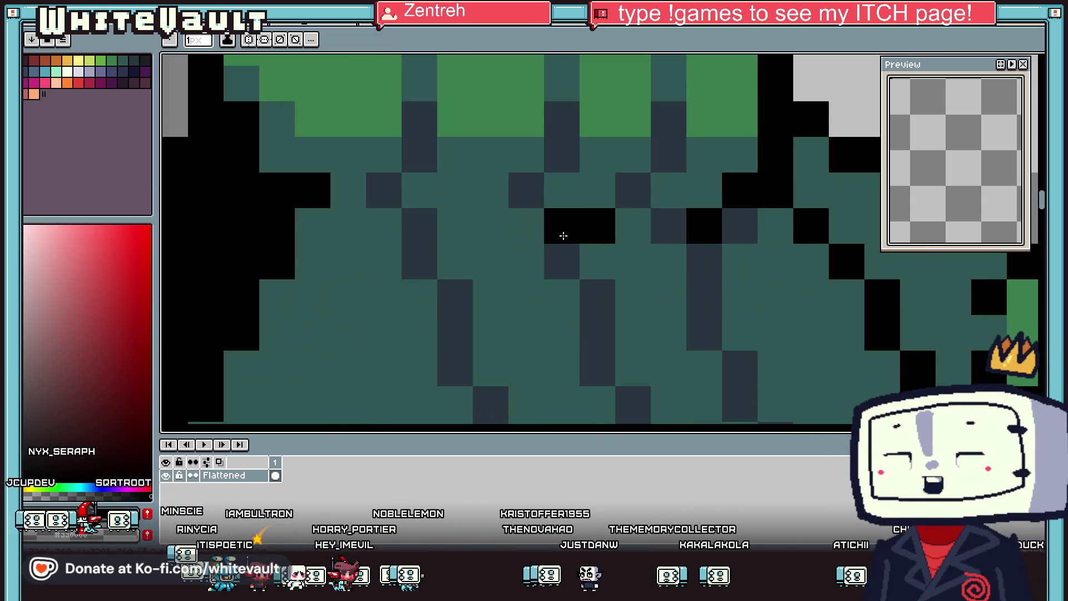
left_click(477, 238)
mouse_move(476, 238)
left_mouse_down()
mouse_move(389, 231)
mouse_move(350, 189)
mouse_move(275, 158)
left_mouse_up()
Step: Shade above the waist line in navy and finish its left end with black pixels
left_click(398, 180, "alt")
scroll(284, 168, "down", 2)
scroll(284, 168, "up", 1)
left_click(310, 177, "alt")
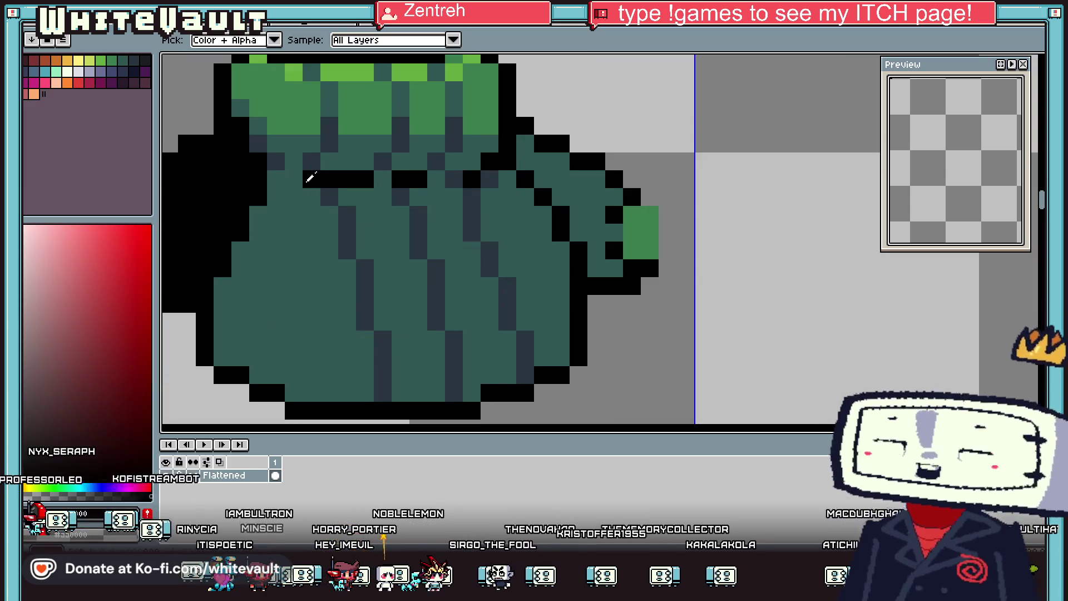
left_click(286, 179)
left_click(277, 166)
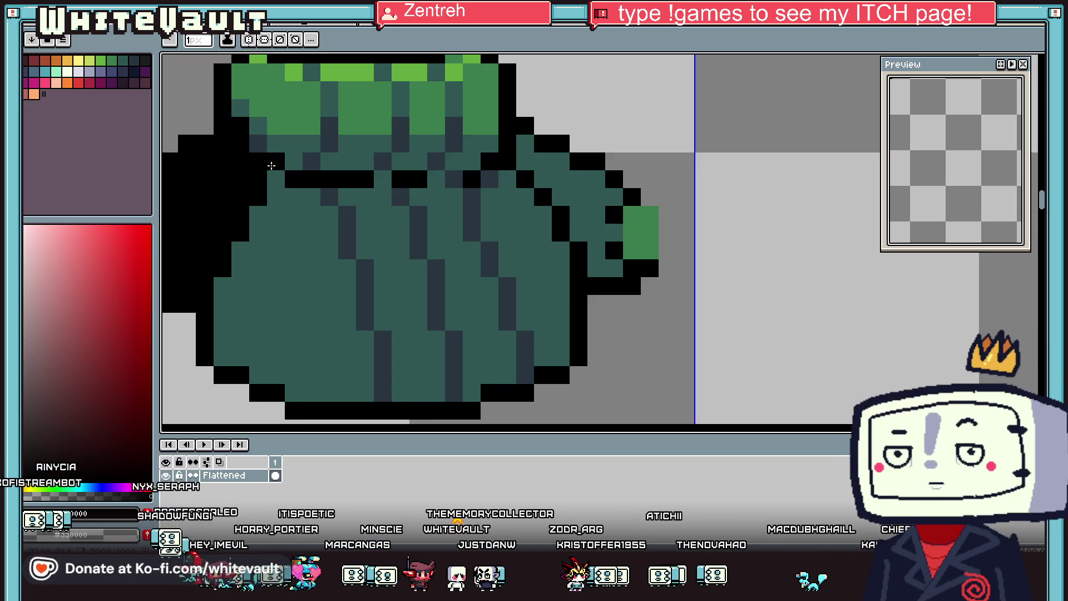
scroll(356, 223, "down", 5)
scroll(358, 223, "up", 3)
Step: Paint dark teal shading on the right sleeve and fill the patch near the cuff
key("alt")
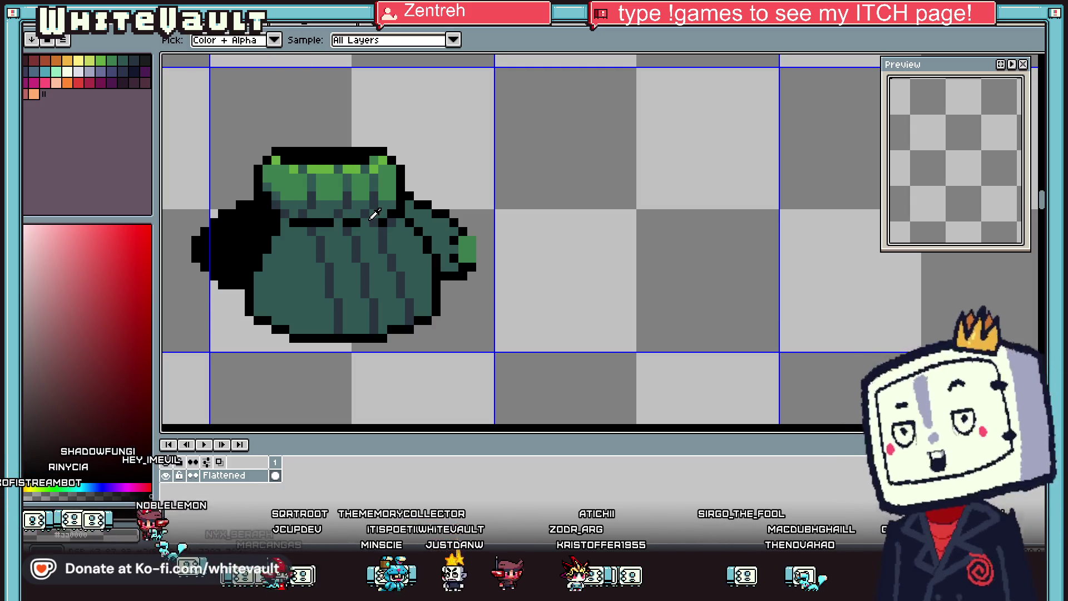
scroll(373, 214, "up", 2)
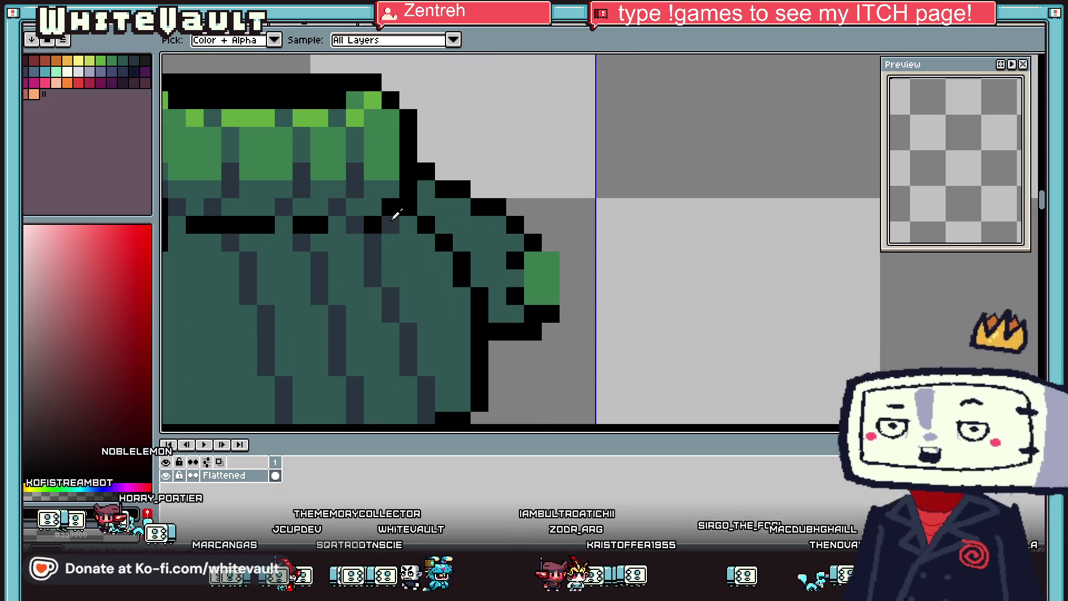
left_click(389, 210, "alt")
left_click(479, 277)
left_click(480, 260)
left_click(497, 260)
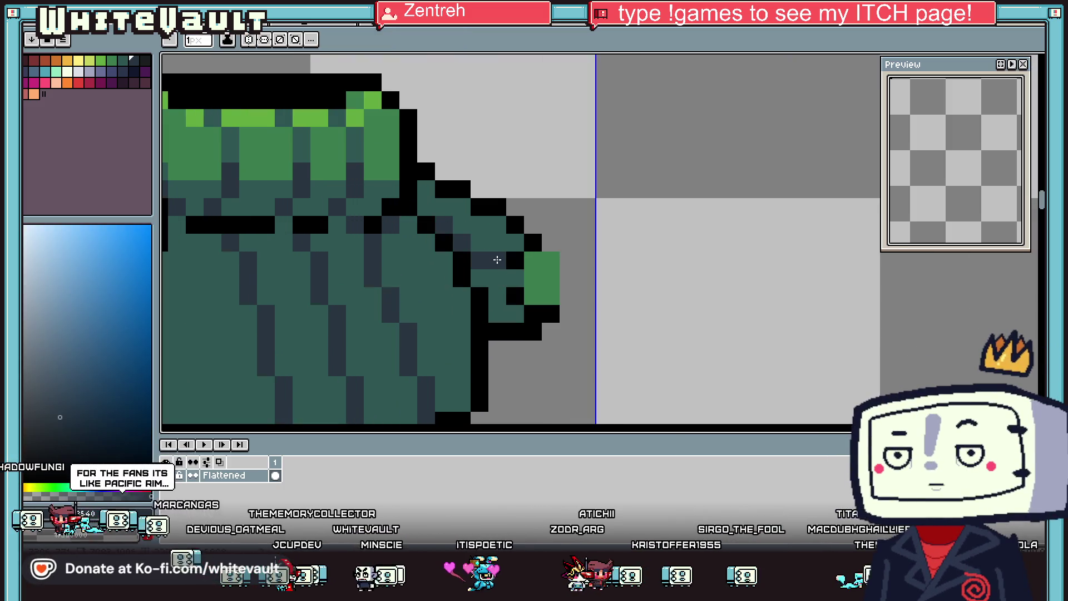
left_click(515, 243)
key("g")
left_click(502, 275)
scroll(503, 275, "down", 4)
scroll(503, 275, "up", 3)
Step: Paint teal pixels into the green cuff for a checkered look
left_click(495, 248, "alt")
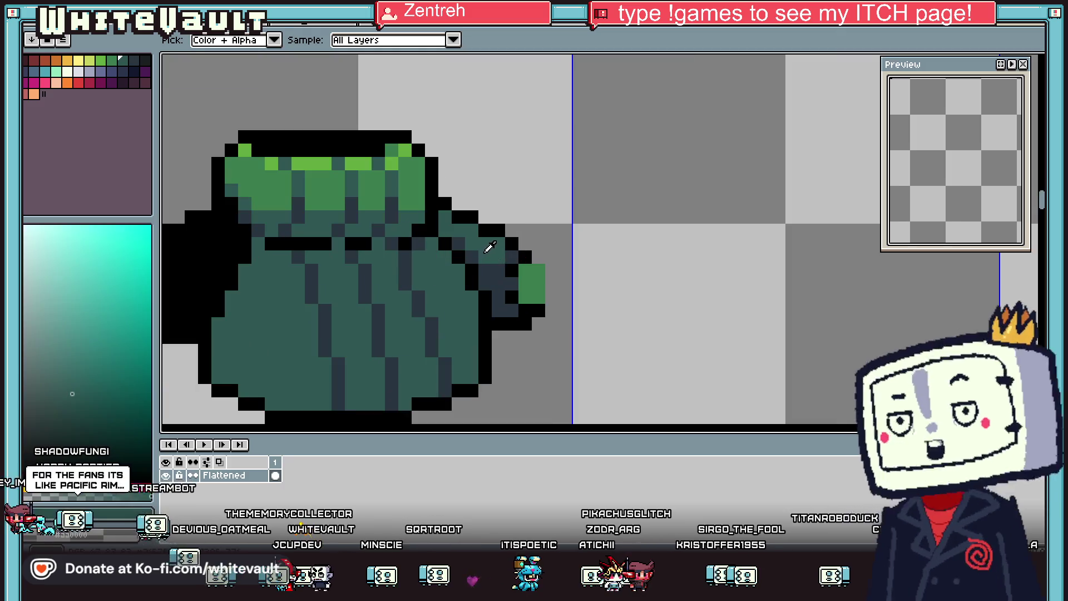
key("b")
left_click(527, 270)
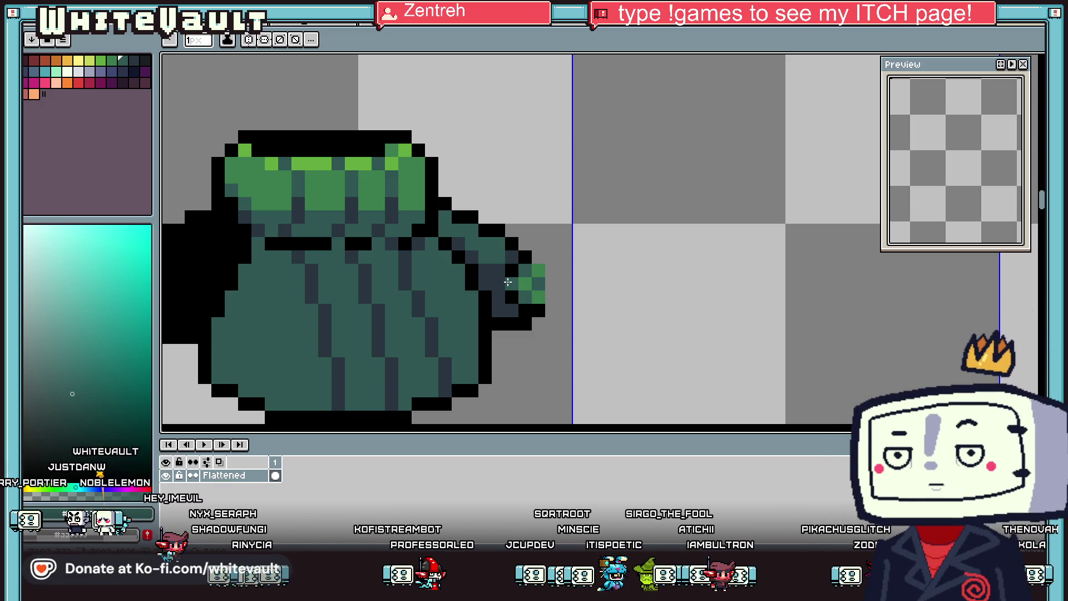
scroll(508, 281, "down", 3)
scroll(508, 281, "up", 1)
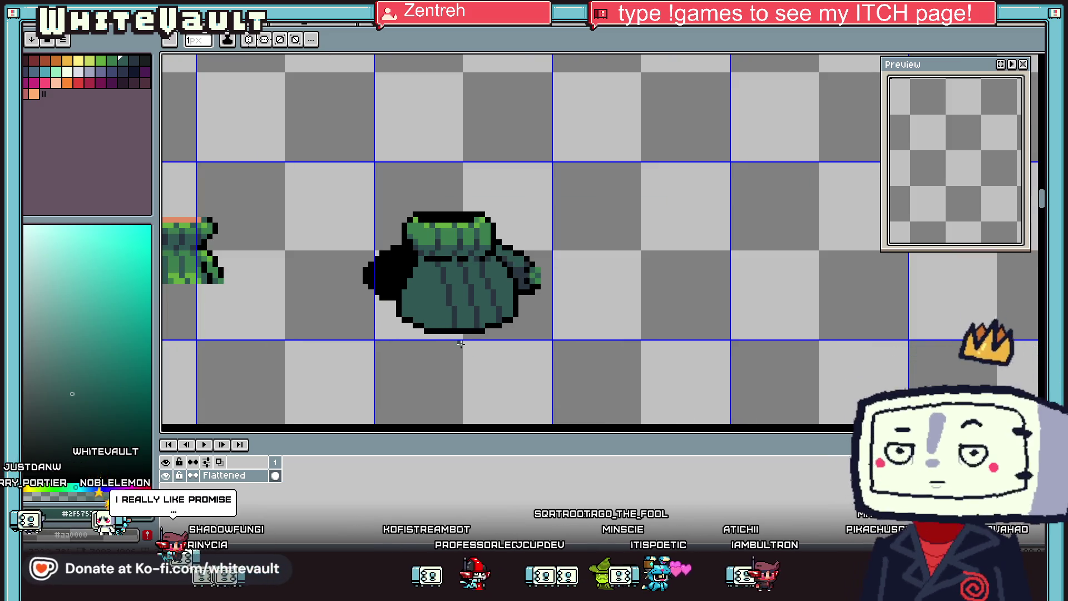
Step: Repaint the left arm's black pixels dark green
scroll(825, 434, "left", 3)
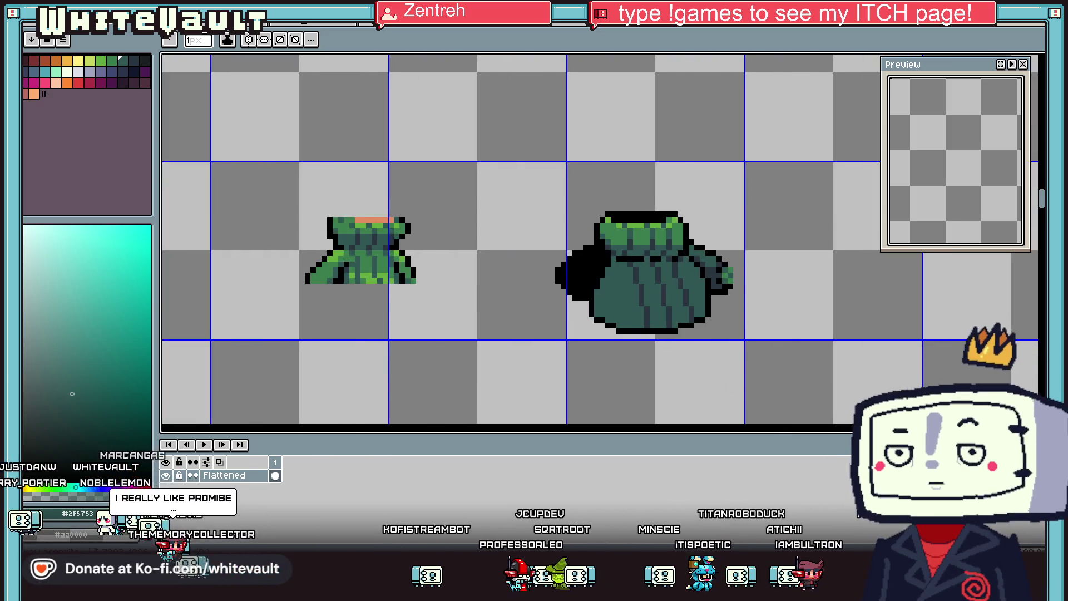
scroll(690, 295, "right", 1)
key("i")
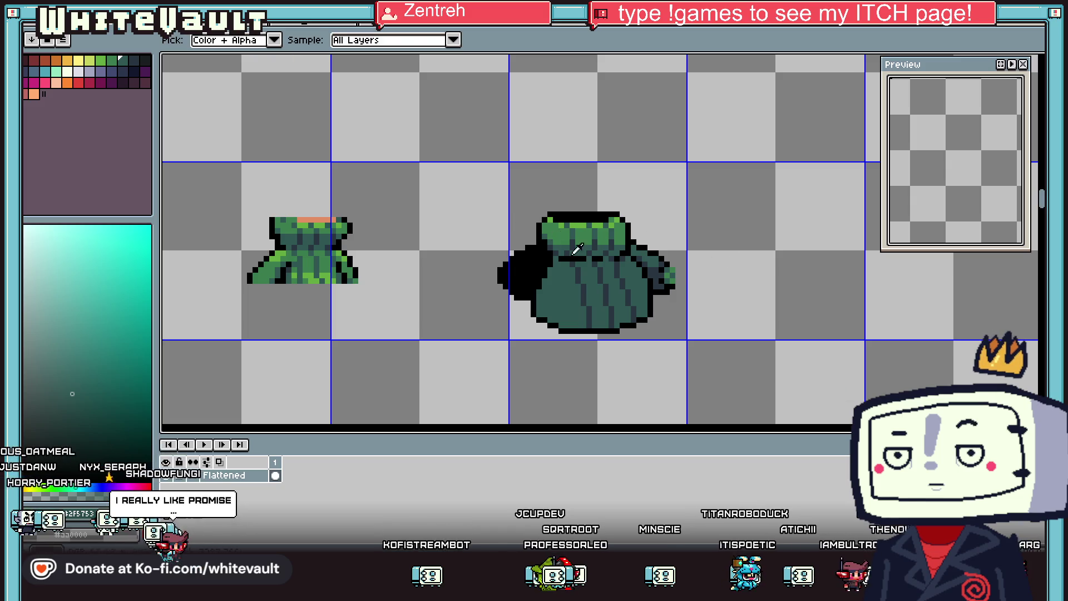
scroll(574, 251, "right", 1)
key("b")
scroll(510, 250, "up", 2)
mouse_move(531, 248)
left_mouse_down()
mouse_move(545, 261)
mouse_move(507, 329)
mouse_move(473, 325)
mouse_move(451, 295)
mouse_move(491, 260)
left_mouse_up()
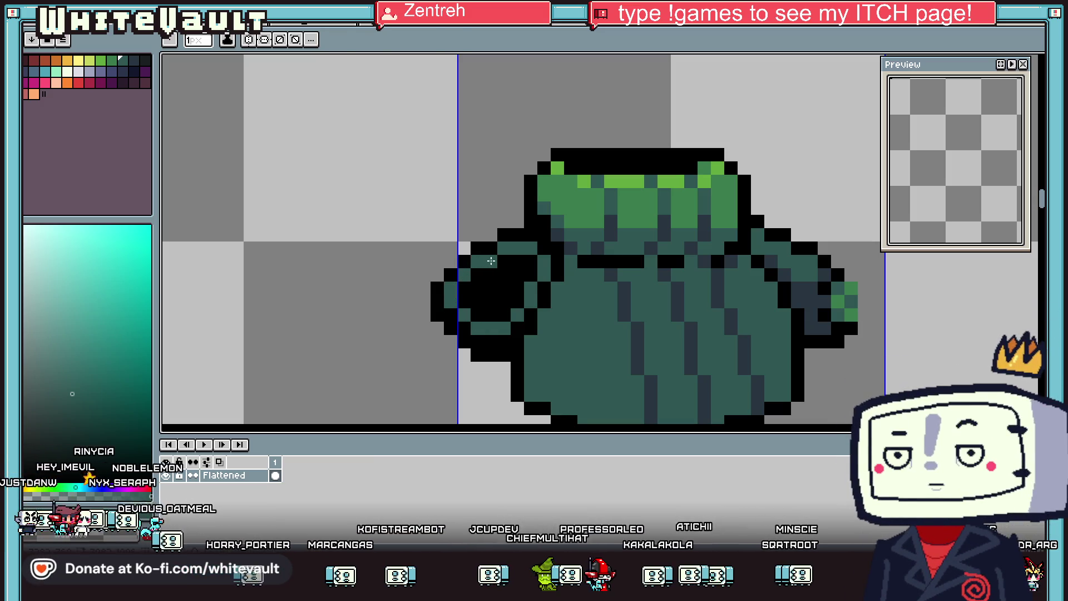
key("g")
left_click(487, 278)
scroll(491, 262, "down", 2)
Step: Shade the left arm's lower edge with the dark stripe colour
key("i")
scroll(670, 271, "up", 1)
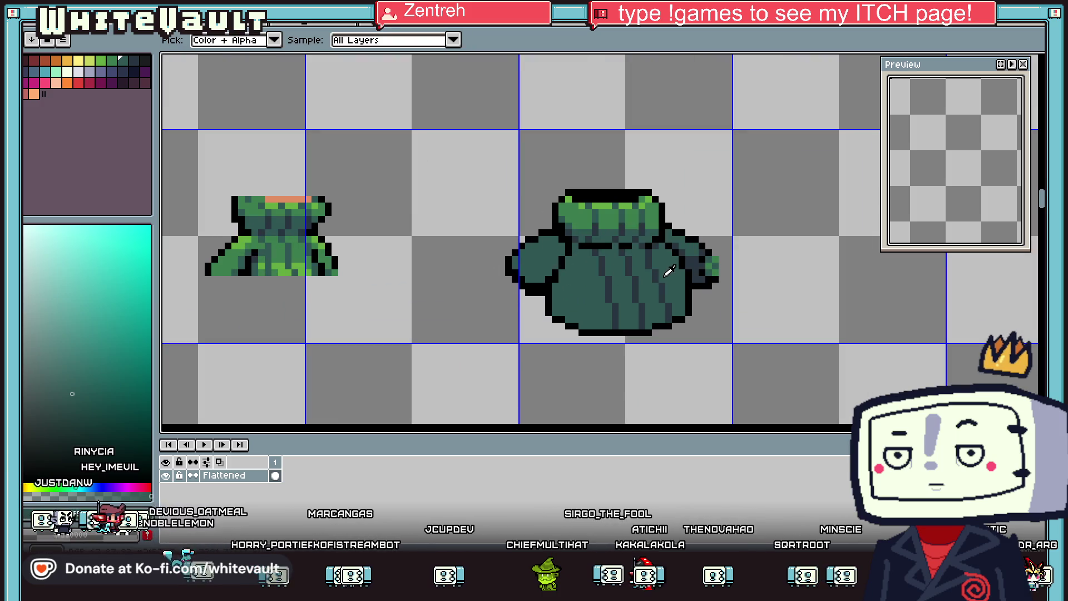
left_click(669, 271)
scroll(566, 282, "up", 2)
mouse_move(533, 272)
left_mouse_down()
mouse_move(515, 289)
mouse_move(471, 291)
left_mouse_up()
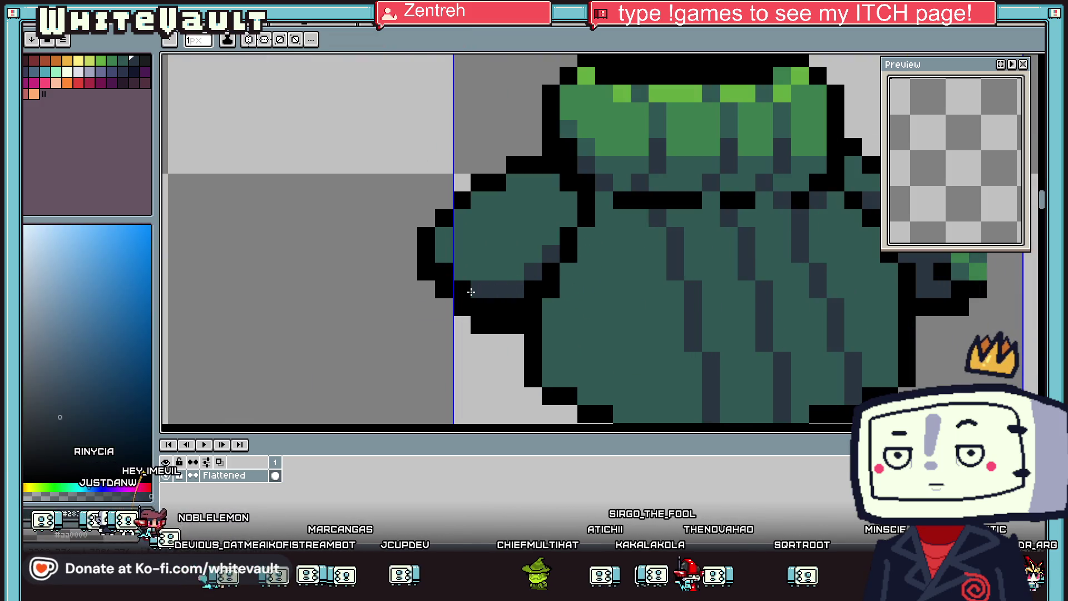
scroll(586, 325, "down", 3)
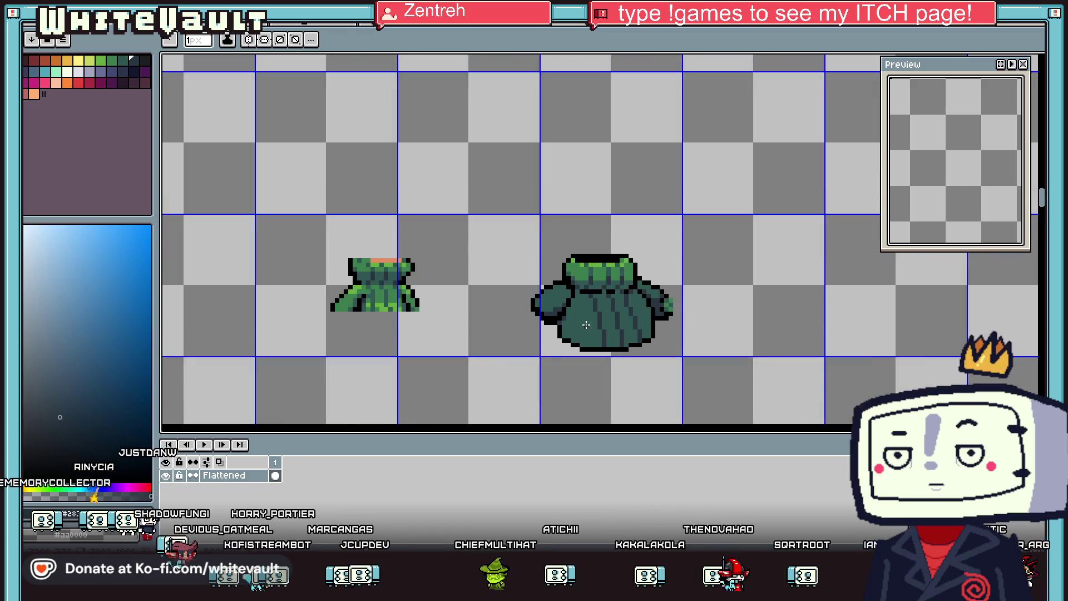
scroll(586, 325, "down", 2)
Step: Place light green cuff pixels diagonally at the left sleeve tip
key("i")
scroll(629, 303, "up", 3)
left_click(418, 314)
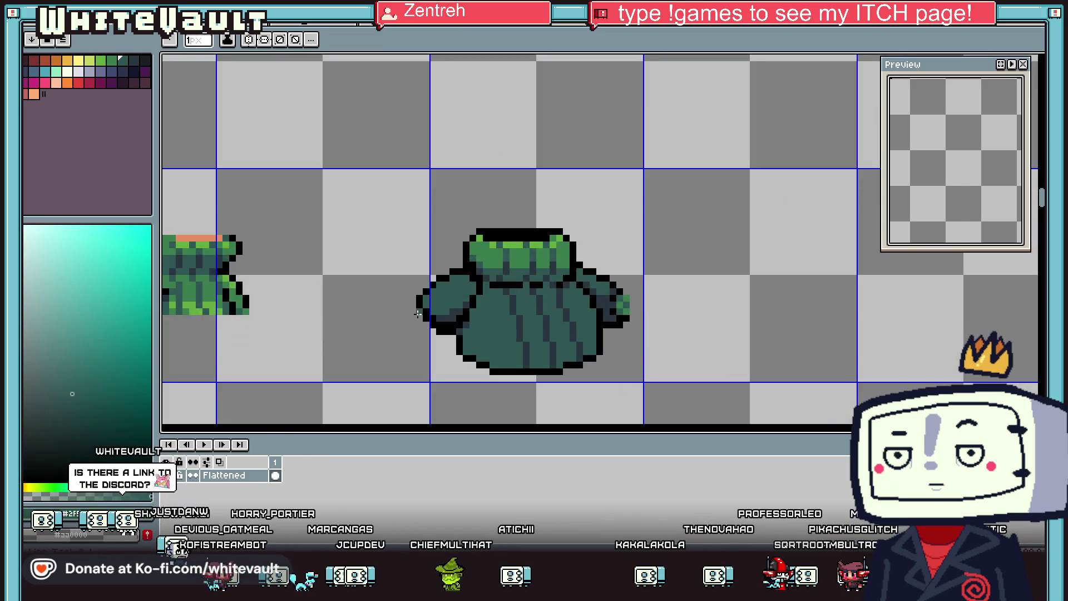
scroll(418, 314, "up", 3)
left_click(675, 112, "alt")
left_click(428, 297)
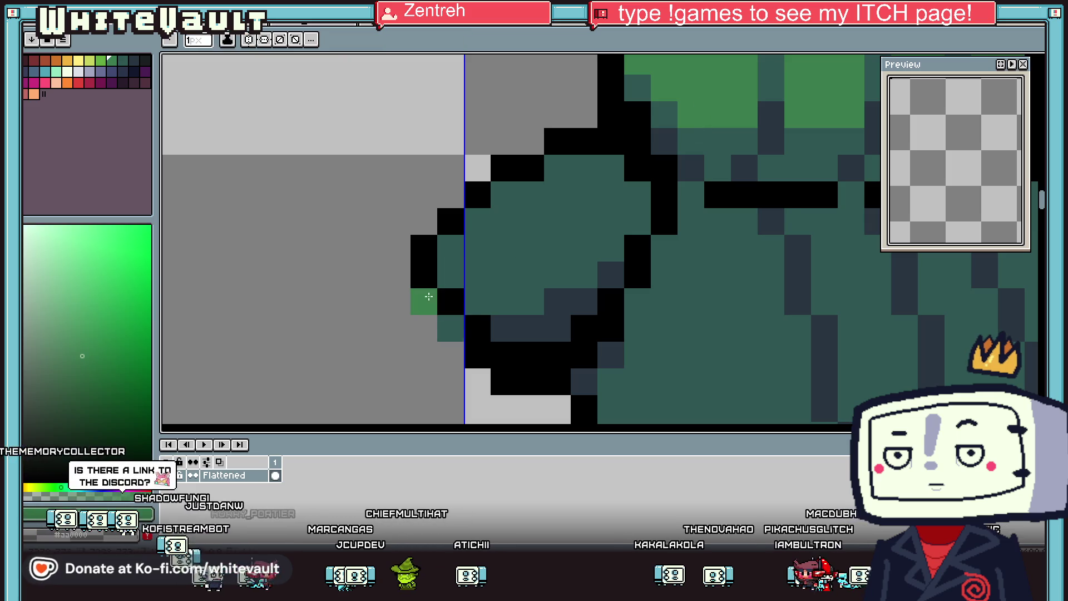
left_click(450, 328)
left_click(478, 354)
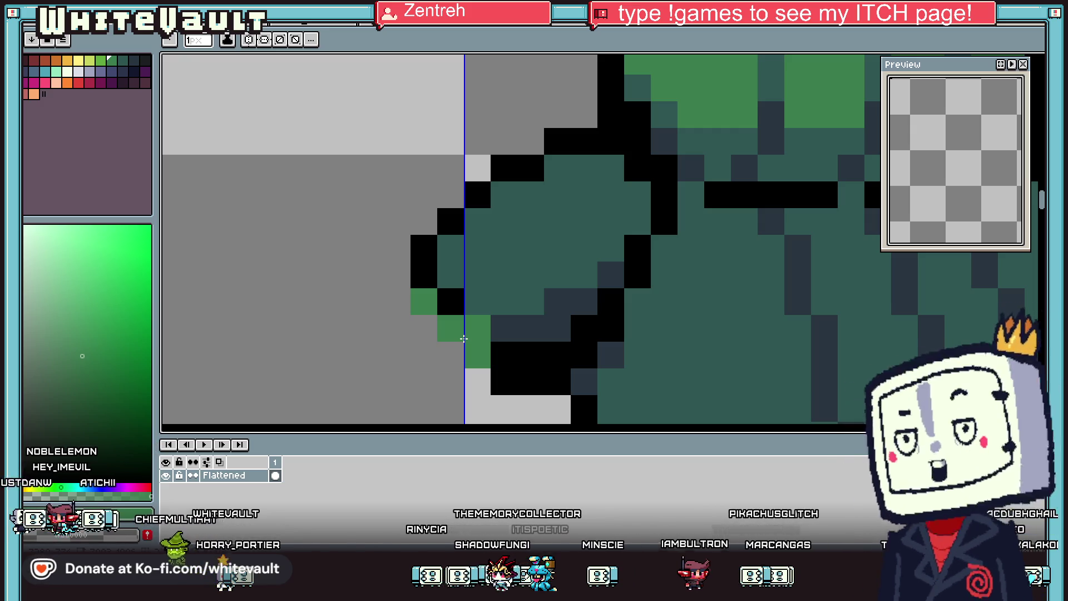
scroll(464, 338, "down", 5)
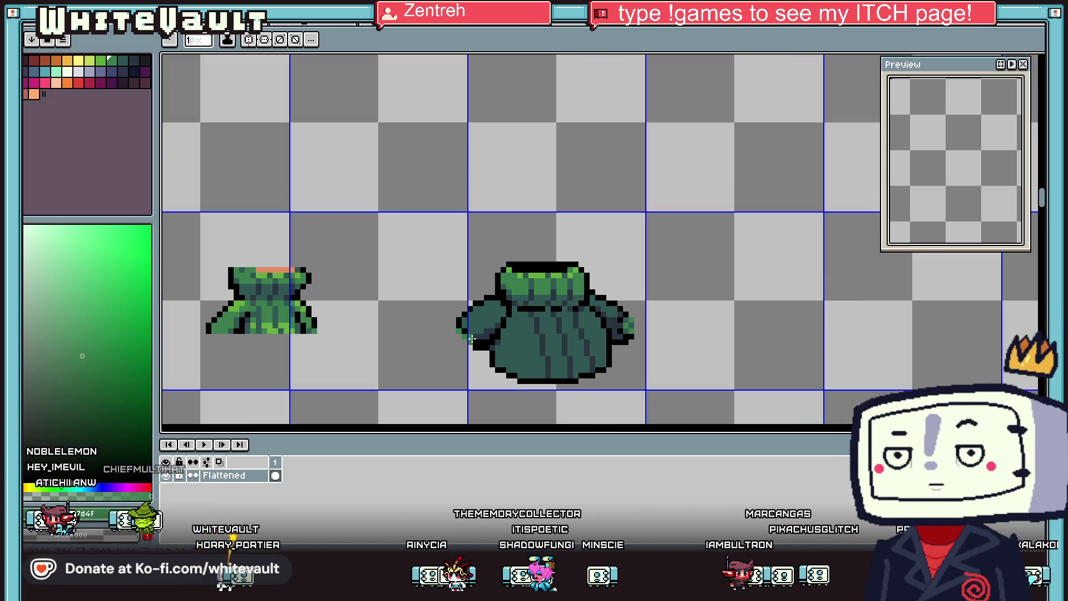
Step: Extend the left sleeve's green cuff and touch up nearby pixels with slate and black
key("i")
scroll(477, 341, "up", 2)
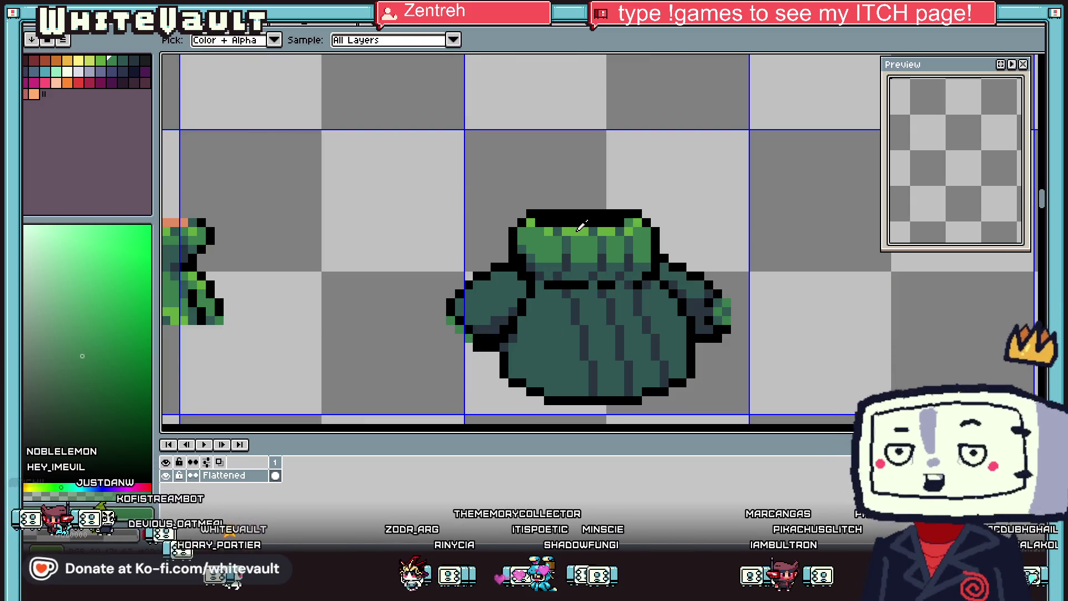
key("b")
scroll(454, 323, "up", 3)
left_click(500, 338)
left_click(523, 370)
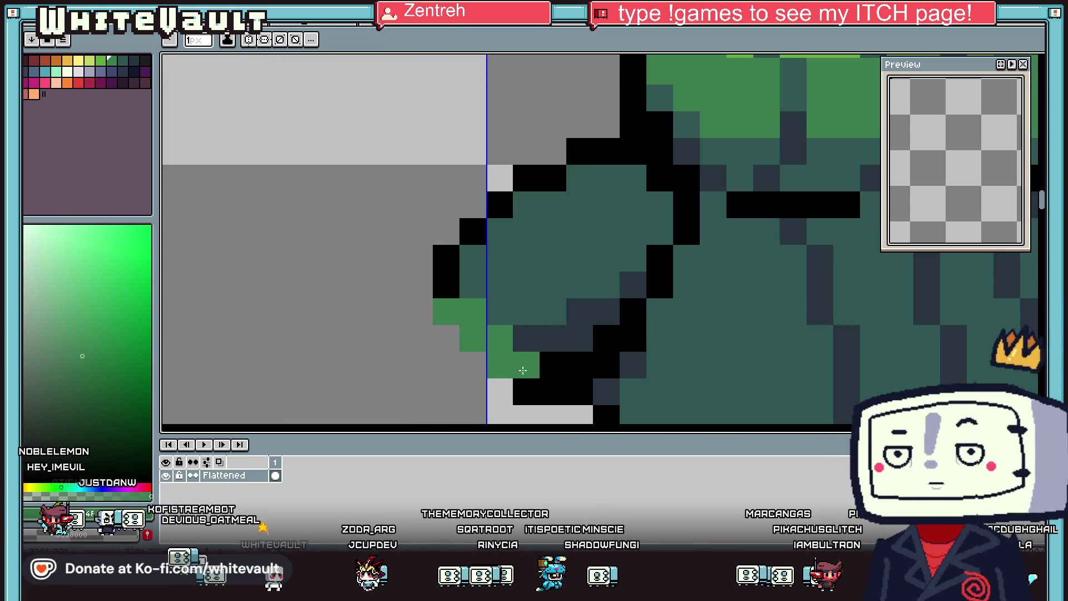
left_click(526, 339, "alt")
left_click(500, 312)
left_click(473, 284)
left_click(483, 286, "alt")
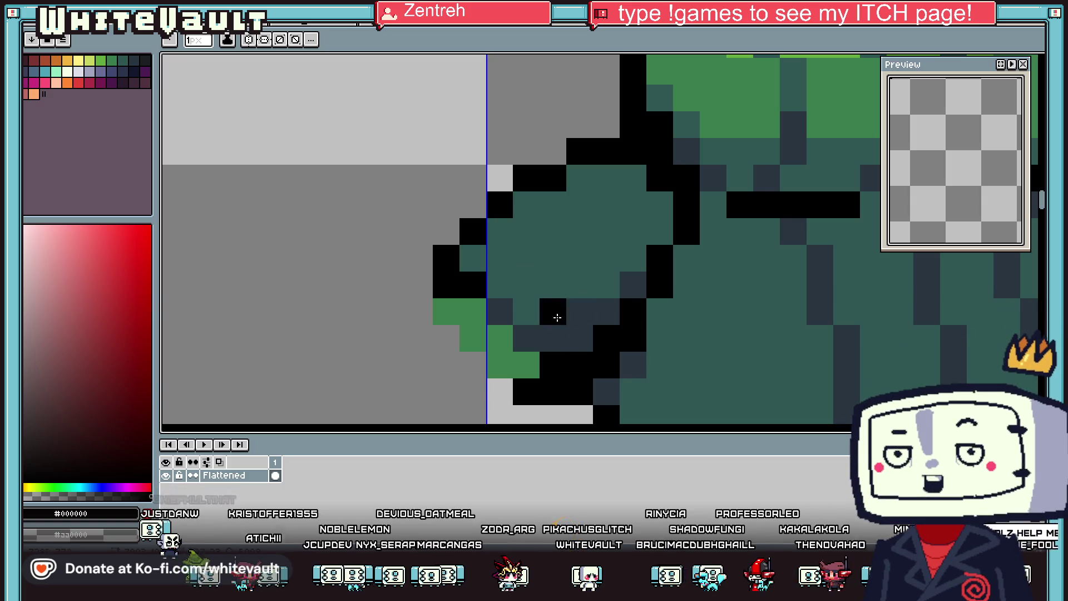
Step: Outline the cuff's lower edge in black and tidy stray pixels at the sleeve tip
left_click(453, 312, "alt")
left_click(443, 290)
left_click(456, 248, "alt")
mouse_move(420, 285)
left_mouse_down()
mouse_move(446, 336)
mouse_move(493, 384)
left_mouse_up()
scroll(522, 363, "down", 3)
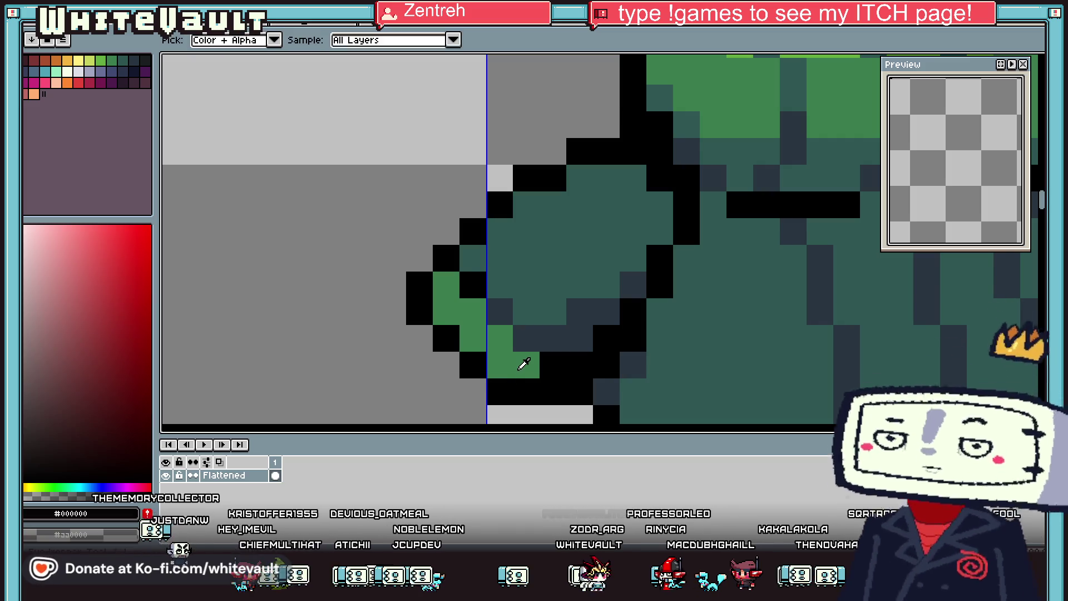
scroll(508, 367, "up", 3)
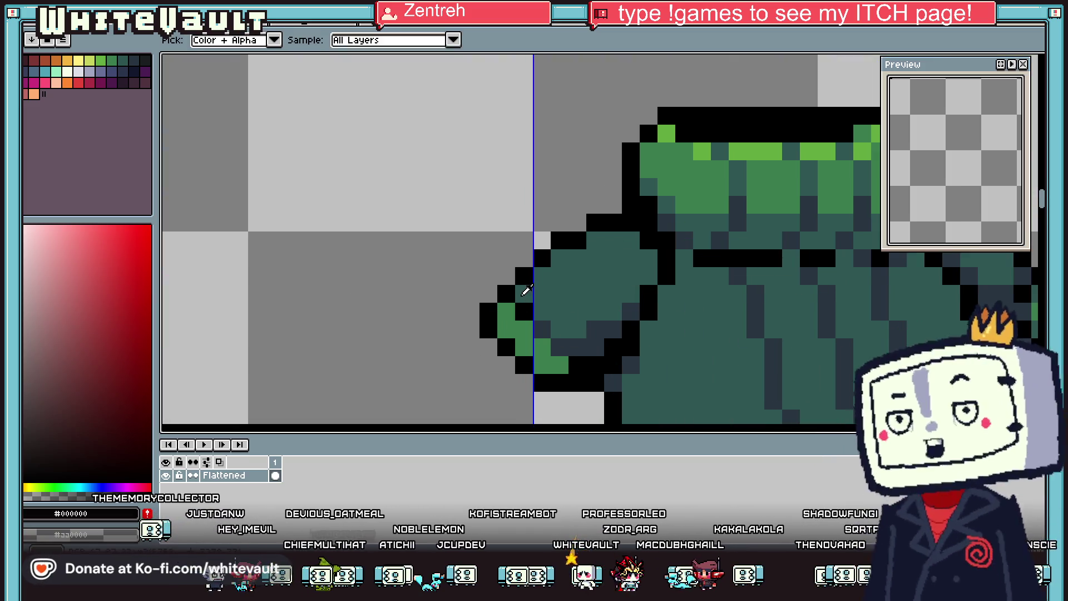
left_click(506, 330)
left_click(489, 330, "alt")
left_click(489, 330)
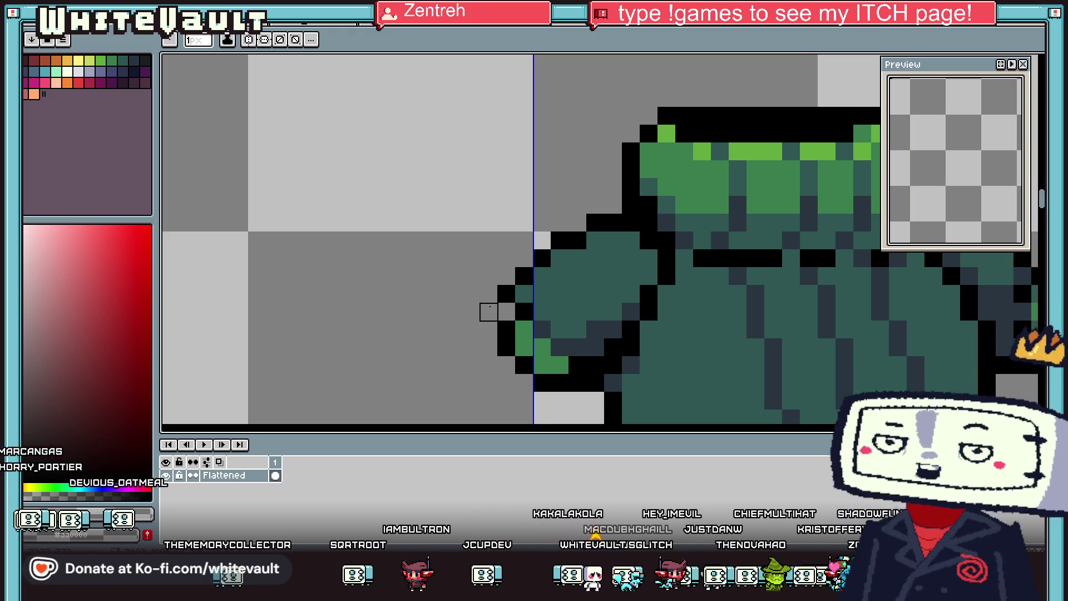
Step: Sample the dark teal and black from the sleeve to check its colours
key("i")
scroll(557, 285, "down", 3)
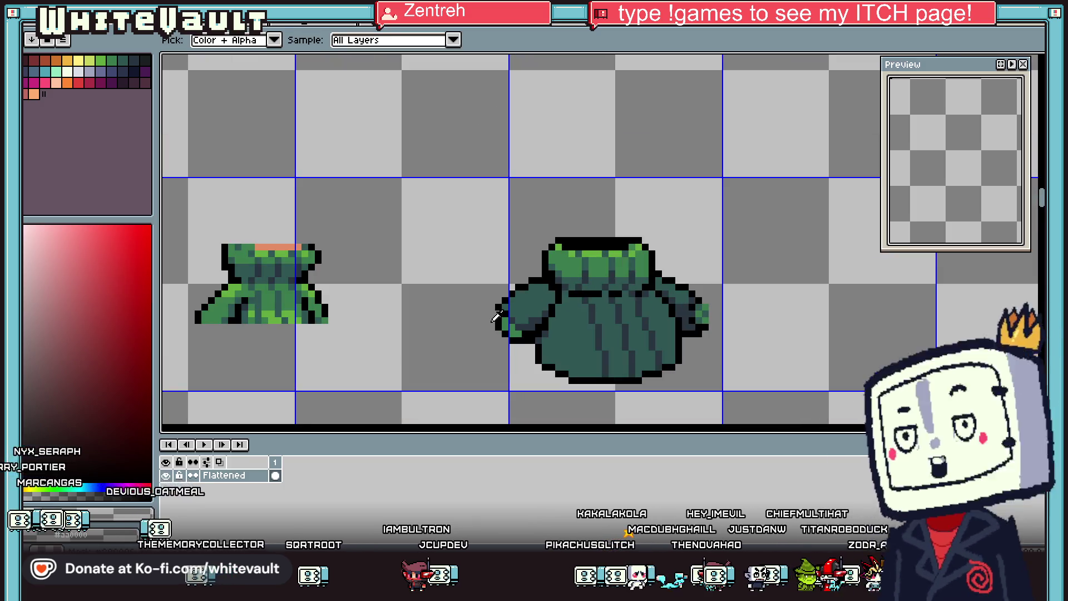
scroll(508, 299, "up", 2)
left_click(510, 296)
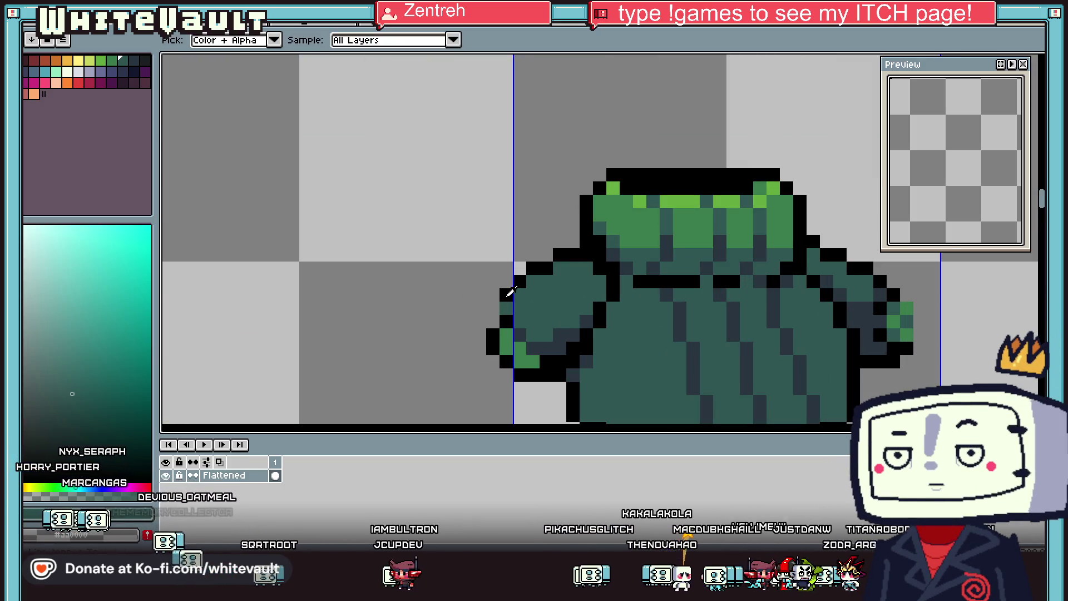
left_click(509, 296)
scroll(515, 299, "down", 2)
scroll(525, 303, "up", 1)
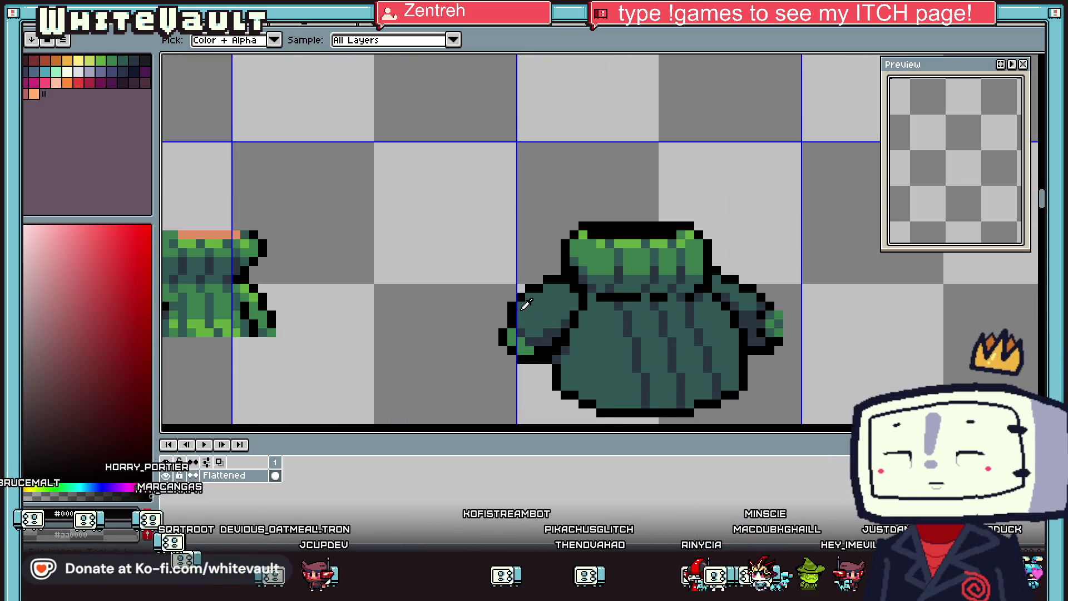
scroll(511, 333, "down", 1)
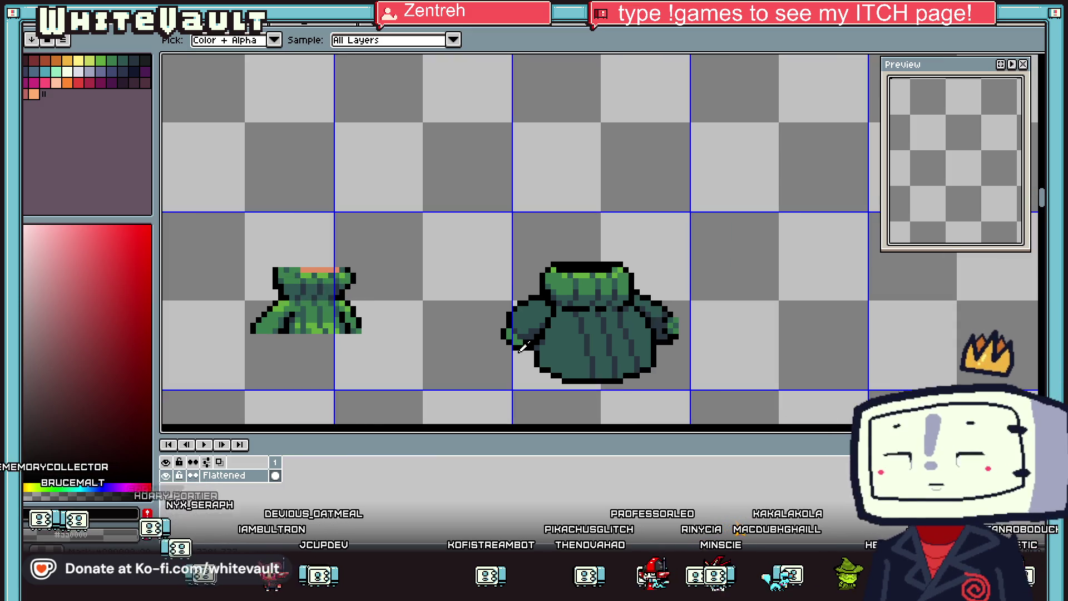